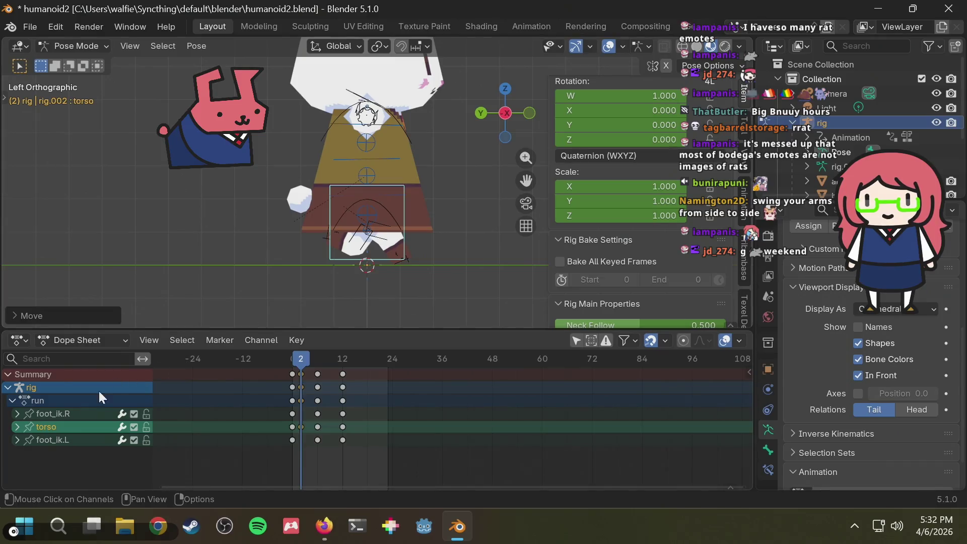
- Switch the bottom Dope Sheet to the Graph Editor, then view the run-cycle reference sheet in Firefox
left_click(81, 341)
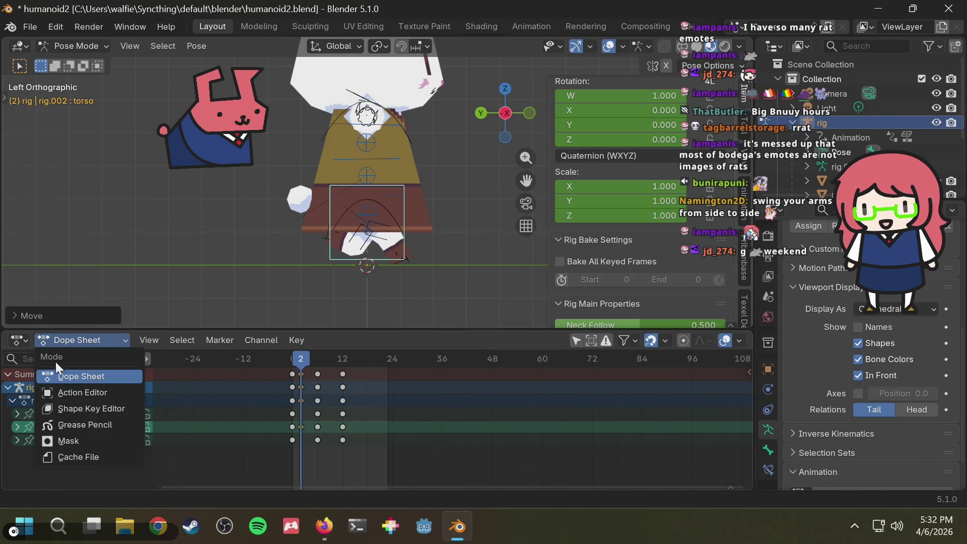
left_click(20, 341)
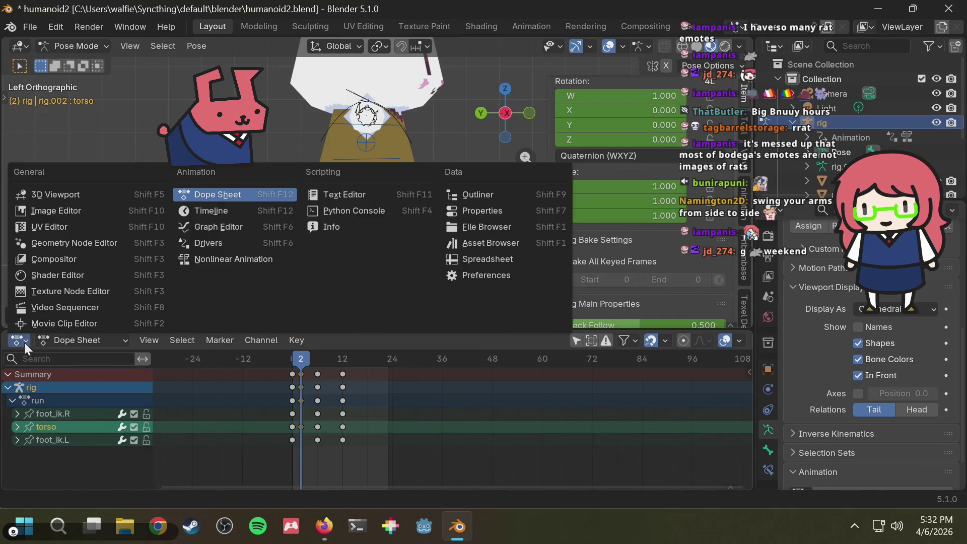
left_click(213, 224)
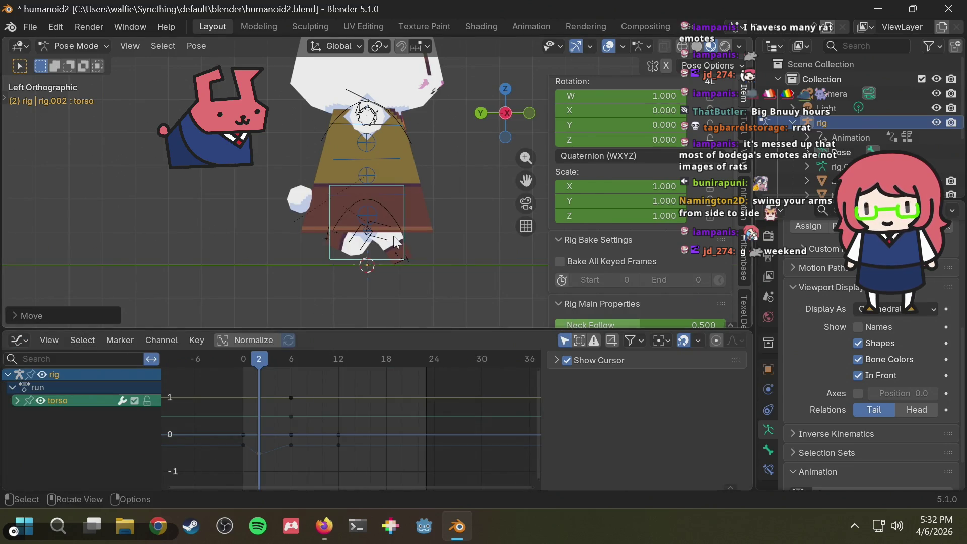
key("alt+Tab")
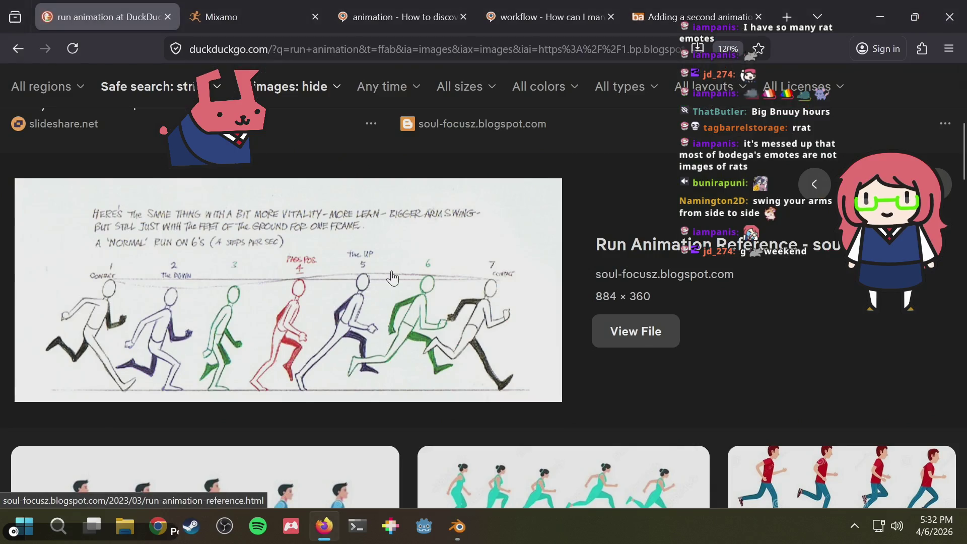
- Compare the rig with the run reference, then rotate the right foot IK control
key("alt+Tab")
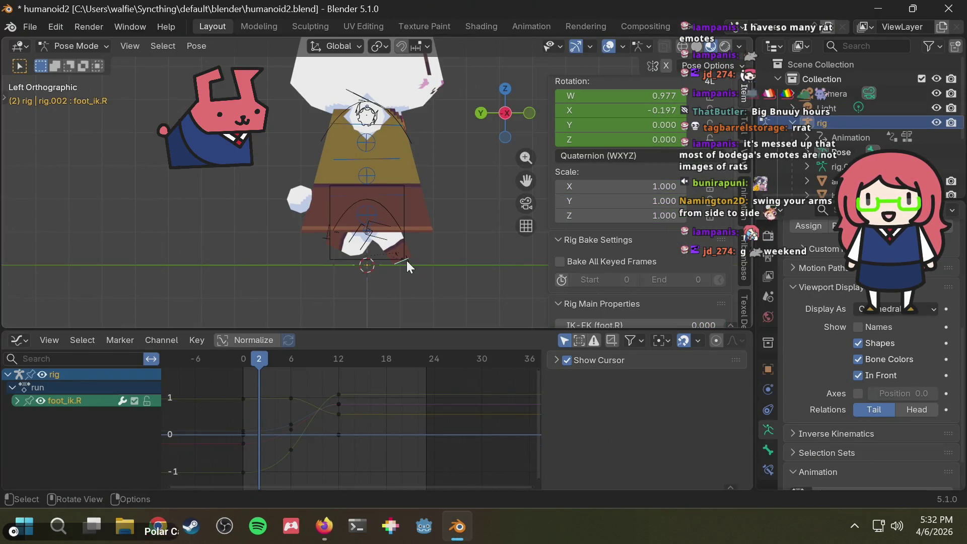
key("alt+Tab")
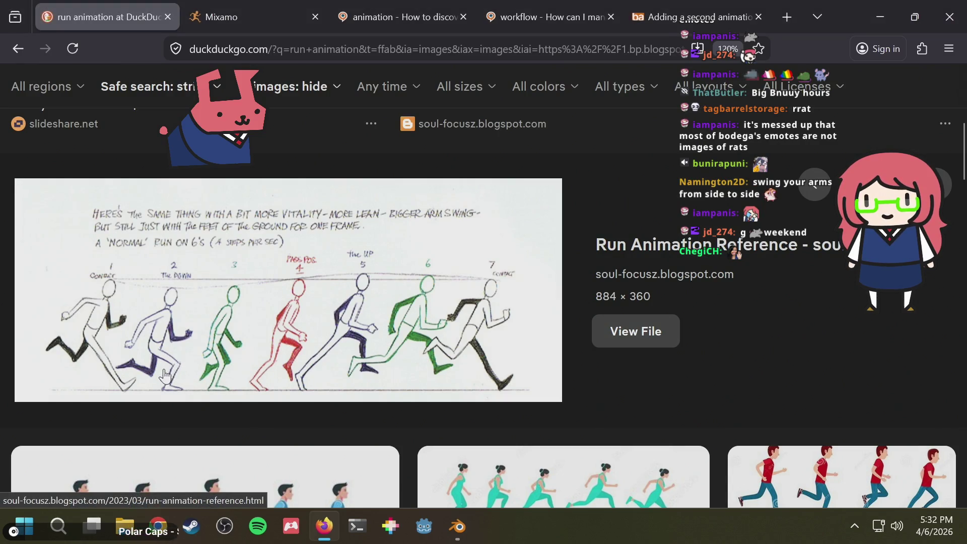
key("alt+Tab")
scroll(417, 256, "up", 3)
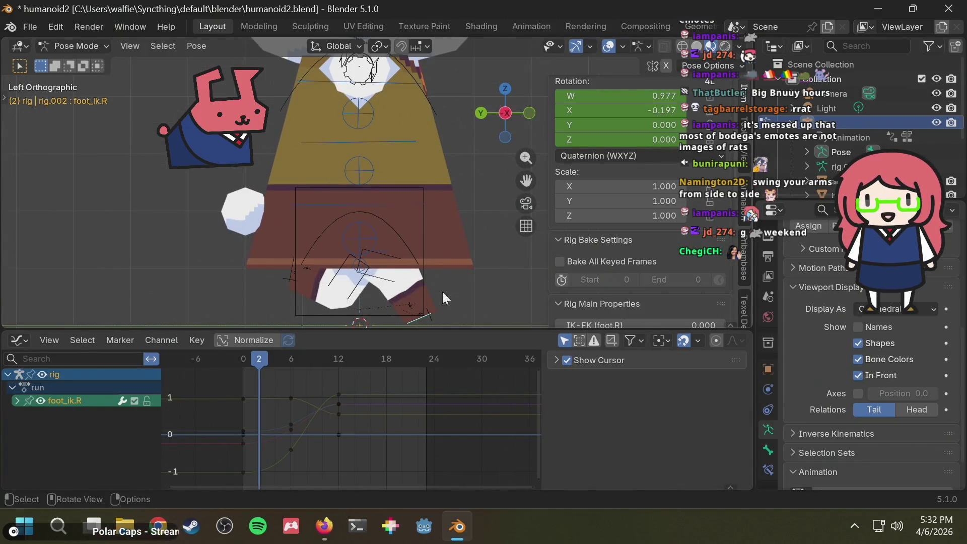
mouse_move(443, 291)
middle_mouse_down("shift")
mouse_move(447, 254)
mouse_move(428, 237)
middle_mouse_up("shift")
key("r")
key("z")
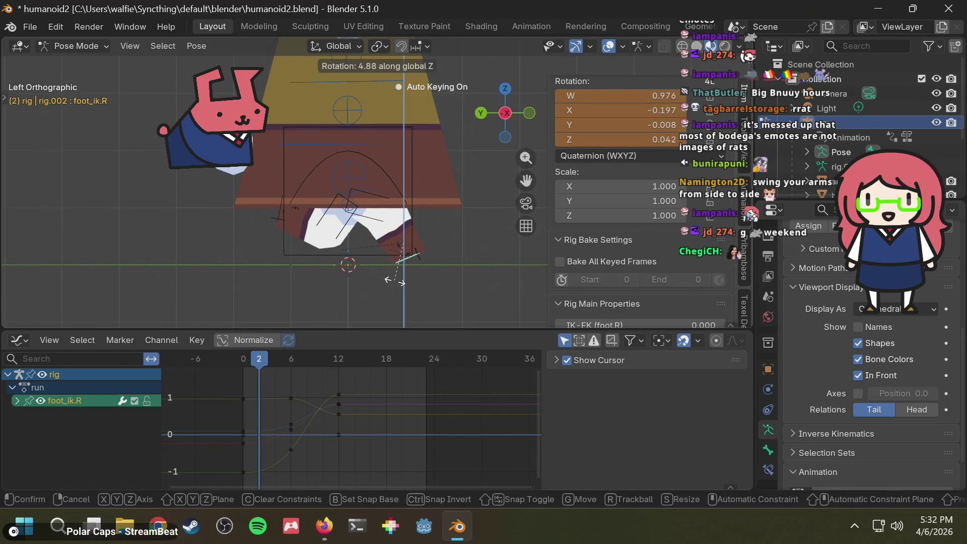
key("z")
key("z")
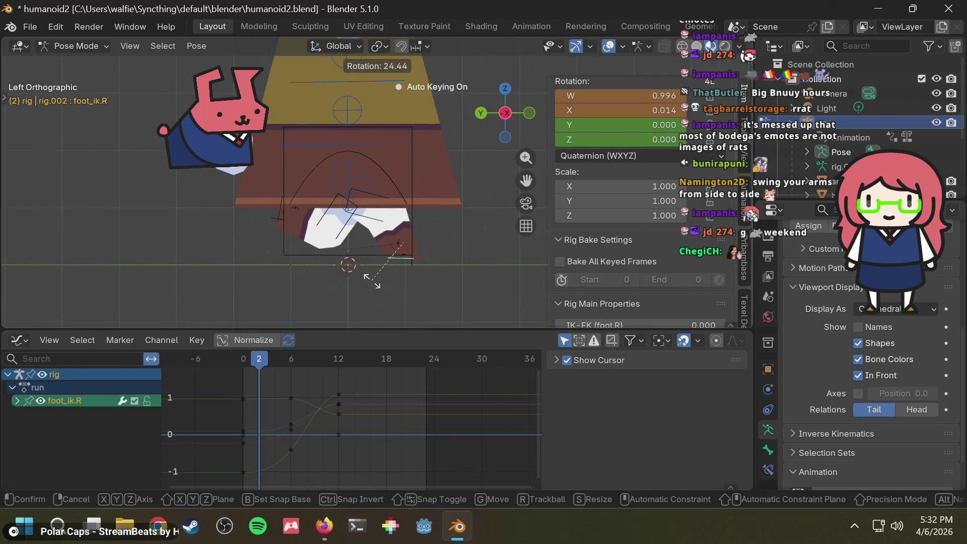
left_click(372, 281)
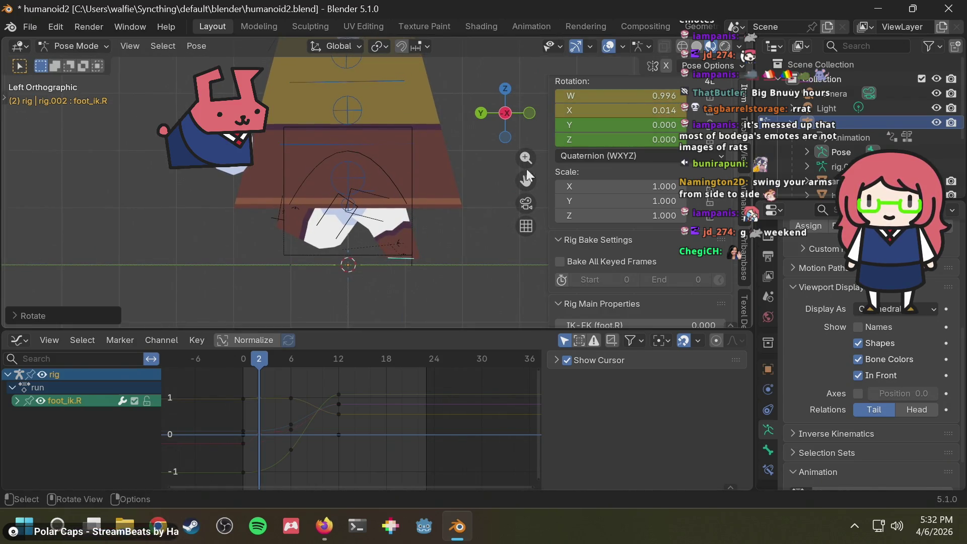
- Set the right foot's W rotation to 0 and clear its rotation in side view
left_click(633, 96)
type("0")
key("Return")
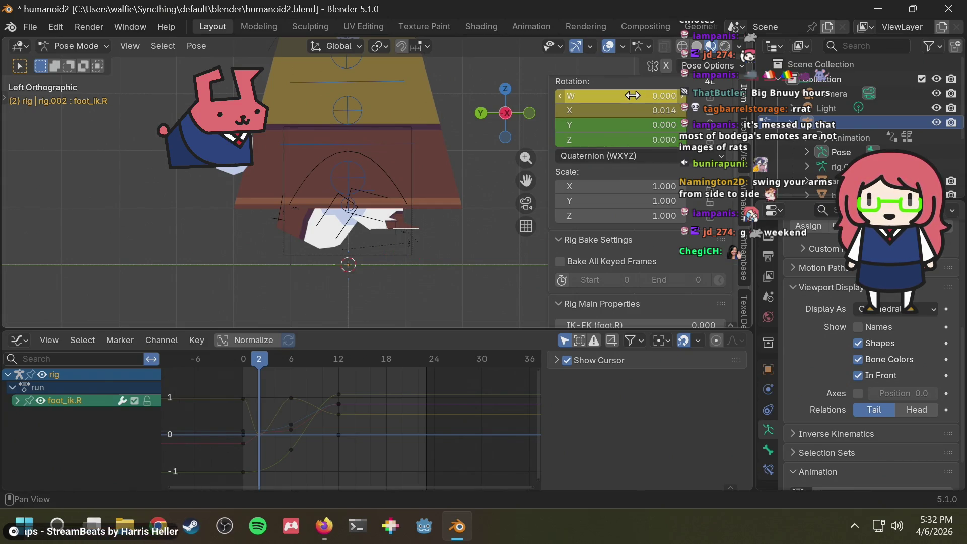
middle_click_drag(464, 238, 471, 238)
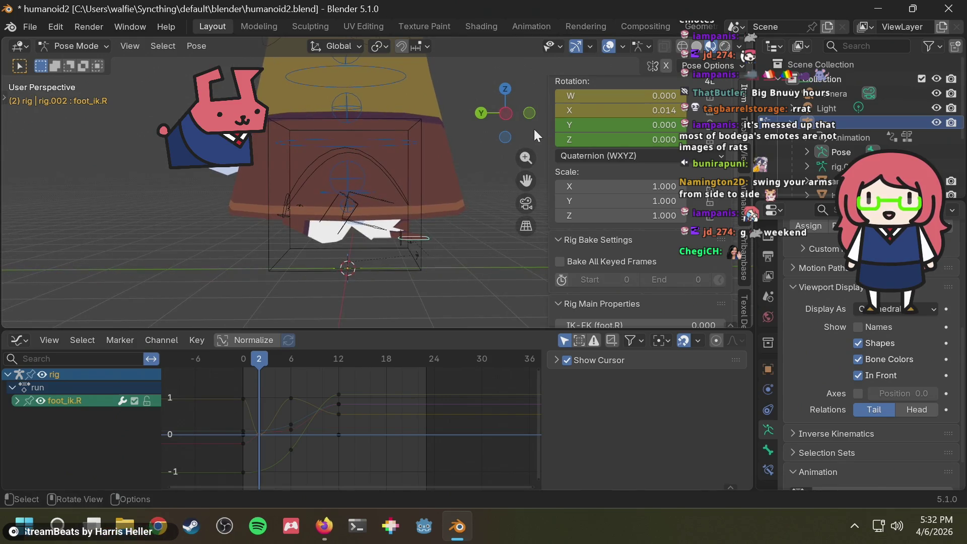
left_click(507, 110)
key("alt+r")
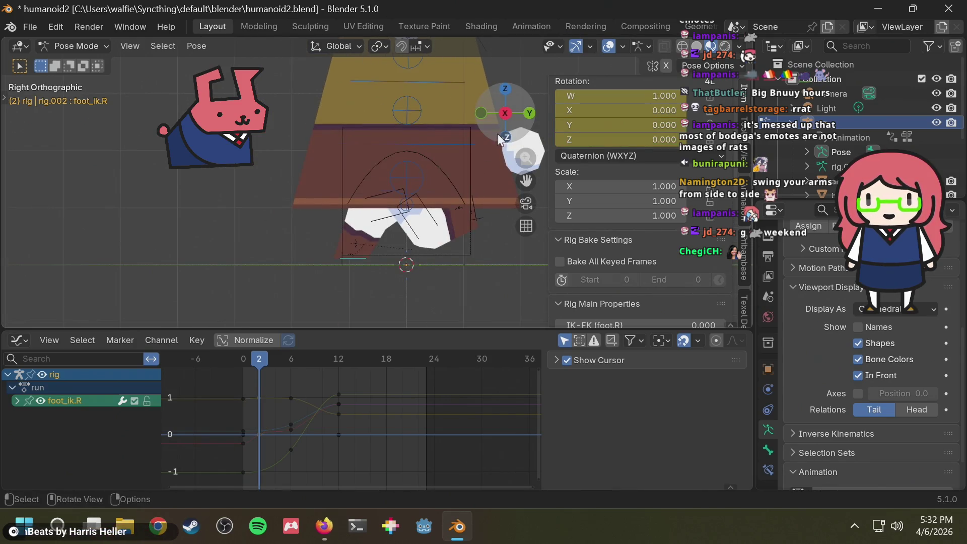
left_click(506, 113)
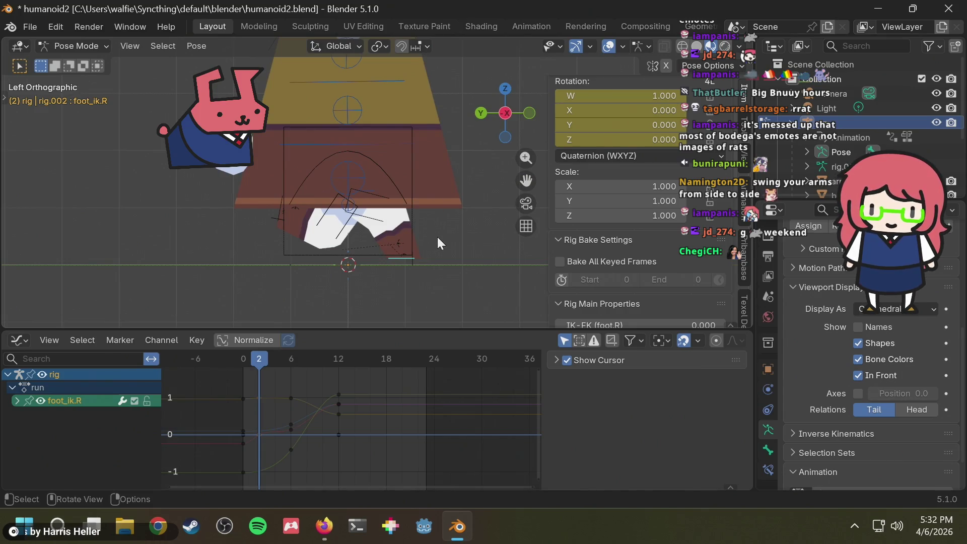
- Set the right foot IK control's Z location to 0 at frame 2
key("g")
key("z")
left_click(434, 244)
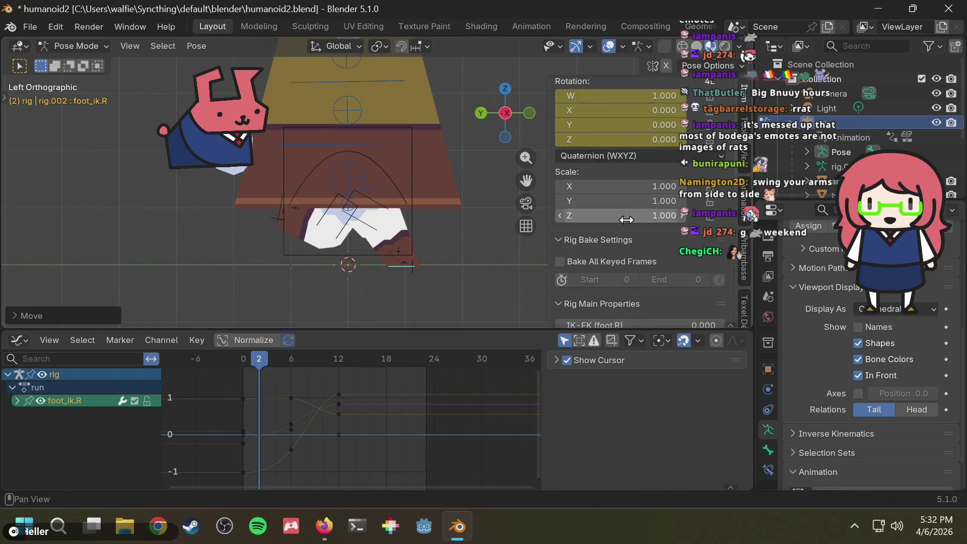
scroll(628, 224, "up", 3)
left_click(620, 125)
type("0")
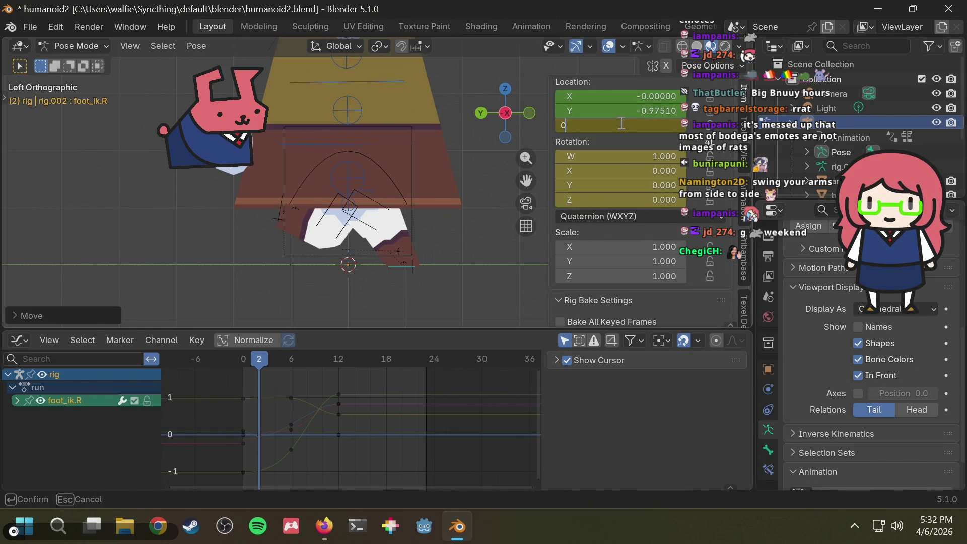
key("Return")
key("alt+Tab")
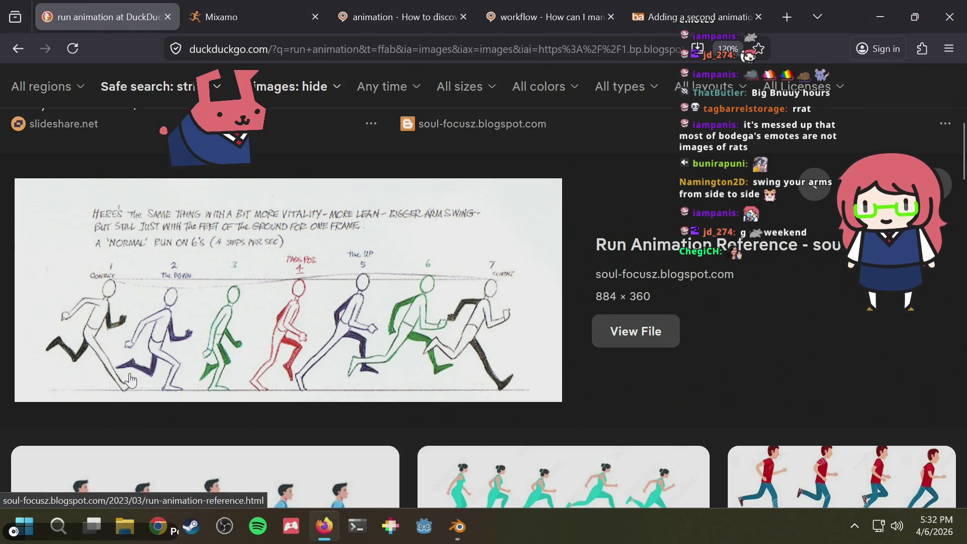
key("alt+Tab")
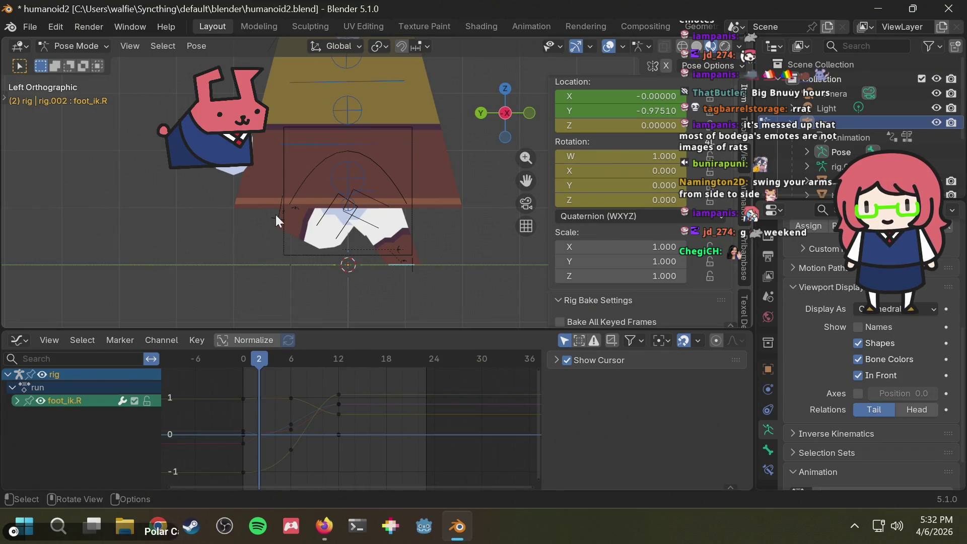
- Lift the left foot IK control along Z and tilt it off the ground
key("g")
key("z")
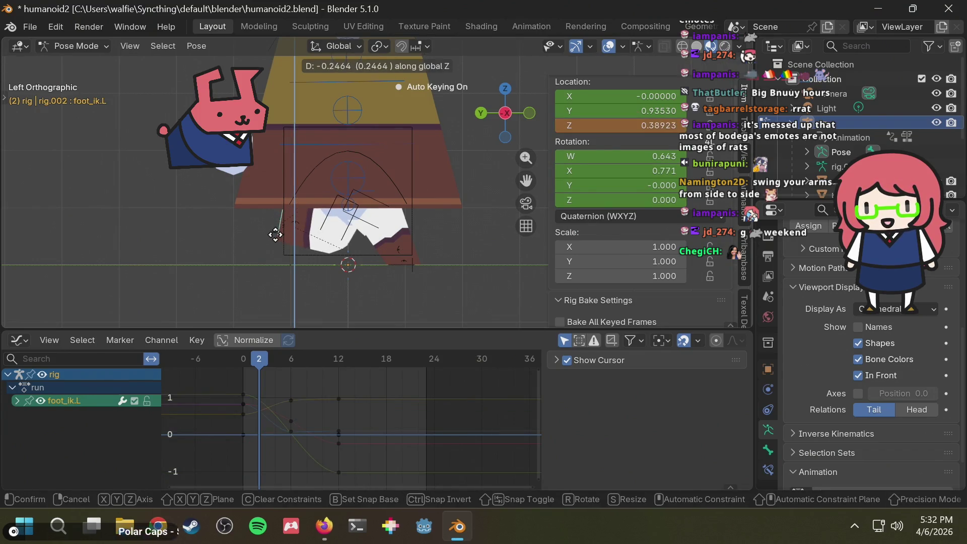
key("alt+Tab")
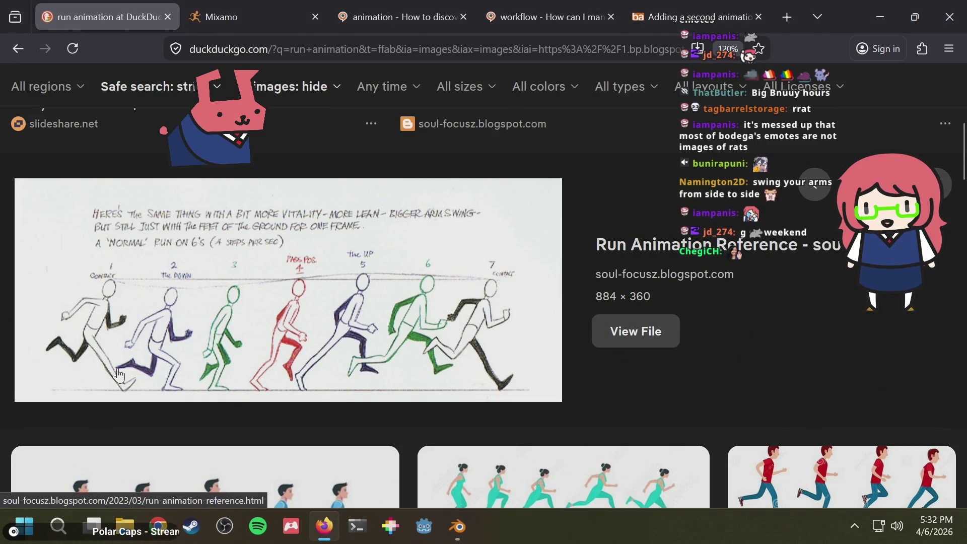
key("alt+Tab")
key("r")
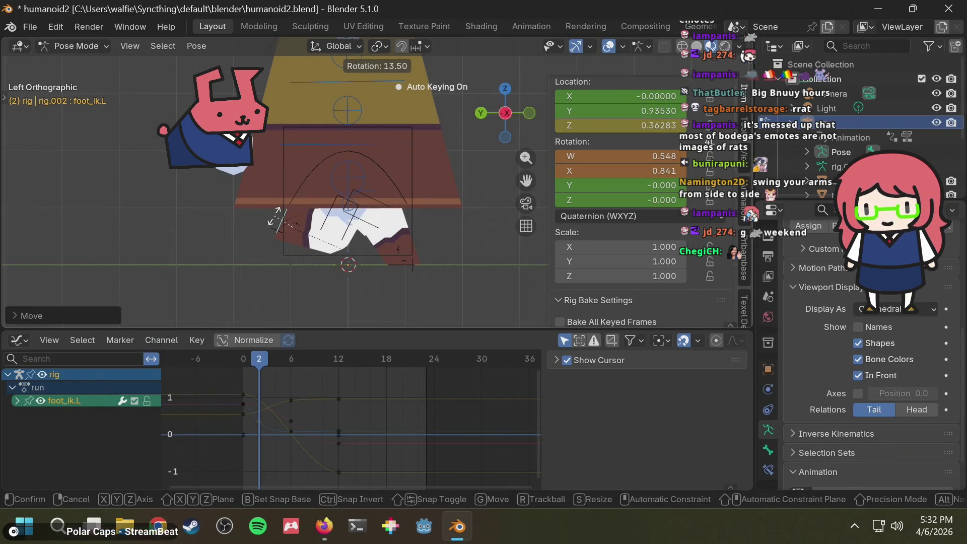
left_click(276, 217)
- Advance the timeline to frame 4 and select the right foot IK control
mouse_move(257, 356)
left_mouse_down()
mouse_move(238, 356)
mouse_move(276, 352)
left_mouse_up()
key("alt+Tab")
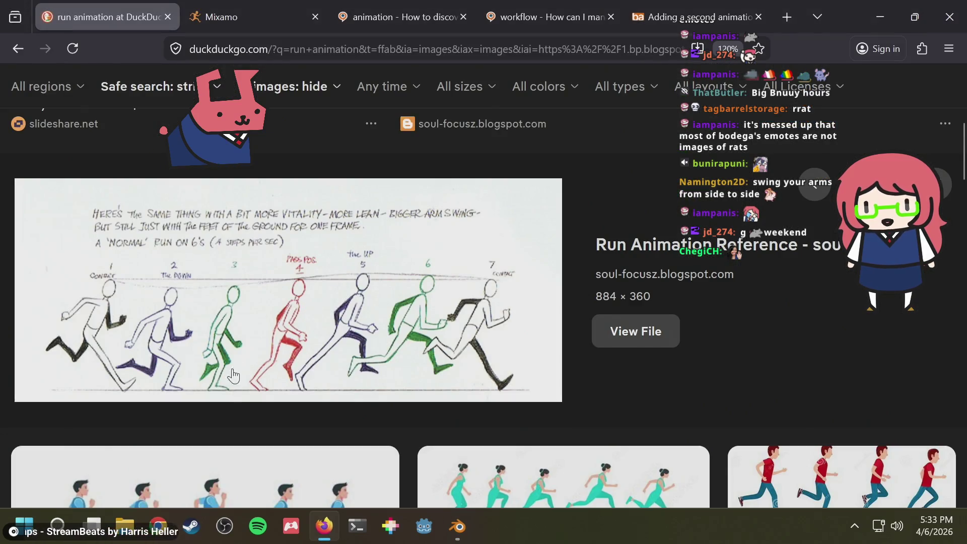
key("alt+Tab")
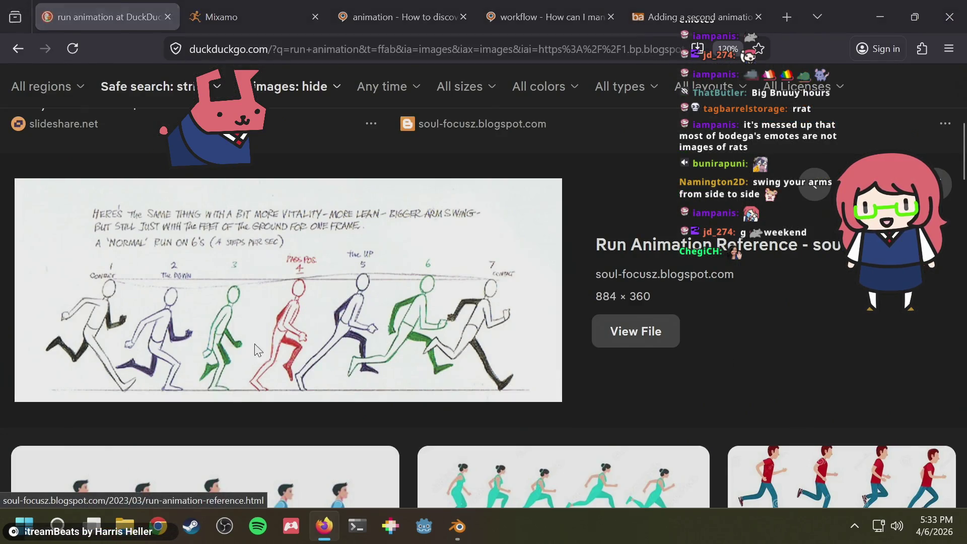
left_click(389, 264)
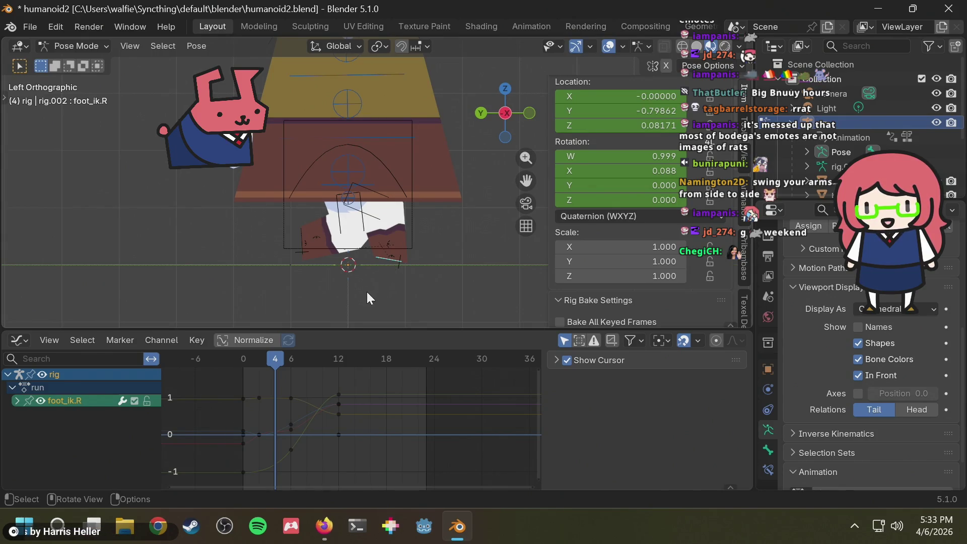
- Move the right foot IK control, clear its rotation, and set Z location to 0
key("g")
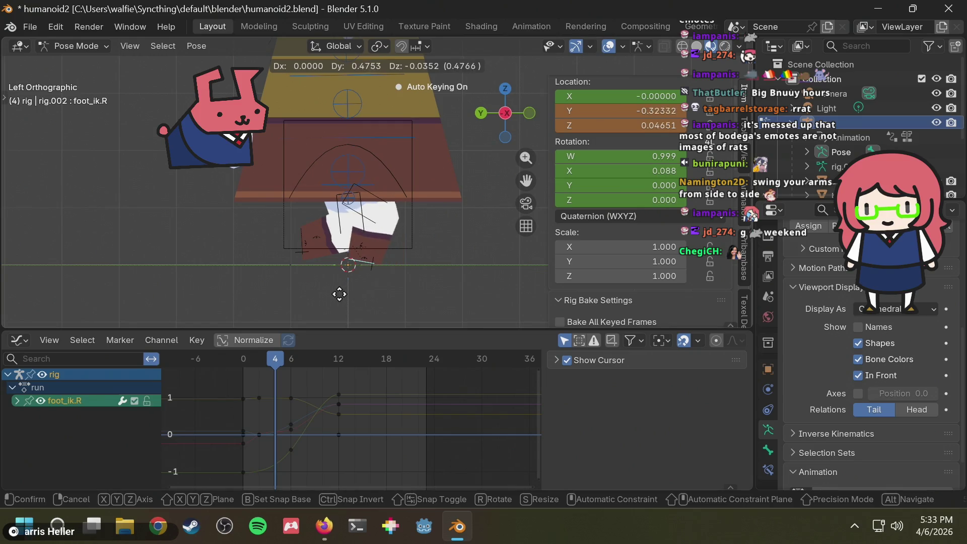
left_click(332, 295)
key("alt+Tab")
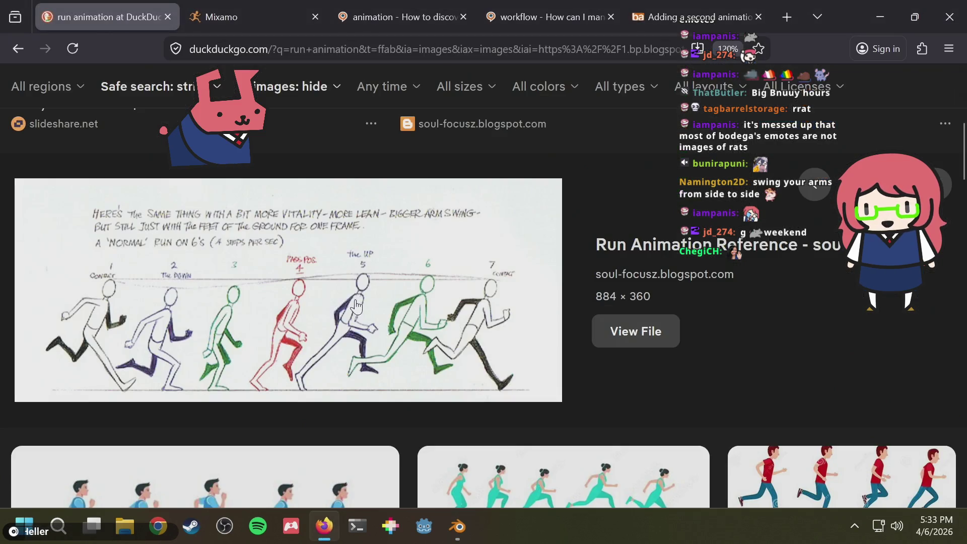
key("alt+Tab")
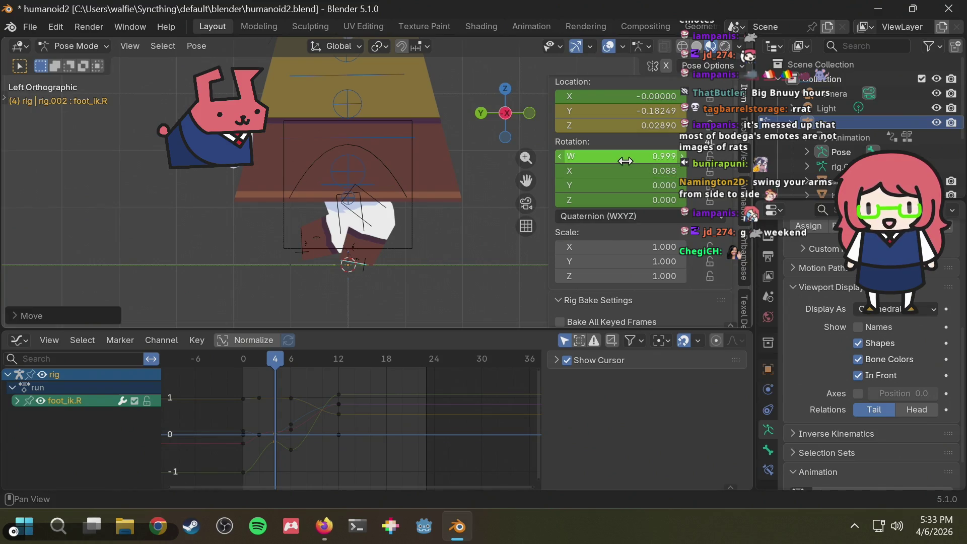
key("alt+r")
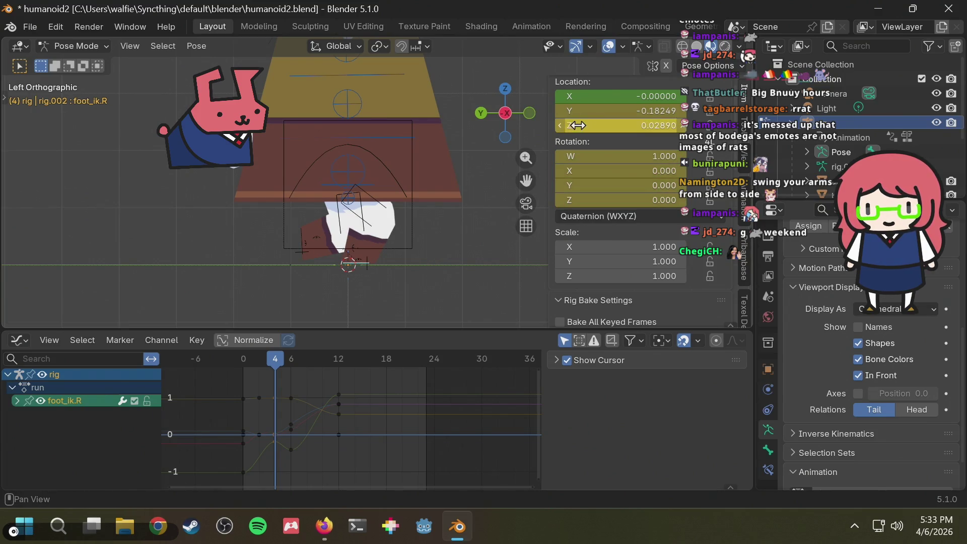
left_click(599, 122)
type("0")
key("Return")
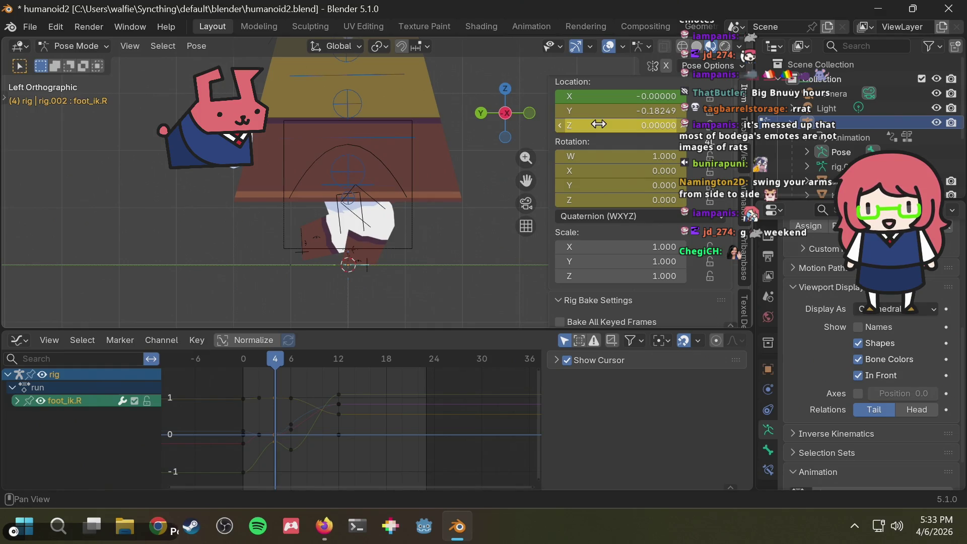
- Set the right foot's Y location to 0 and deselect the bone
left_click(609, 111)
type("0")
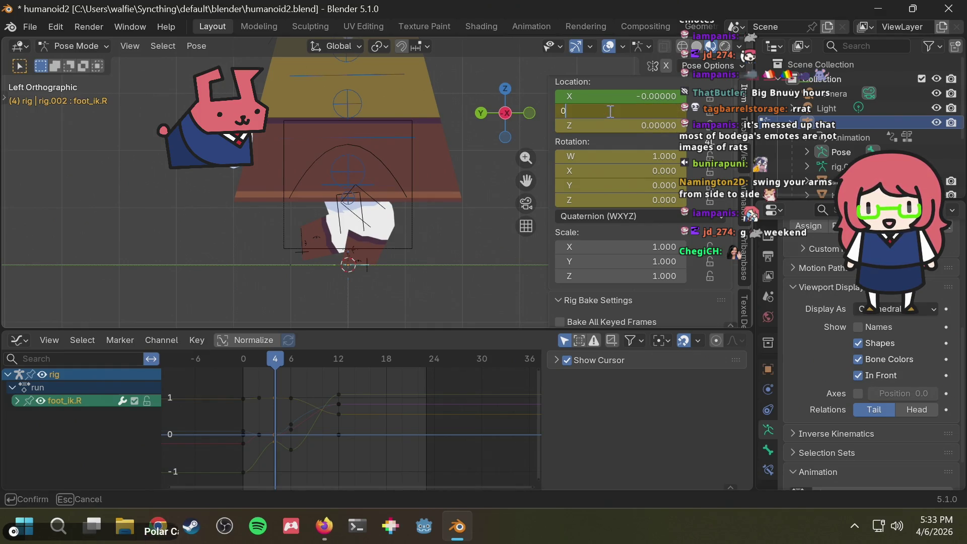
key("Return")
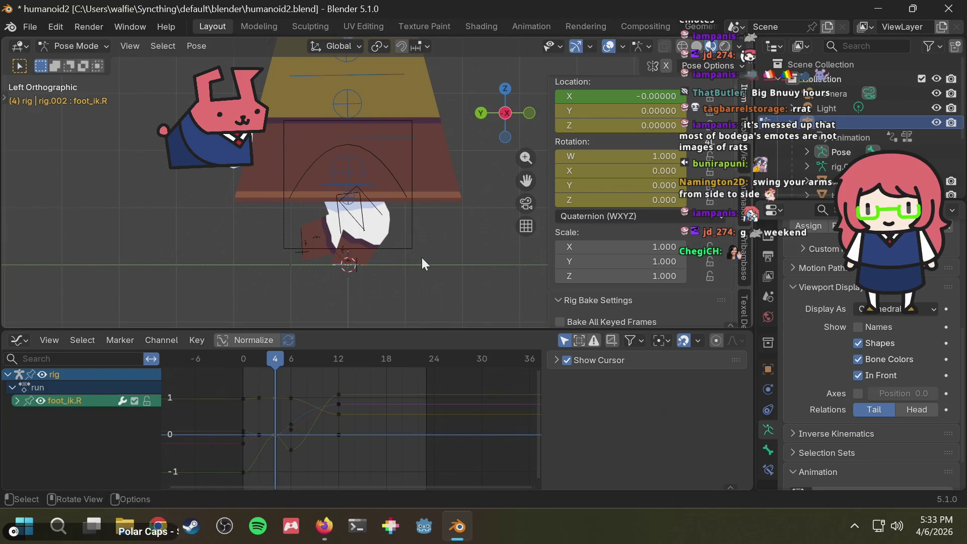
key("alt+Tab")
key("alt+Tab")
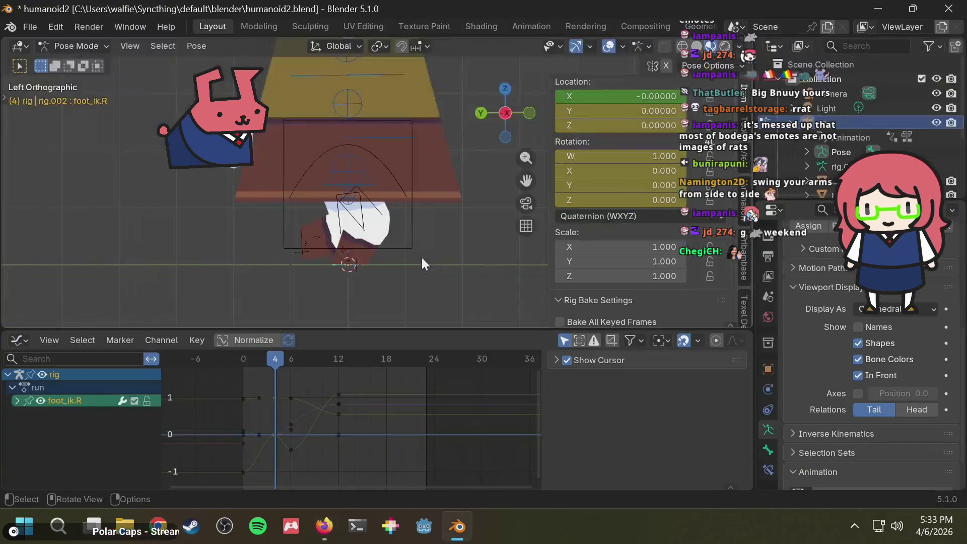
left_click(422, 258)
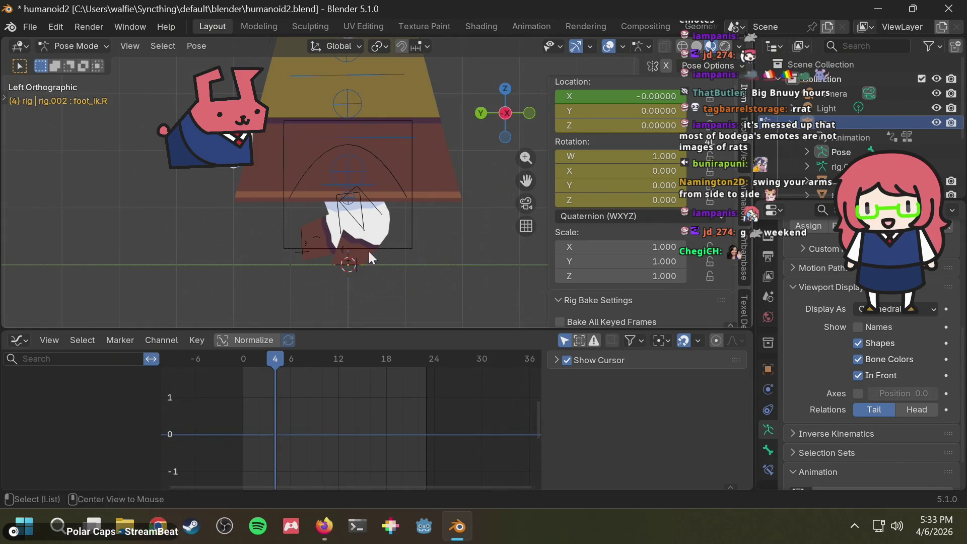
key("alt+Tab")
key("alt+Tab")
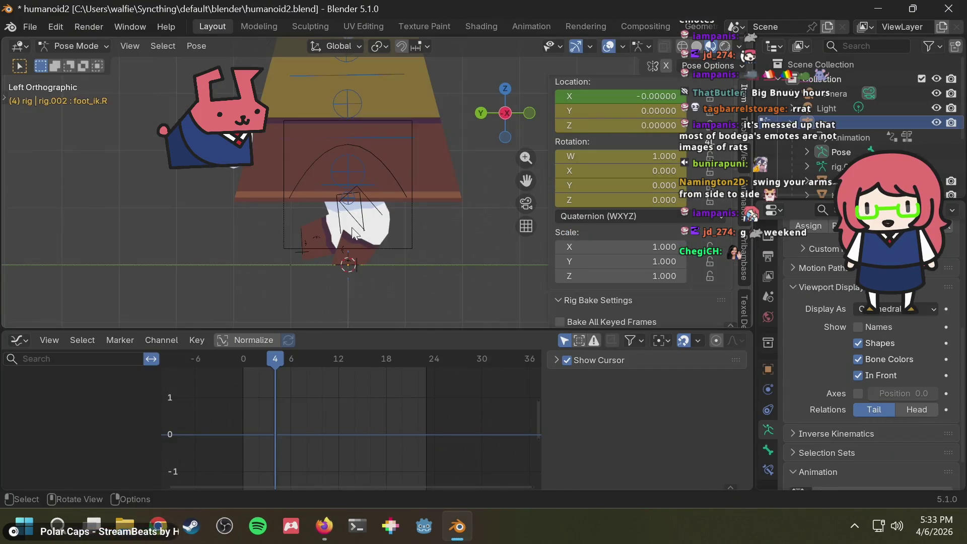
key("alt+Tab")
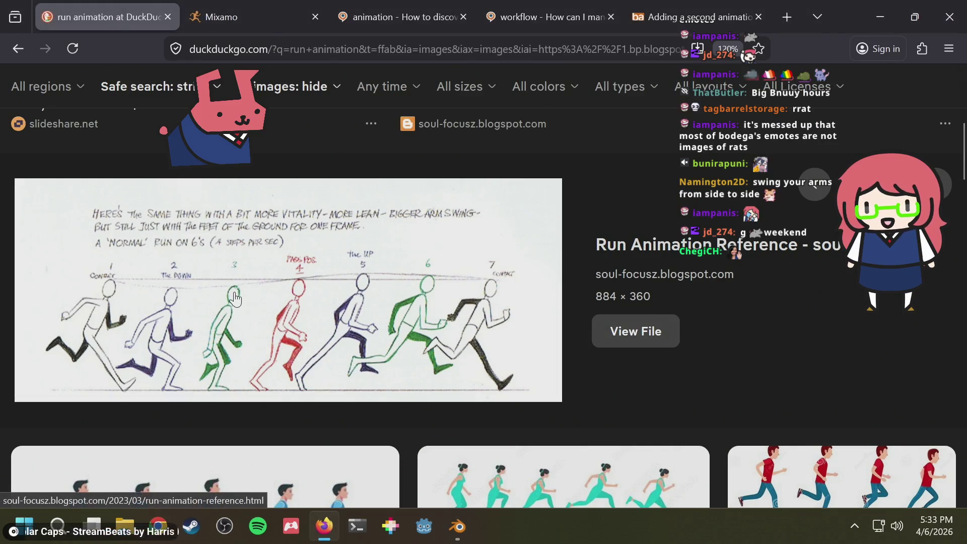
key("alt+Tab")
- Select the torso control and adjust its height vertically at frame 4
left_click(380, 168)
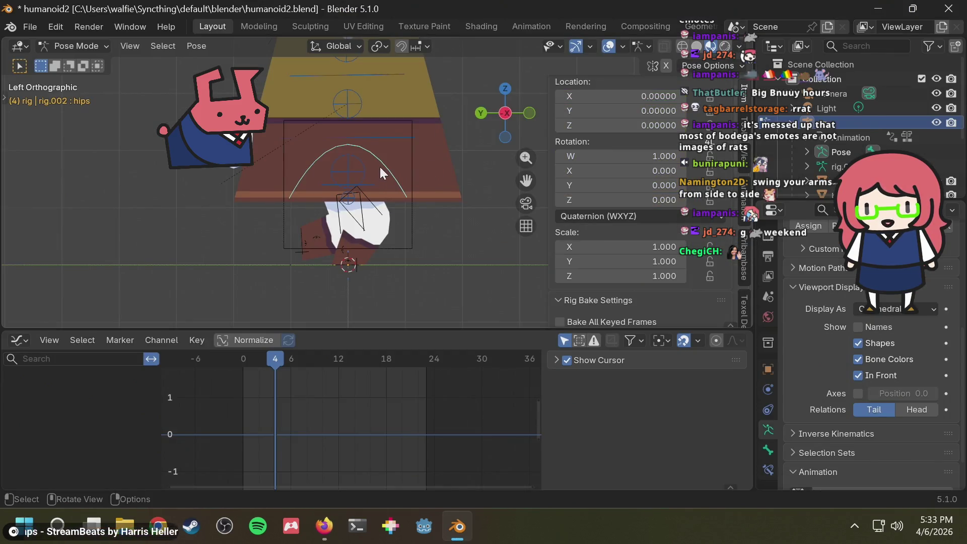
left_click(400, 144)
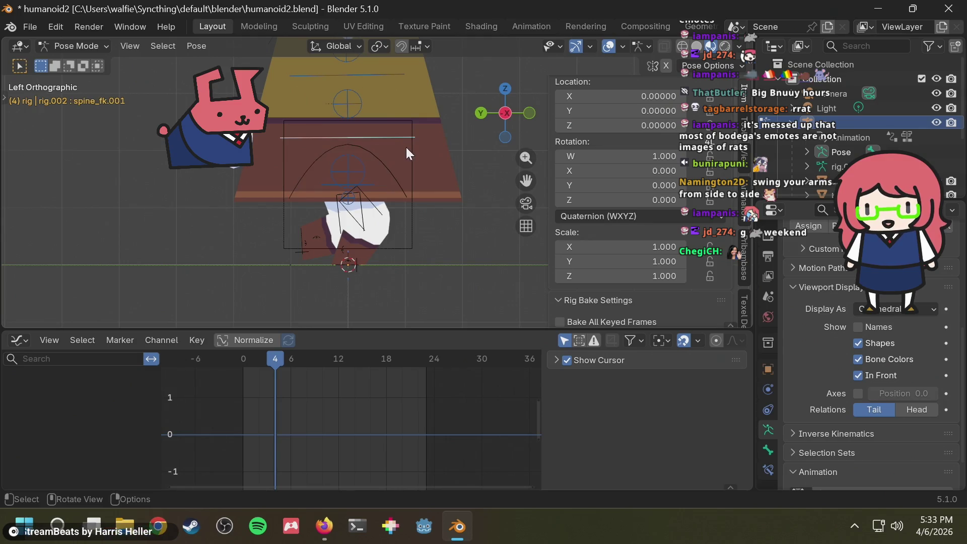
left_click(409, 148)
key("g")
key("z")
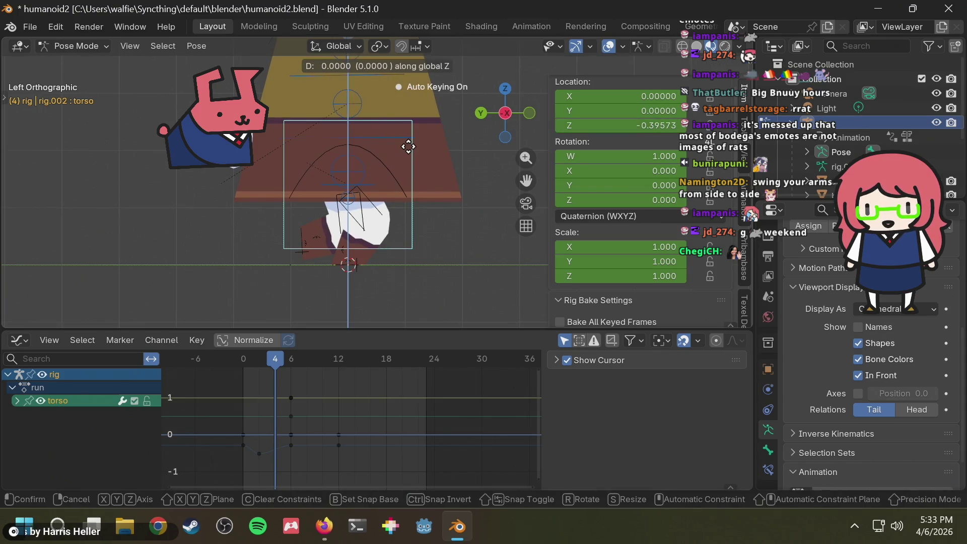
left_click(409, 145)
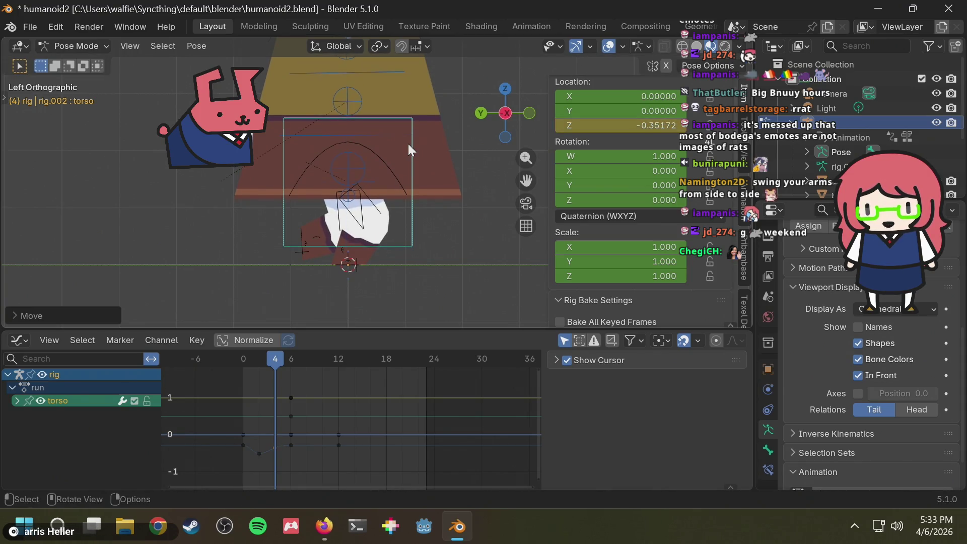
key("alt+Tab")
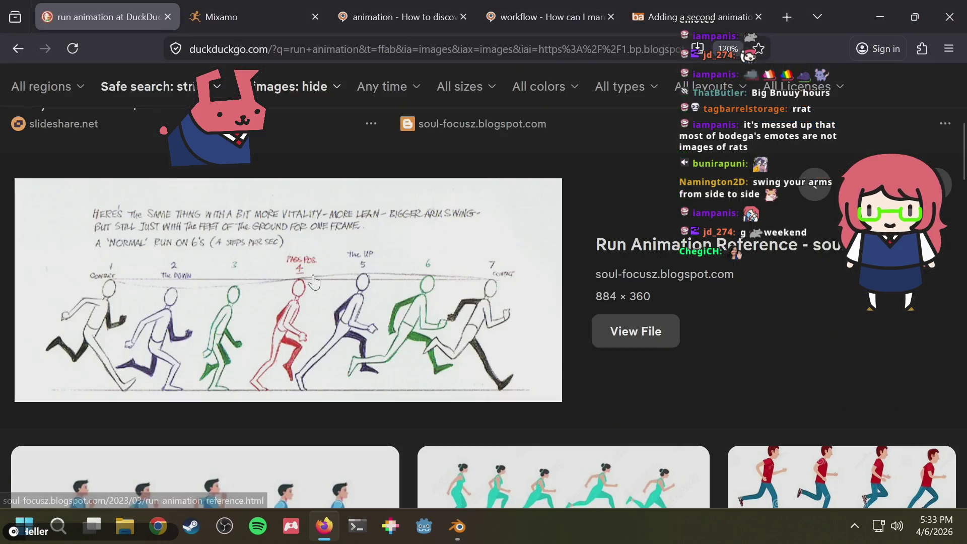
key("alt+Tab")
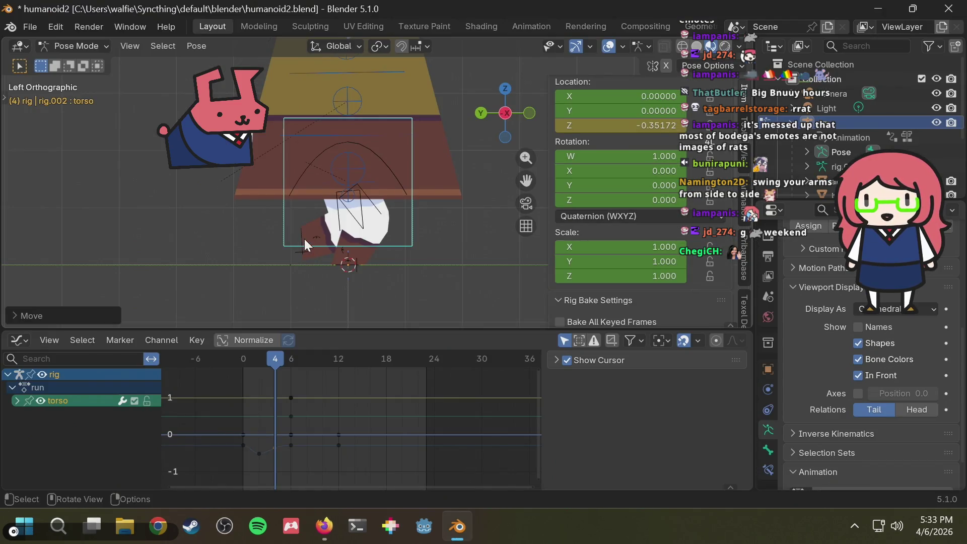
- Rotate and reposition the left foot IK control
left_click(299, 238)
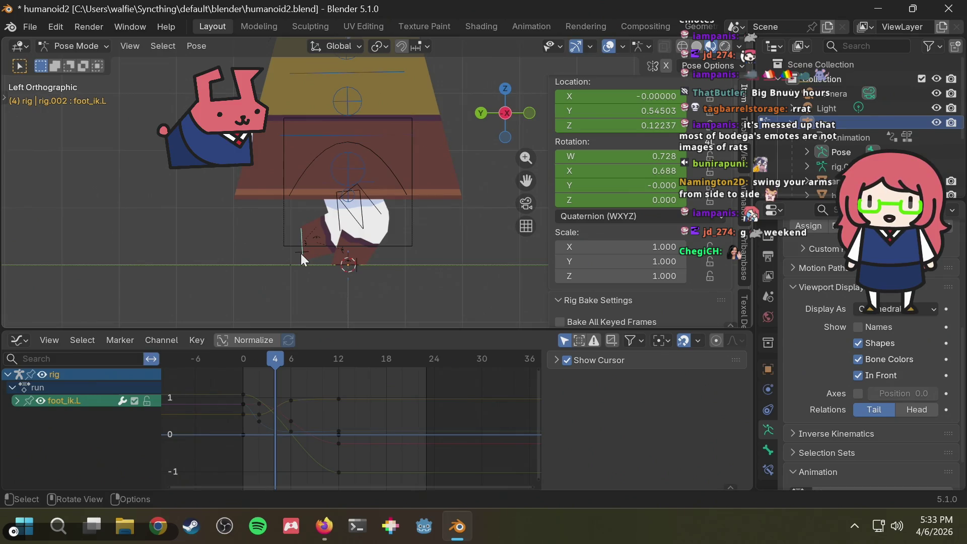
key("r")
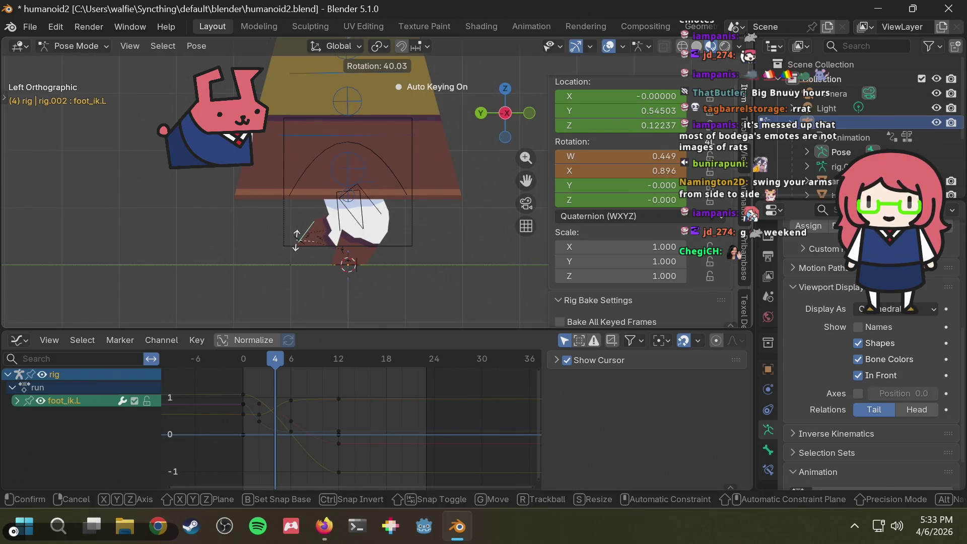
left_click(297, 241)
key("g")
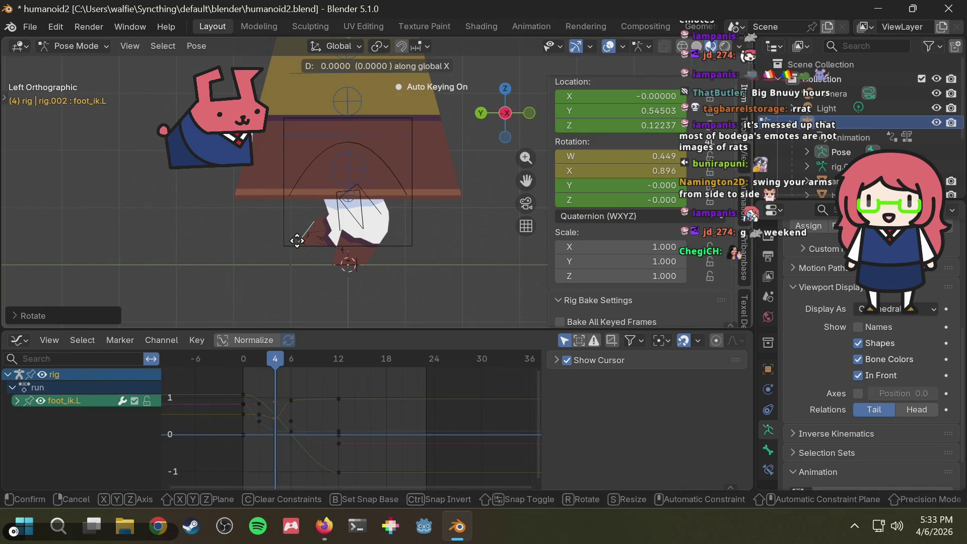
key("Escape")
key("g")
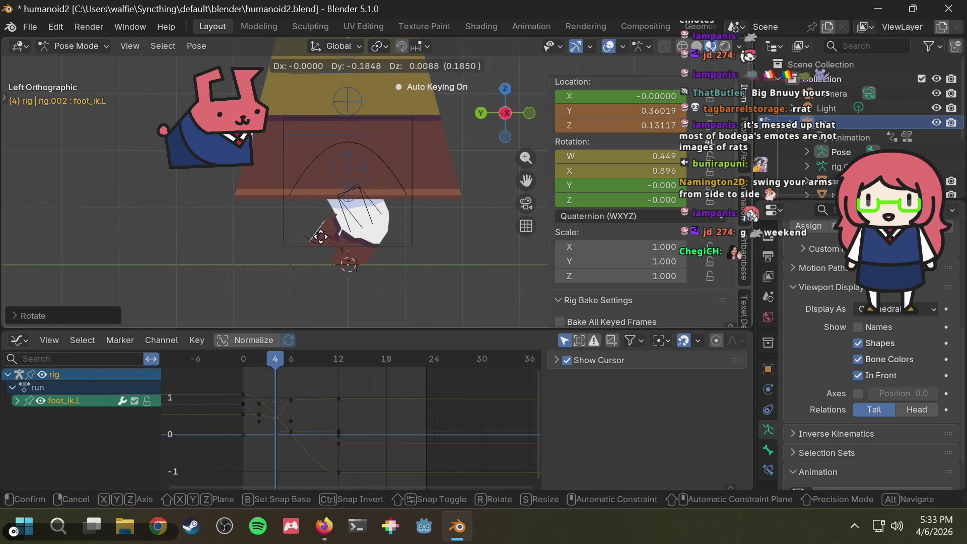
left_click(317, 238)
key("alt+Tab")
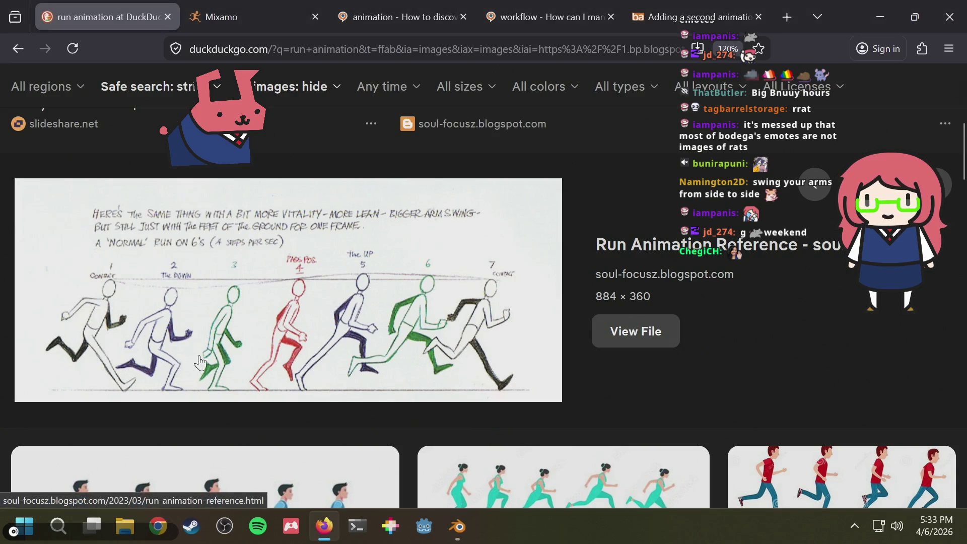
key("alt+Tab")
- Raise and tilt the left foot to Y 0.413, Z 0.20158, rotation W 0.904, X 0.432
key("r")
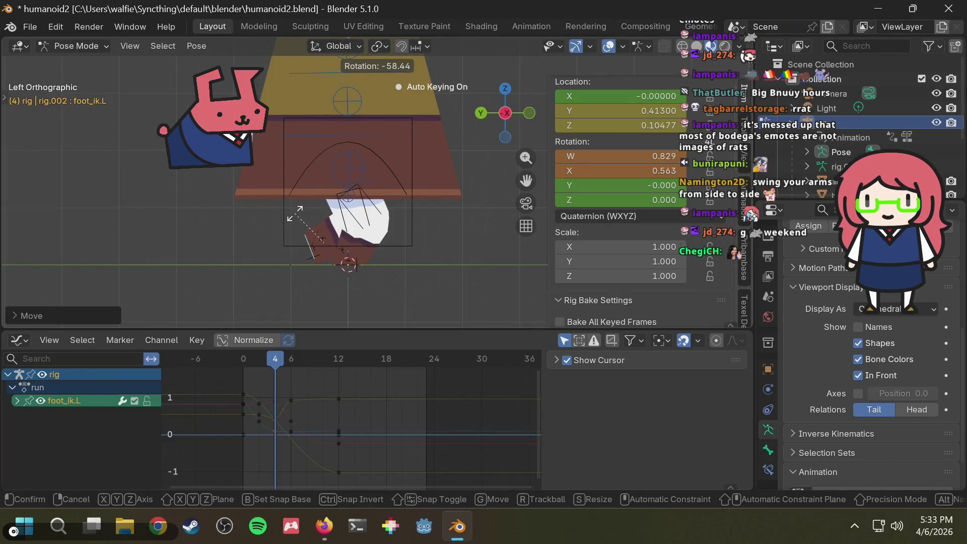
left_click(295, 213)
key("alt+Tab")
key("alt+Tab")
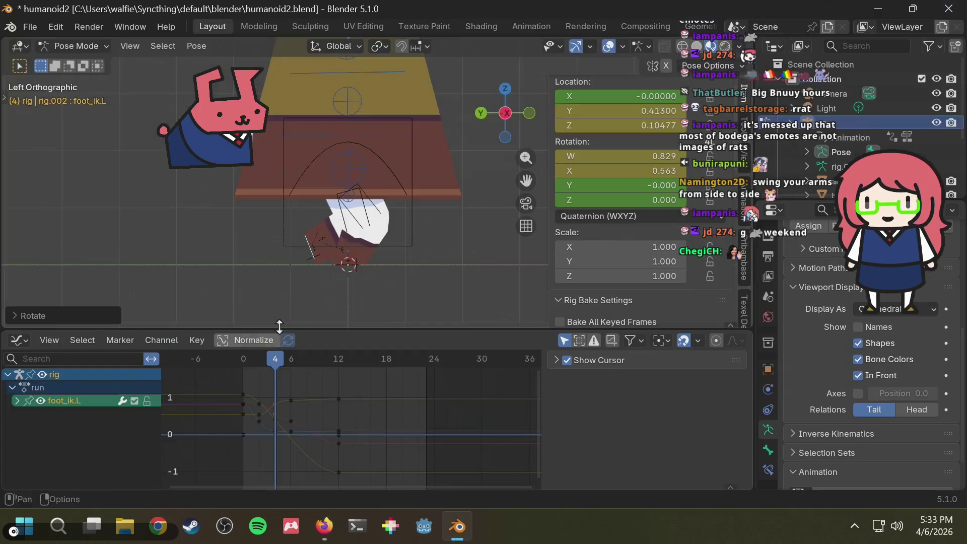
key("g")
key("z")
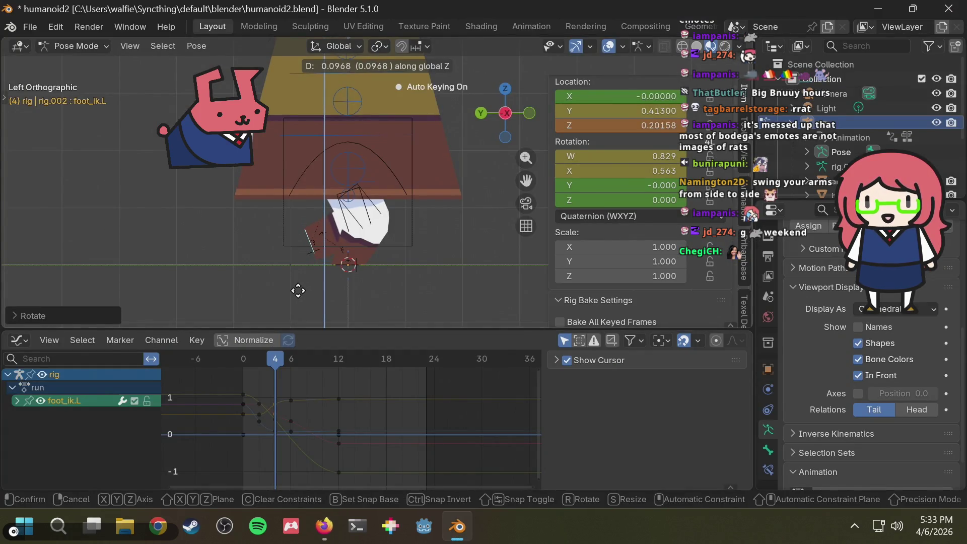
left_click(298, 291)
key("r")
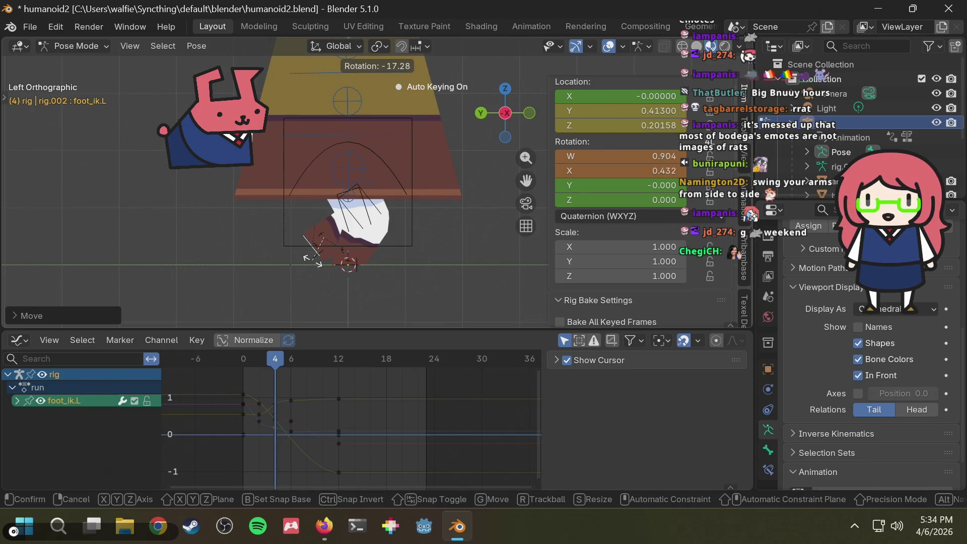
left_click(313, 260)
key("alt+Tab")
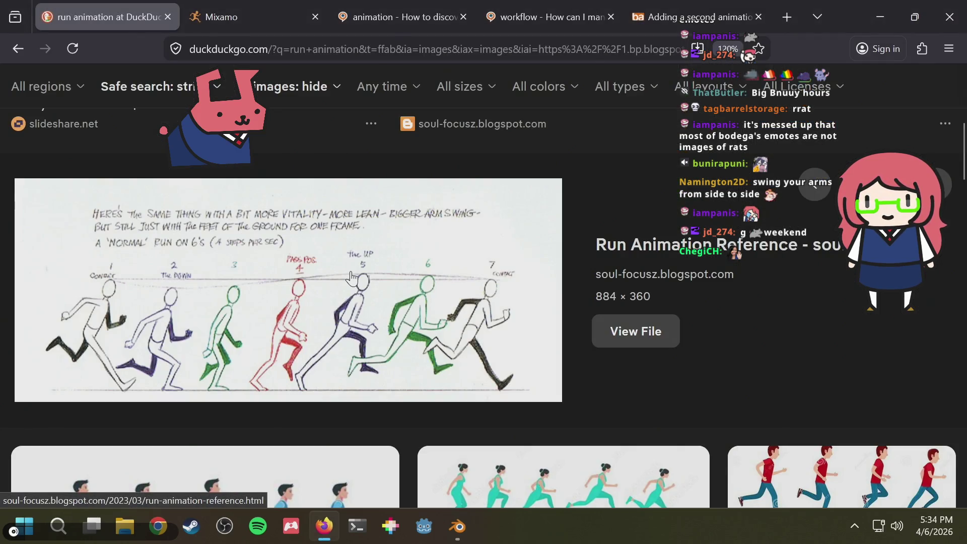
- Scrub the run animation from frame 0 through frame 5 to review the stride
key("alt+Tab")
mouse_move(280, 361)
left_mouse_down()
mouse_move(240, 362)
mouse_move(298, 356)
mouse_move(241, 363)
left_mouse_up()
scroll(391, 254, "up", 4)
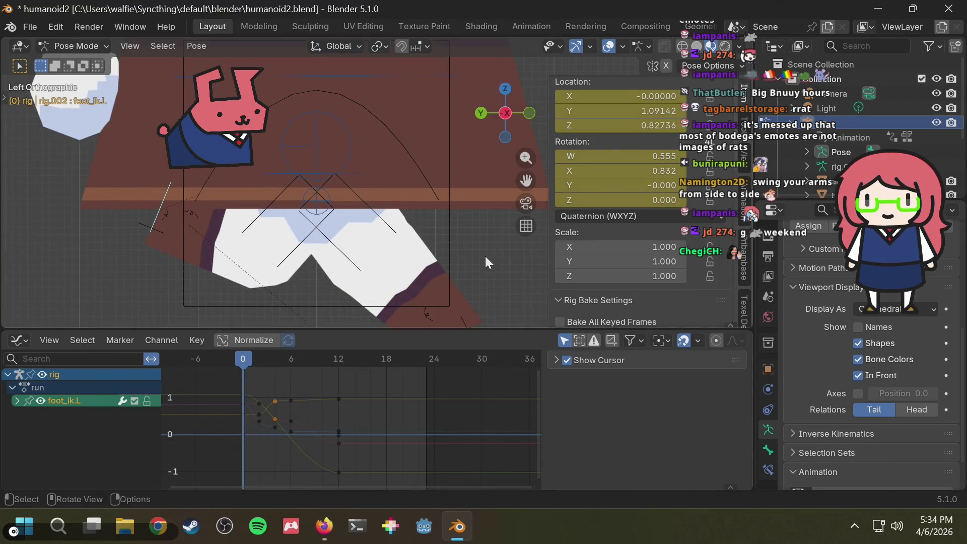
left_click(485, 261)
scroll(478, 262, "down", 1)
left_click(252, 359)
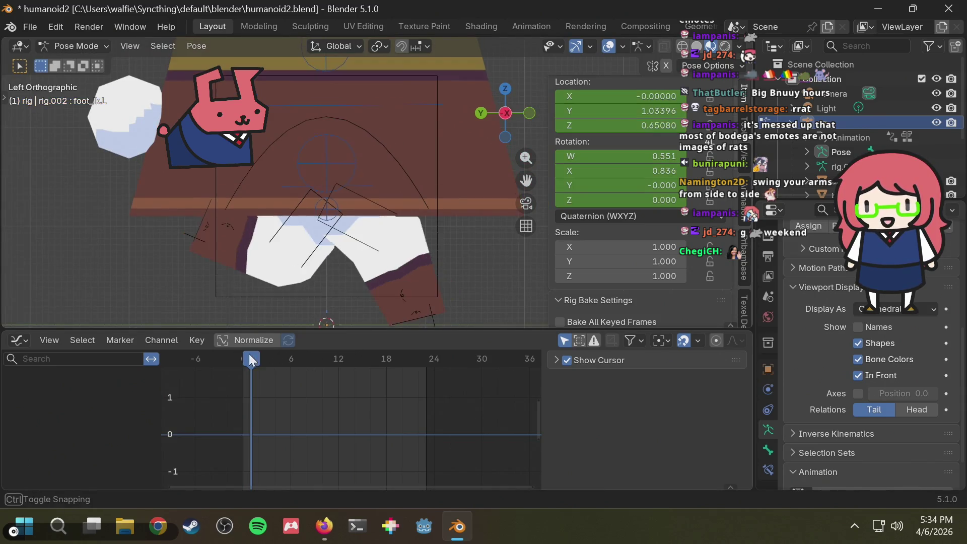
left_click_drag(252, 359, 267, 356)
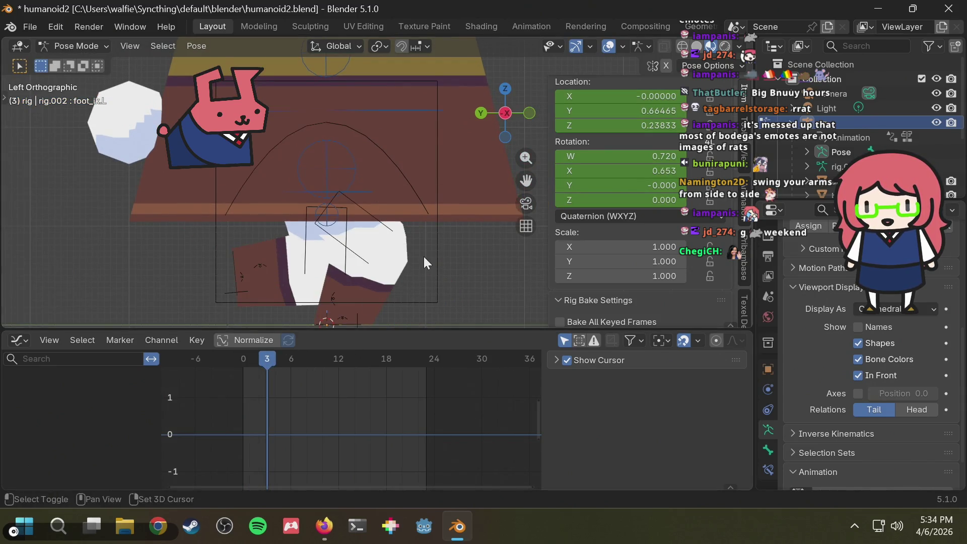
middle_click_drag(424, 256, 428, 223, "shift")
left_click_drag(265, 361, 282, 357)
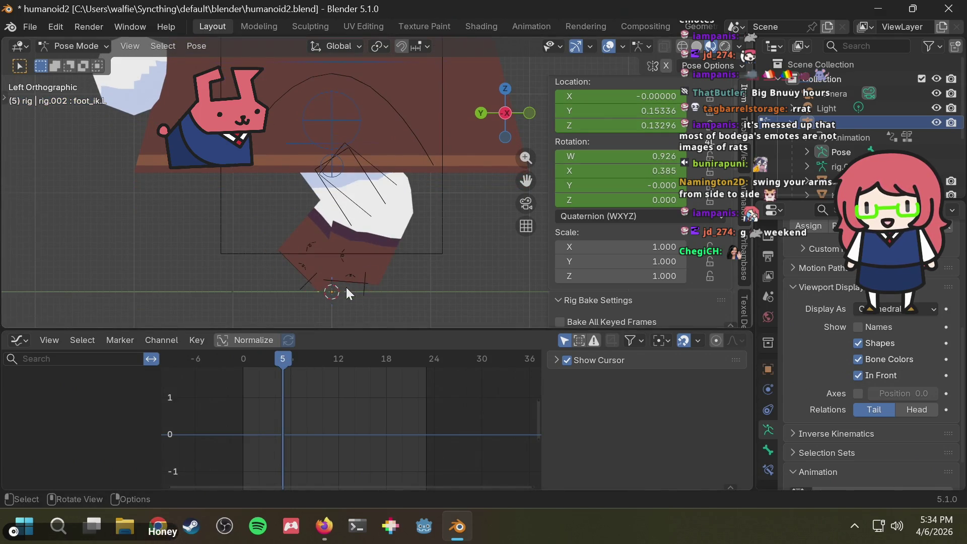
- Compare the pose with the run reference and return to frame 4
key("a")
key("alt+Tab")
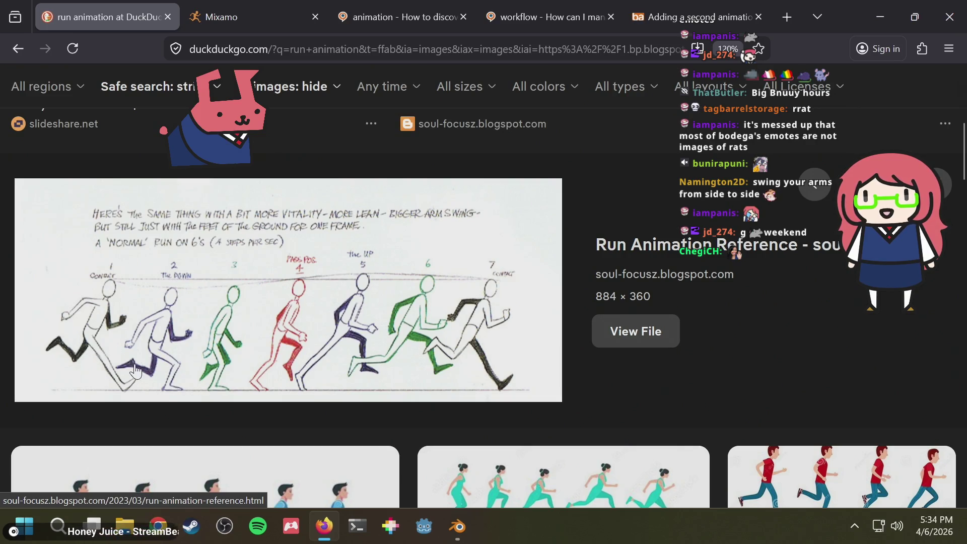
key("alt+Tab")
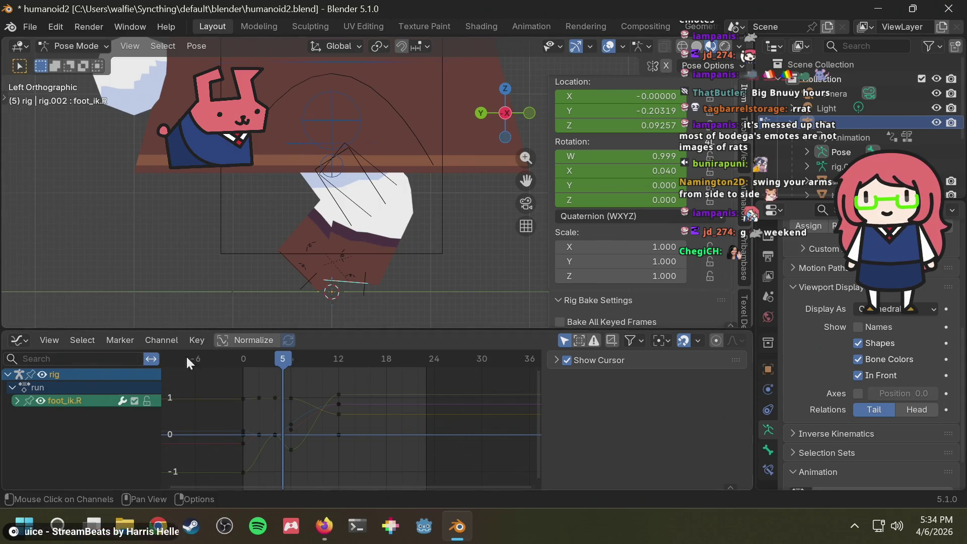
key("alt+Tab")
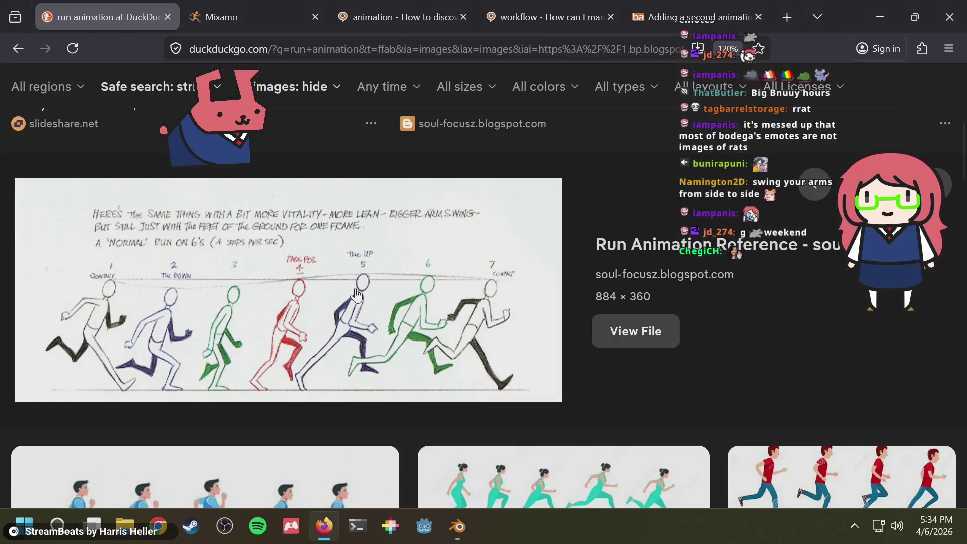
key("alt+Tab")
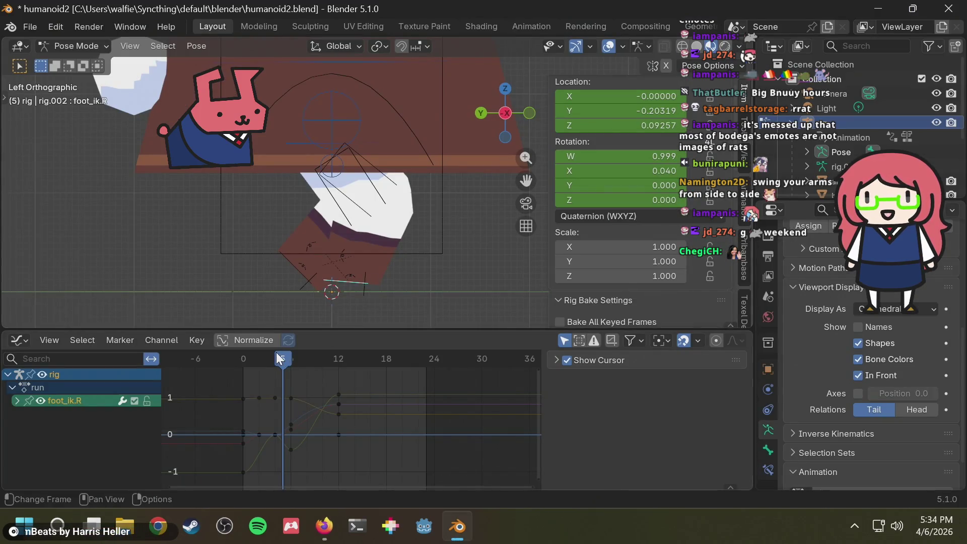
mouse_move(280, 358)
left_mouse_down()
mouse_move(268, 359)
mouse_move(291, 355)
left_mouse_up()
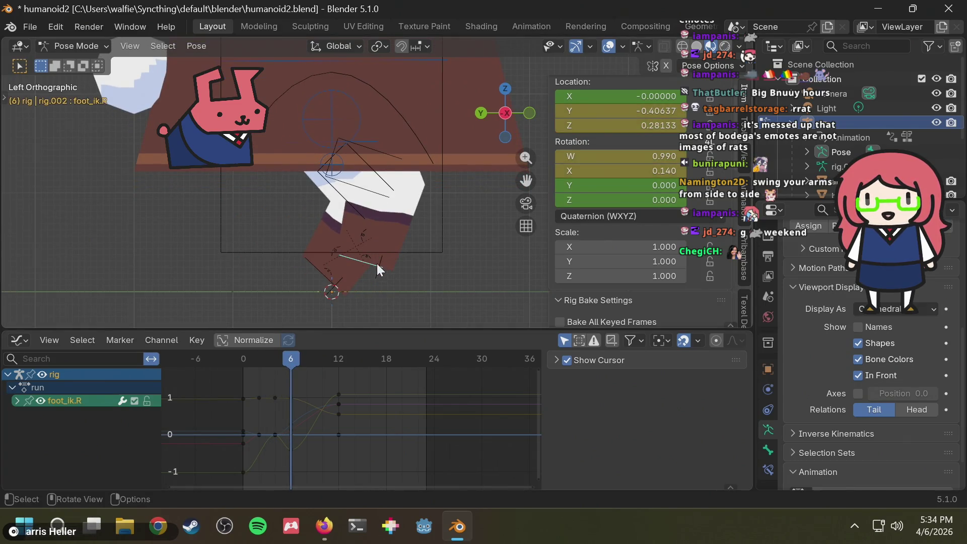
- Select the left foot IK control and preview its leg motion
key("alt+Tab")
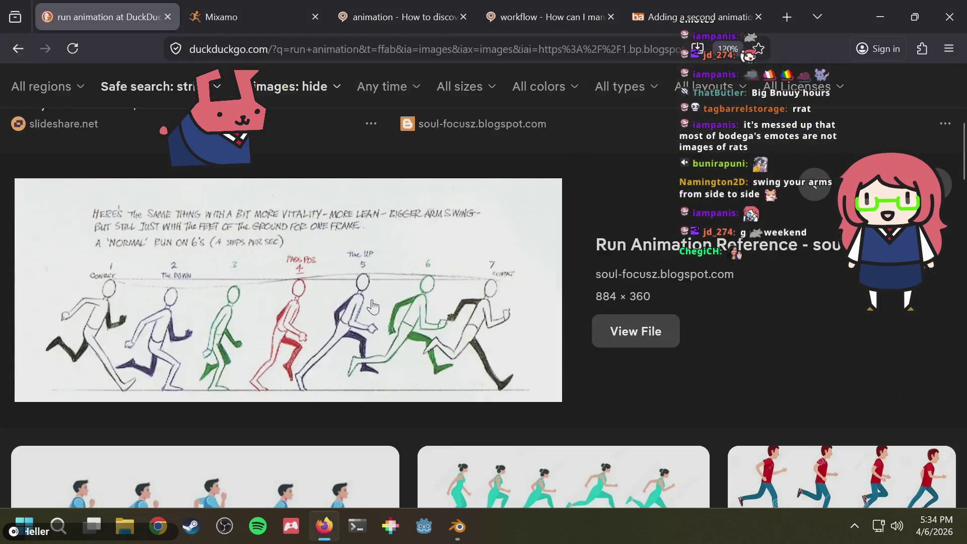
key("alt+Tab")
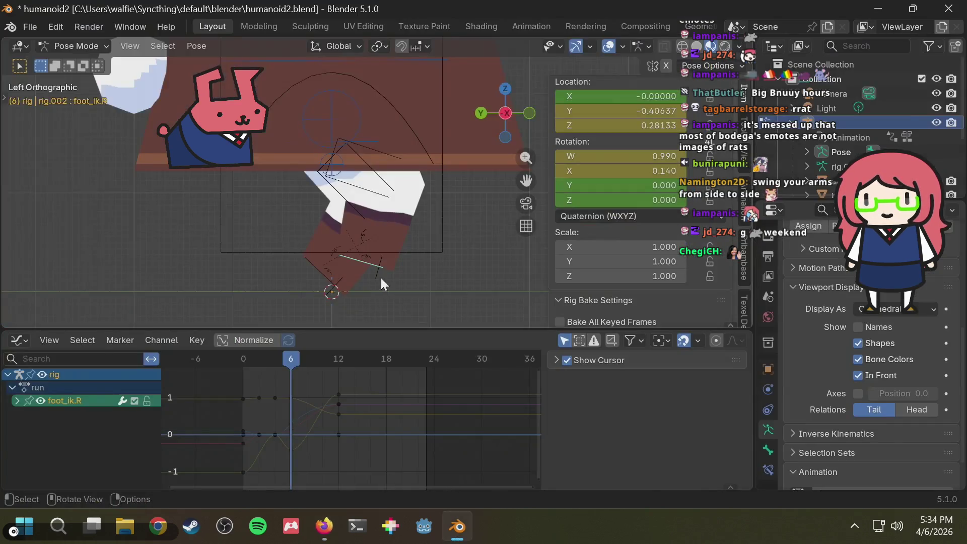
left_click(321, 270)
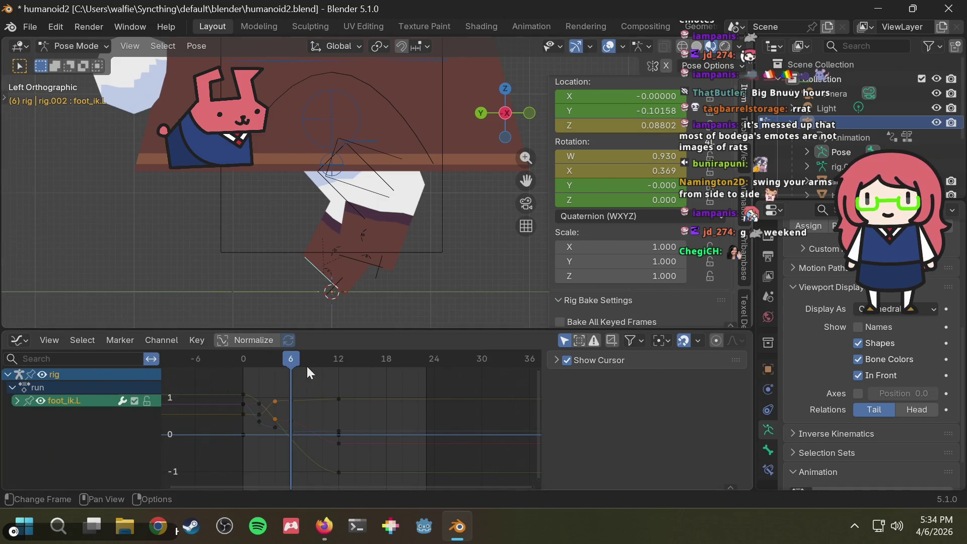
mouse_move(292, 358)
left_mouse_down()
mouse_move(268, 359)
mouse_move(290, 359)
left_mouse_up()
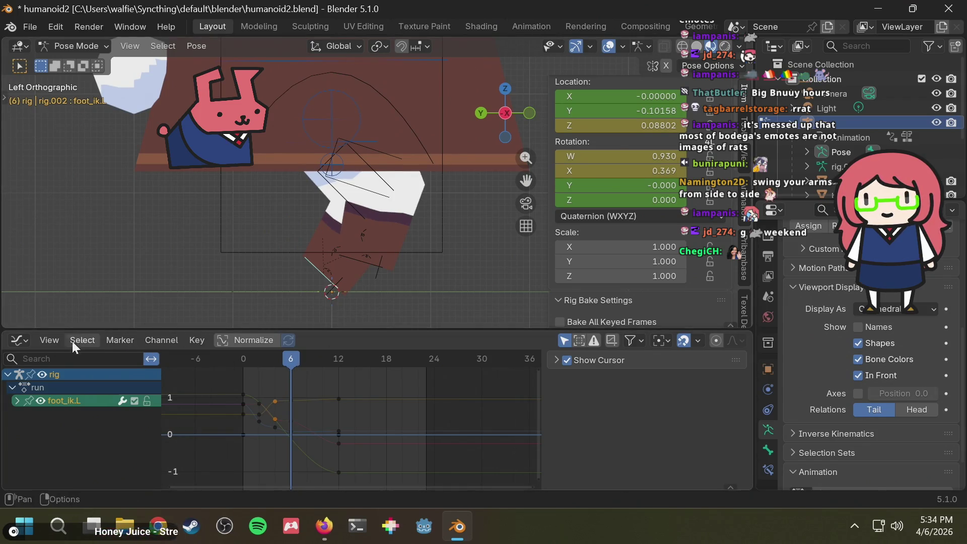
left_click(18, 338)
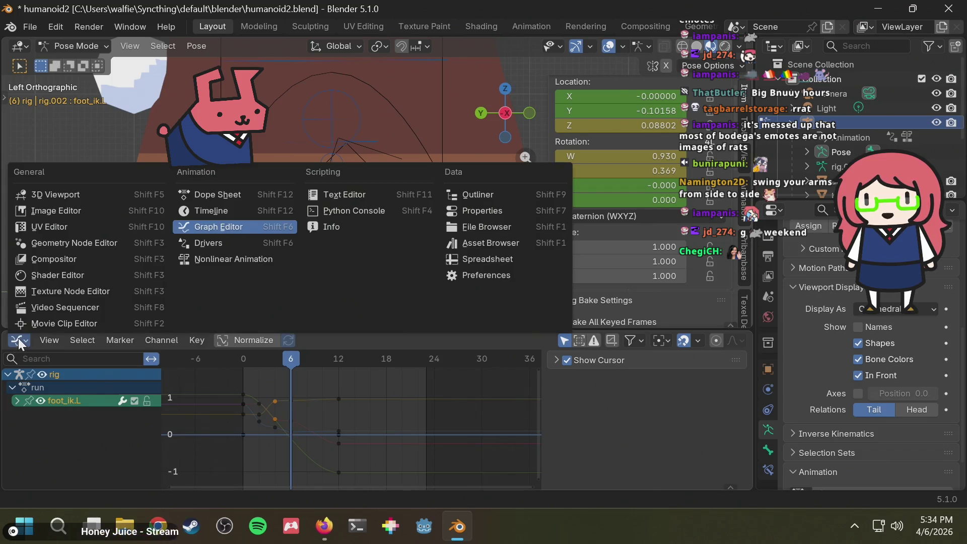
- In the Dope Sheet, select a group of keyframes and paste the copied foot keyframes
left_click(232, 195)
left_click(328, 446)
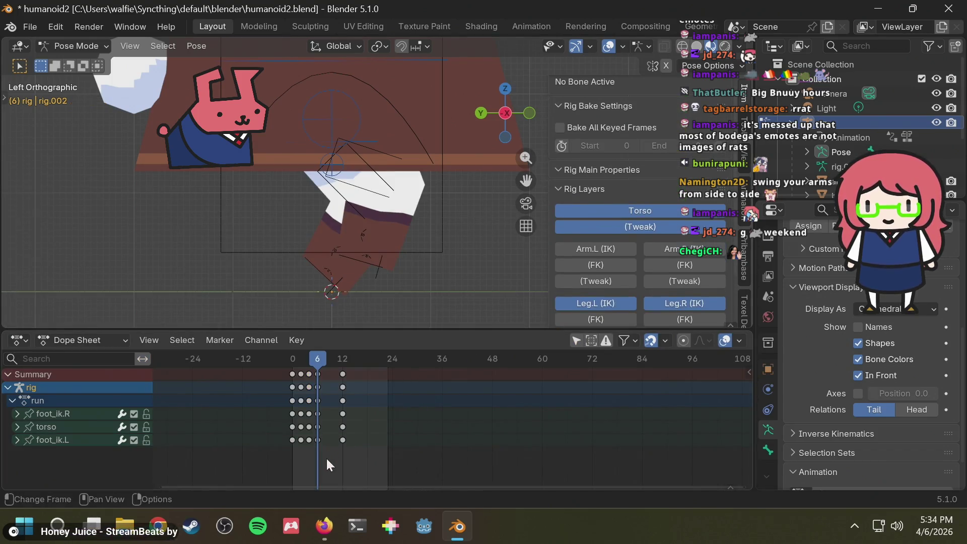
left_click_drag(320, 450, 315, 386)
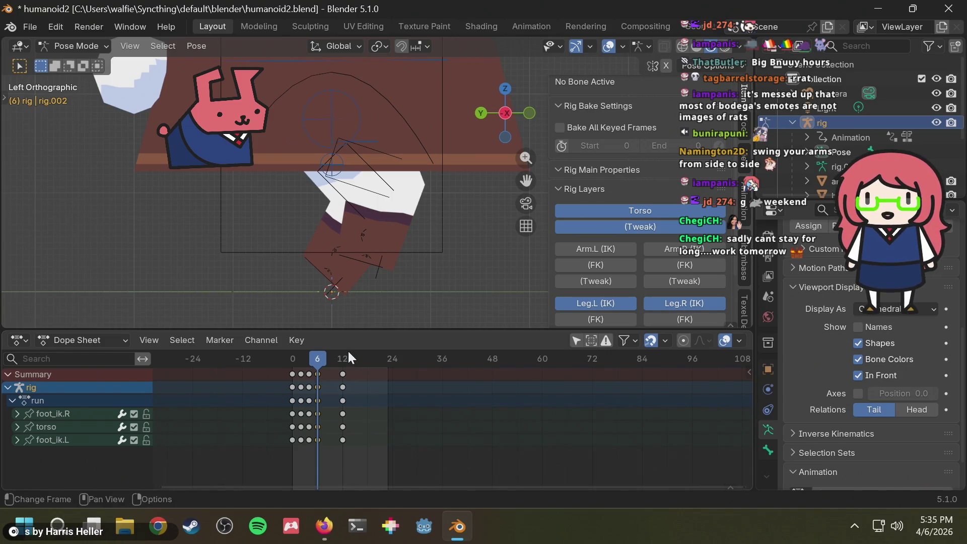
key("ctrl+v")
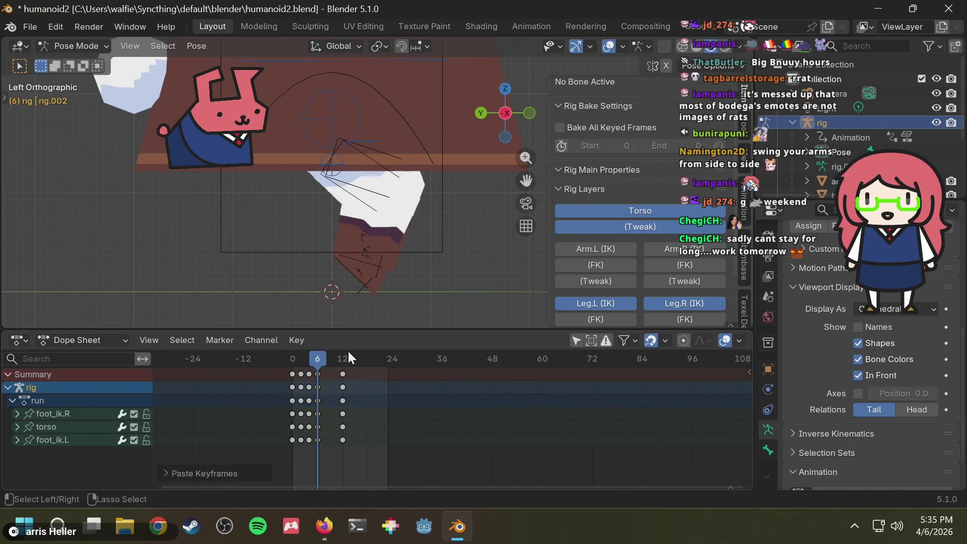
mouse_move(312, 359)
left_mouse_down()
mouse_move(285, 357)
mouse_move(317, 355)
left_mouse_up()
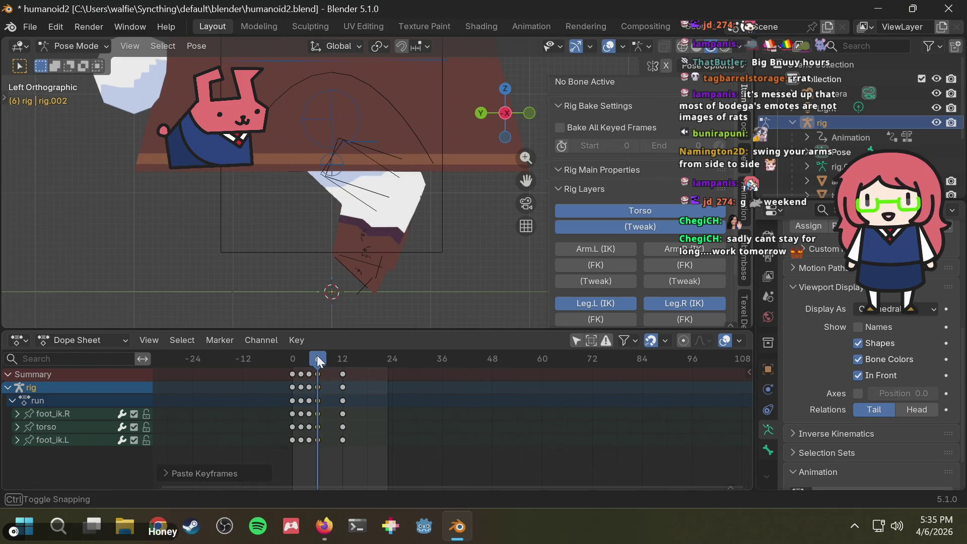
- Preview the pasted stride, then switch back to the Graph Editor
scroll(374, 296, "up", 2)
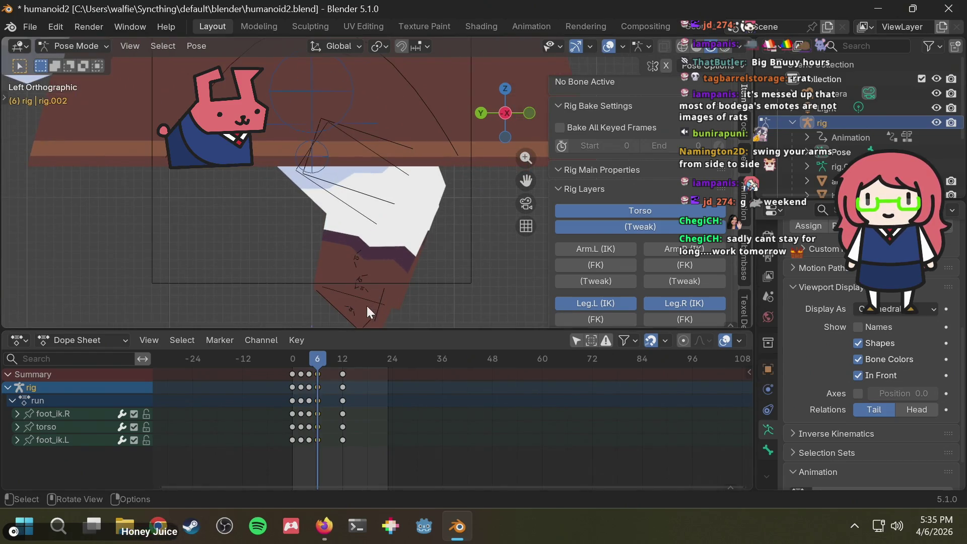
left_click_drag(319, 356, 319, 355)
left_click(75, 344)
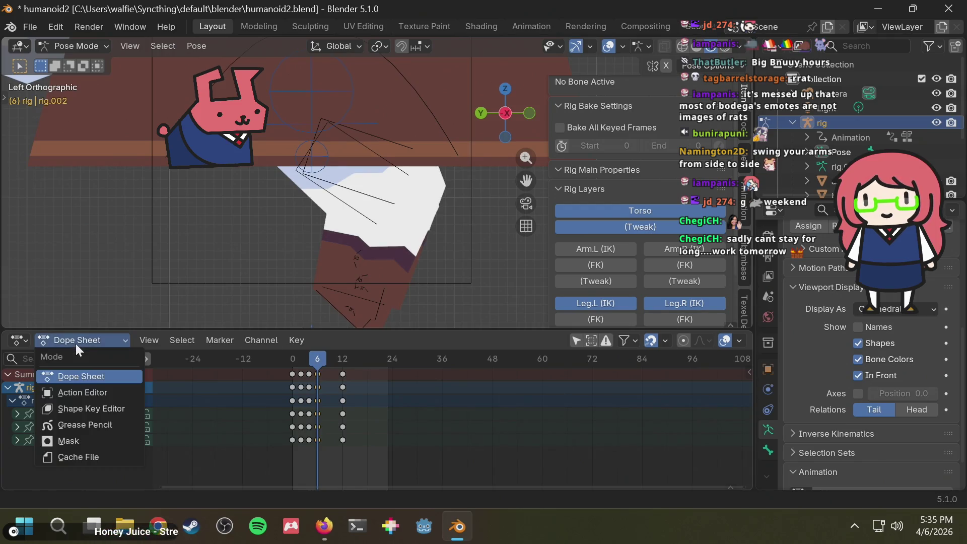
left_click(19, 338)
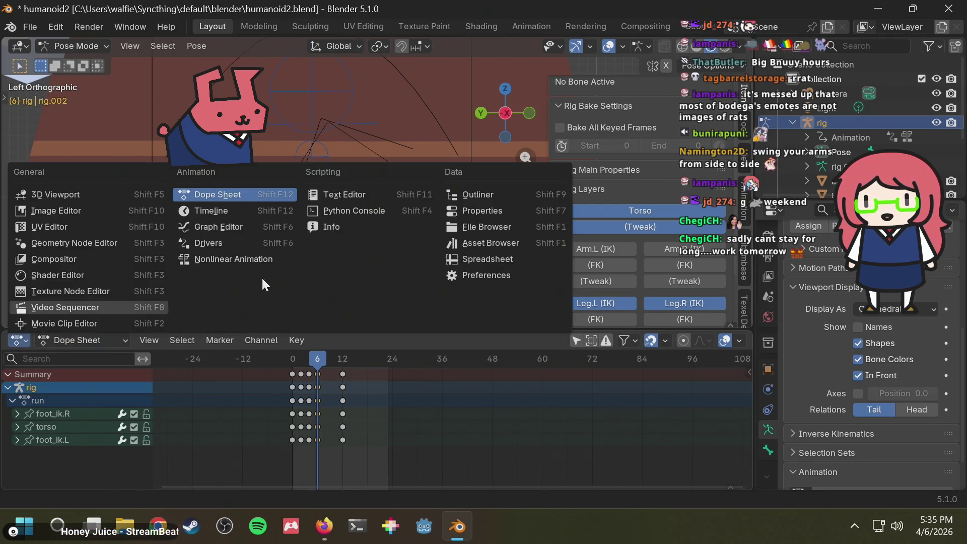
left_click(232, 230)
key("alt+Tab")
key("alt+Tab")
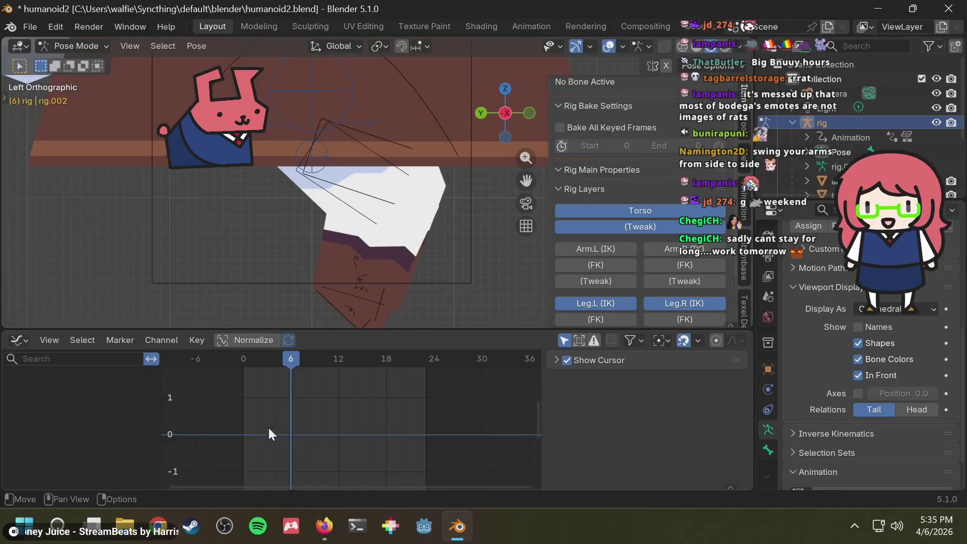
- Try moving the left foot along Y, cancel, and recheck the run reference
left_click(358, 300)
key("g")
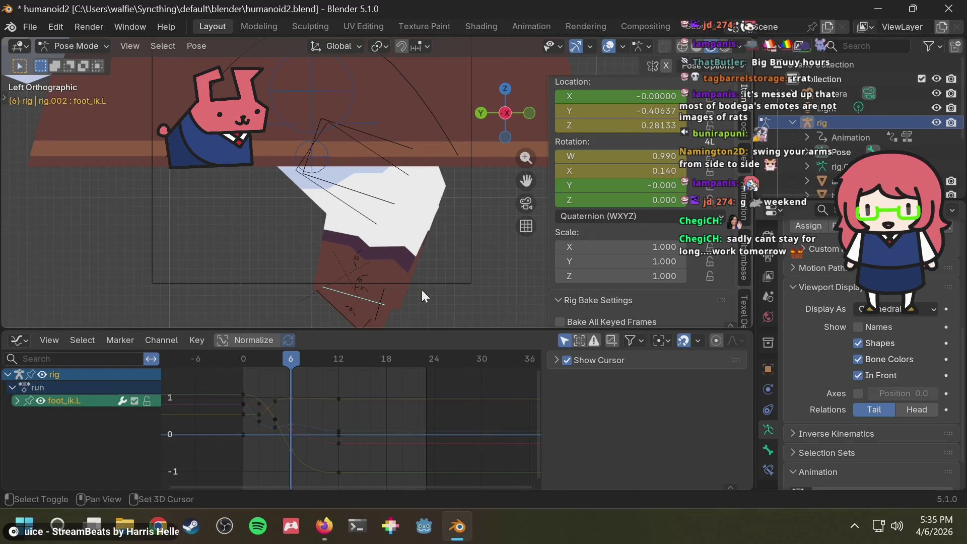
key("y")
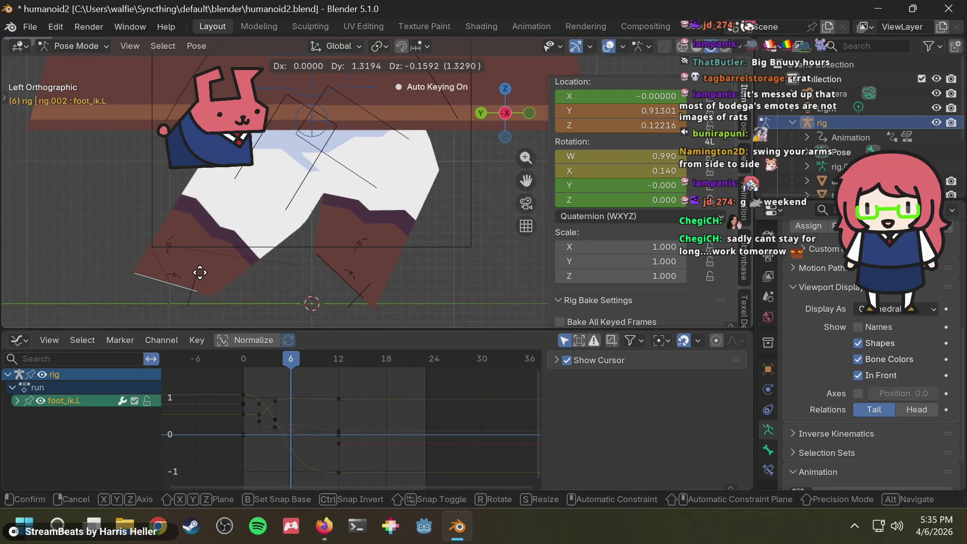
key("Escape")
key("alt+Tab")
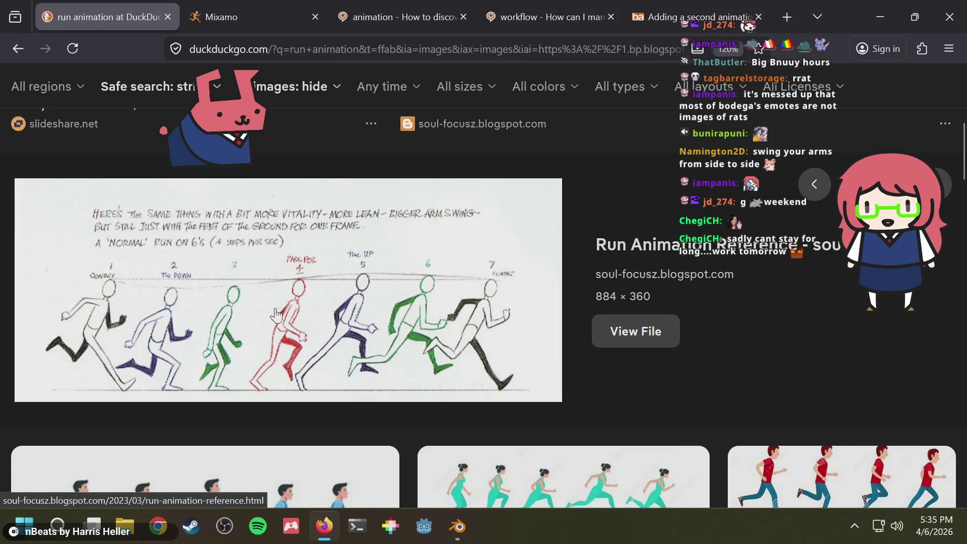
key("alt+Tab")
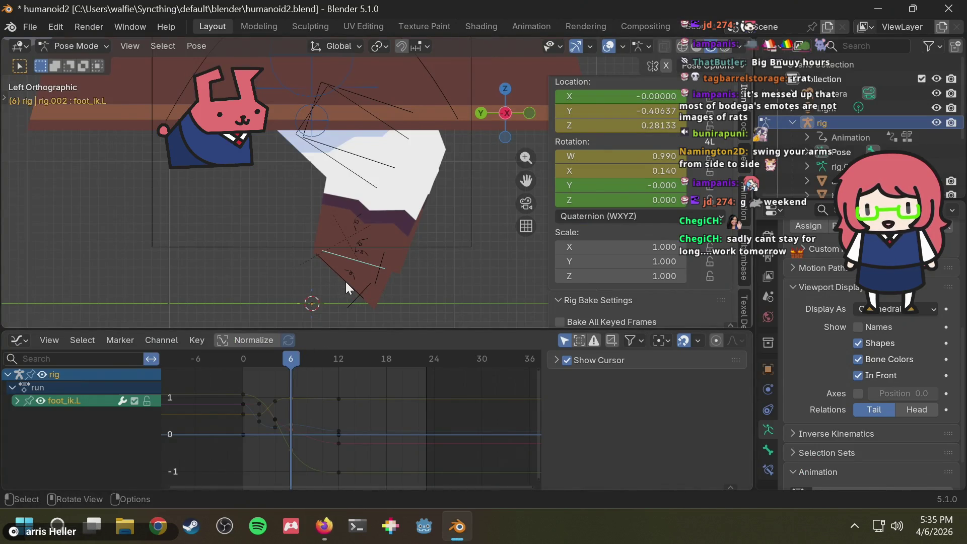
key("alt+Tab")
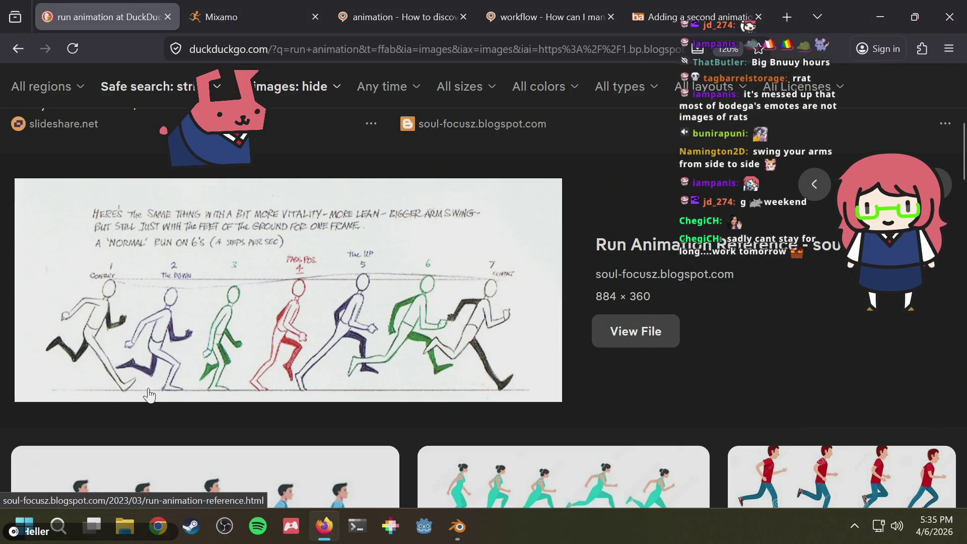
key("alt+Tab")
- Move and rotate the right foot IK control to match the reference stride
key("g")
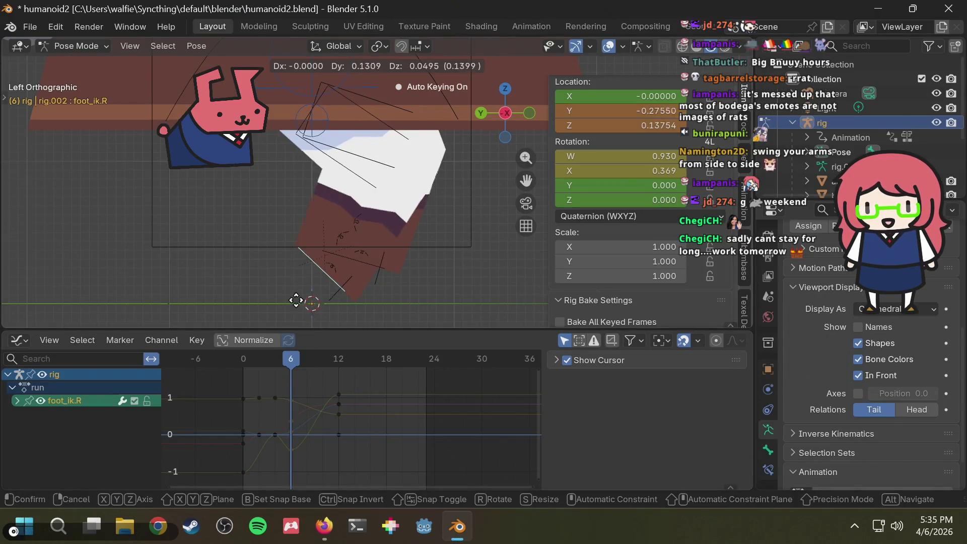
left_click(217, 302)
mouse_move(291, 362)
left_mouse_down()
mouse_move(247, 363)
mouse_move(293, 362)
left_mouse_up()
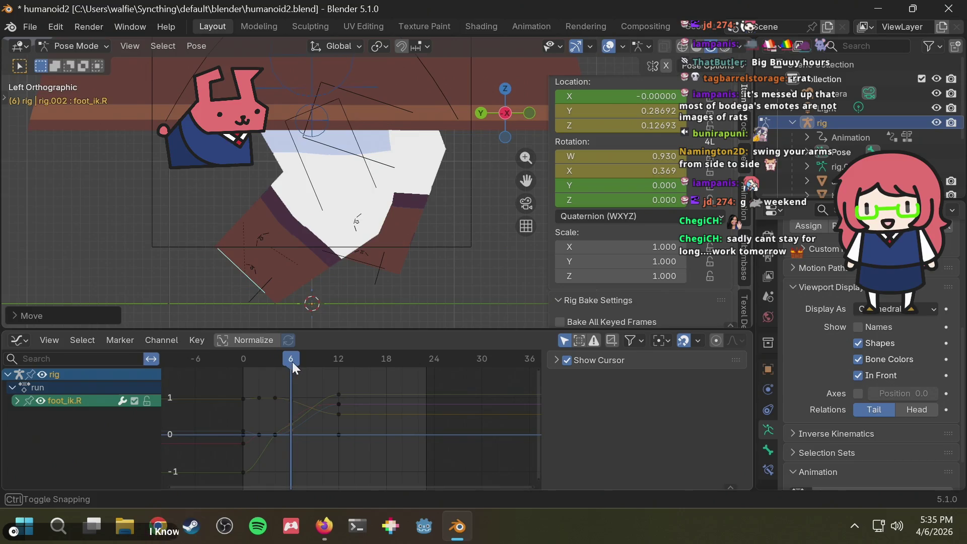
key("alt+Tab")
key("alt+Tab")
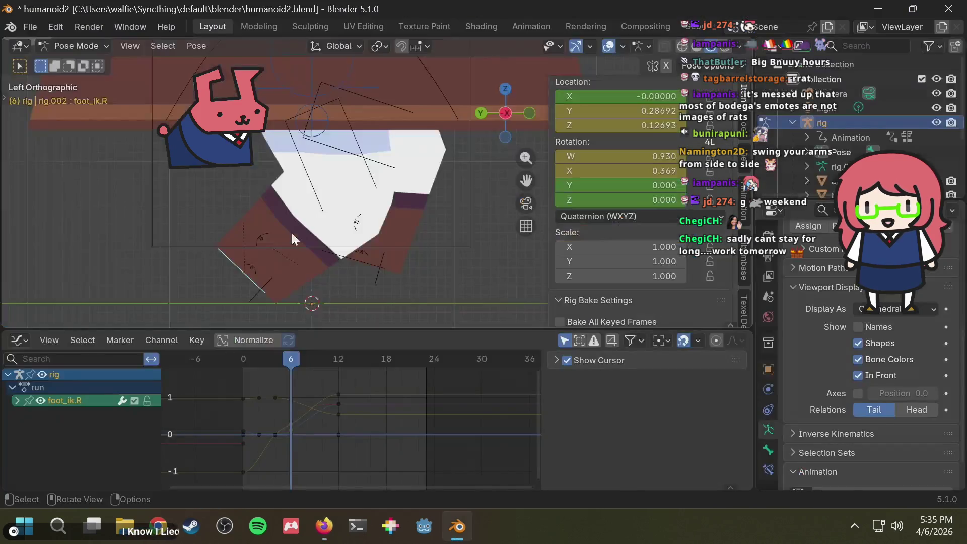
key("r")
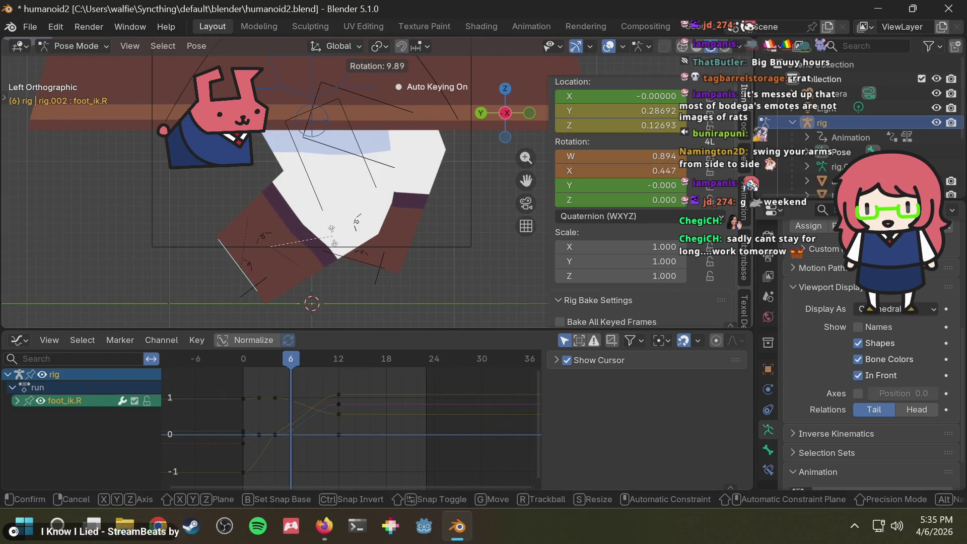
left_click(334, 236)
- Scrub to about frame 9 to preview the stride against the run reference
key("alt+Tab")
key("alt+Tab")
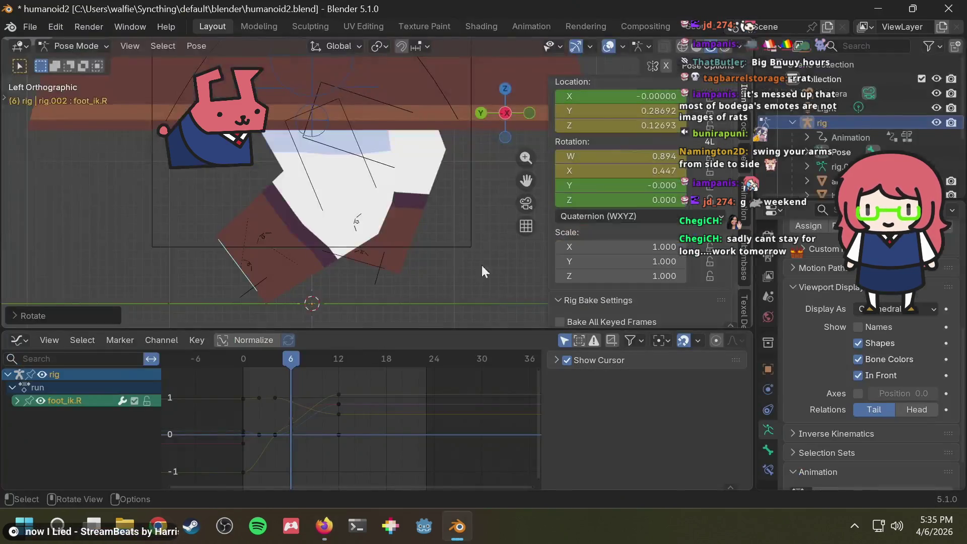
mouse_move(291, 357)
left_mouse_down()
mouse_move(249, 359)
mouse_move(297, 356)
mouse_move(289, 356)
left_mouse_up()
key("alt+Tab")
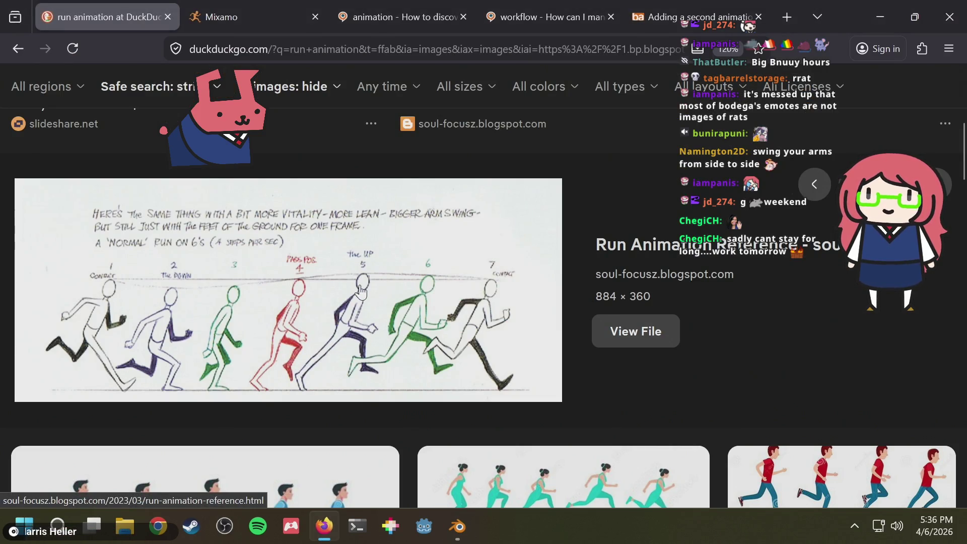
key("alt+Tab")
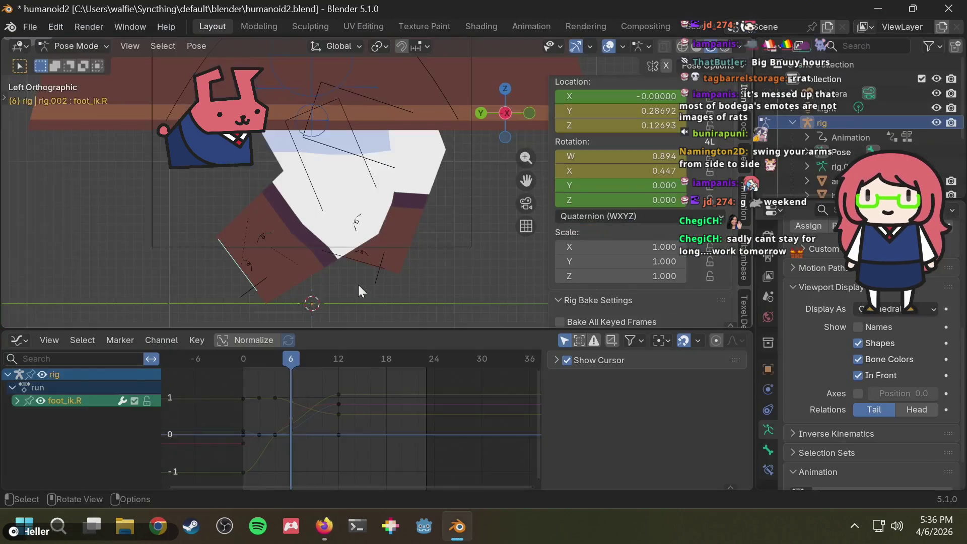
key("alt+Tab")
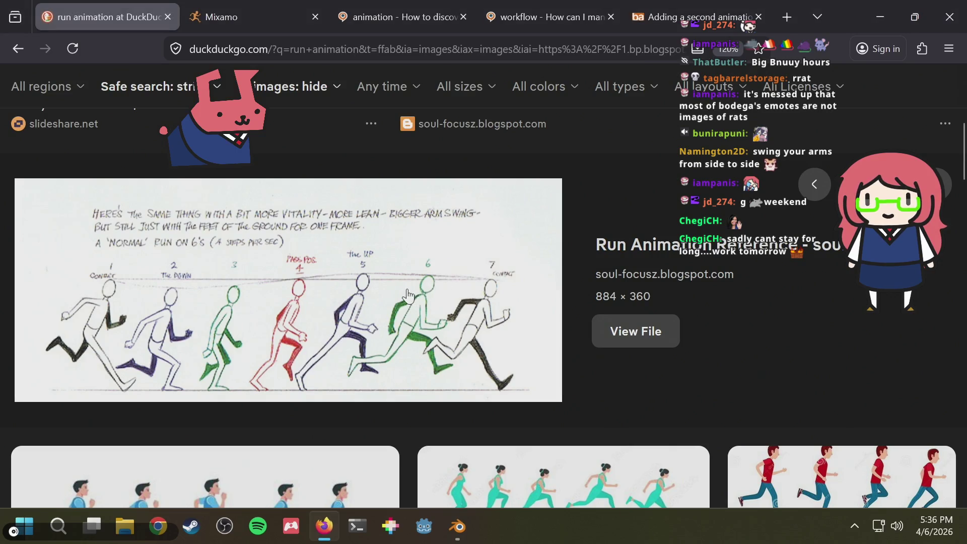
key("alt+Tab")
left_click_drag(292, 361, 307, 359)
key("alt+Tab")
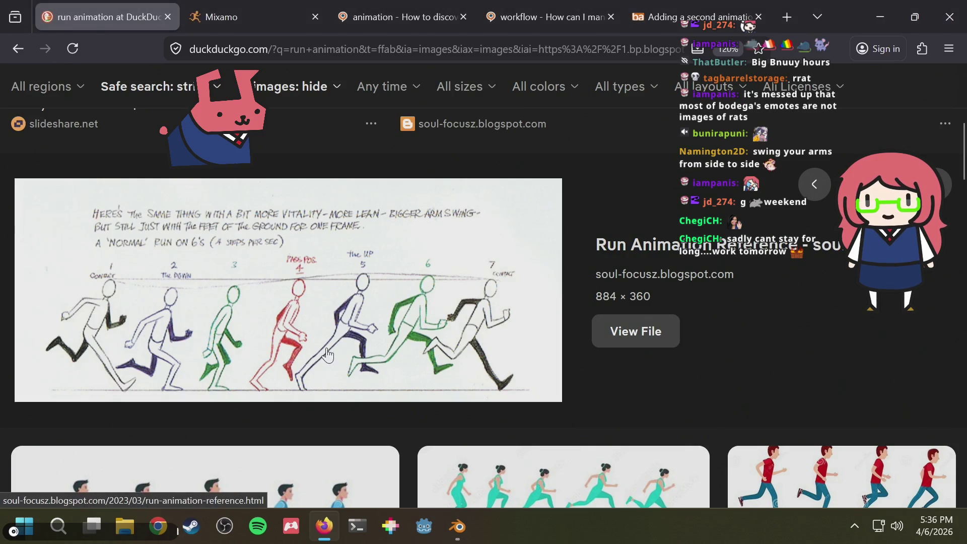
key("alt+Tab")
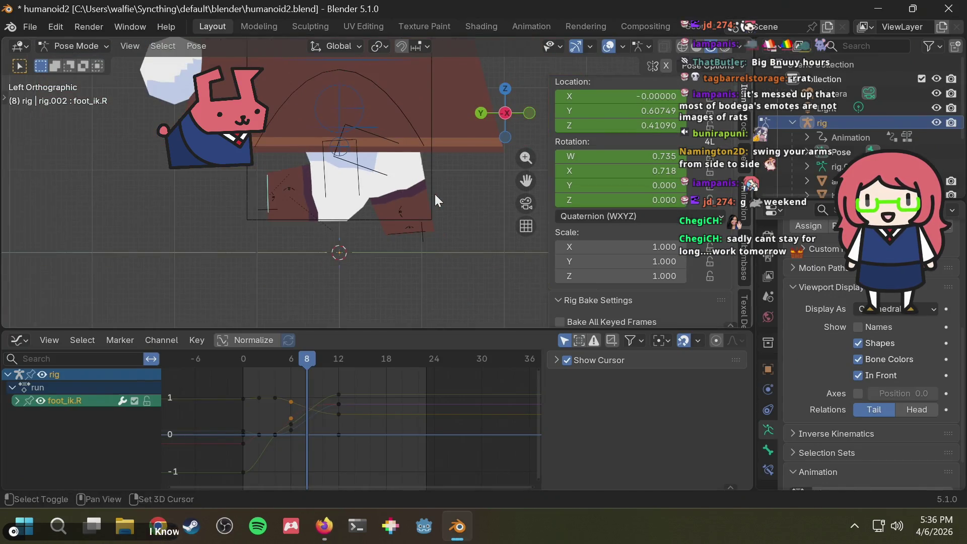
- Lower the torso control along Z to -0.12885 at frame 8
scroll(435, 195, "down", 3)
middle_click_drag(435, 195, 380, 257, "shift")
left_click(376, 172)
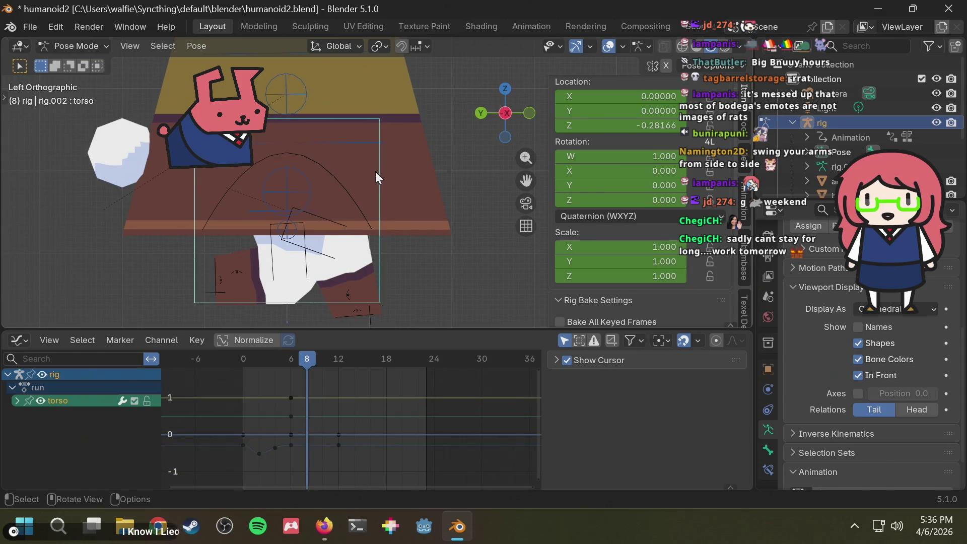
key("g")
key("z")
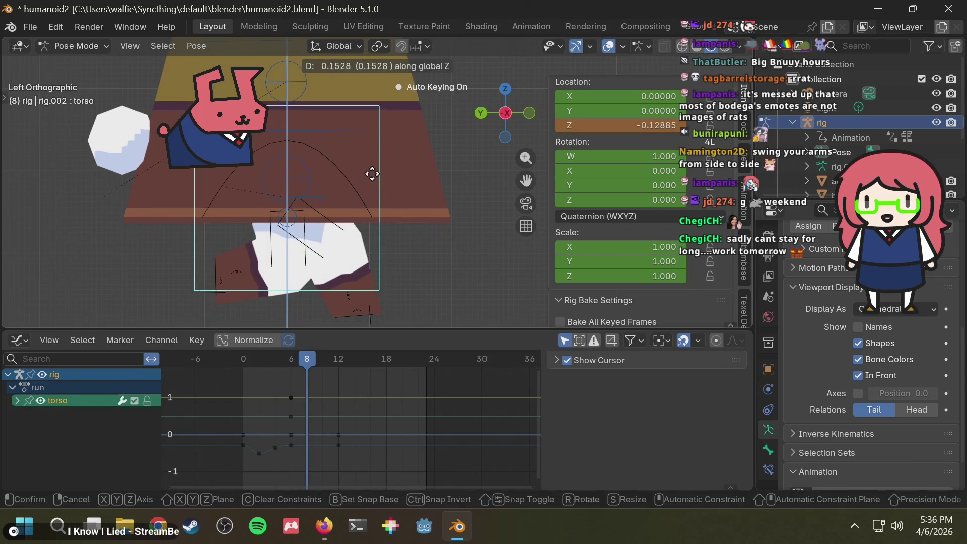
left_click(372, 174)
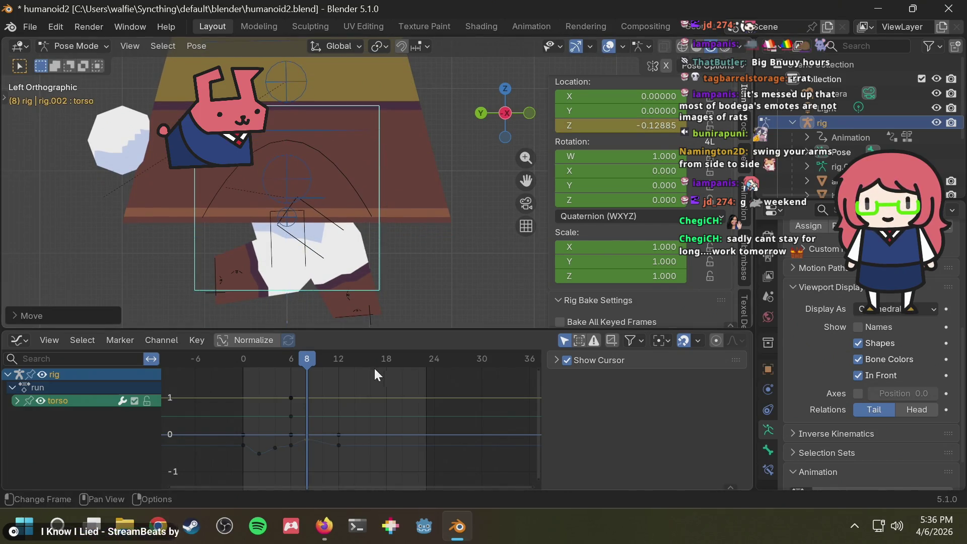
- Compare the pose with the run-cycle reference drawings, ending on the reference sheet
key("alt+Tab")
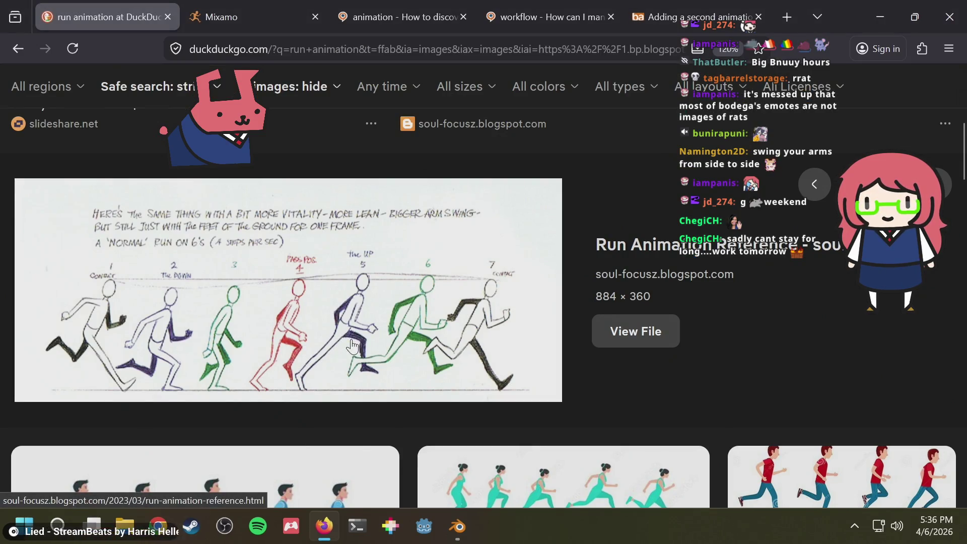
key("alt+Tab")
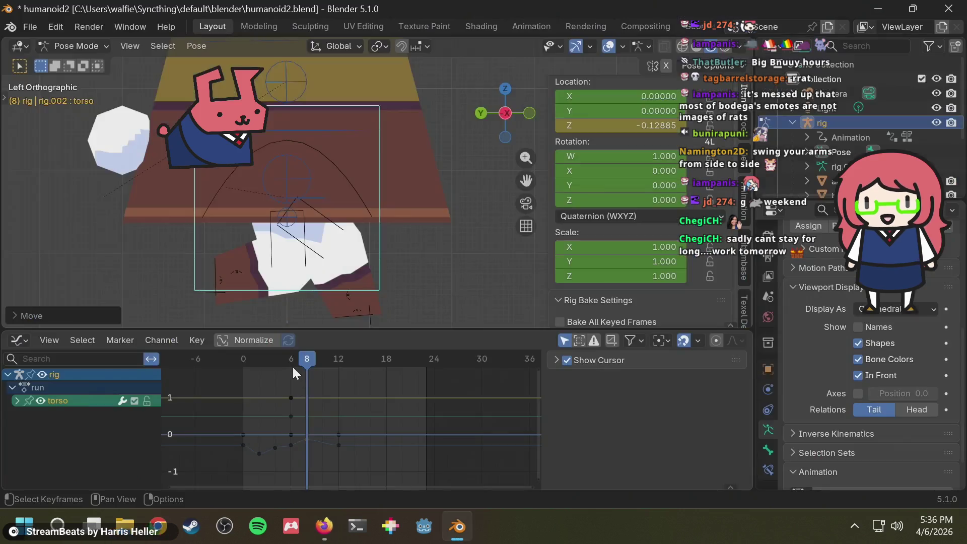
key("alt+Tab")
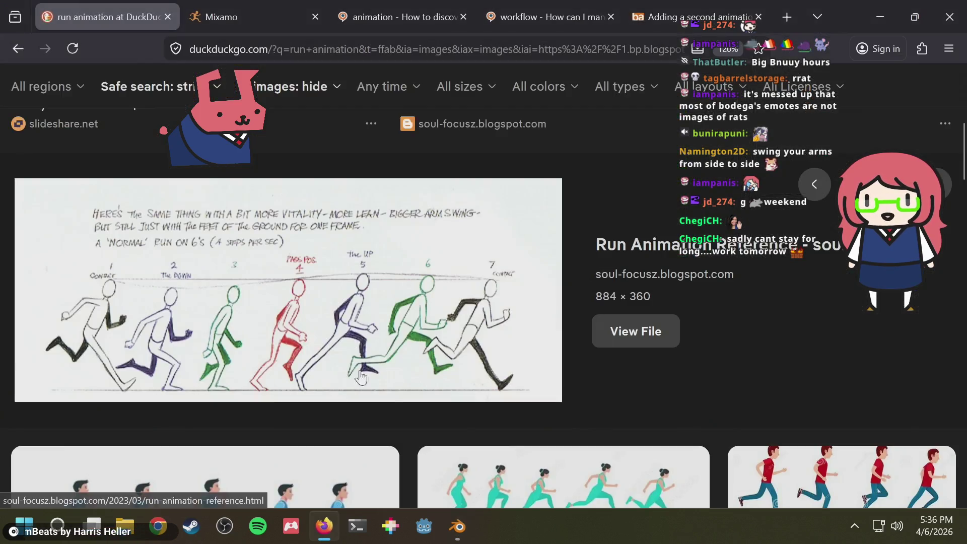
key("alt+Tab")
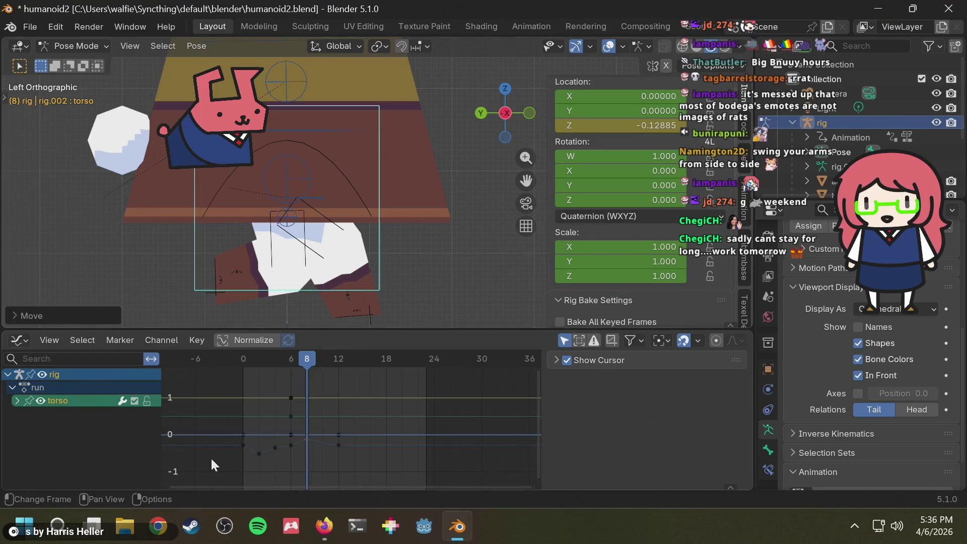
key("alt+Tab")
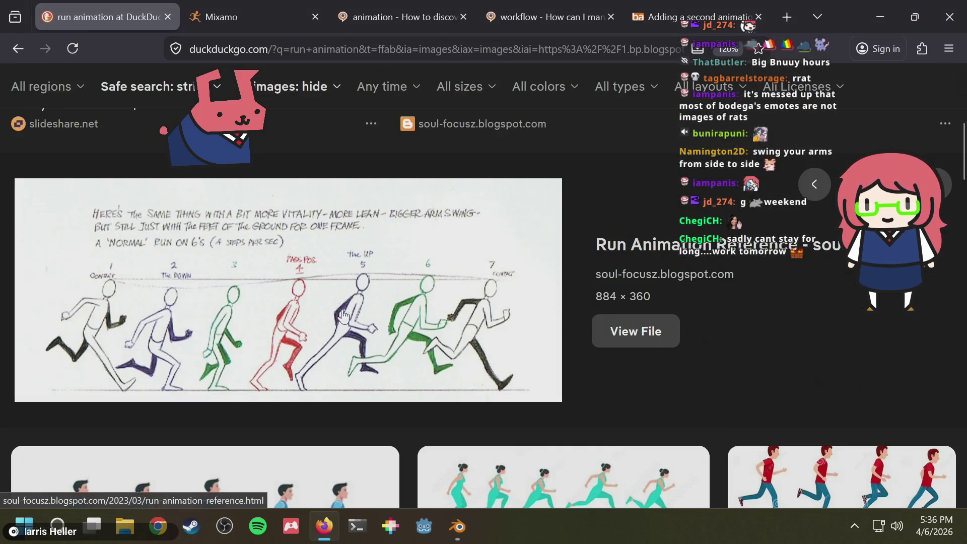
- Tilt the right foot IK control, lower it along Z, and start shifting it along Y
key("alt+Tab")
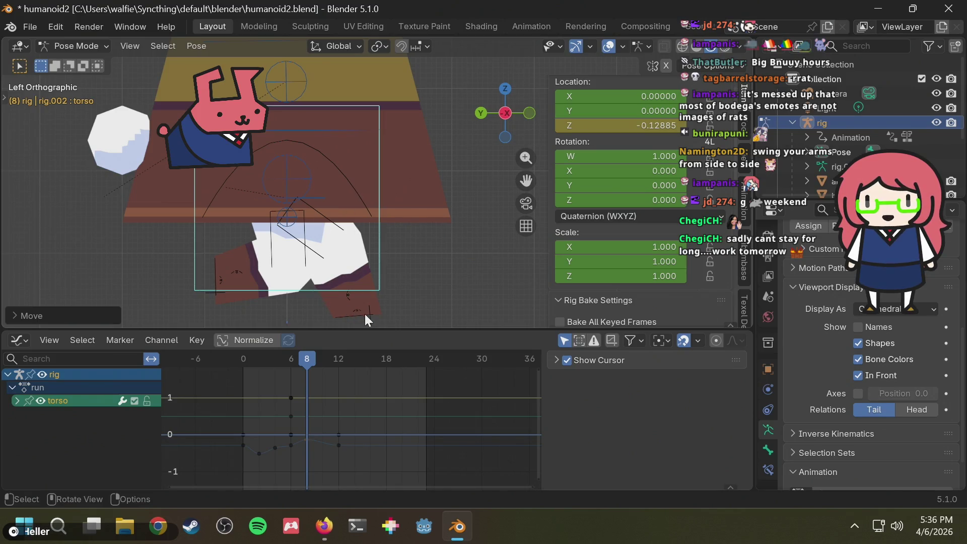
left_click(351, 315)
key("g")
key("Escape")
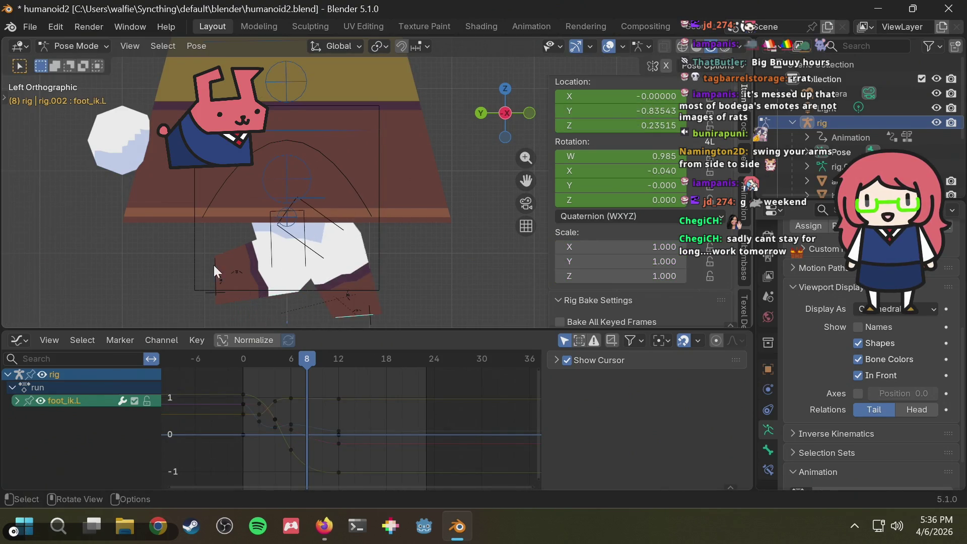
left_click(215, 276)
key("r")
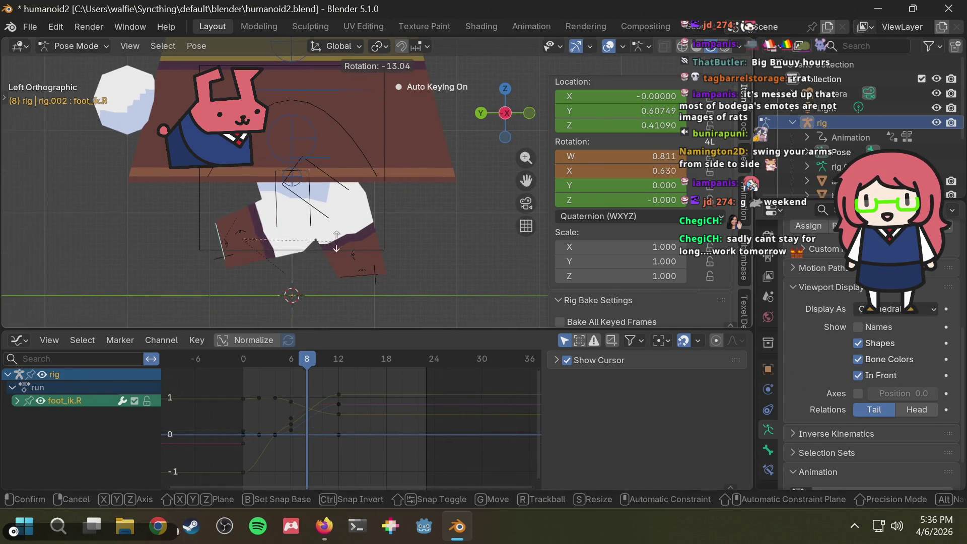
left_click(364, 174)
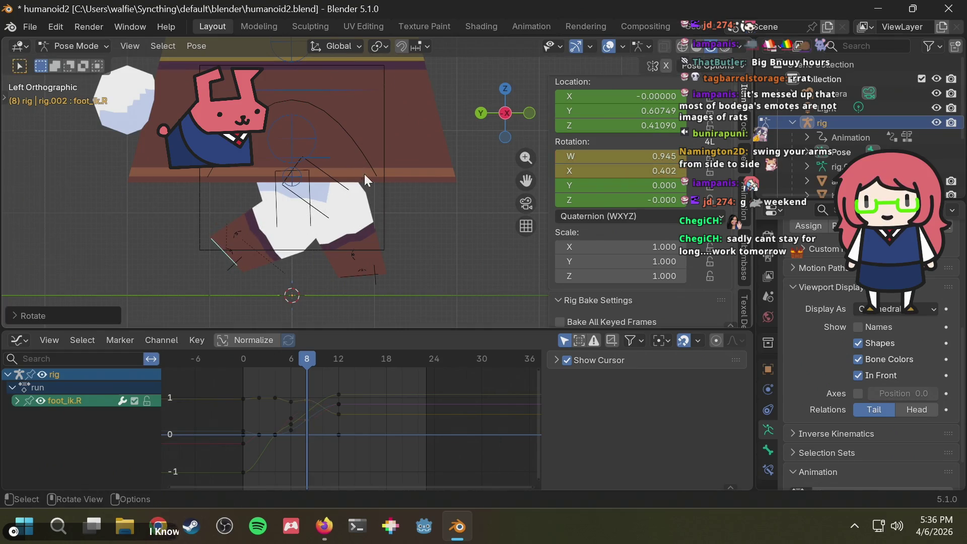
key("g")
key("z")
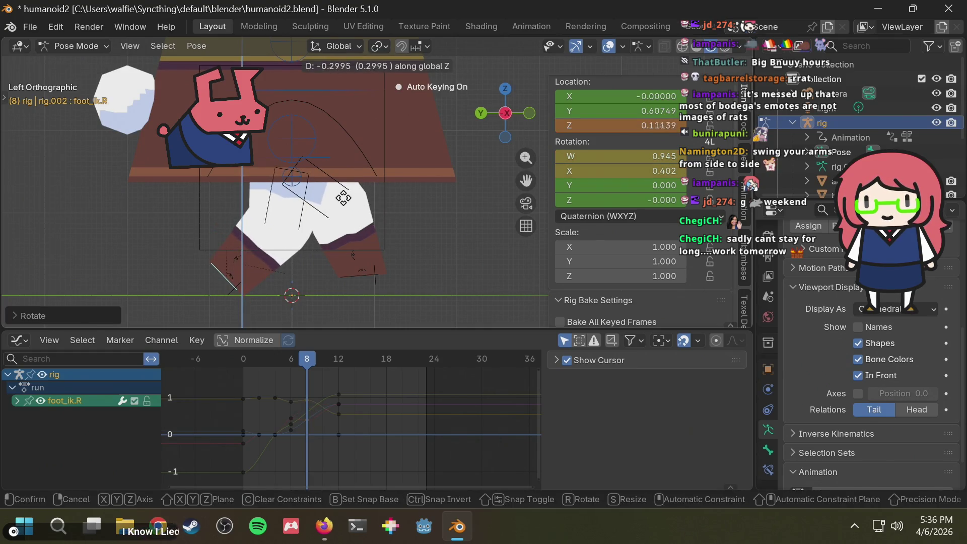
left_click(347, 204)
key("g")
key("y")
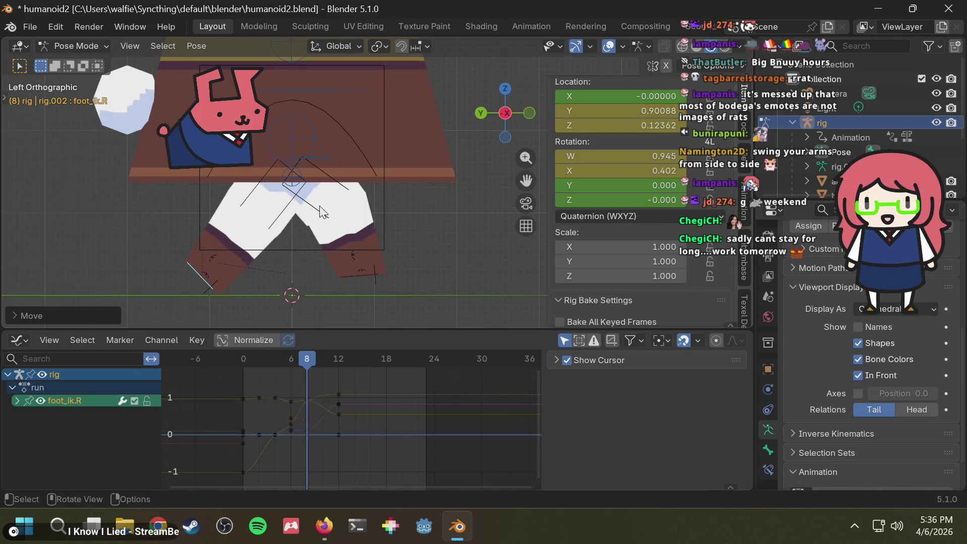
- Check the reference, then raise the left foot IK control along Z and tilt it twice
key("alt+Tab")
key("alt+Tab")
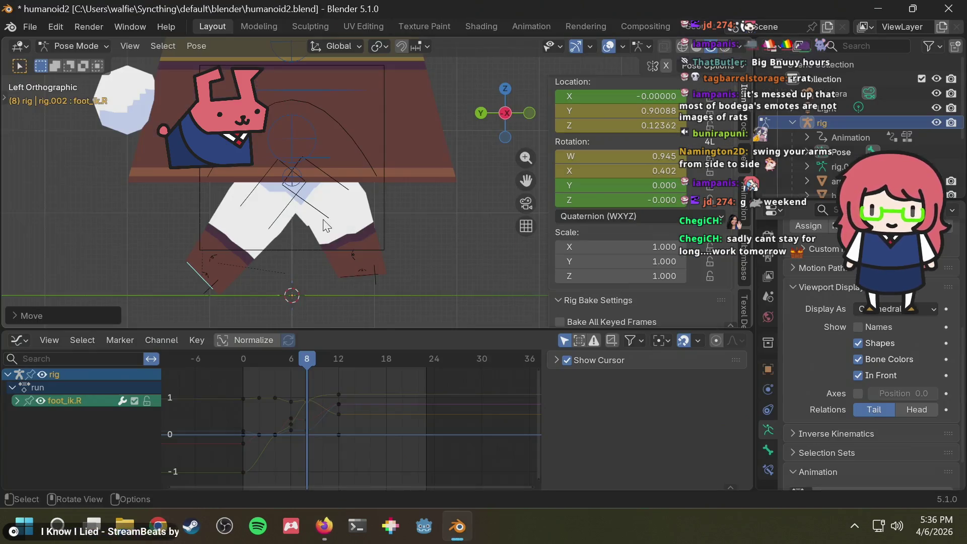
key("alt+Tab")
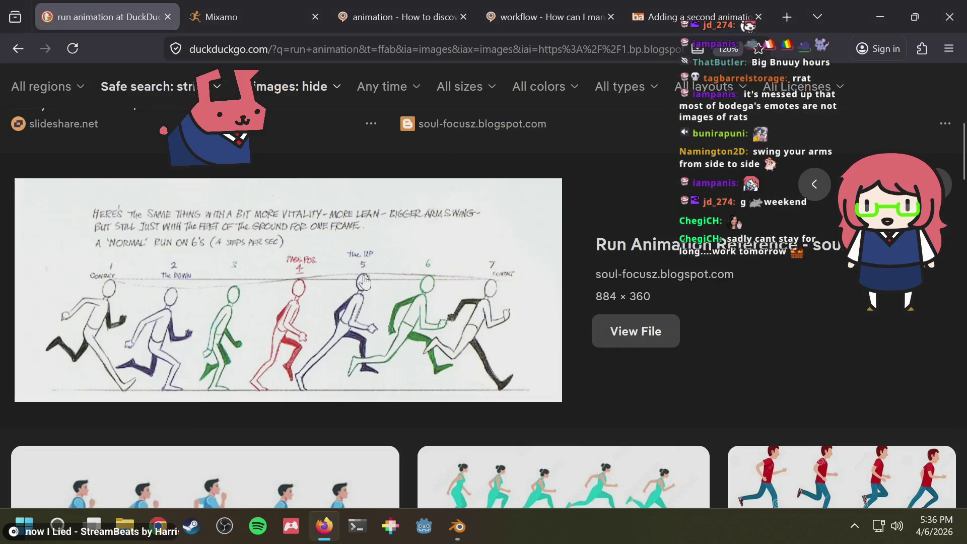
key("alt+Tab")
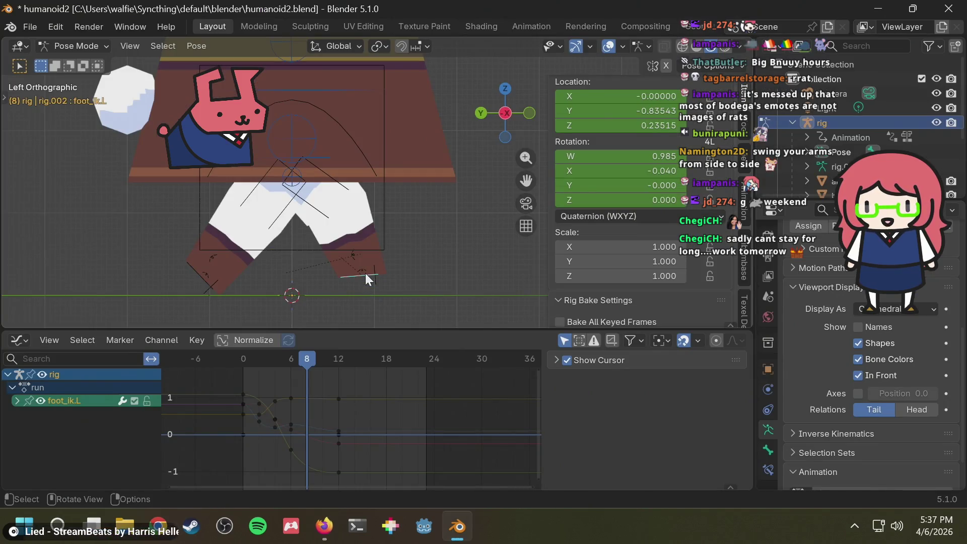
key("g")
key("z")
left_click(359, 261)
key("r")
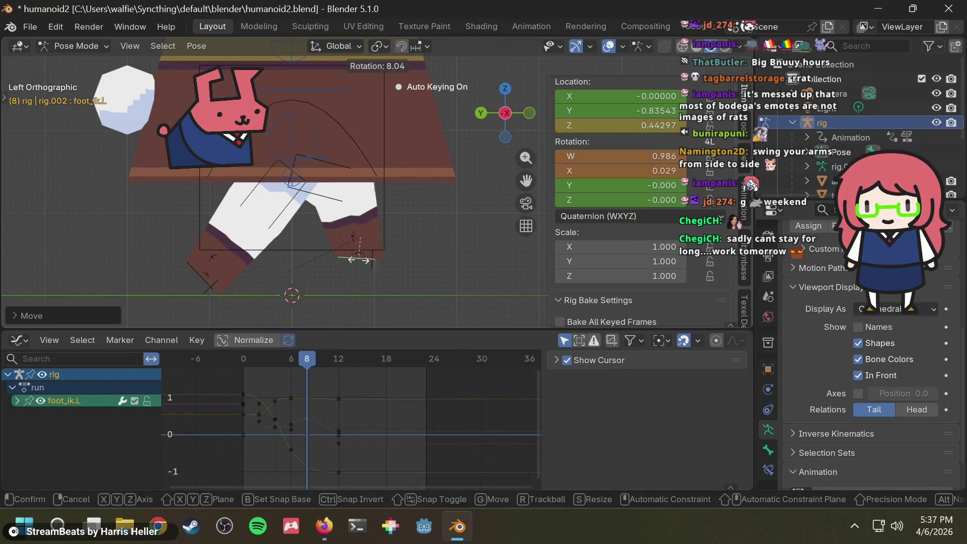
left_click(354, 262)
key("r")
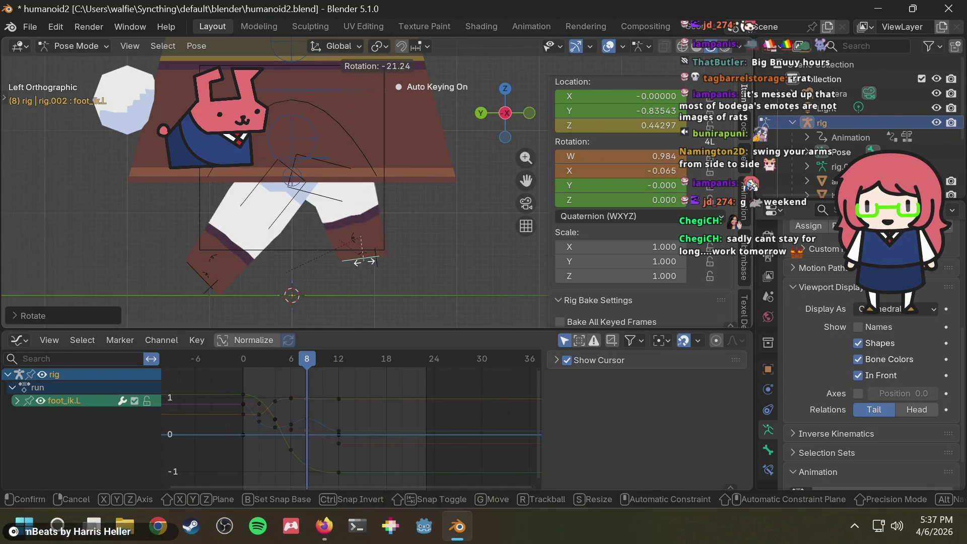
left_click(366, 259)
- Refine the left foot's tilt and push it along Y, ending at Z 0.44297, rotation W 0.986
key("g")
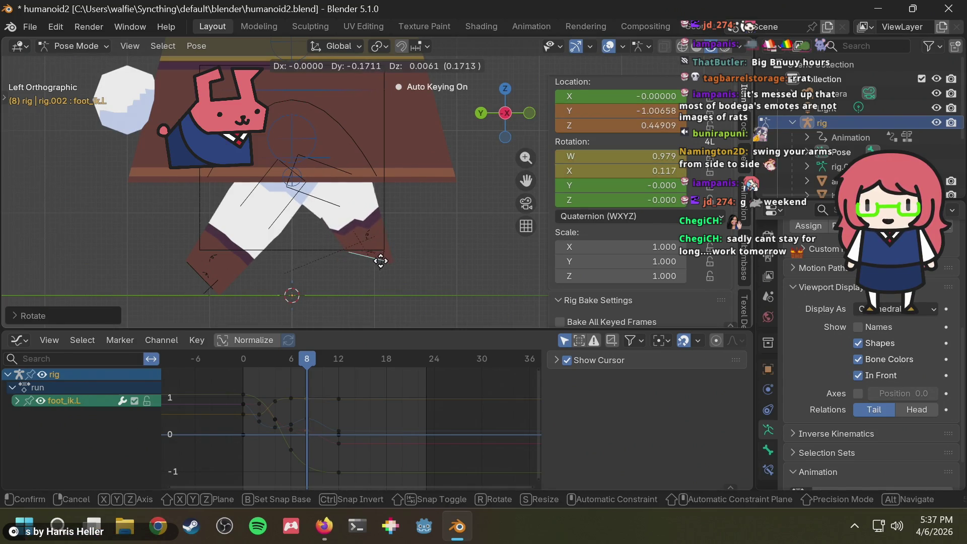
right_click(378, 261)
key("alt+Tab")
key("alt+Tab")
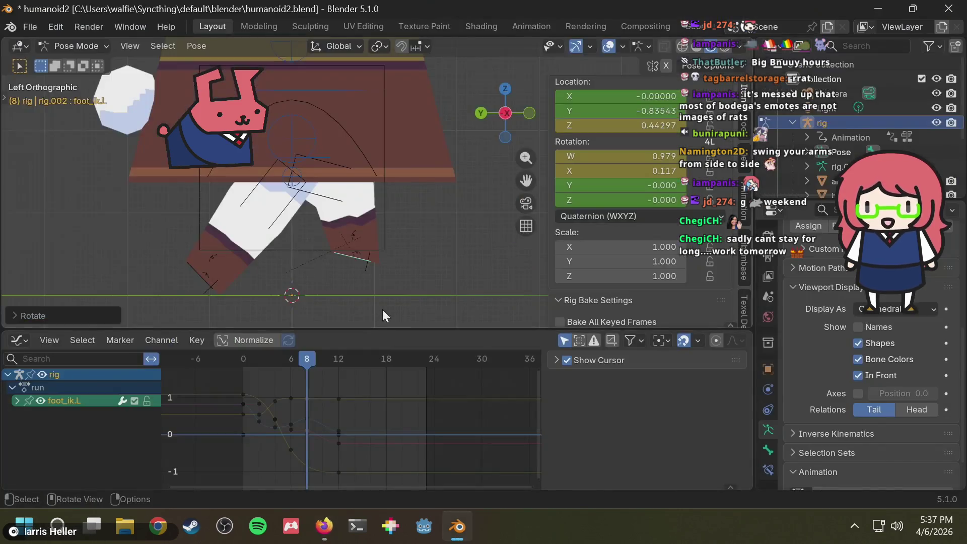
key("r")
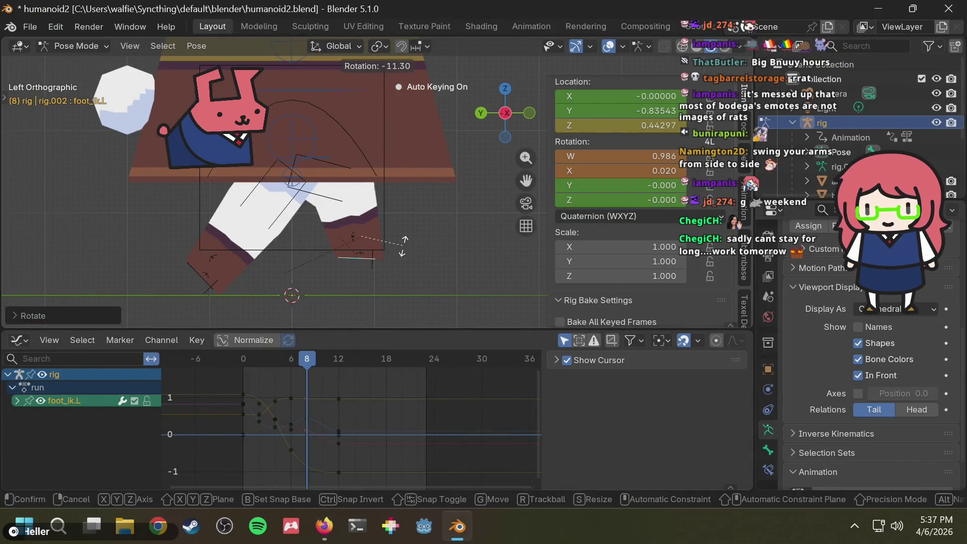
left_click(403, 244)
key("alt+Tab")
key("alt+Tab")
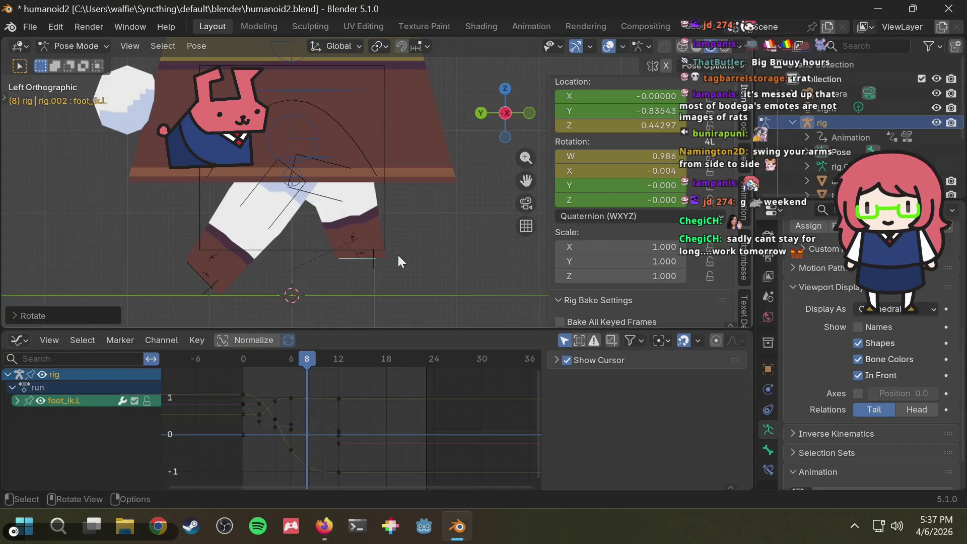
key("g")
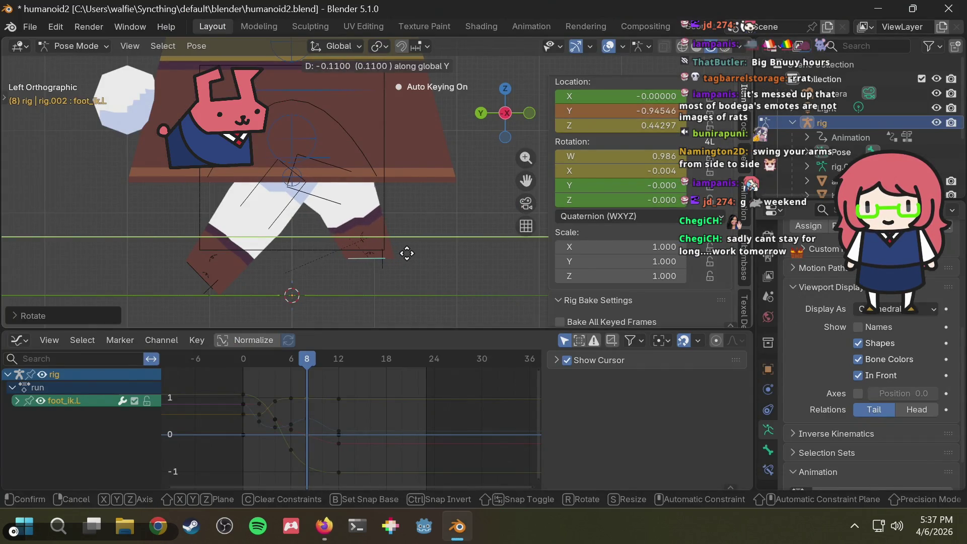
left_click(407, 258)
- Scrub the run pose and compare it repeatedly with the reference drawings
key("alt+Tab")
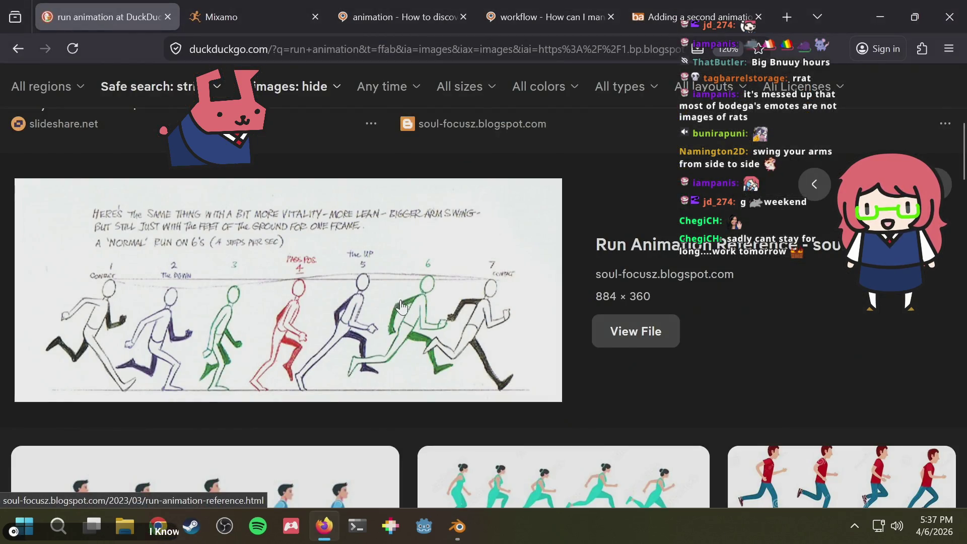
key("alt+Tab")
mouse_move(306, 354)
left_mouse_down()
mouse_move(243, 358)
mouse_move(327, 359)
left_mouse_up()
key("alt+Tab")
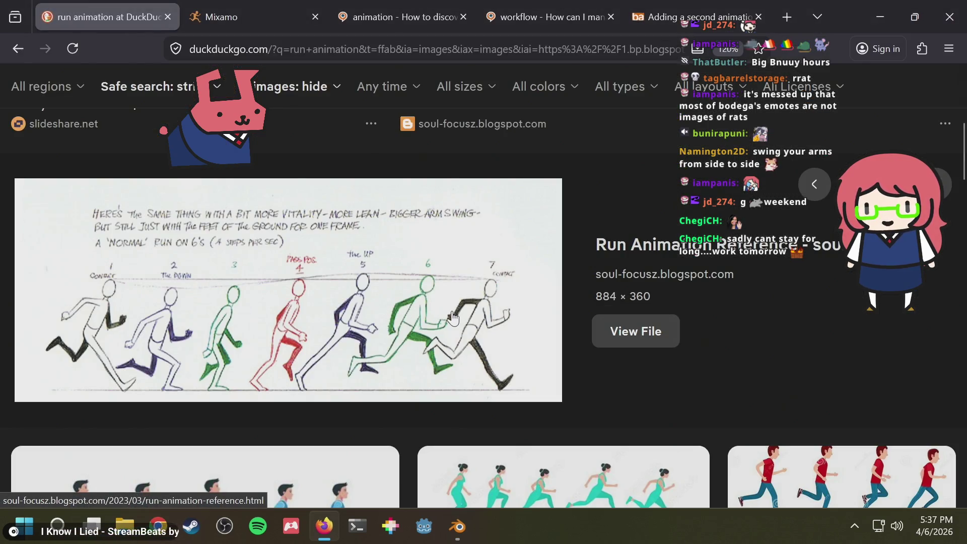
key("alt+Tab")
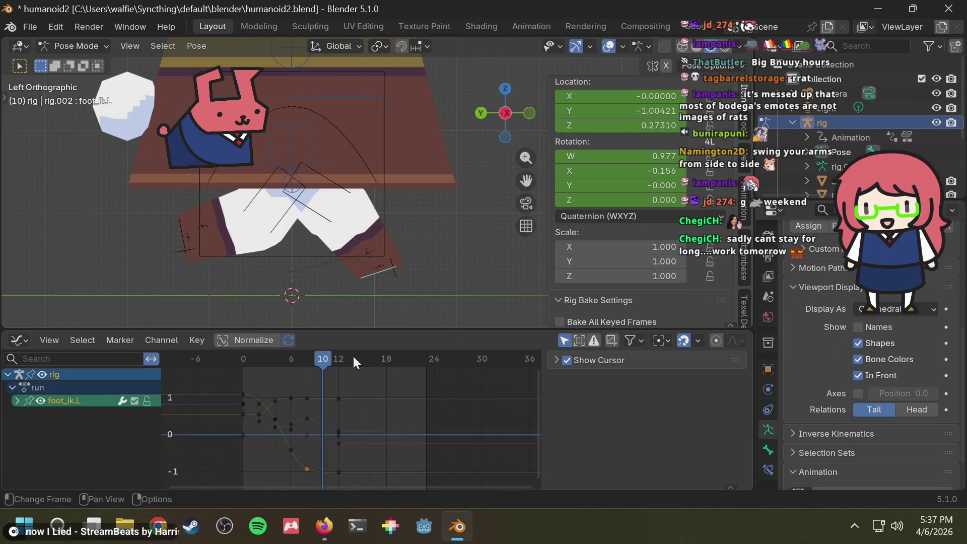
key("alt+Tab")
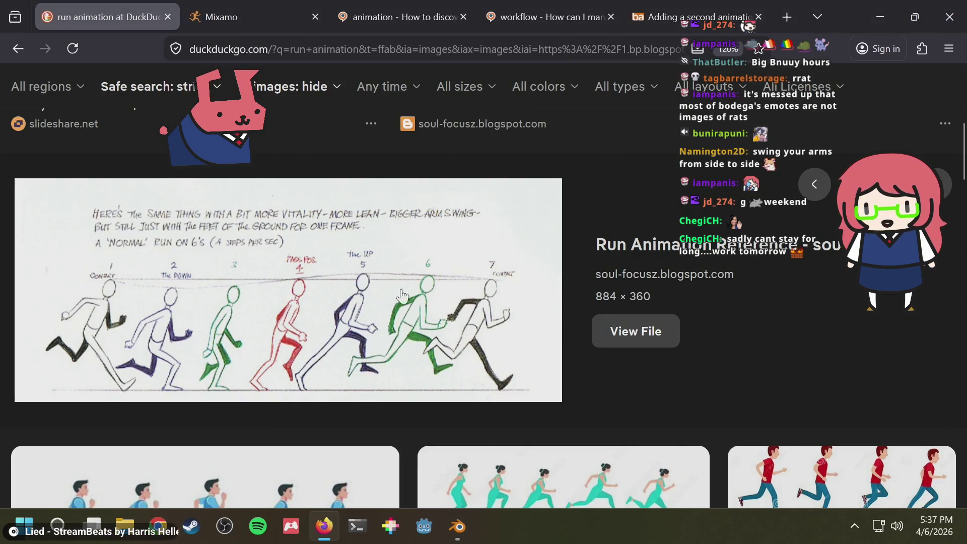
key("alt+Tab")
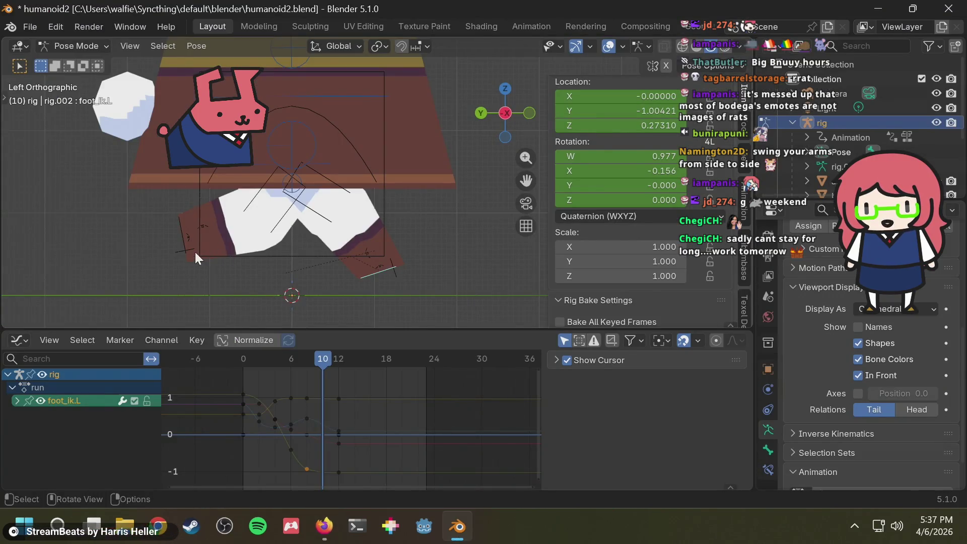
key("alt+Tab")
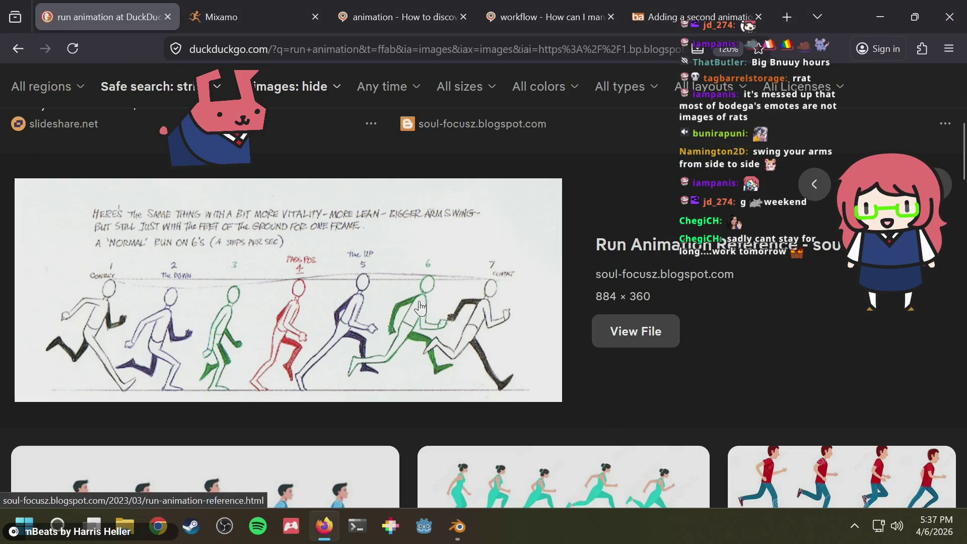
key("alt+Tab")
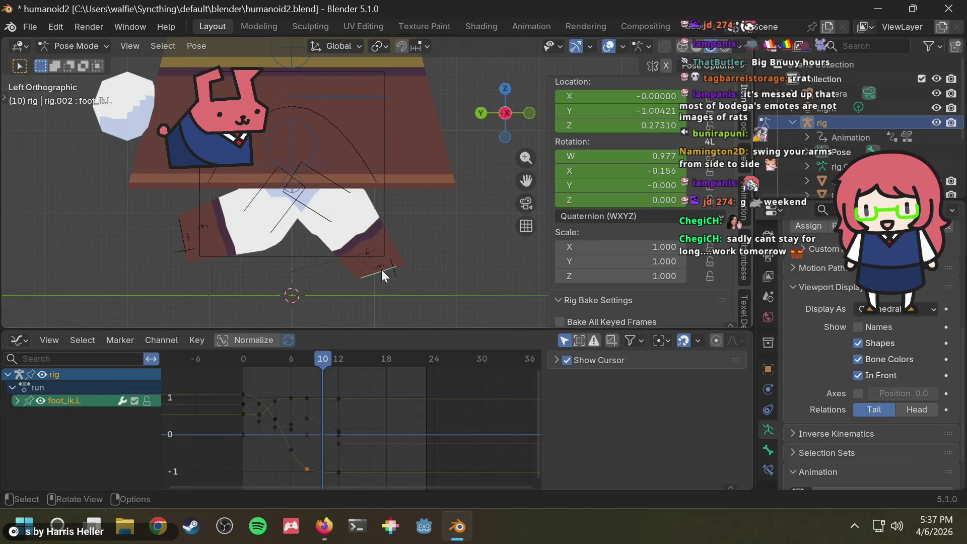
key("alt+Tab")
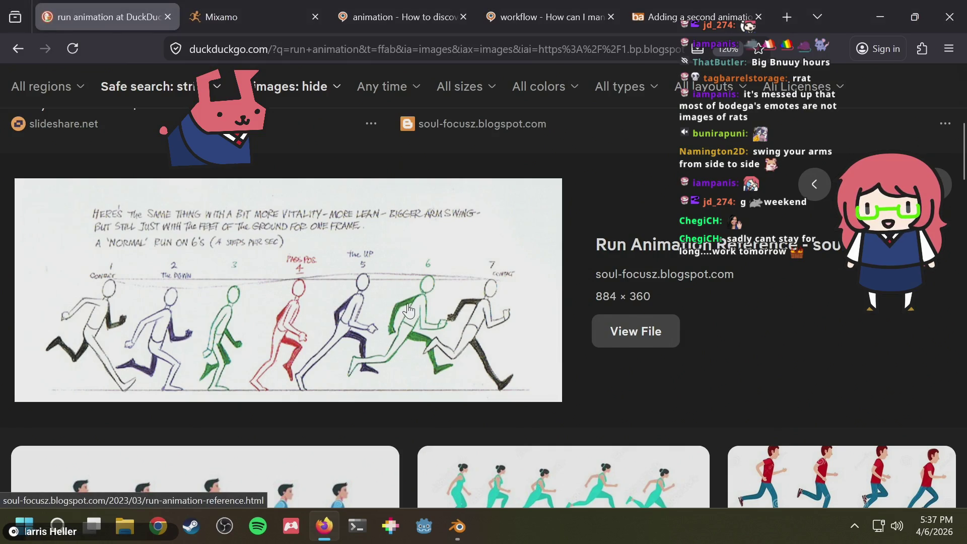
key("alt+Tab")
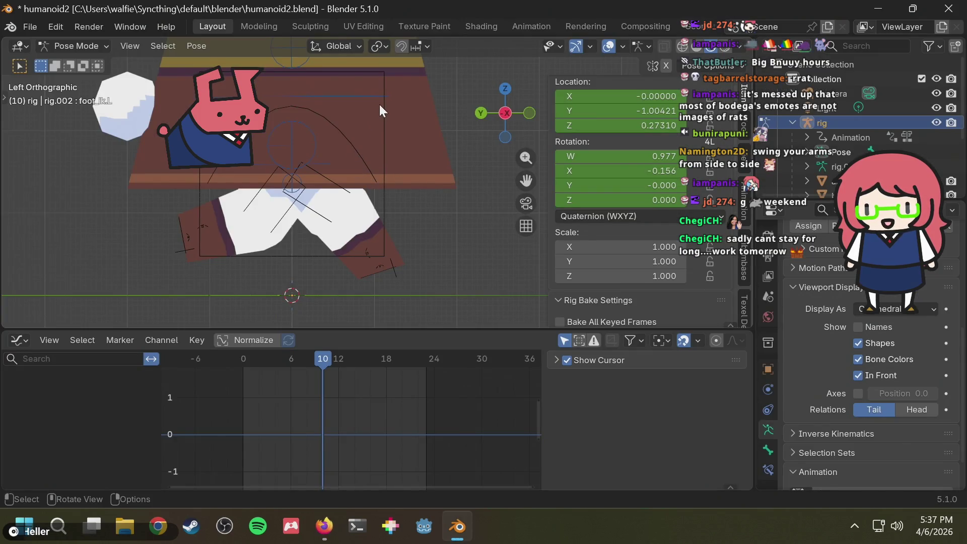
- Tilt and shift foot_ik.L to Y -0.90641, Z 0.27921, rotation W 0.987 at frame 10
left_click(381, 107)
left_click(381, 272)
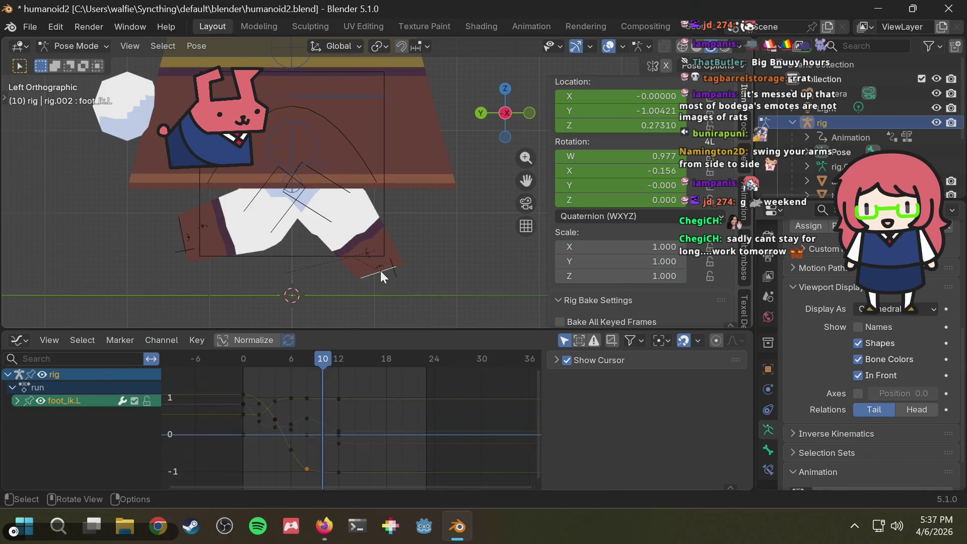
key("alt+Tab")
key("alt+Tab")
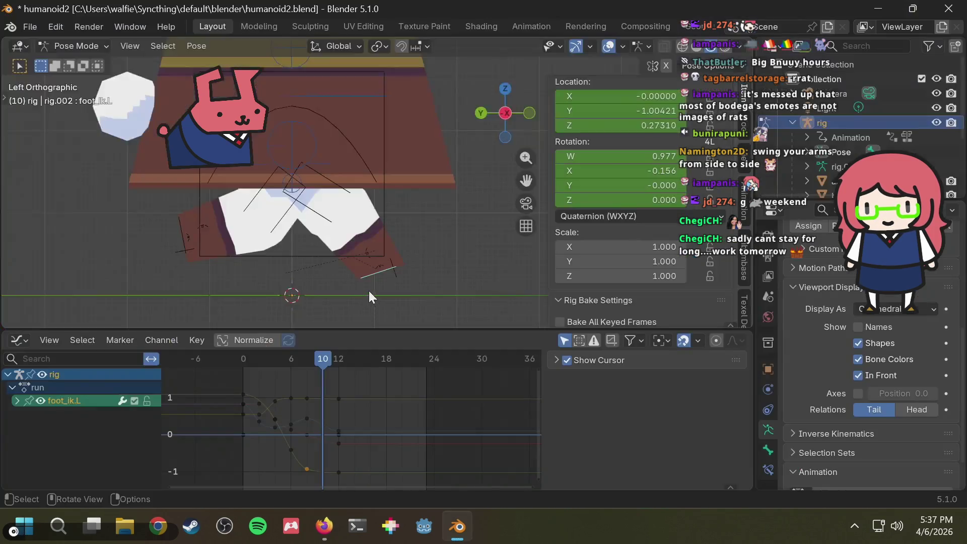
key("g")
key("z")
key("Escape")
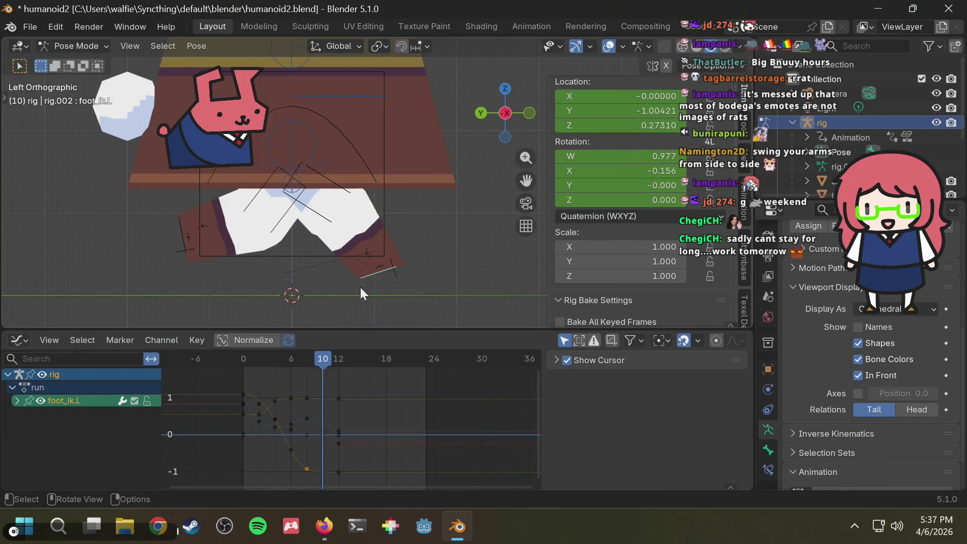
key("r")
left_click(352, 285)
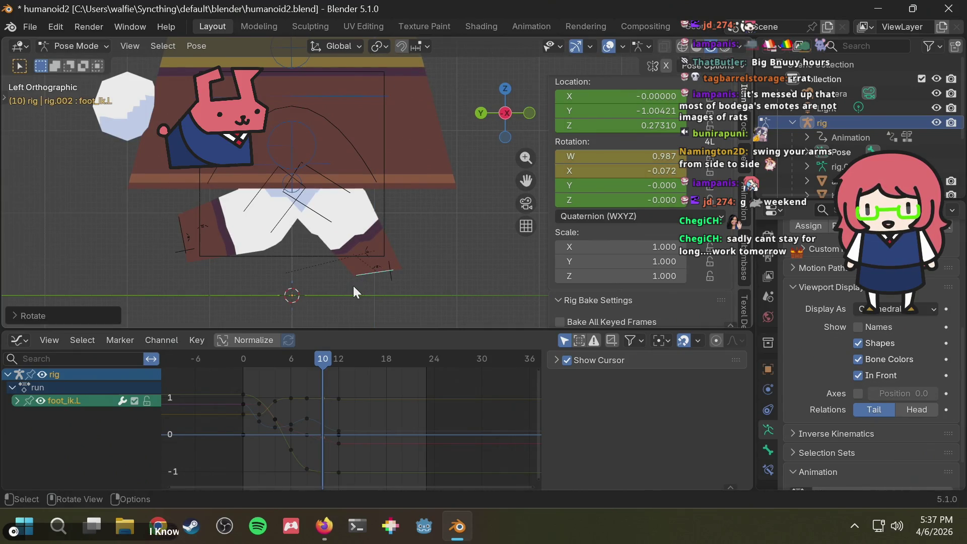
key("r")
left_click(345, 285)
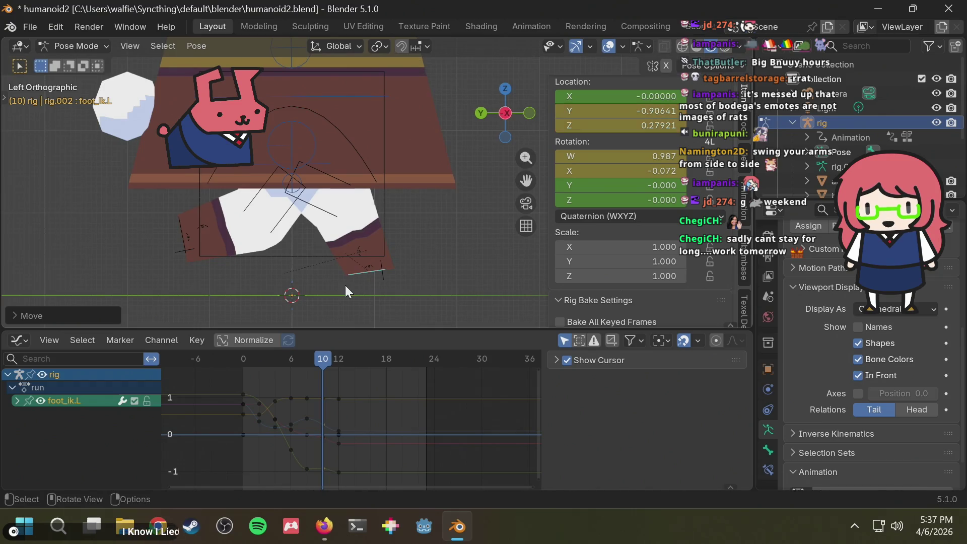
key("alt+Tab")
key("alt+Tab")
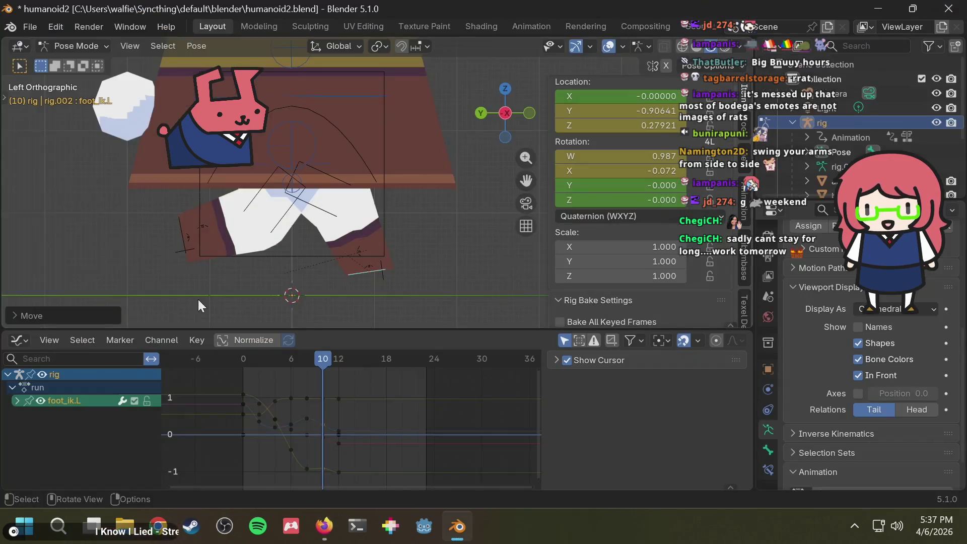
mouse_move(323, 362)
left_mouse_down()
mouse_move(307, 358)
mouse_move(340, 357)
mouse_move(319, 361)
mouse_move(327, 360)
left_mouse_up()
key("alt+Tab")
key("alt+Tab")
key("alt+Tab")
key("alt+Tab")
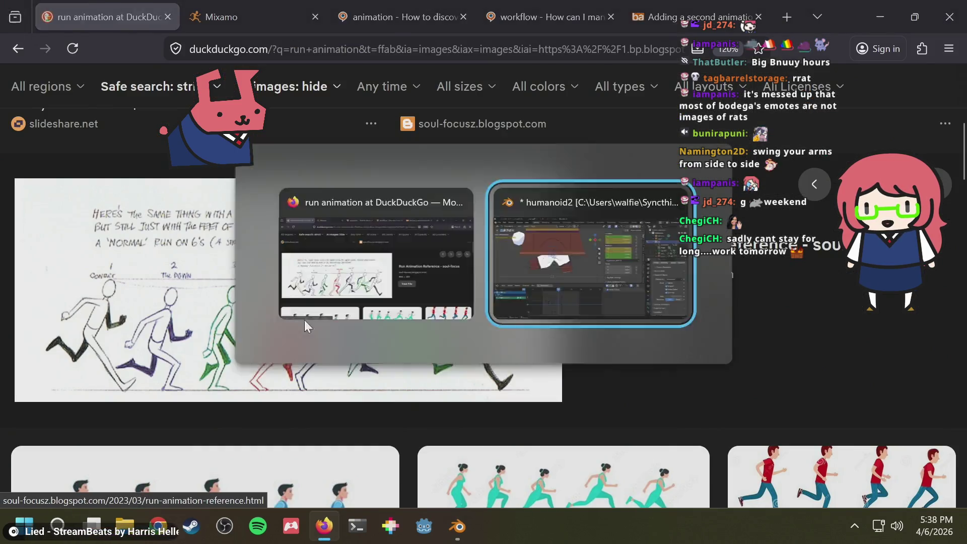
- Select foot_ik.R at frame 10 and lower it along Z
mouse_move(322, 361)
left_mouse_down()
mouse_move(304, 361)
mouse_move(343, 363)
mouse_move(320, 371)
left_mouse_up()
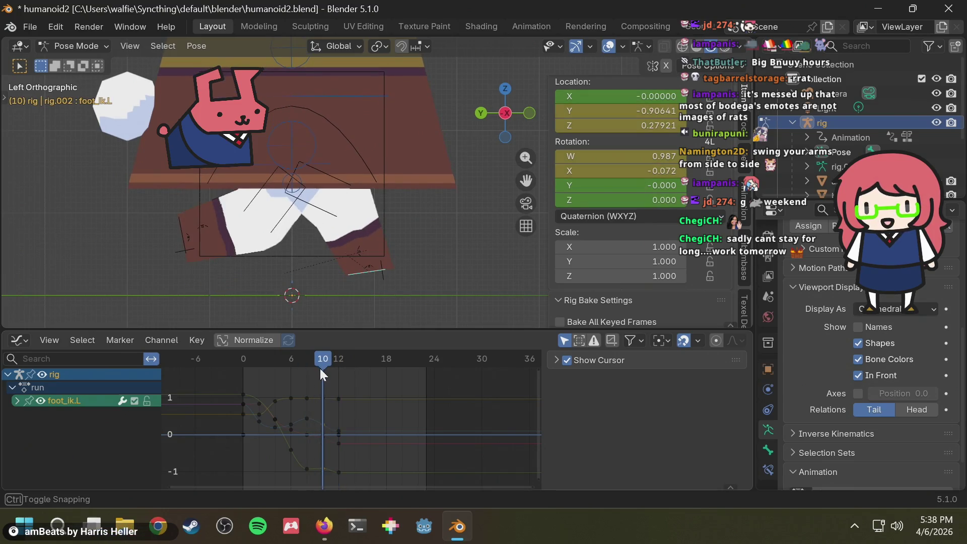
left_click(180, 225)
key("alt+Tab")
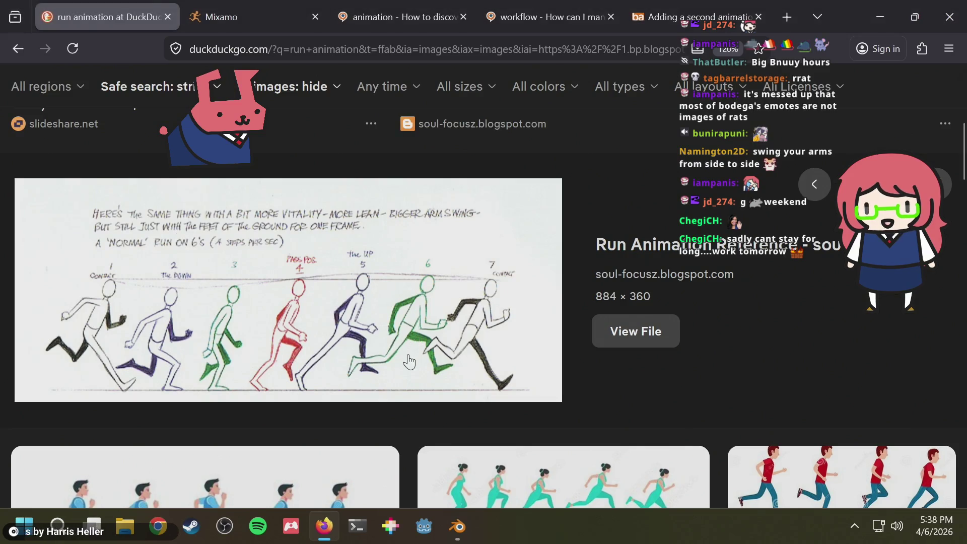
key("alt+Tab")
key("g")
key("z")
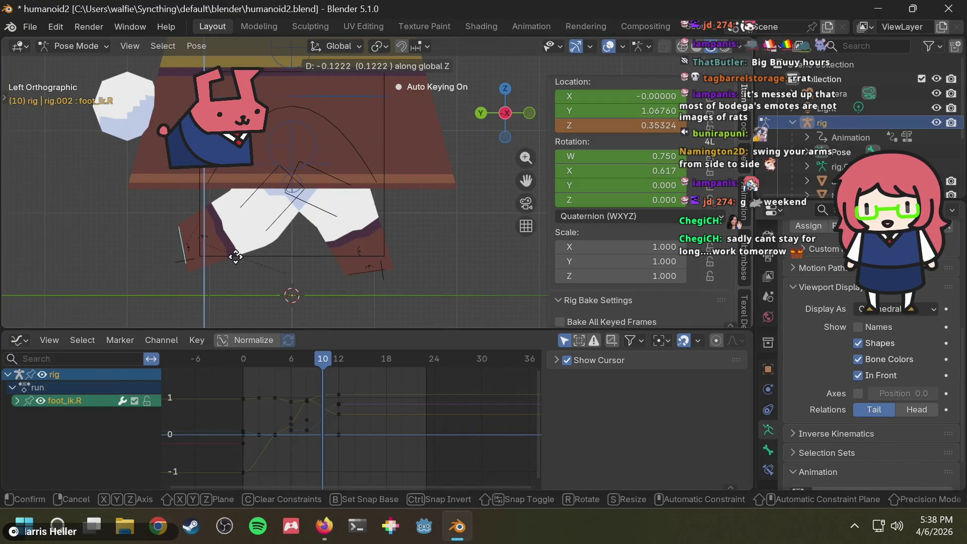
left_click(235, 252)
key("alt+Tab")
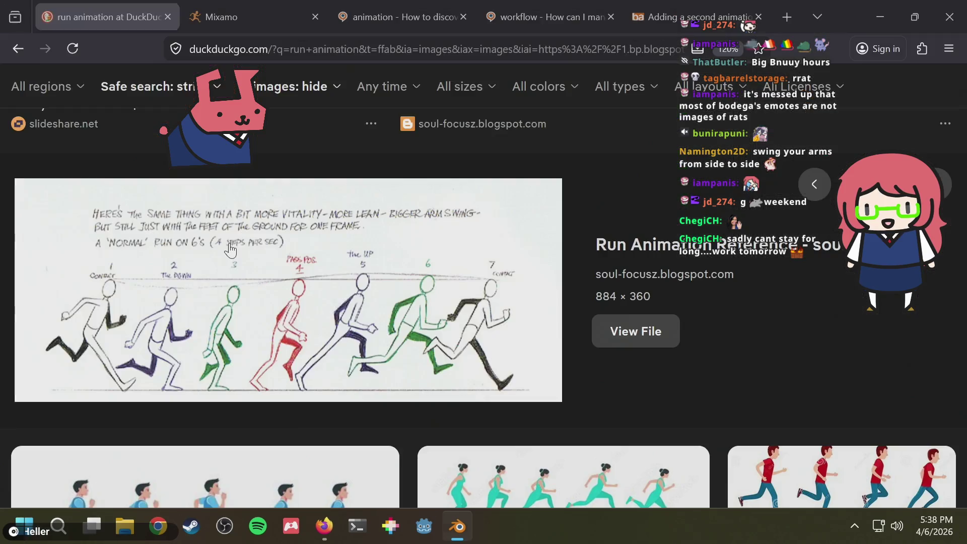
key("alt+Tab")
- Tilt and nudge the right foot forward, then scrub back to check the stride
key("r")
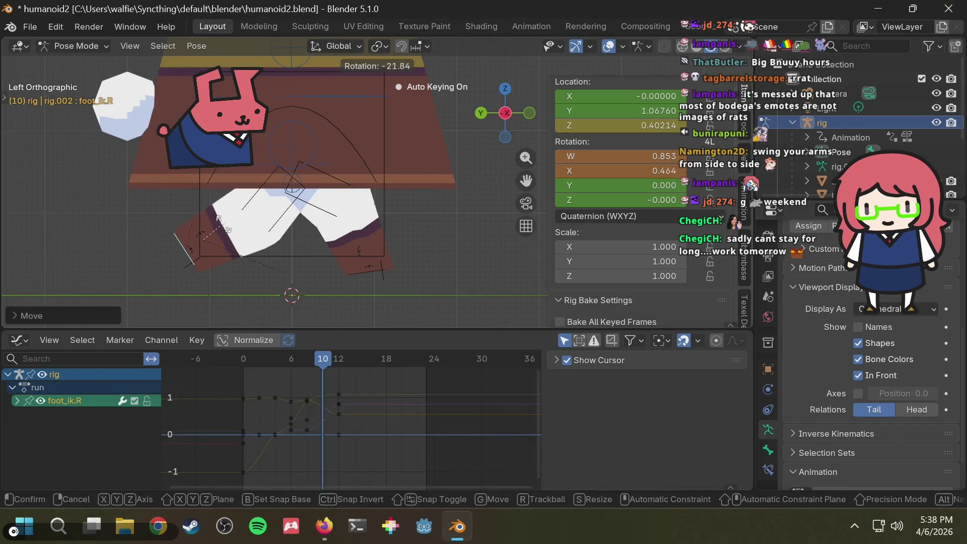
left_click(223, 245)
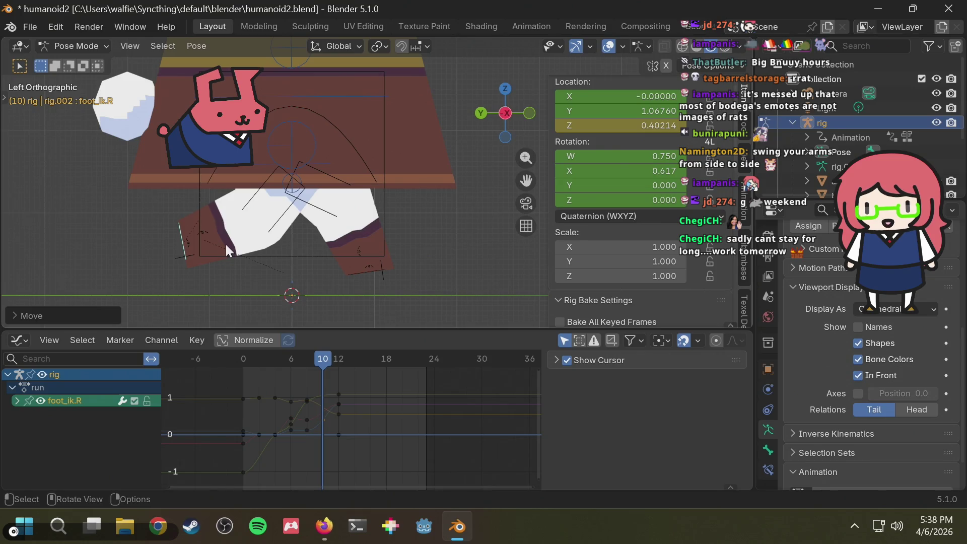
key("g")
left_click(233, 244)
key("r")
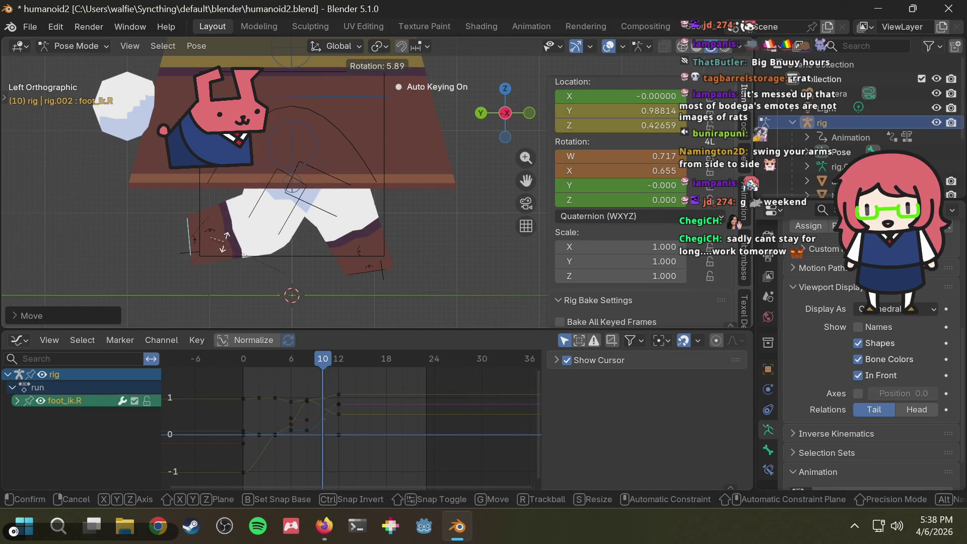
left_click(228, 244)
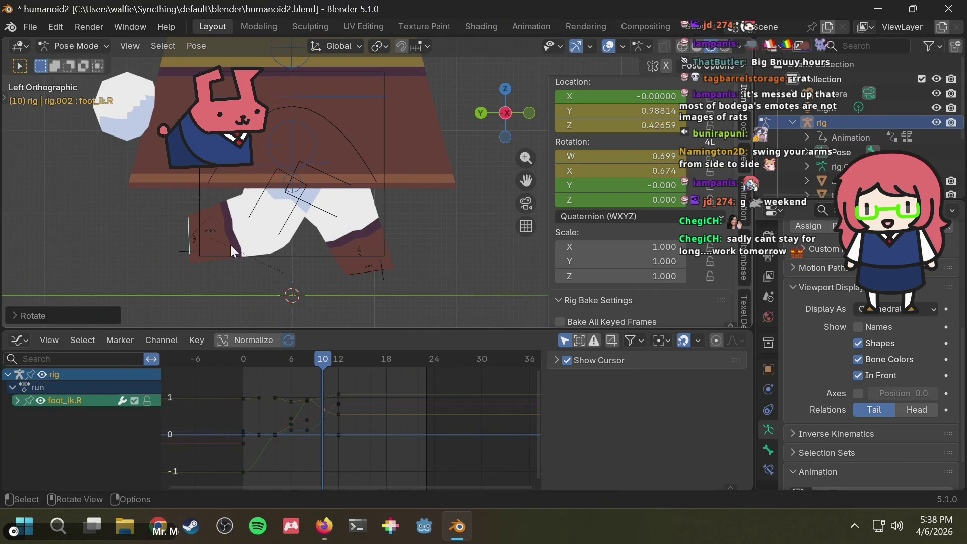
mouse_move(325, 361)
left_mouse_down()
mouse_move(281, 376)
mouse_move(244, 371)
mouse_move(292, 376)
mouse_move(334, 366)
left_mouse_up()
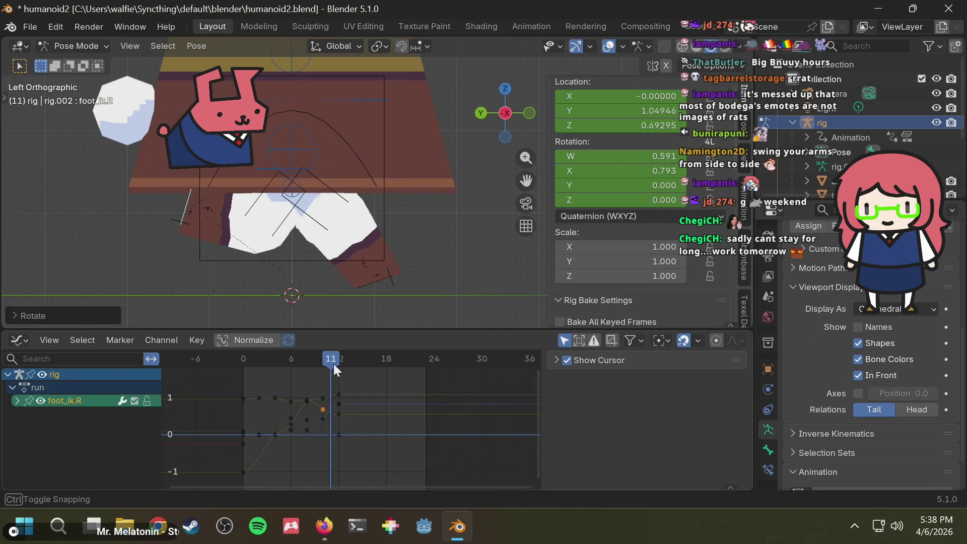
- Play the run cycle and compare the stride against the reference drawing
key("space")
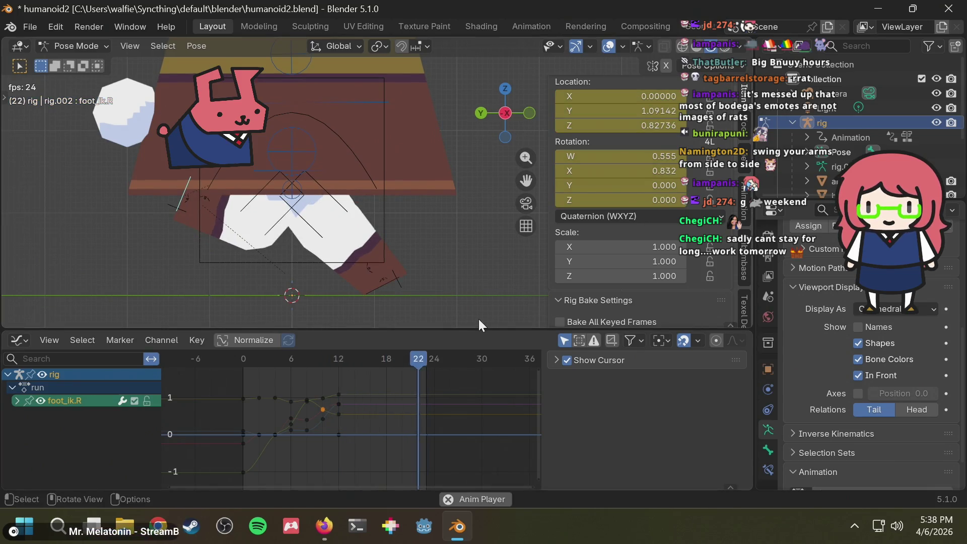
key("space")
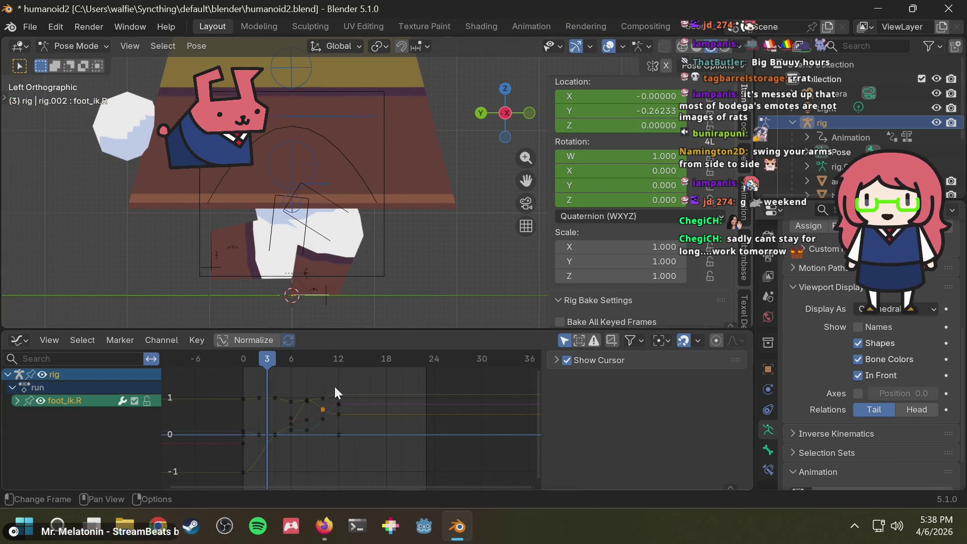
key("space")
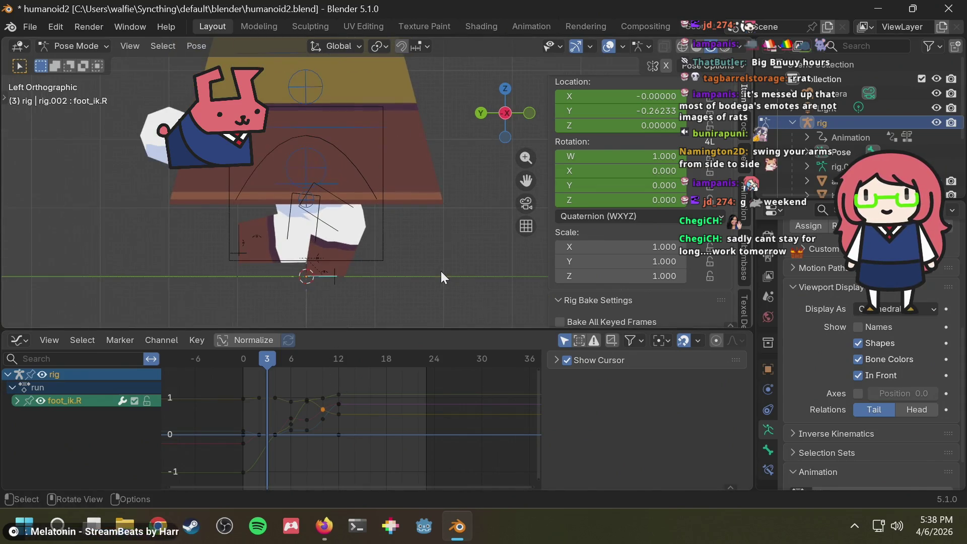
key("alt+Tab")
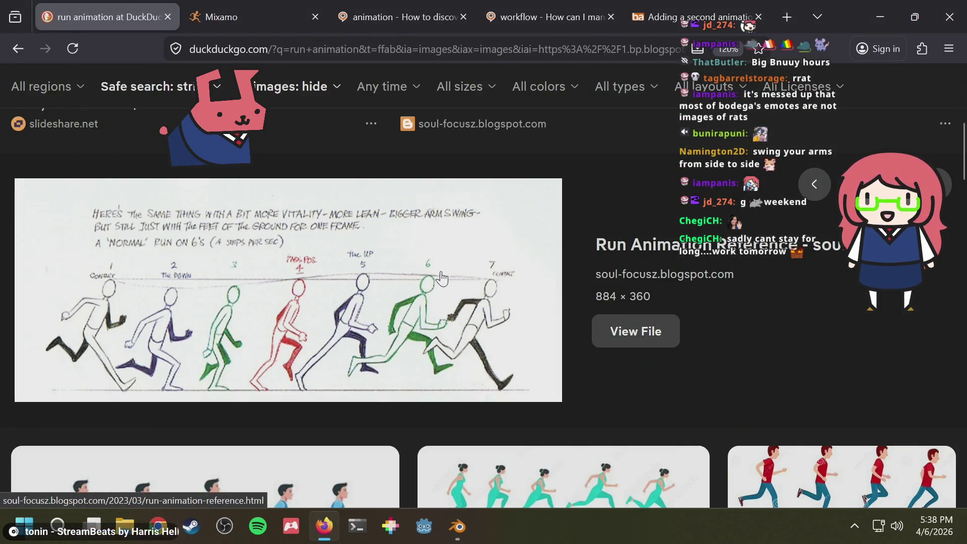
key("alt+Tab")
key("space")
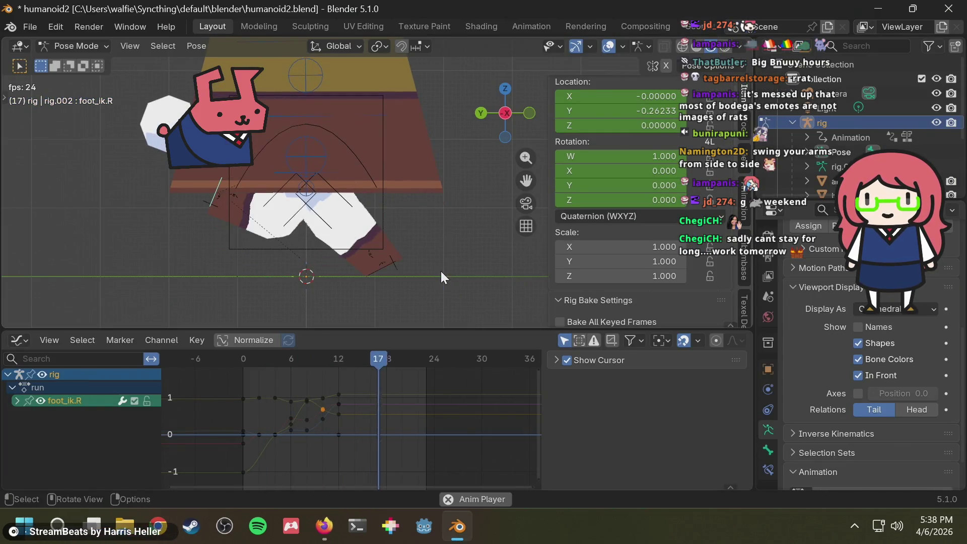
key("space")
- Box-select the start-of-cycle keyframes and pick a foot IK control
mouse_move(220, 377)
left_mouse_down()
mouse_move(237, 471)
mouse_move(252, 482)
left_mouse_up()
left_click(297, 263)
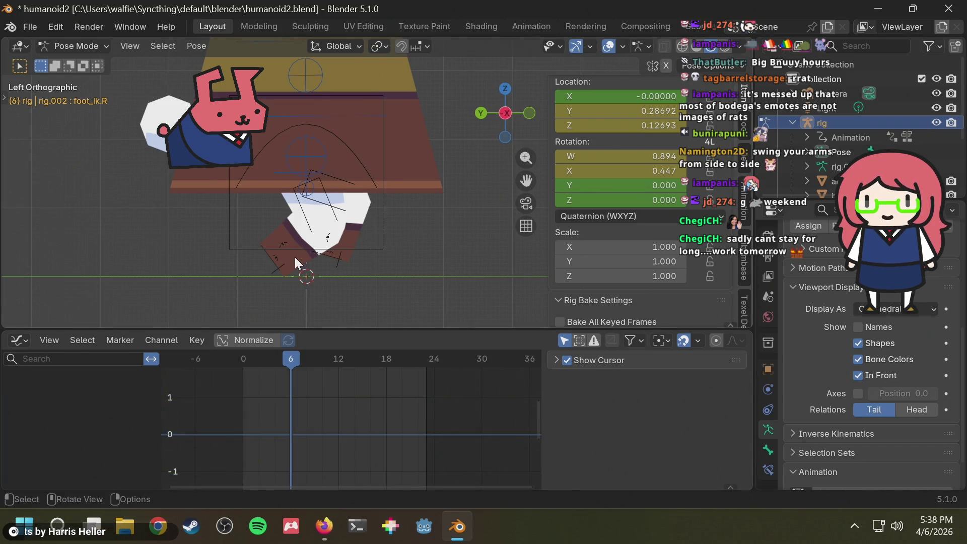
left_click(282, 250)
left_click(283, 264)
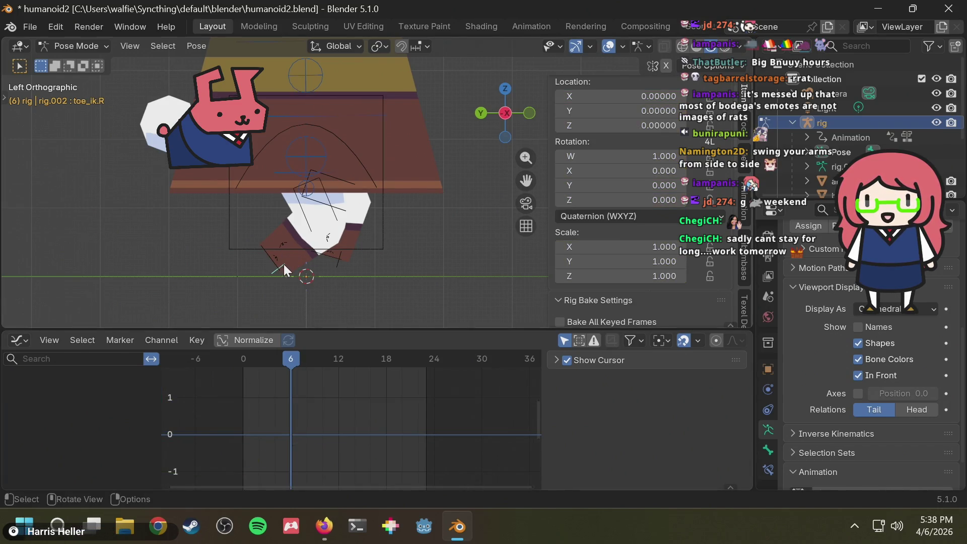
- Save the file and paste foot_ik.R's frame-0 keys at frame 24
left_click(343, 258)
key("ctrl+s")
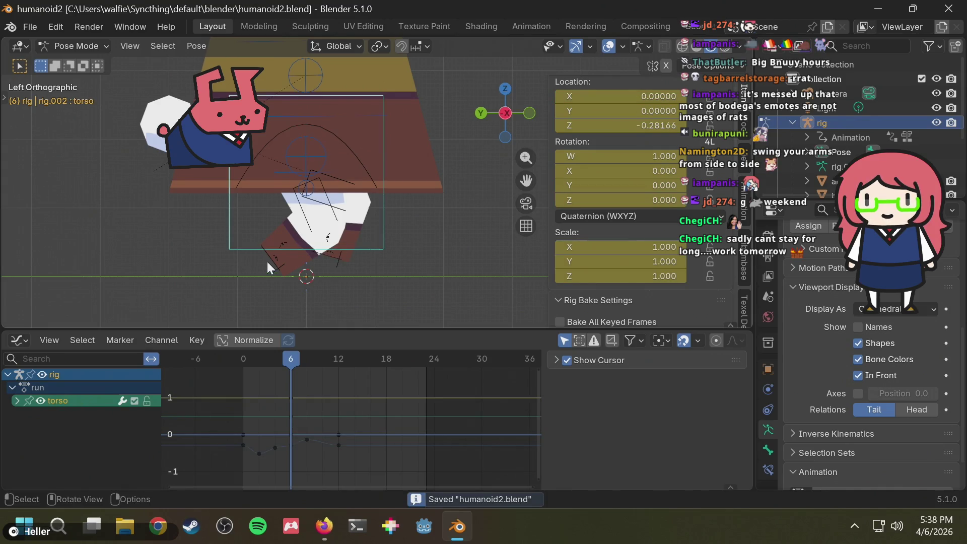
left_click(268, 260)
left_click(238, 407)
left_click_drag(215, 379, 254, 477)
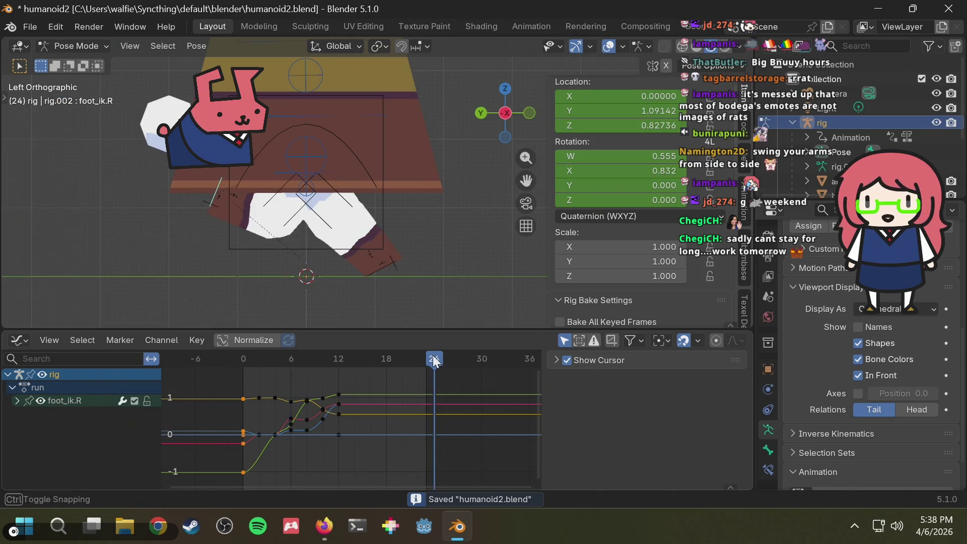
key("ctrl+v")
left_click_drag(423, 353, 338, 361)
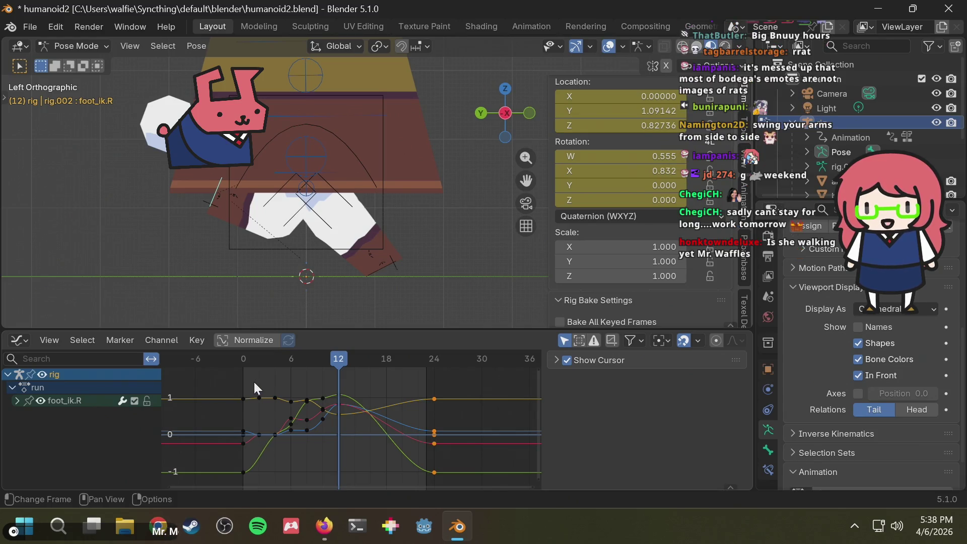
- Paste the frame-6 keys flipped at frame 18 and scrub to check the mirrored stride
mouse_move(256, 382)
left_mouse_down()
mouse_move(283, 442)
mouse_move(327, 449)
left_mouse_up()
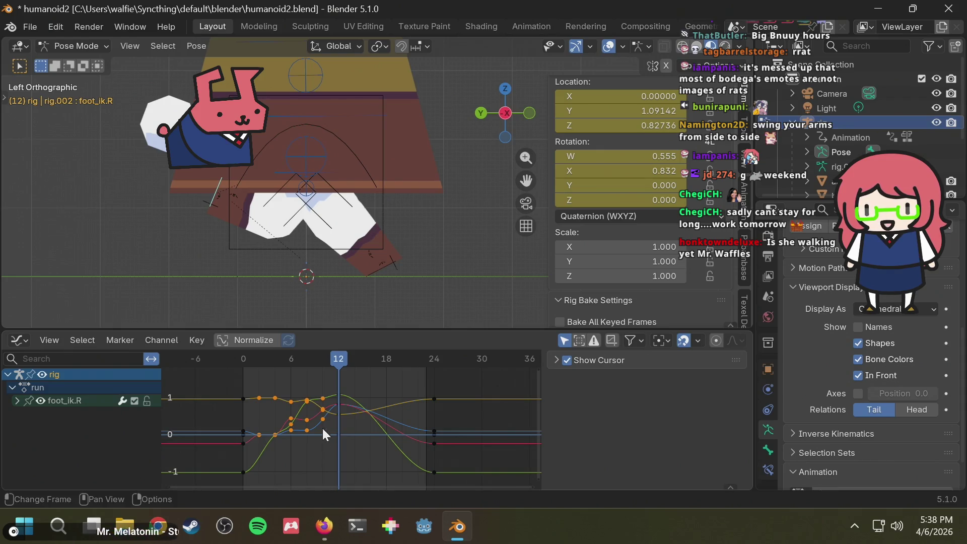
left_click(308, 387)
left_click_drag(285, 387, 296, 452)
left_click(390, 357)
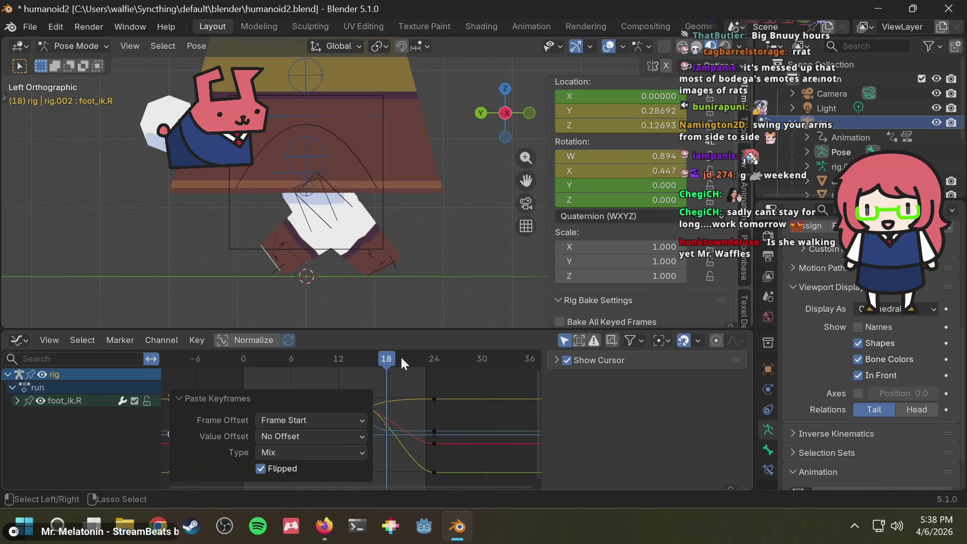
key("ctrl+shift+v")
left_click(397, 357)
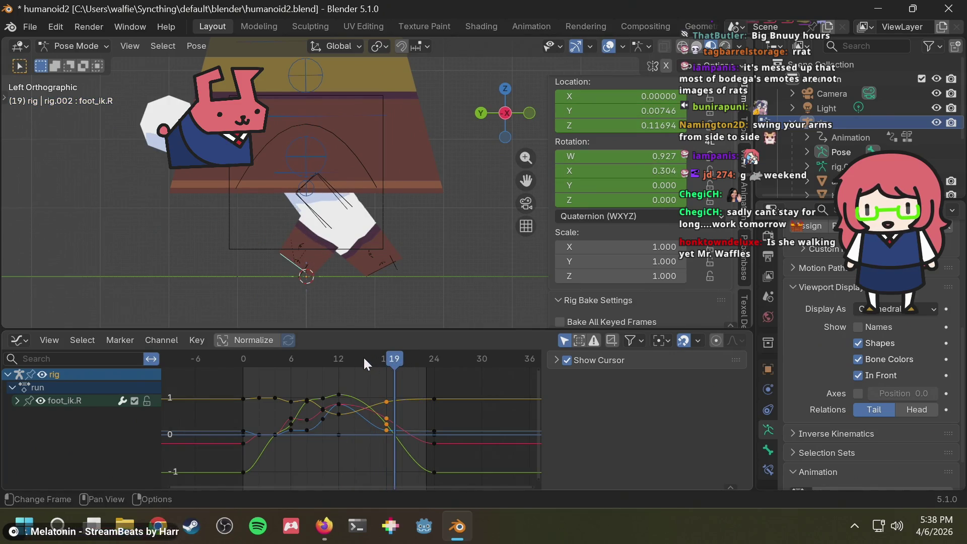
key("Left")
key("ctrl+shift+v")
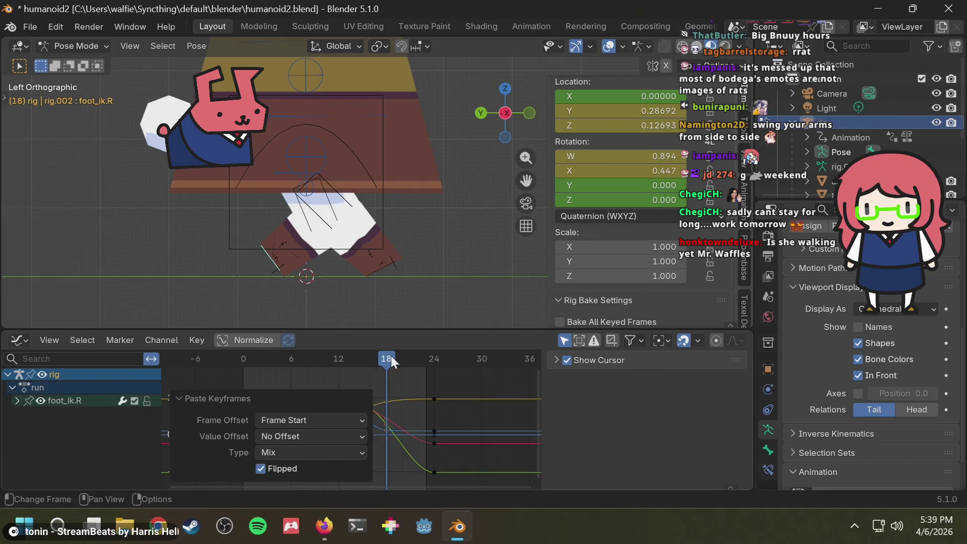
mouse_move(392, 357)
left_mouse_down()
mouse_move(359, 360)
mouse_move(395, 357)
mouse_move(367, 362)
mouse_move(378, 364)
left_mouse_up()
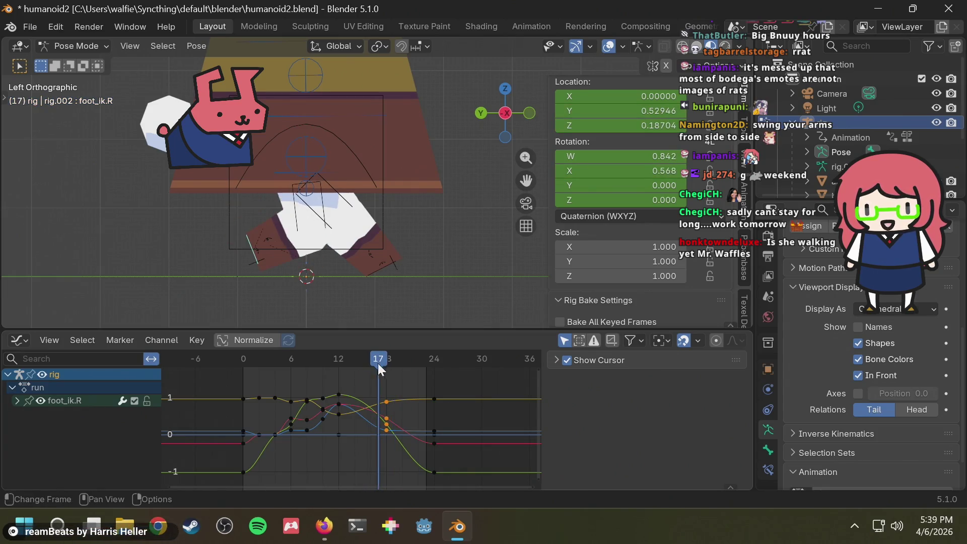
left_click(338, 358)
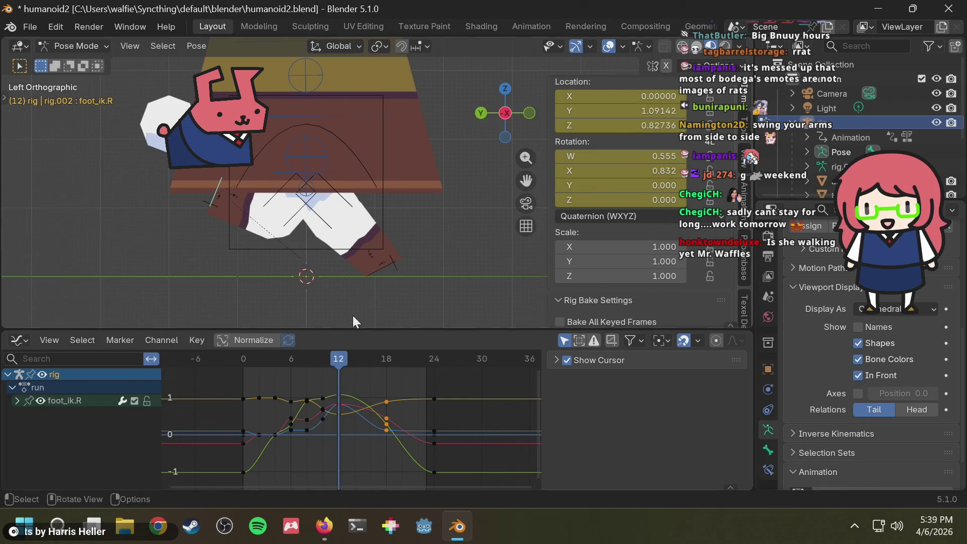
mouse_move(352, 315)
middle_mouse_down()
mouse_move(354, 279)
mouse_move(406, 280)
mouse_move(388, 307)
middle_mouse_up()
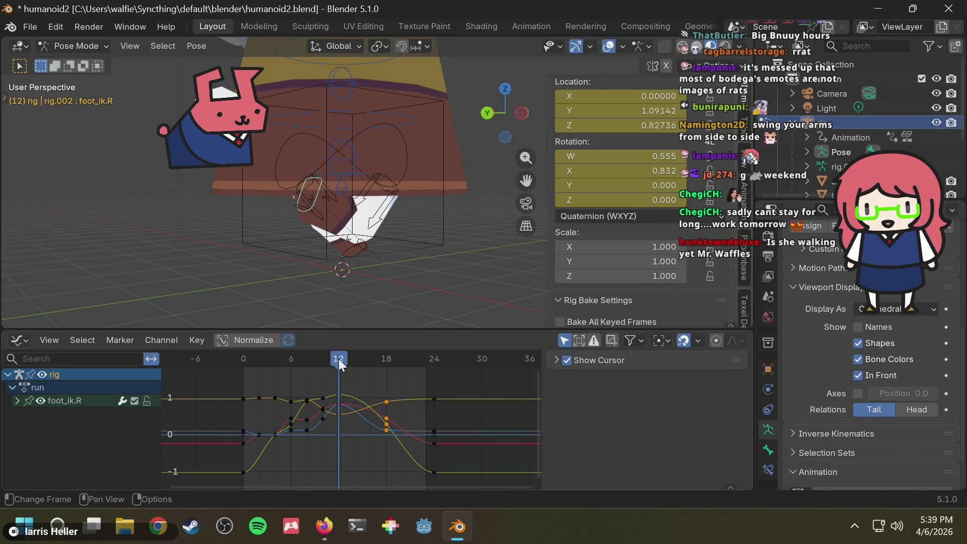
- Scrub the run and compare it with the reference images, orbiting around the rig
mouse_move(339, 359)
left_mouse_down()
mouse_move(392, 355)
mouse_move(237, 377)
mouse_move(388, 371)
left_mouse_up()
key("alt+Tab")
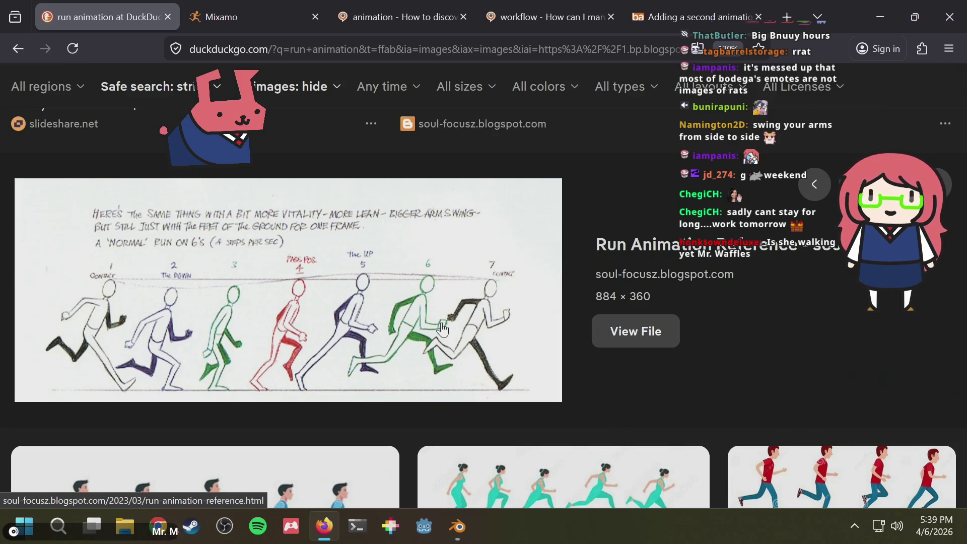
key("alt+Tab")
scroll(445, 291, "up", 3)
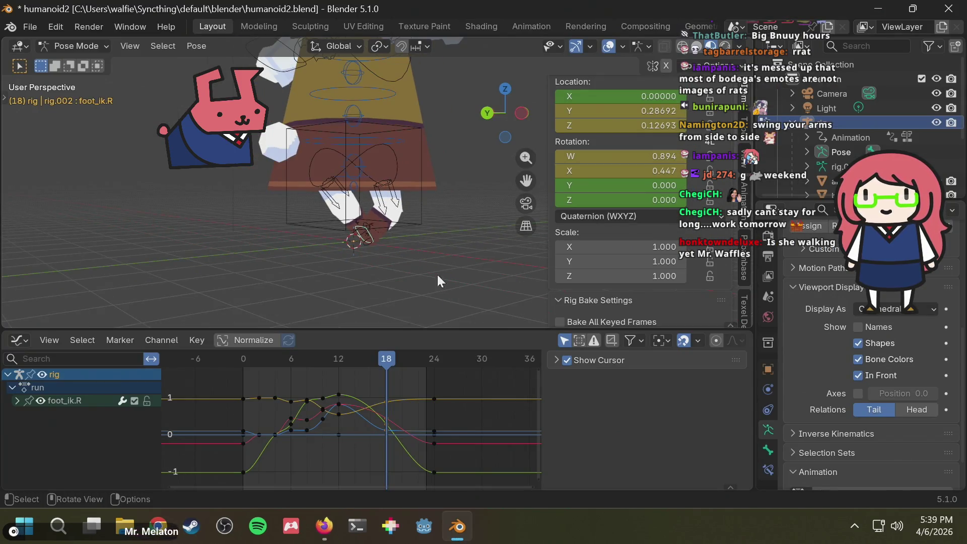
middle_click_drag(438, 275, 363, 227)
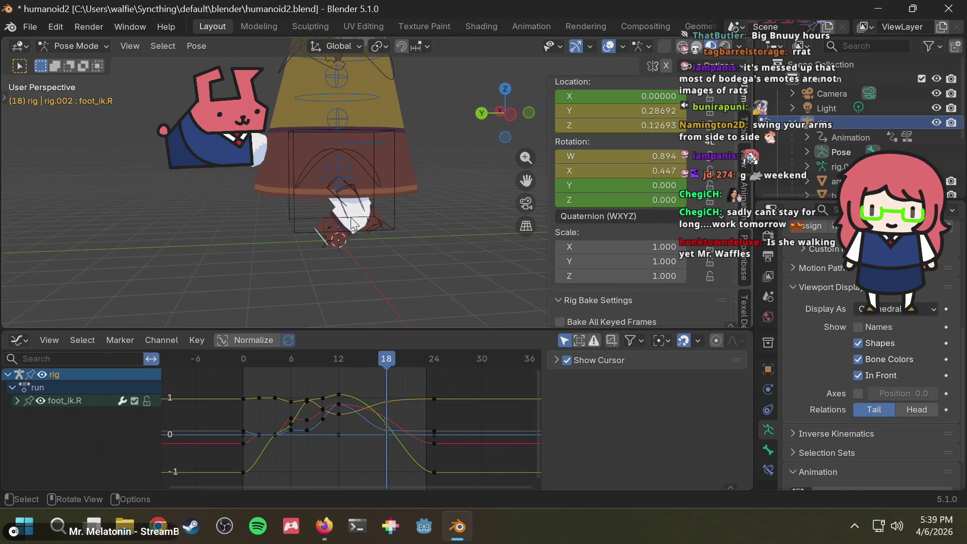
- Delete the frame-18 keyframes and box-select the keys from frames 2 to 10
key("alt+Tab")
key("alt+Tab")
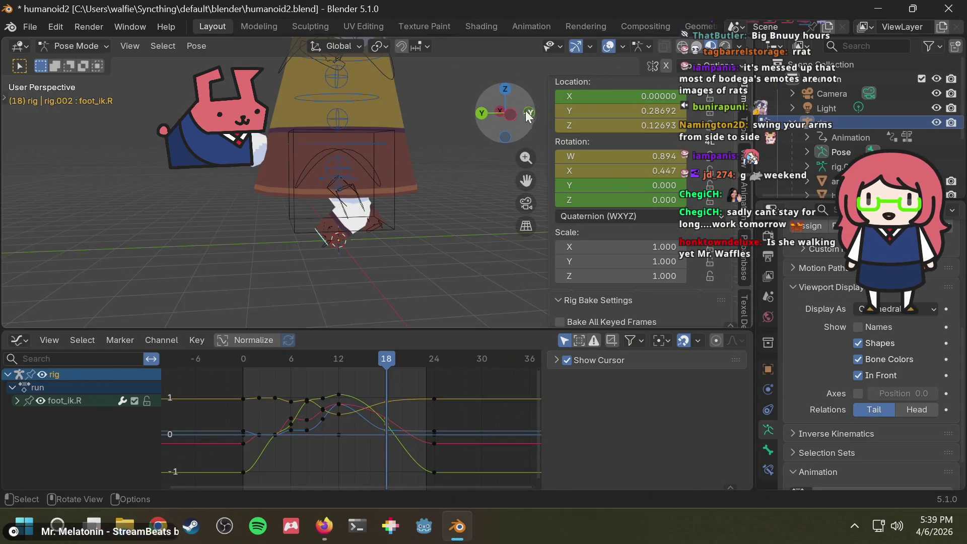
left_click(513, 115)
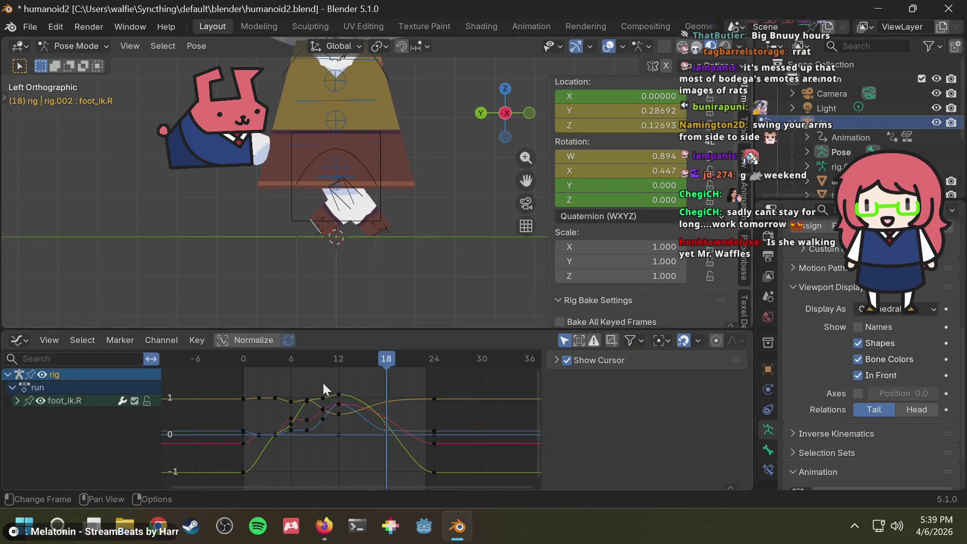
mouse_move(347, 359)
left_mouse_down()
mouse_move(213, 365)
mouse_move(413, 368)
mouse_move(374, 373)
mouse_move(391, 375)
mouse_move(375, 380)
mouse_move(403, 449)
left_mouse_up()
key("Delete")
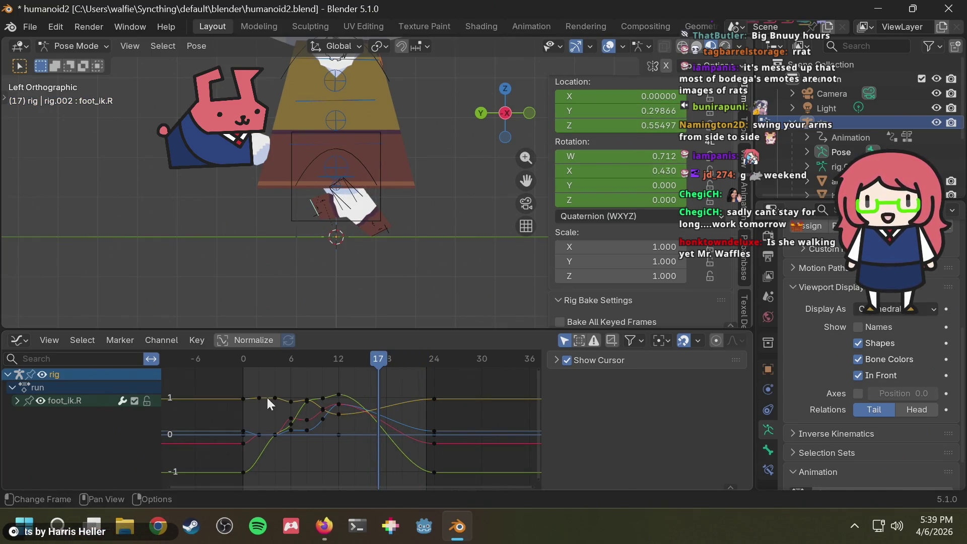
left_click_drag(252, 385, 328, 457)
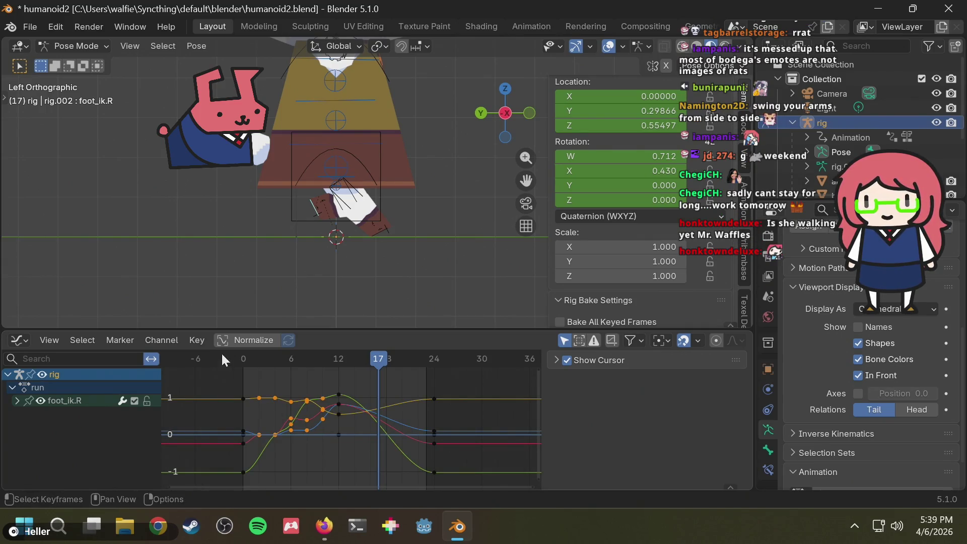
- Paste the copied stride keys mirrored onto foot_ik.L at frame 14
left_click(382, 233)
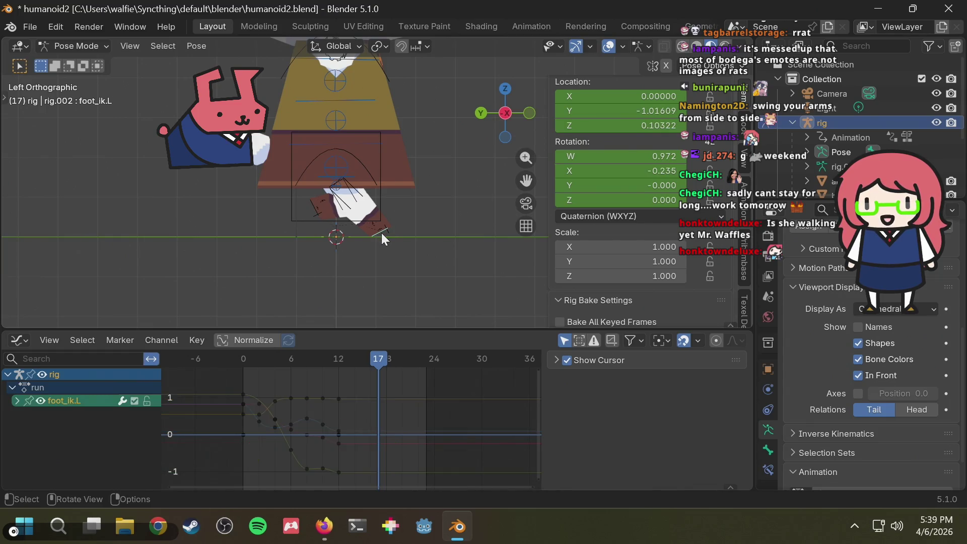
mouse_move(359, 363)
left_mouse_down()
mouse_move(340, 359)
mouse_move(387, 352)
mouse_move(330, 358)
mouse_move(405, 357)
mouse_move(428, 347)
mouse_move(324, 361)
mouse_move(395, 359)
left_mouse_up()
key("ctrl+shift+v")
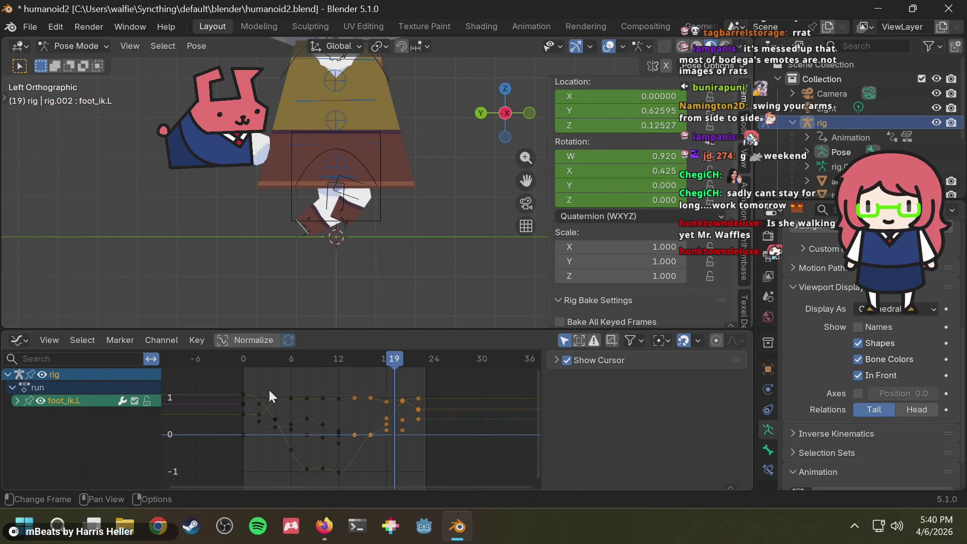
- Repeat foot_ik.L's four frame-0 keys at frame 24 and preview the loop end
left_click_drag(244, 380, 234, 442)
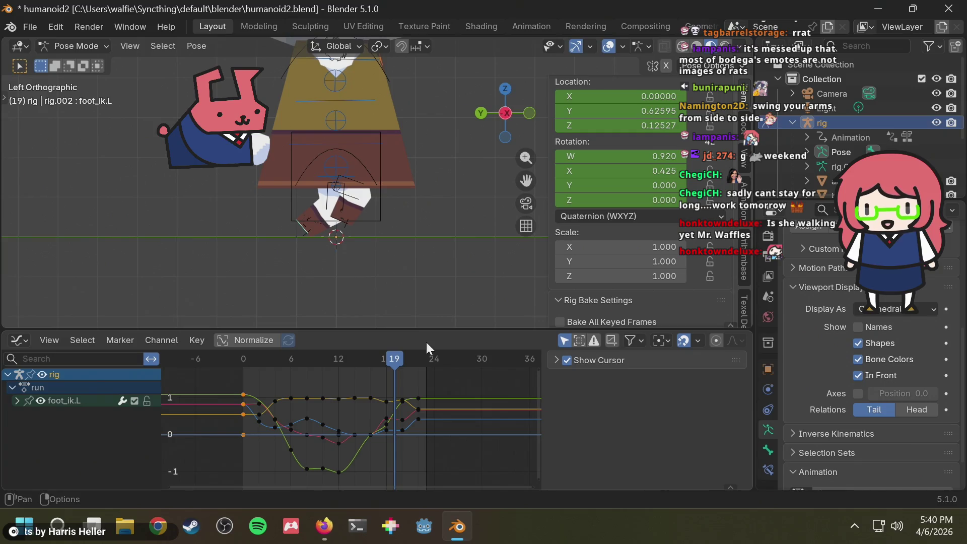
left_click(435, 357)
key("ctrl+v")
mouse_move(435, 357)
left_mouse_down()
mouse_move(358, 362)
mouse_move(354, 373)
mouse_move(252, 369)
mouse_move(436, 362)
mouse_move(293, 384)
mouse_move(408, 378)
left_mouse_up()
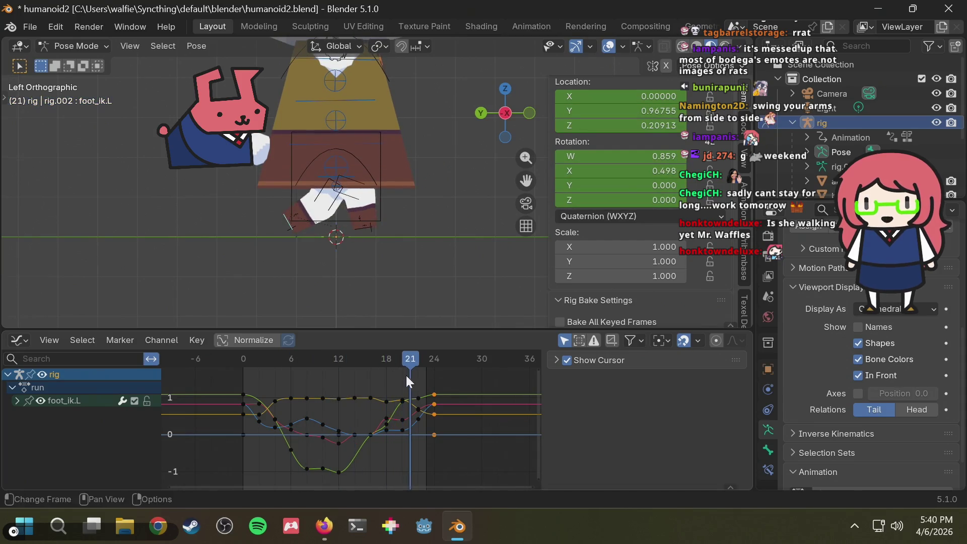
left_click(380, 158)
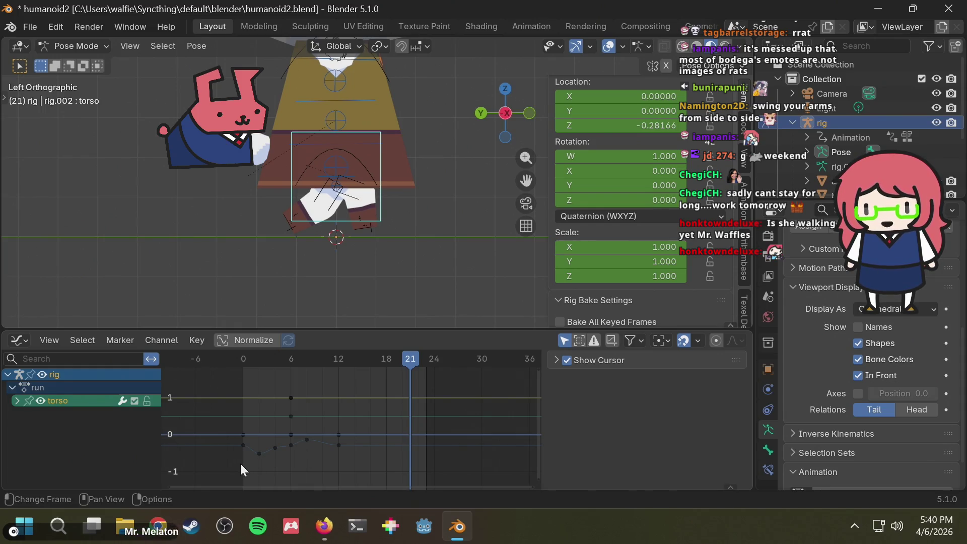
mouse_move(243, 463)
left_mouse_down()
mouse_move(277, 455)
mouse_move(286, 464)
left_mouse_up()
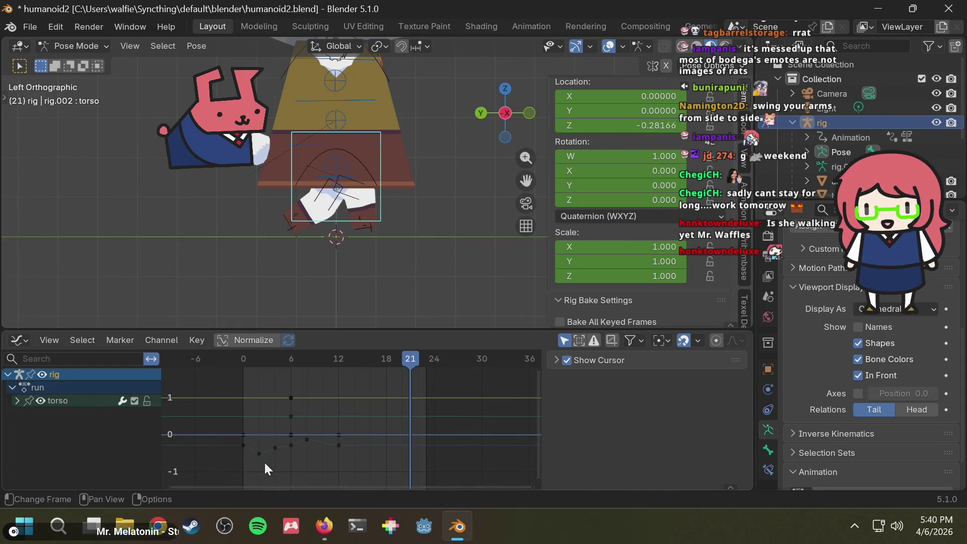
left_click(17, 401)
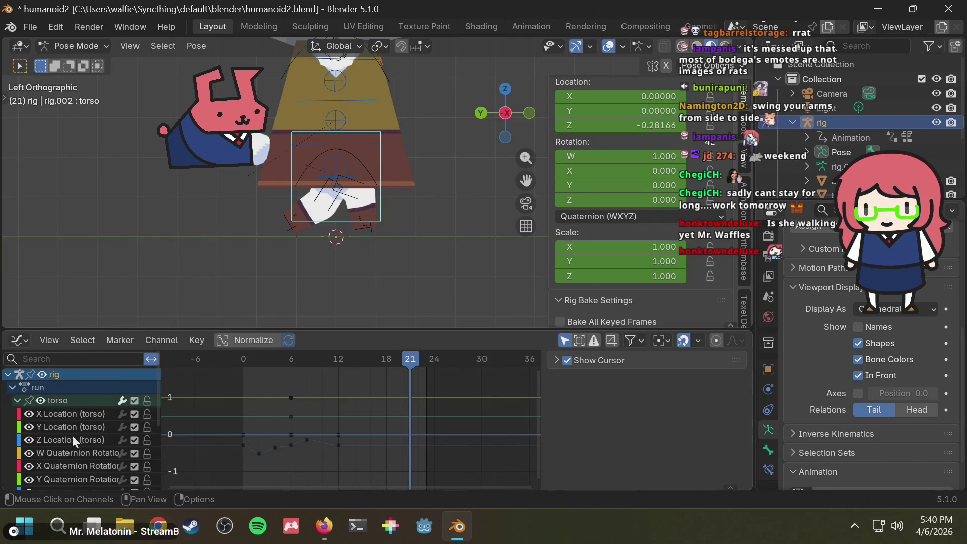
left_click(291, 416)
scroll(125, 436, "down", 5)
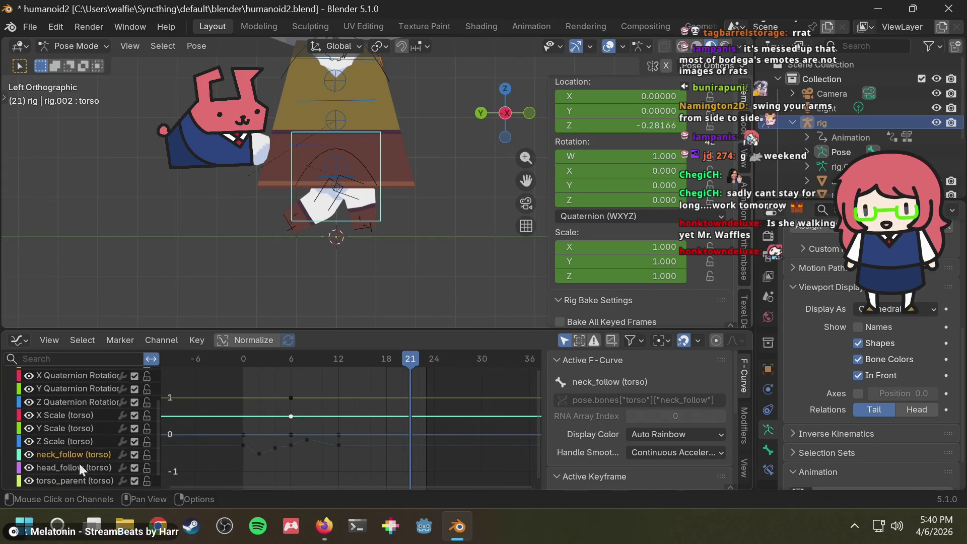
left_click(62, 467, "shift")
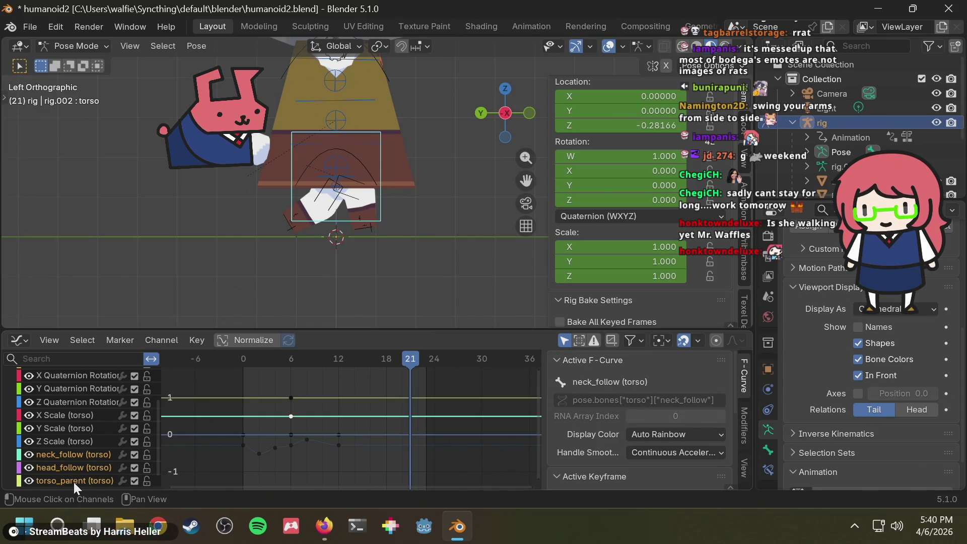
key("x")
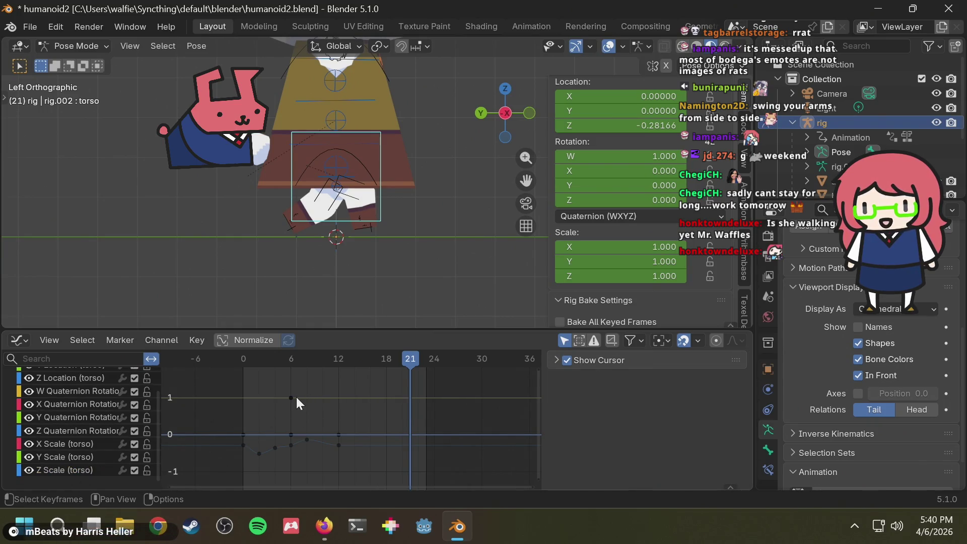
left_click(291, 397)
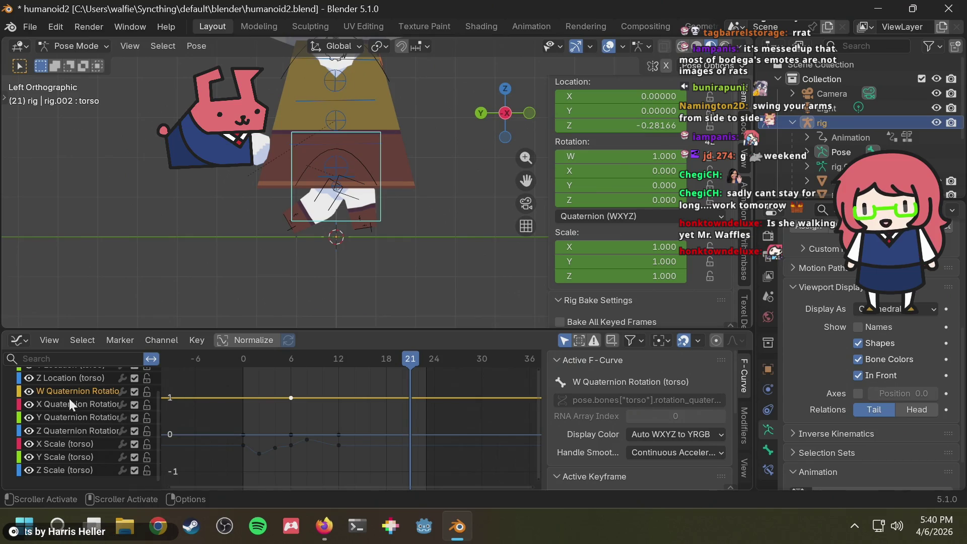
key("x")
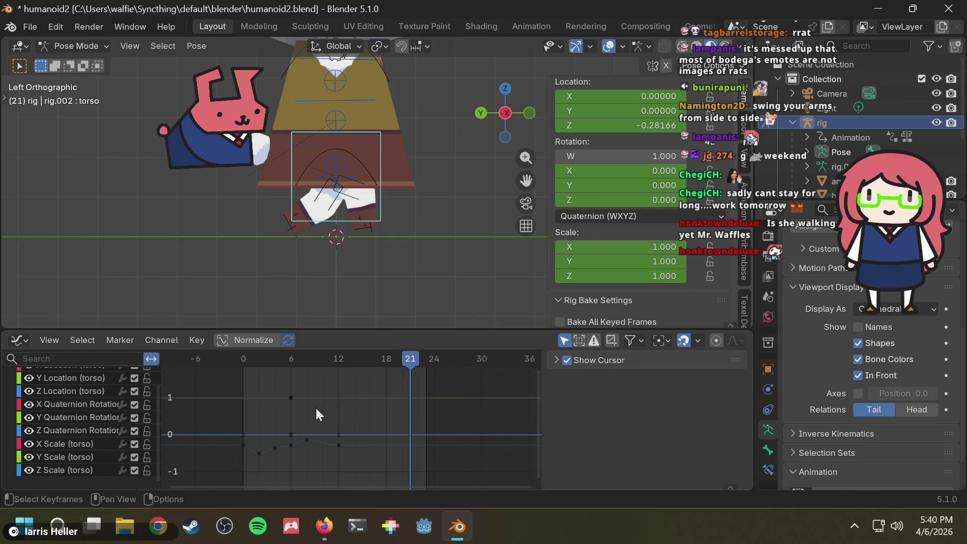
key("x")
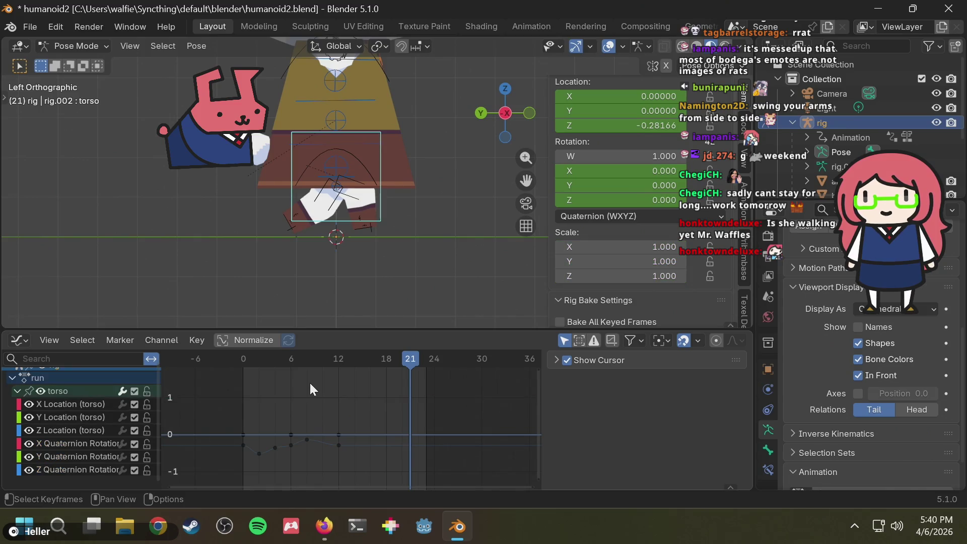
left_click(290, 434)
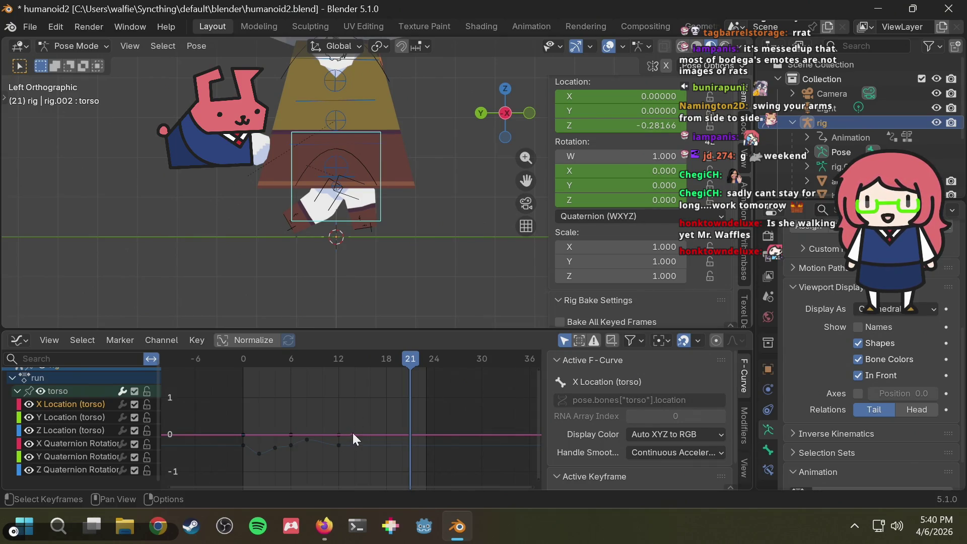
left_click(289, 433)
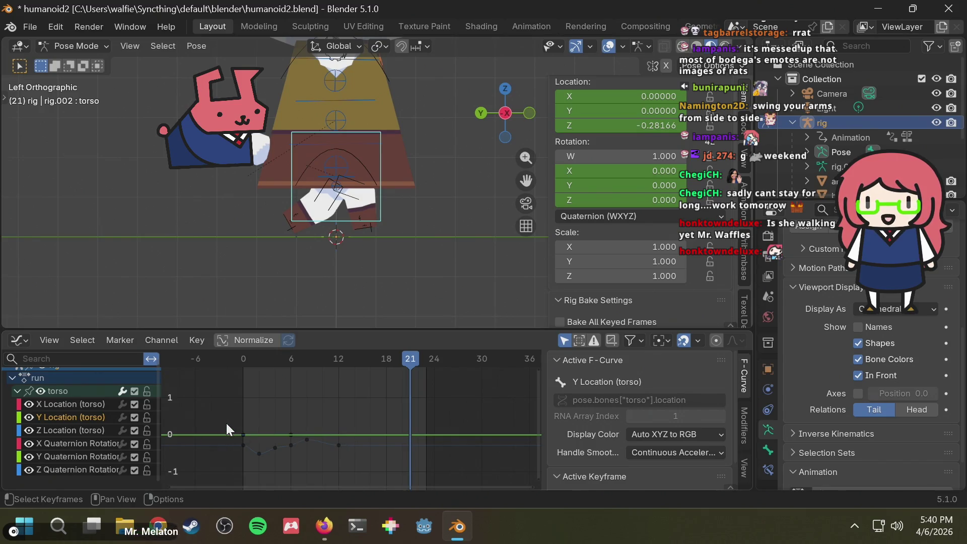
left_click_drag(226, 425, 254, 440)
key("Delete")
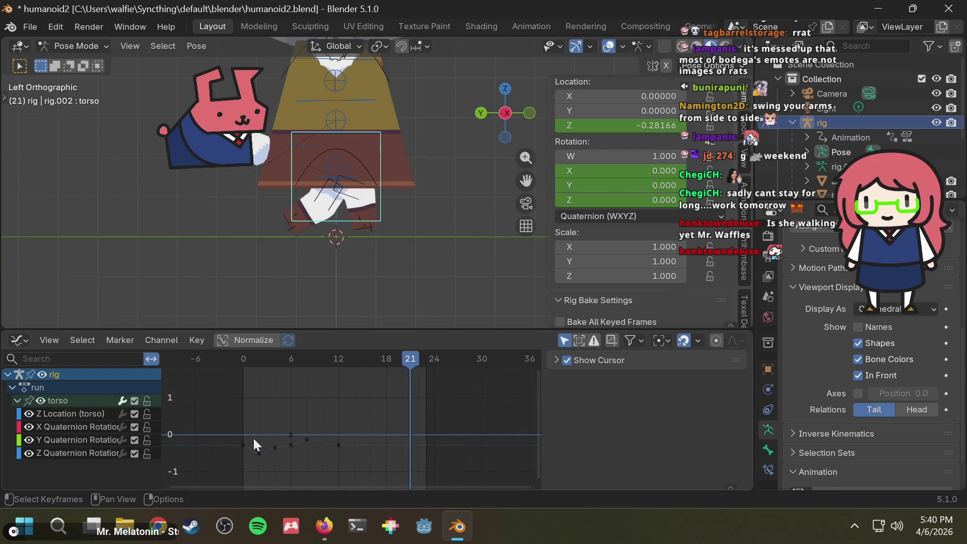
left_click(82, 413)
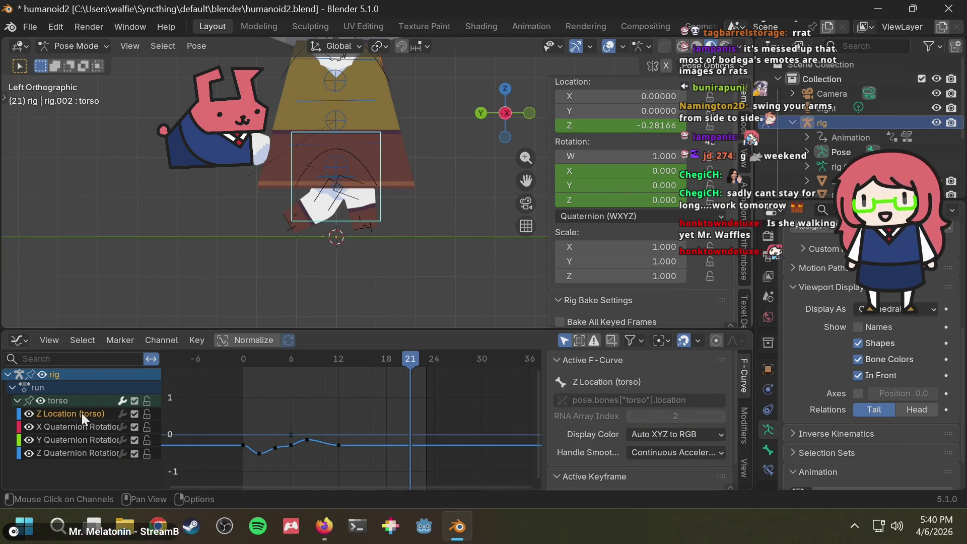
left_click(293, 433)
key("Delete")
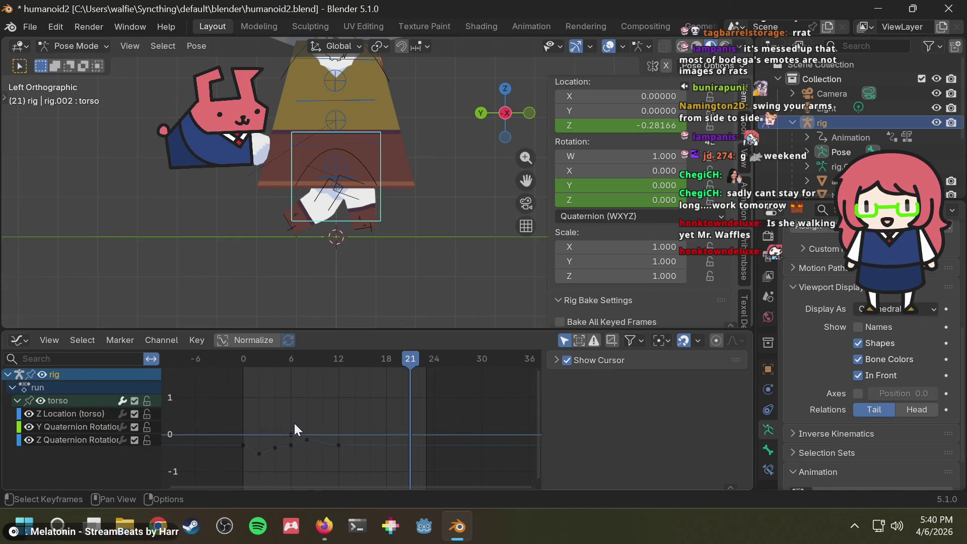
left_click(290, 435)
key("Delete")
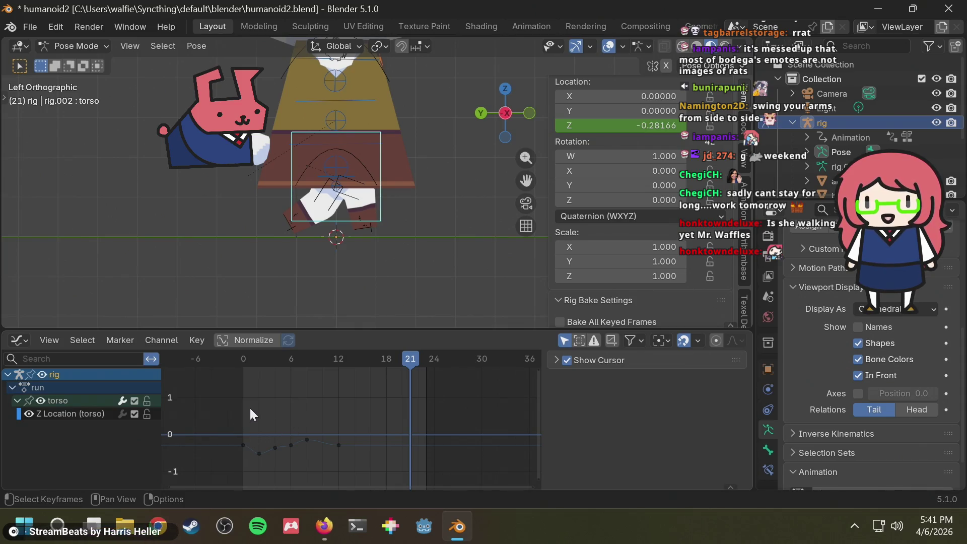
left_click_drag(250, 407, 328, 458)
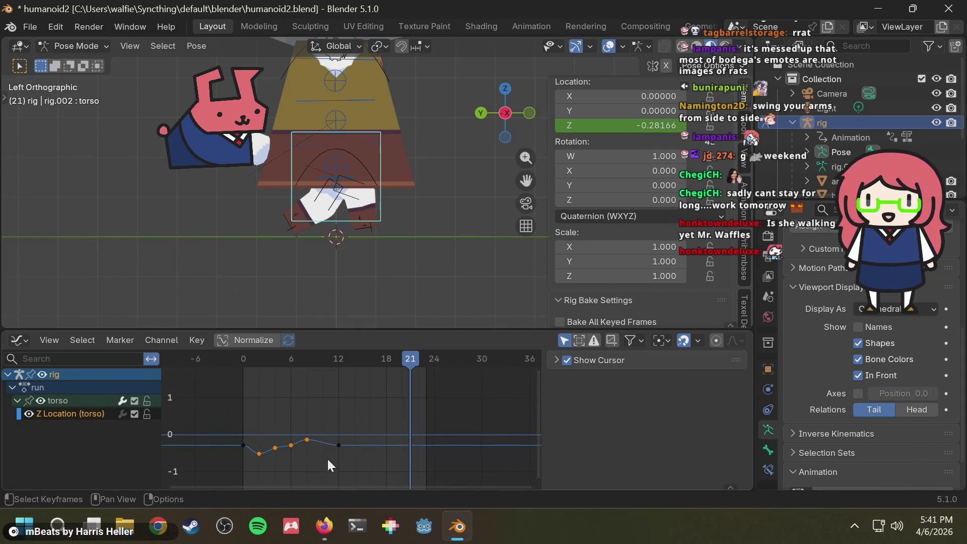
left_click(324, 400)
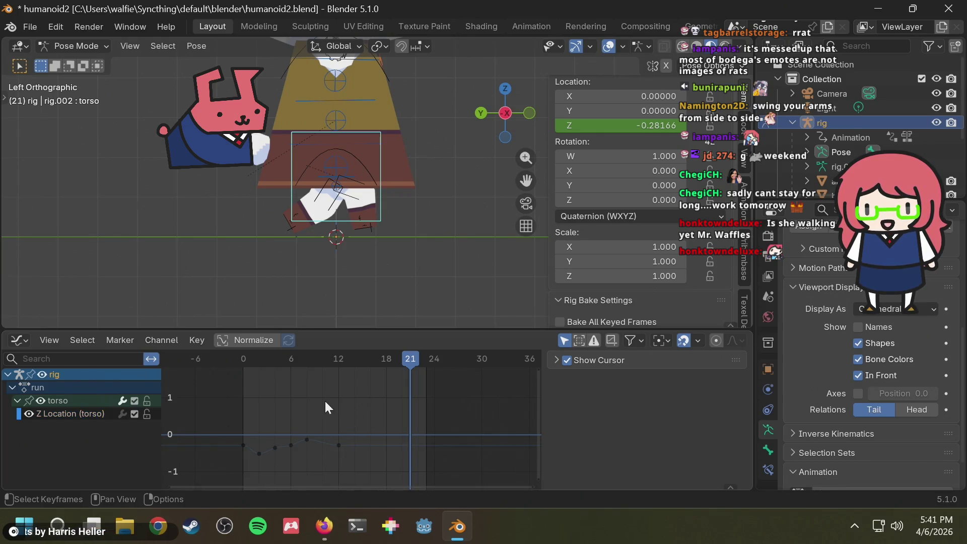
mouse_move(324, 367)
left_mouse_down()
mouse_move(300, 363)
mouse_move(213, 386)
mouse_move(323, 367)
left_mouse_up()
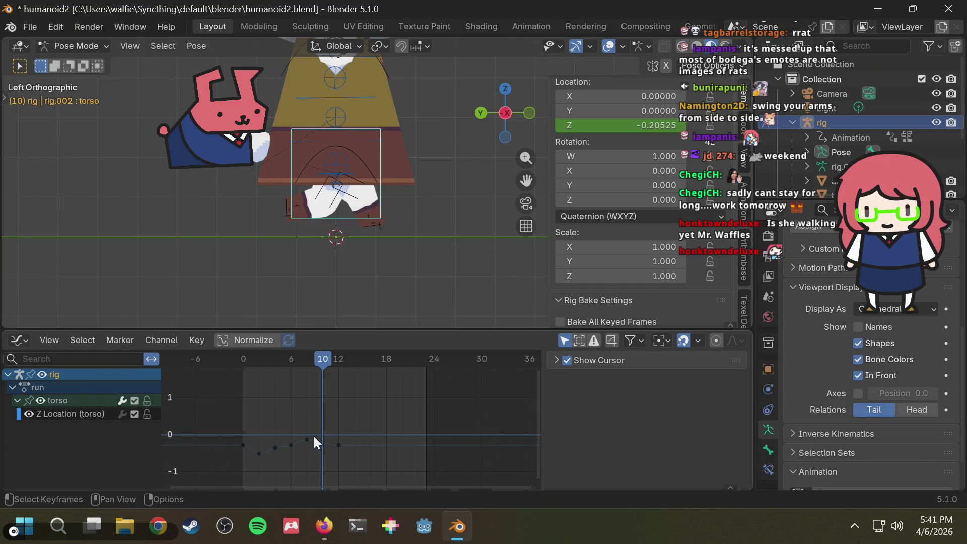
- Compare the torso bob with the reference images, then key selected channels at frame 10
mouse_move(323, 364)
left_mouse_down()
mouse_move(250, 359)
mouse_move(288, 355)
left_mouse_up()
key("alt+Tab")
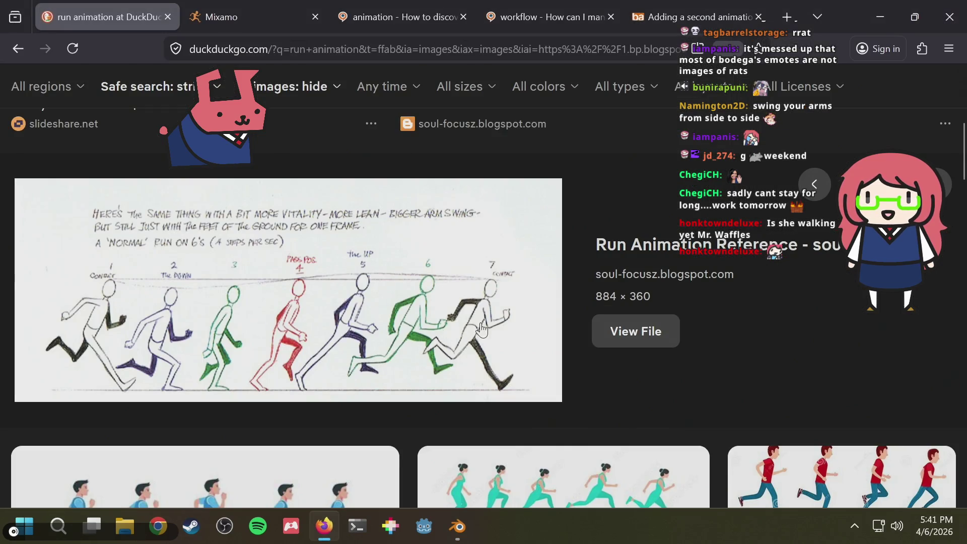
key("alt+Tab")
left_click(291, 357)
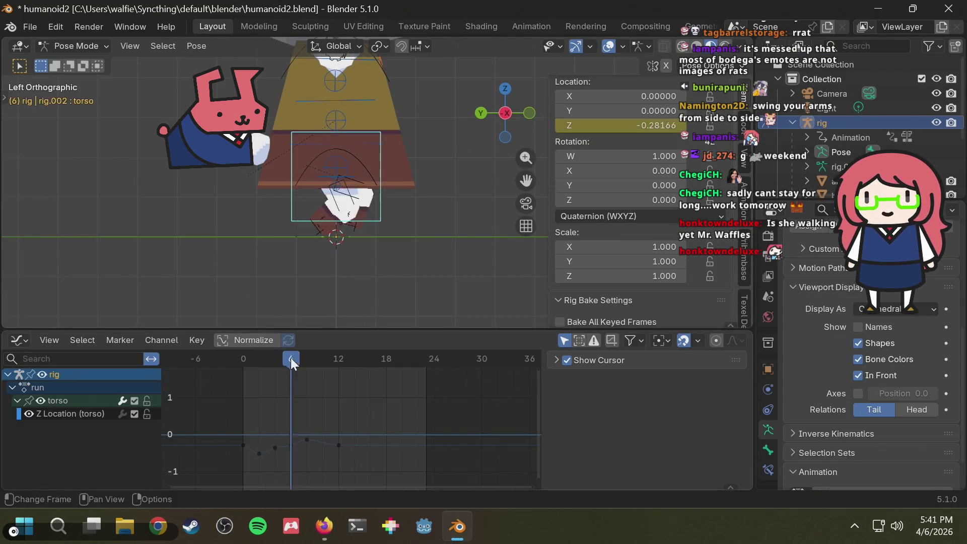
left_click_drag(292, 358, 322, 359)
key("i")
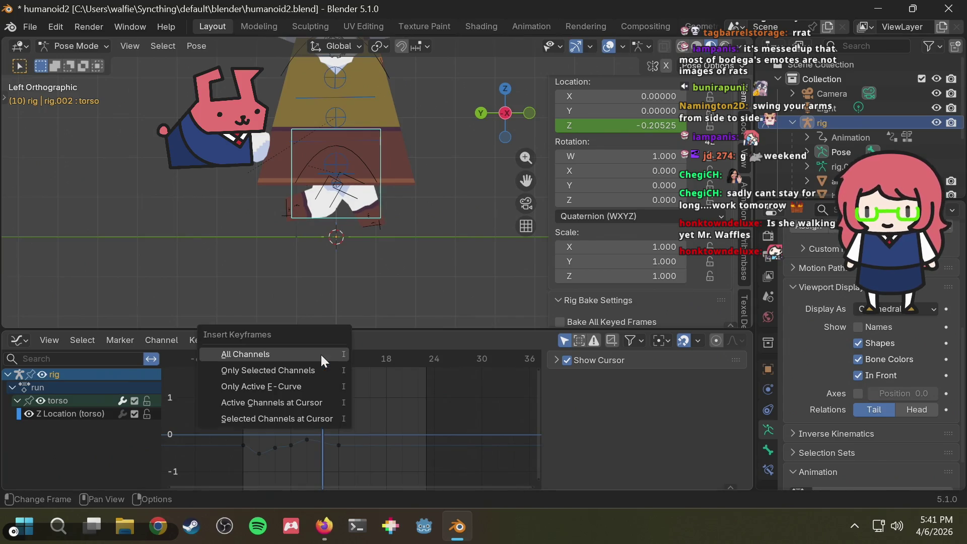
left_click(286, 373)
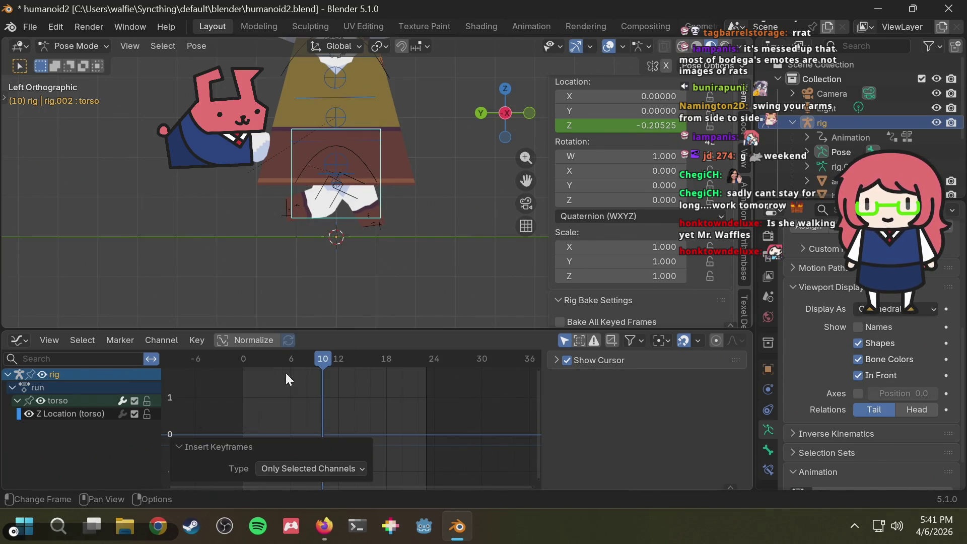
- Key only the torso Z Location channel at frame 10
left_click(319, 419)
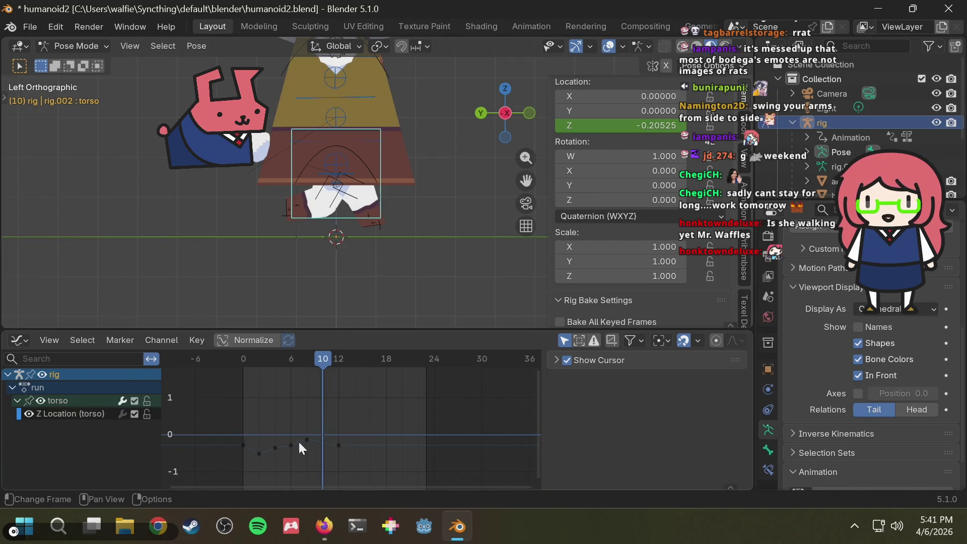
left_click(62, 409)
key("i")
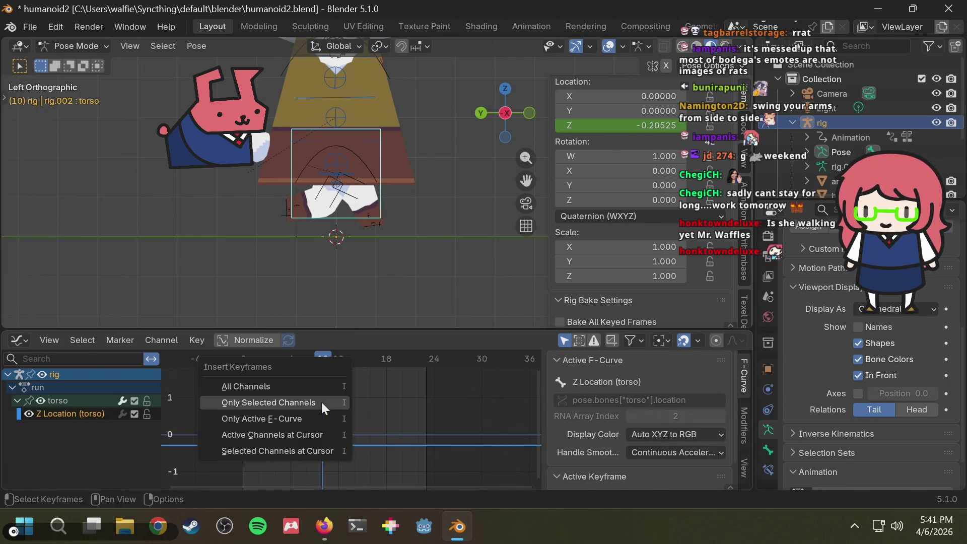
left_click(314, 400)
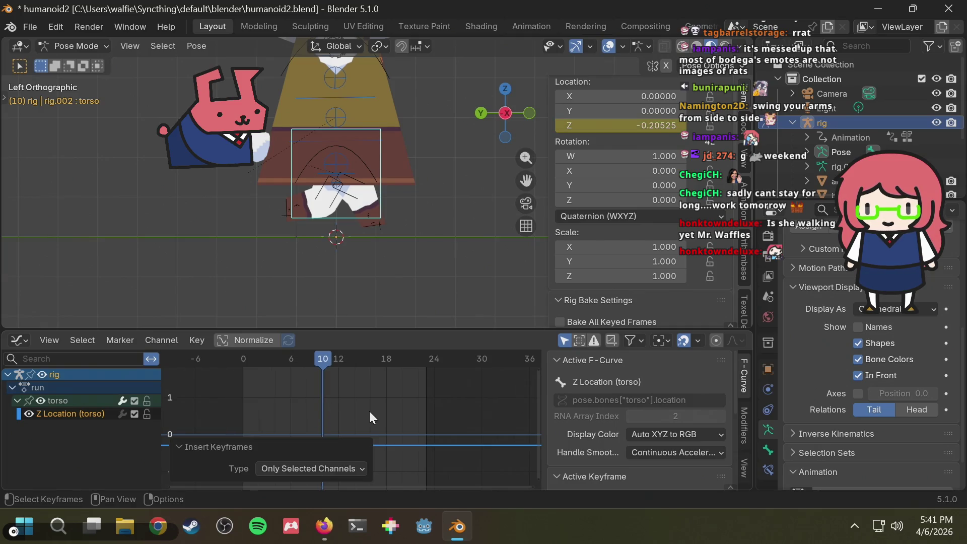
left_click(371, 414)
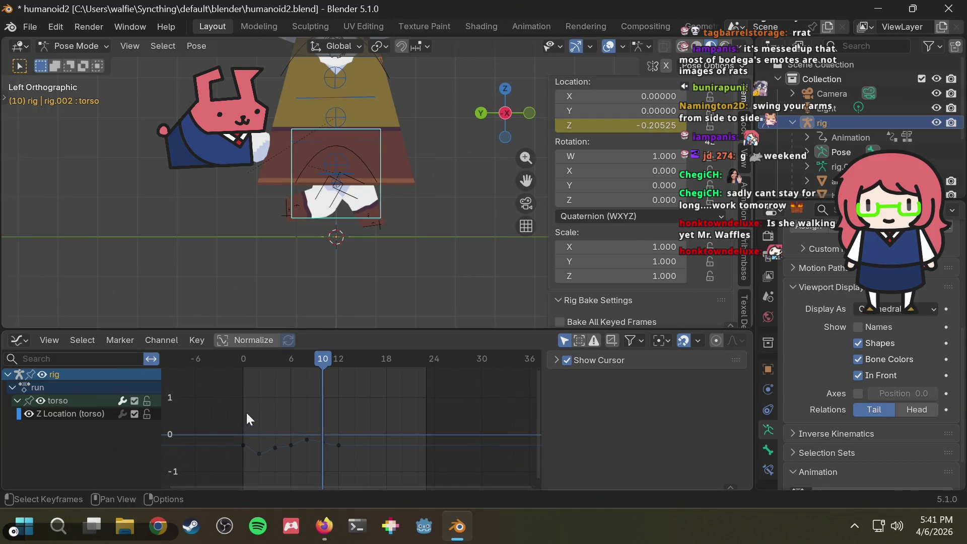
- Paste the torso Z bob keys again from frame 14, preview the bounce, and select foot_ik.R
left_click_drag(251, 406, 343, 469)
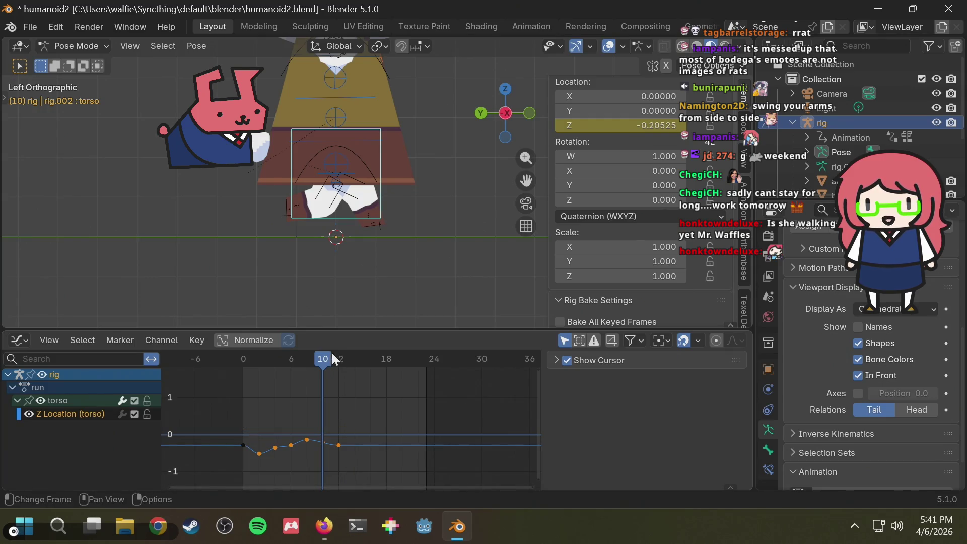
mouse_move(333, 359)
left_mouse_down()
mouse_move(298, 365)
mouse_move(352, 360)
left_mouse_up()
key("ctrl+v")
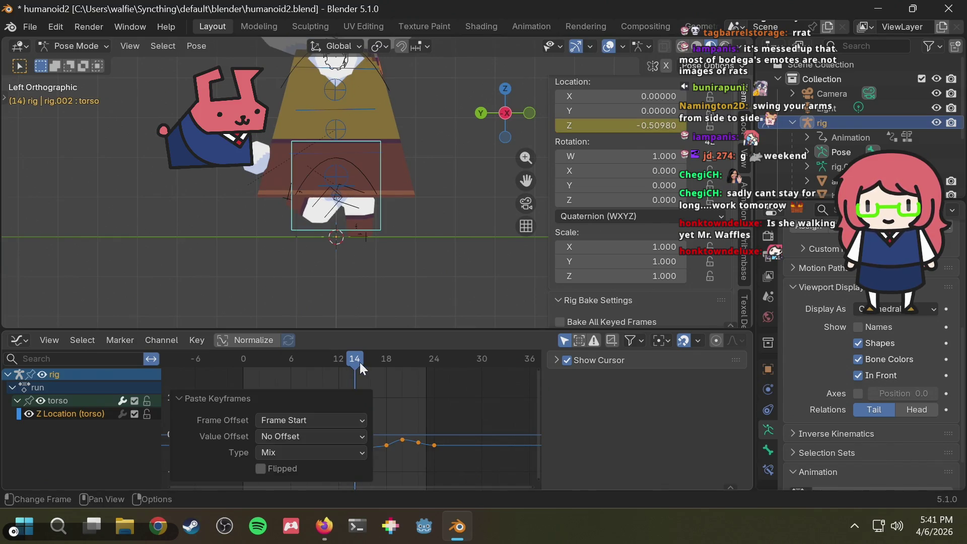
key("space")
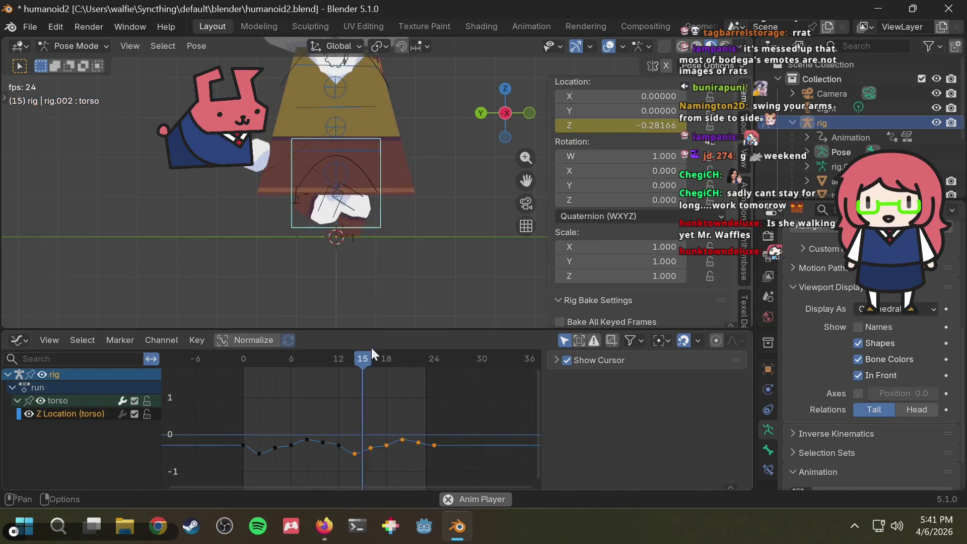
key("space")
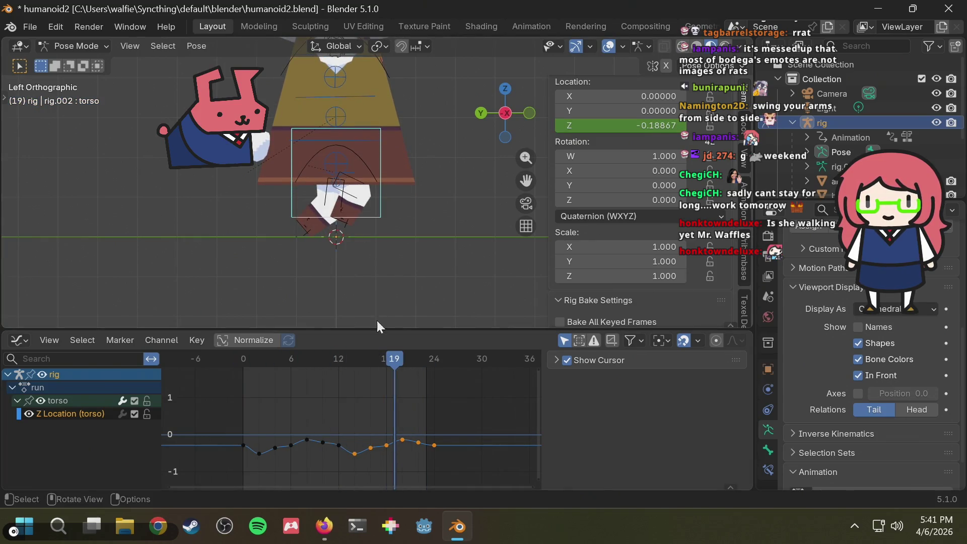
left_click(340, 222)
- Try a flipped paste of the stride keys on the right foot at frame 15, then undo it
left_click_drag(377, 363, 238, 363)
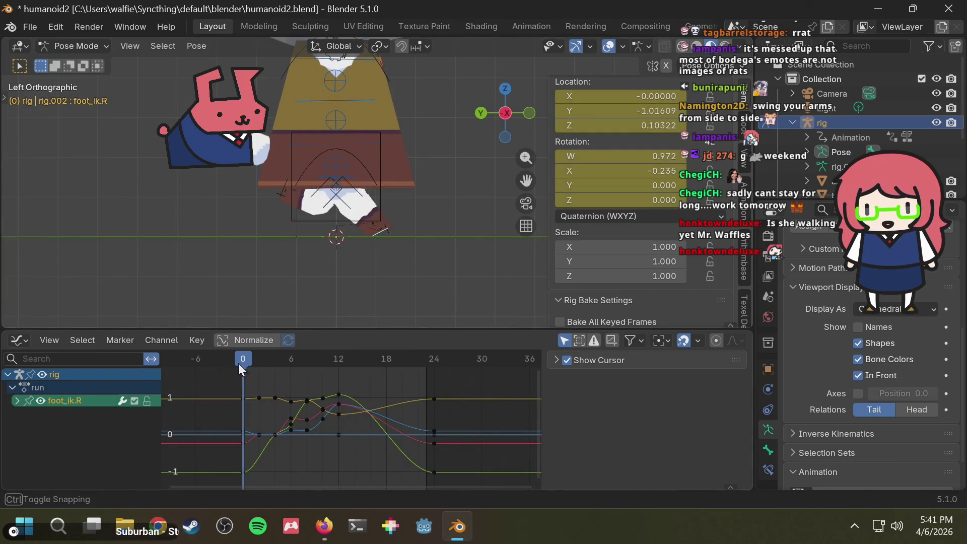
mouse_move(251, 457)
left_mouse_down()
mouse_move(361, 356)
mouse_move(234, 374)
left_mouse_up()
key("ctrl+shift+v")
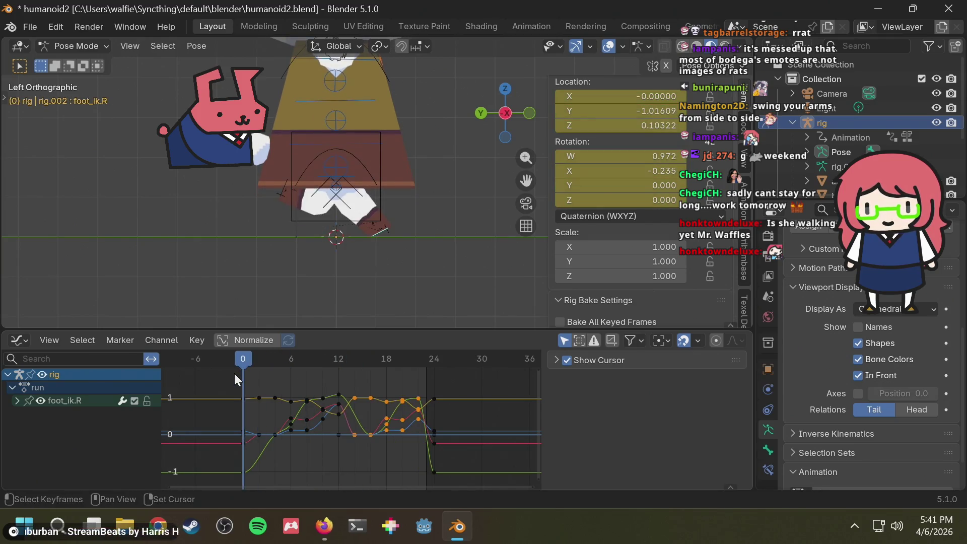
key("space")
key("space")
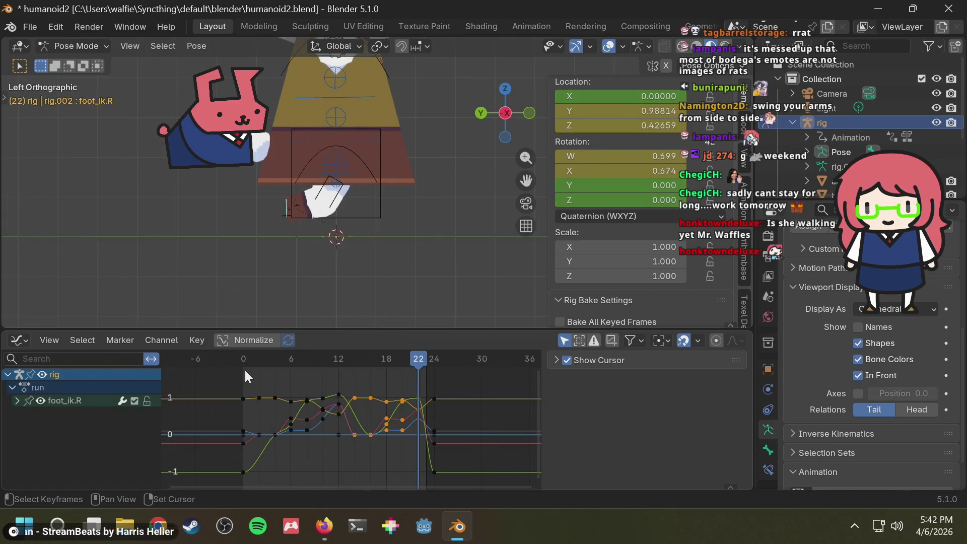
key("ctrl+z")
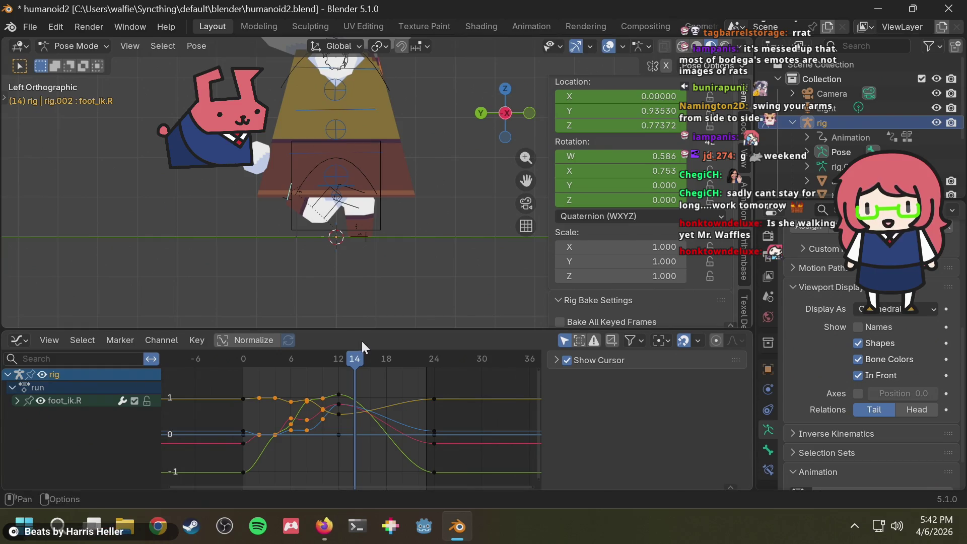
- Copy the foot_ik.L keyframes from frames 0–12
left_click(258, 375)
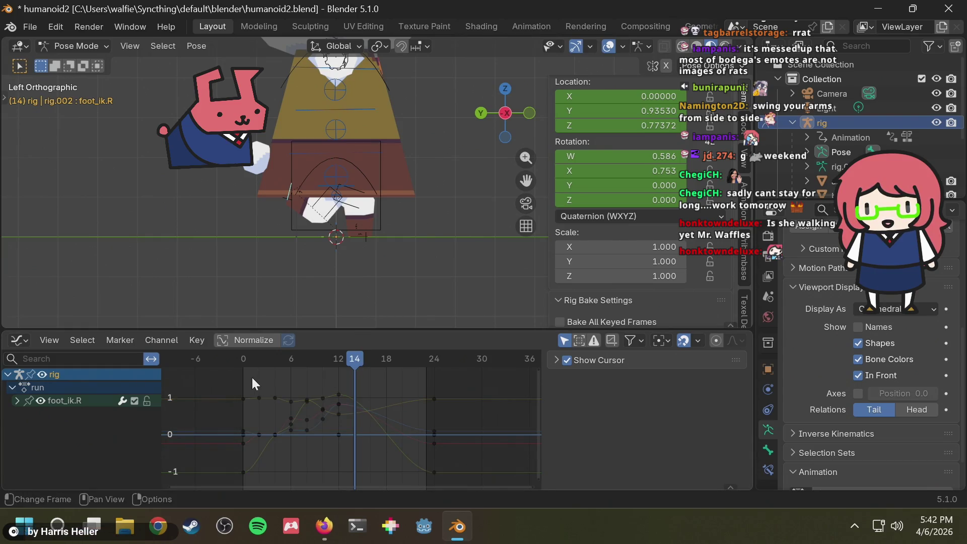
left_click(361, 236)
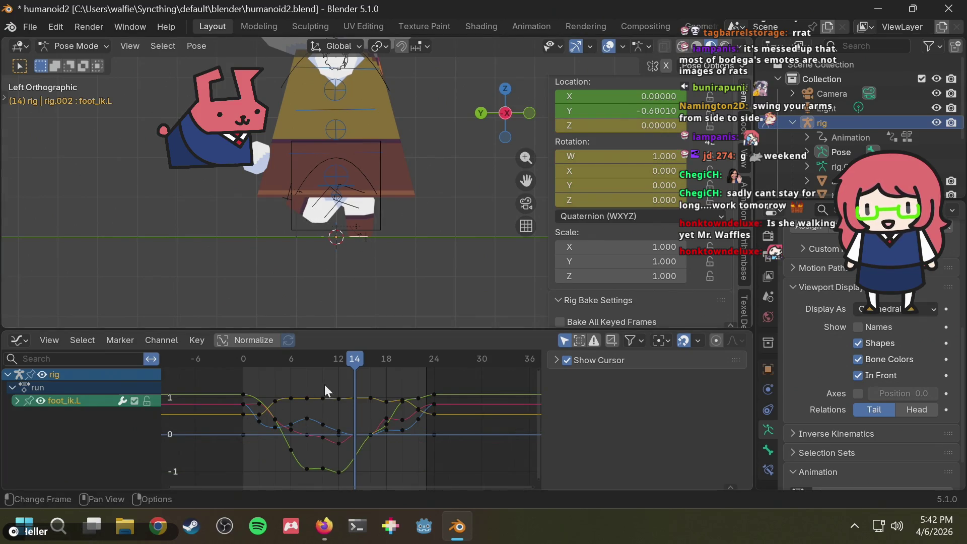
left_click_drag(253, 376, 331, 479)
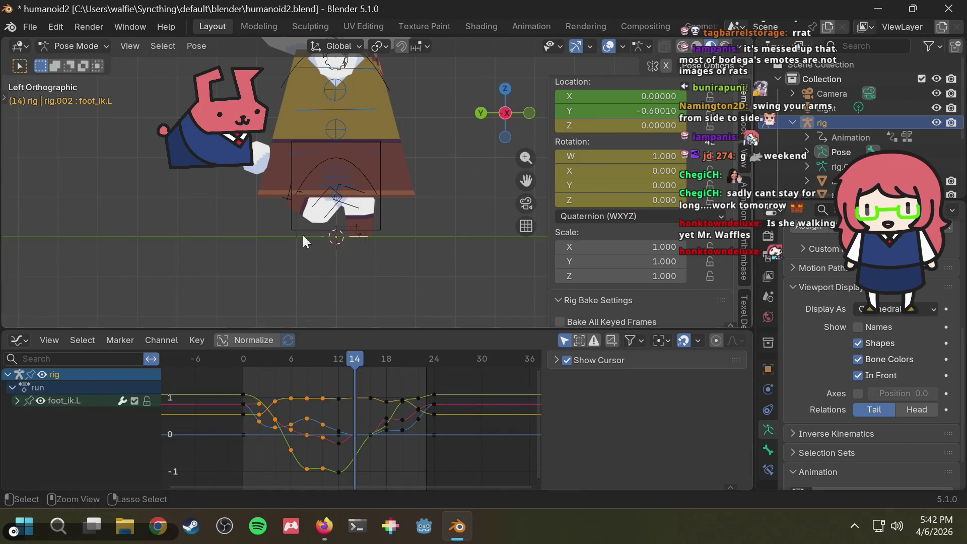
key("ctrl+c")
left_click(284, 202)
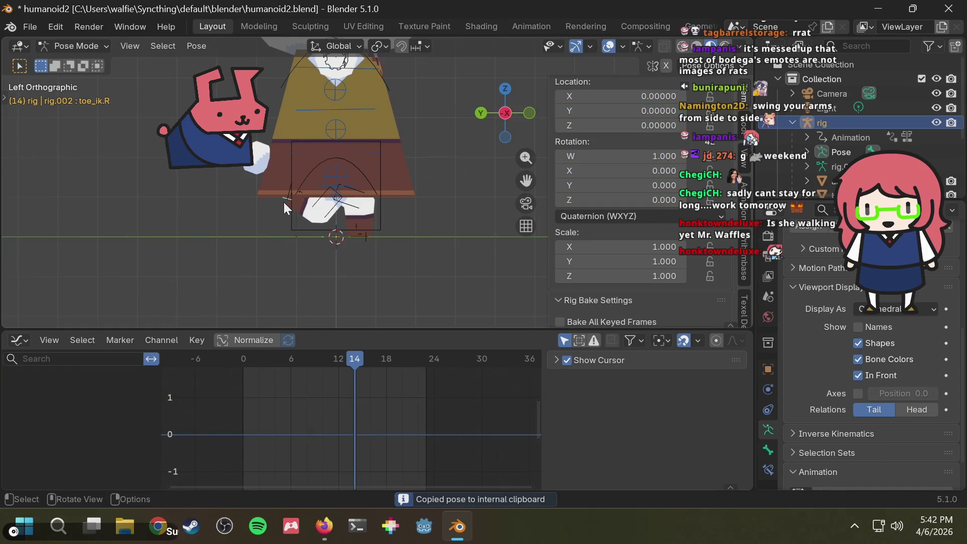
left_click(289, 203)
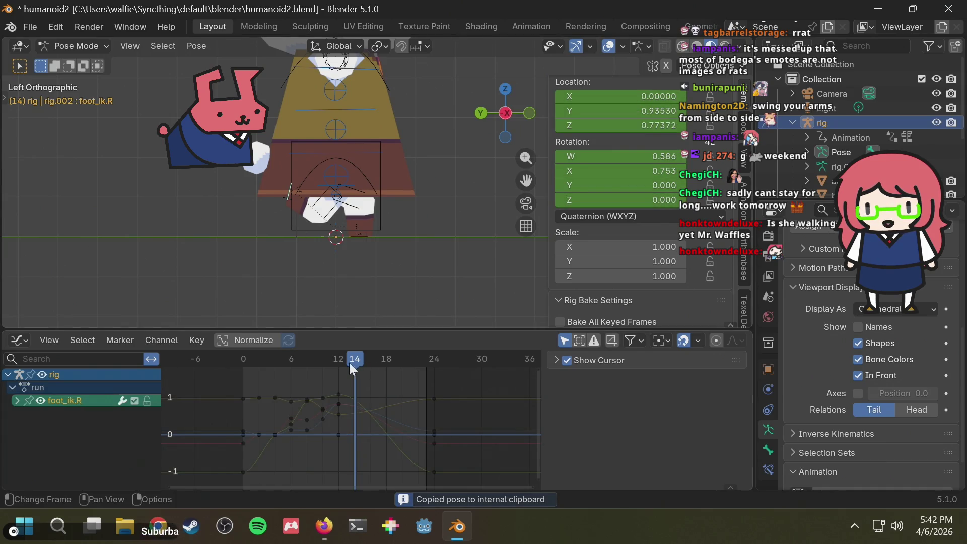
key("ctrl+v")
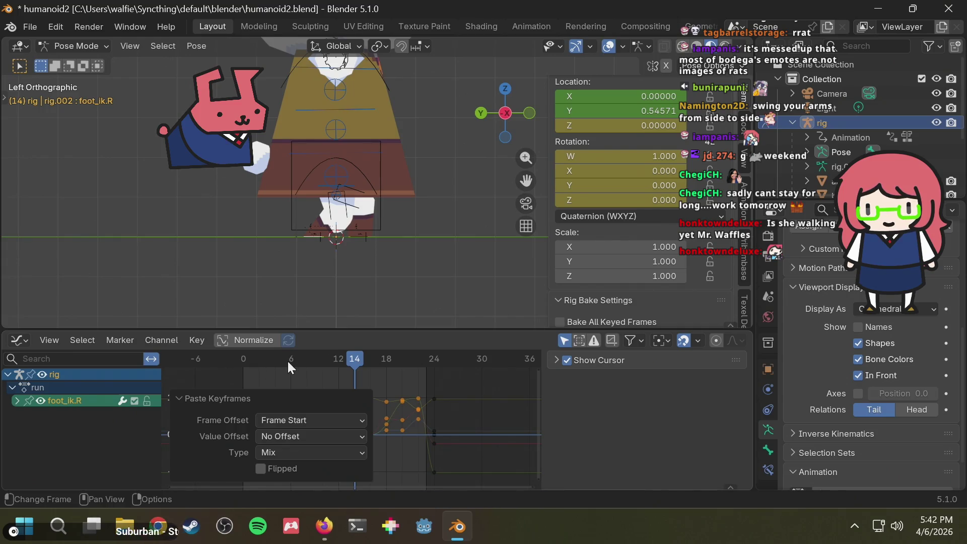
left_click(245, 362)
key("space")
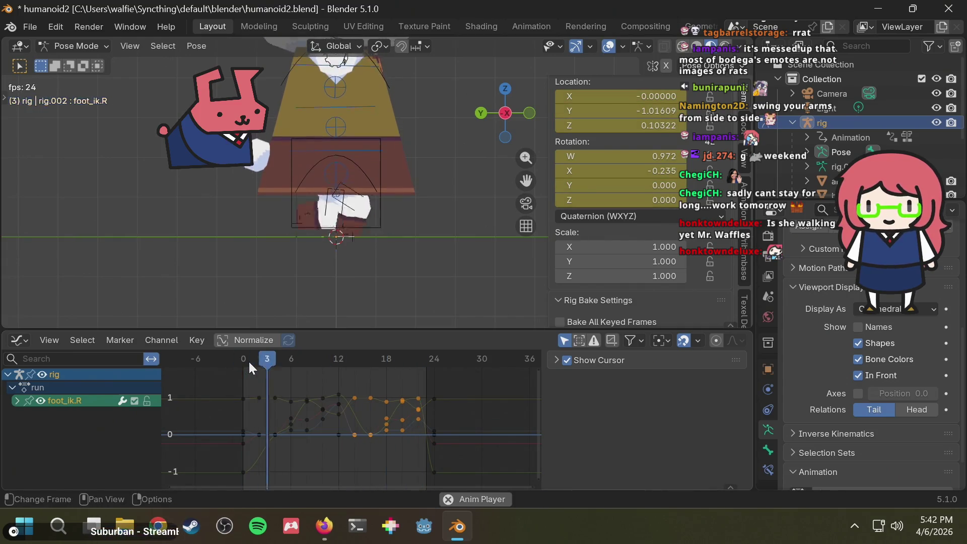
key("space")
key("ctrl+z")
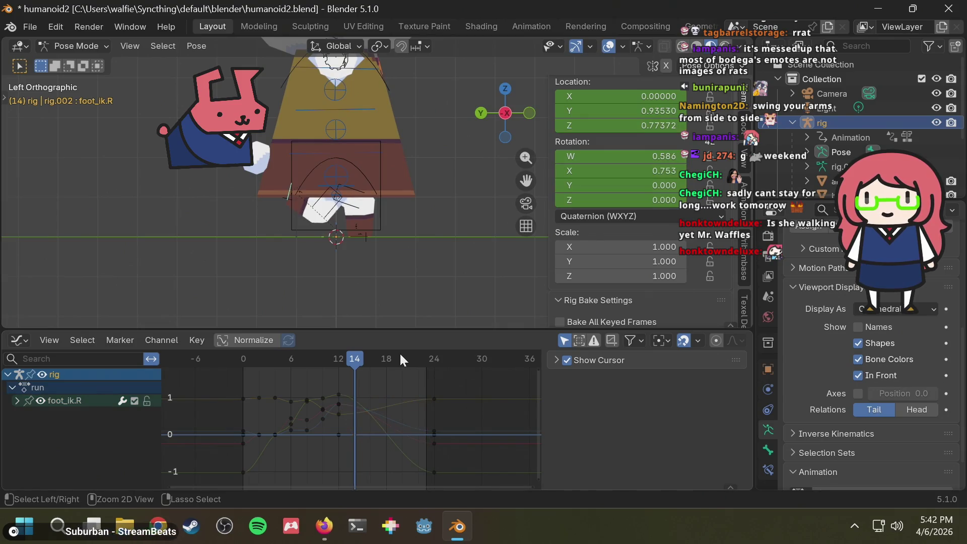
key("ctrl+shift+v")
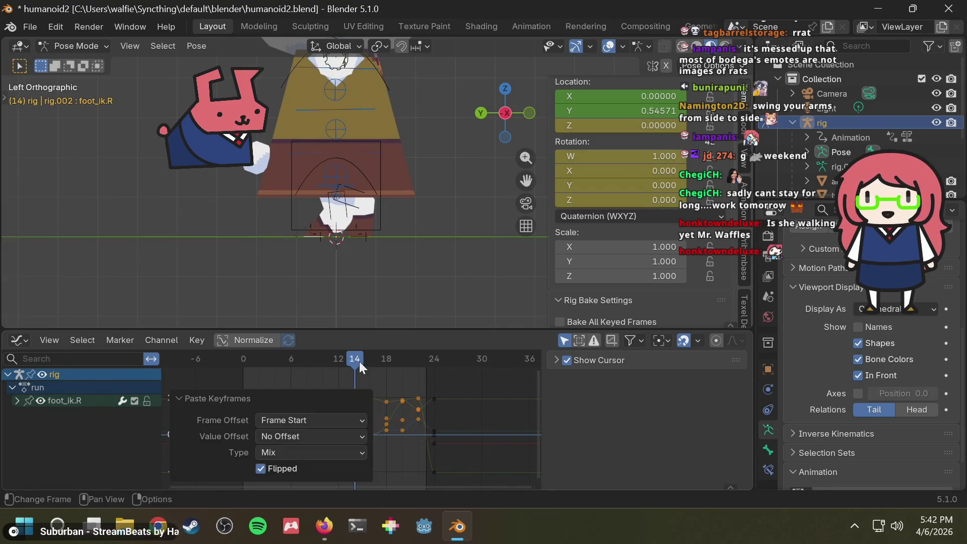
key("space")
left_click(222, 371)
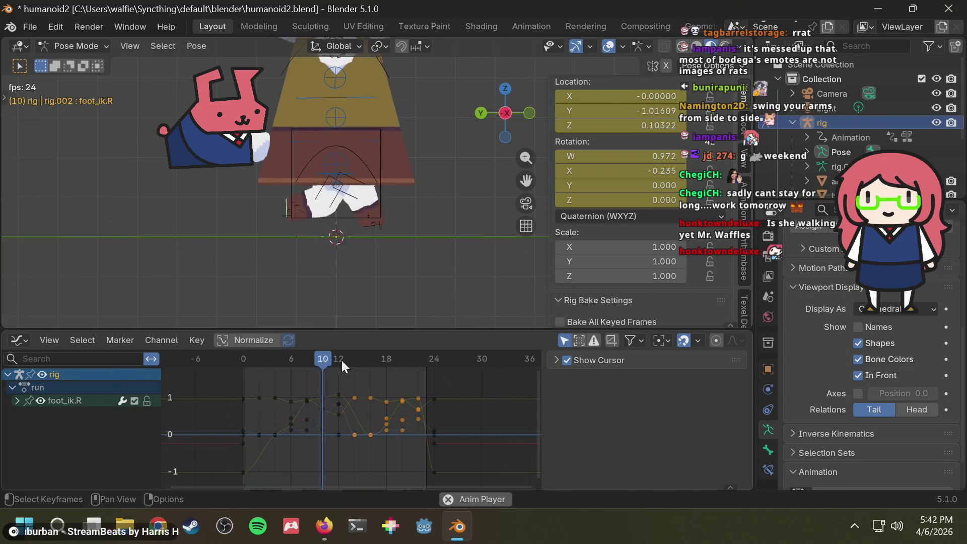
key("space")
mouse_move(345, 355)
left_mouse_down()
mouse_move(252, 368)
mouse_move(417, 367)
mouse_move(270, 379)
mouse_move(345, 372)
mouse_move(355, 386)
mouse_move(338, 366)
mouse_move(245, 369)
left_mouse_up()
key("Delete")
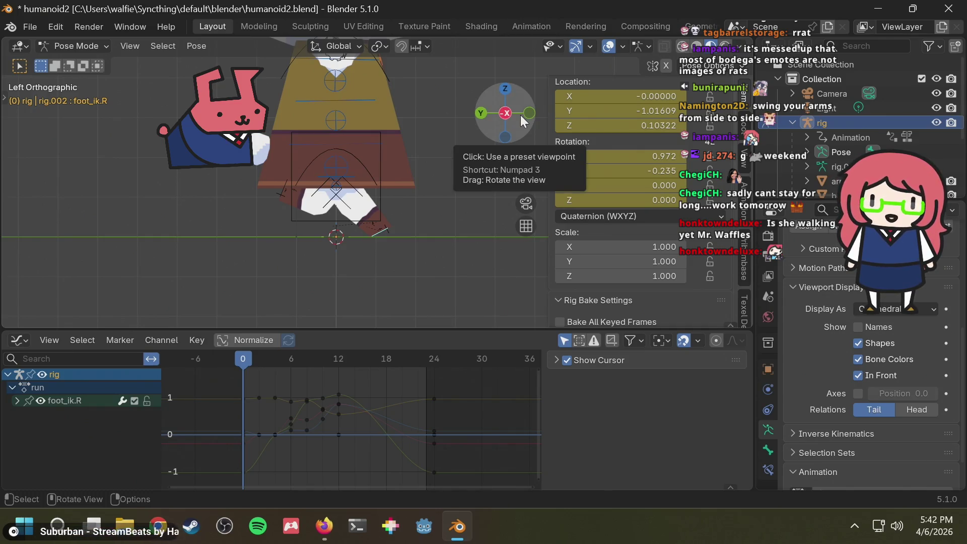
- Preview the run cycle and save the blend file
key("space")
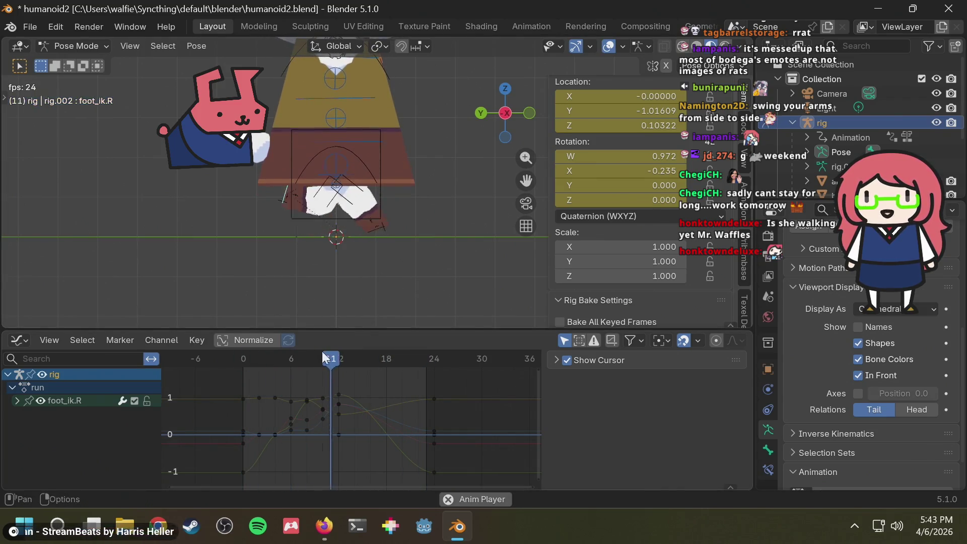
key("space")
key("ctrl+s")
- Select the foot_ik.R channel and play its motion from the left side view
mouse_move(295, 360)
left_mouse_down()
mouse_move(285, 350)
mouse_move(240, 353)
mouse_move(259, 356)
left_mouse_up()
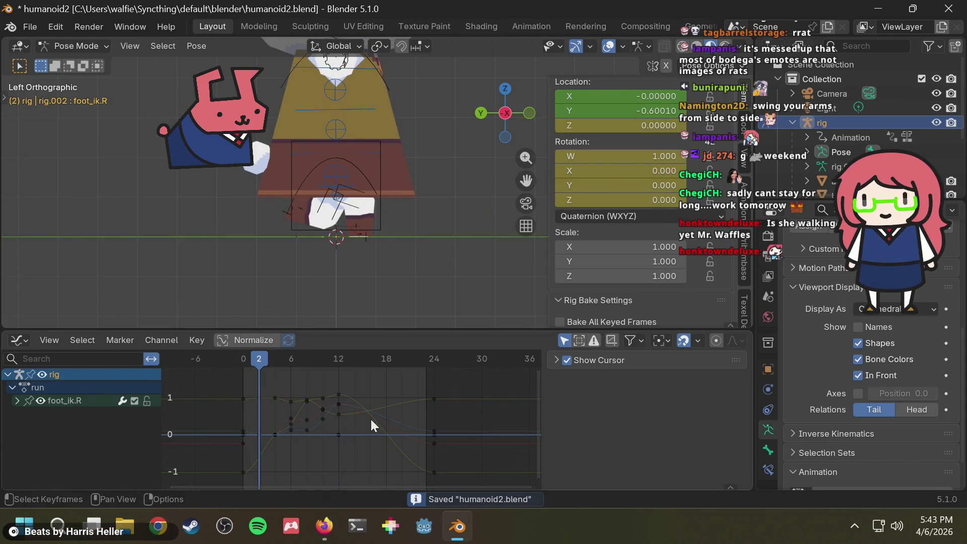
left_click(59, 400)
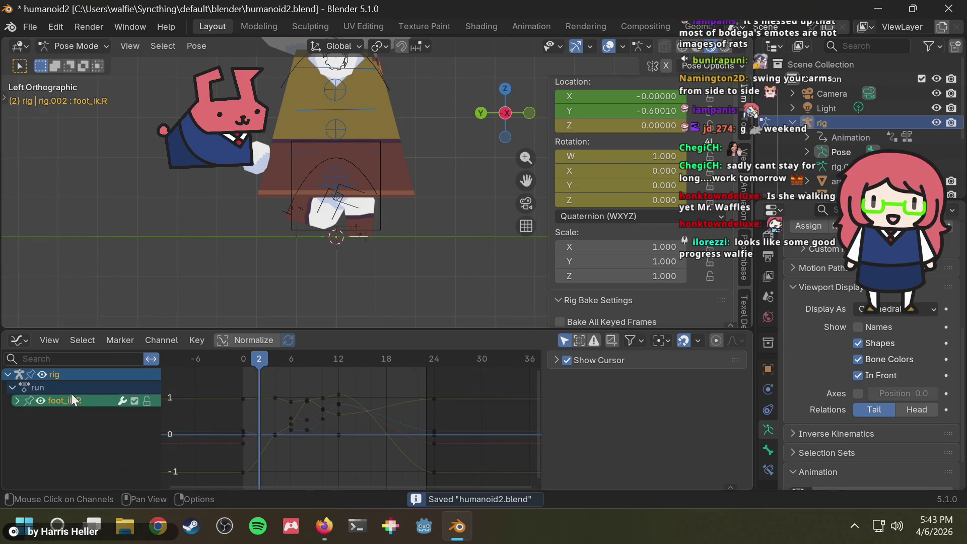
middle_click_drag(422, 206, 423, 244, "shift")
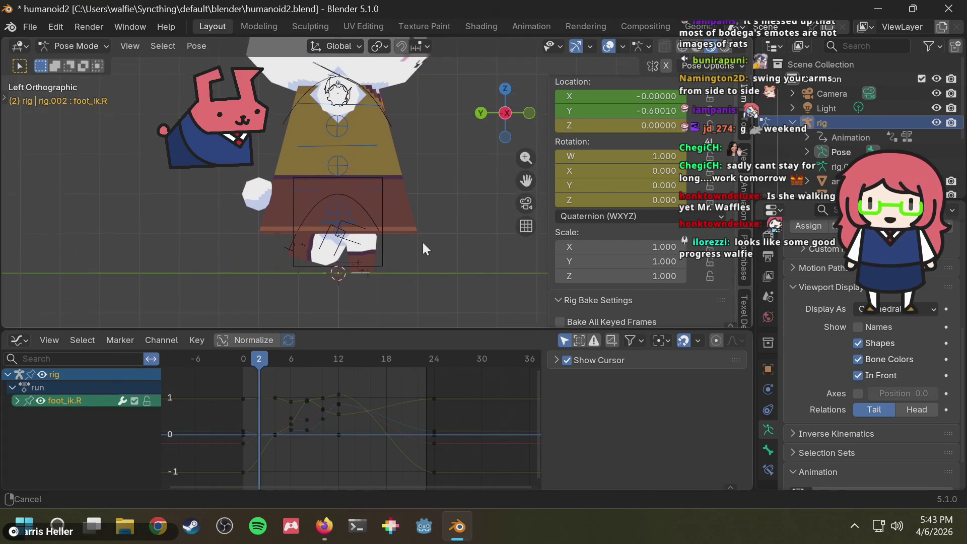
key("space")
mouse_move(382, 213)
middle_mouse_down()
mouse_move(334, 222)
mouse_move(385, 165)
mouse_move(385, 177)
mouse_move(410, 179)
mouse_move(460, 173)
middle_mouse_up()
left_click(494, 122)
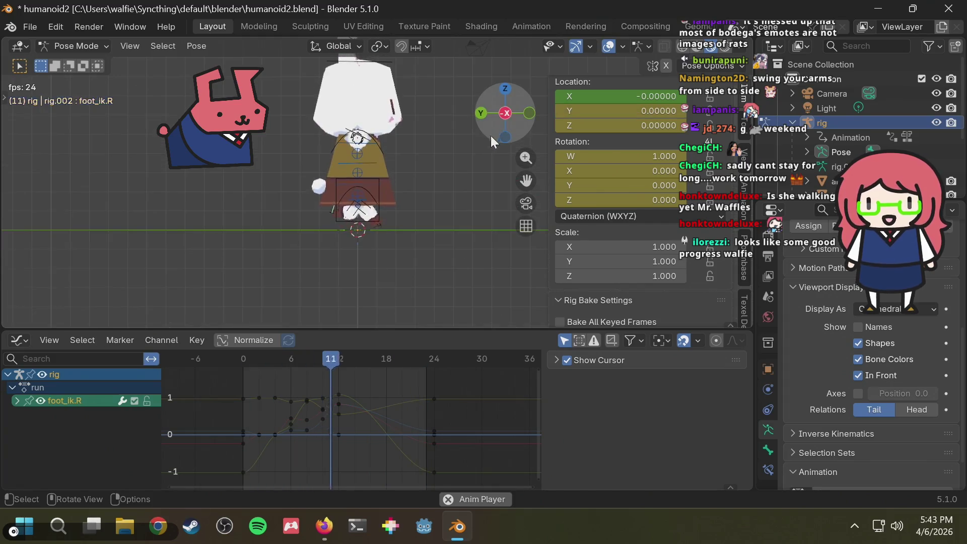
scroll(443, 166, "up", 3)
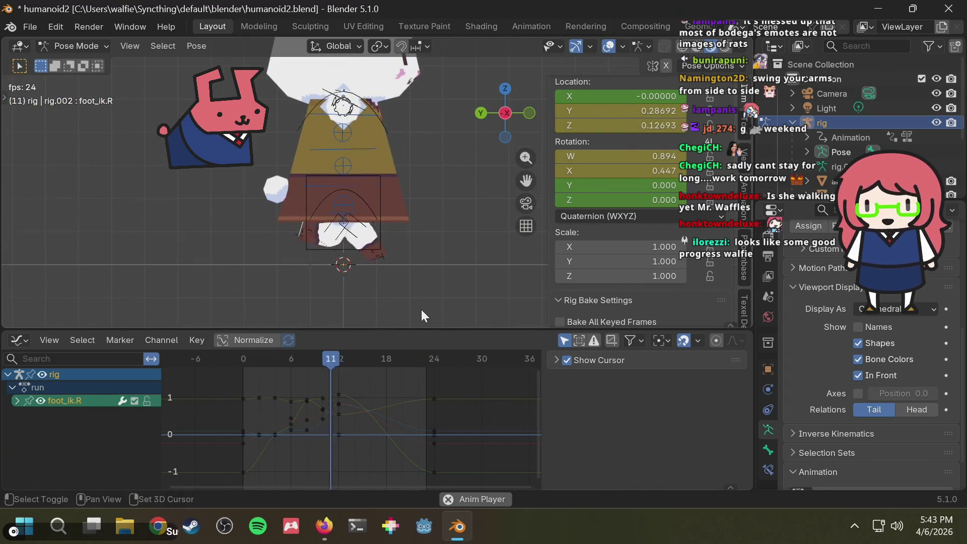
key("space")
- Scrub the foot_ik.R stride to frame 24, box-select its frame 2–10 keys, then deselect
mouse_move(331, 361)
left_mouse_down()
mouse_move(215, 358)
mouse_move(410, 353)
mouse_move(286, 367)
mouse_move(405, 370)
mouse_move(360, 383)
mouse_move(252, 389)
mouse_move(344, 386)
mouse_move(334, 383)
mouse_move(388, 355)
mouse_move(448, 361)
mouse_move(308, 381)
left_mouse_up()
mouse_move(395, 266)
middle_mouse_down()
mouse_move(438, 268)
mouse_move(418, 275)
middle_mouse_up()
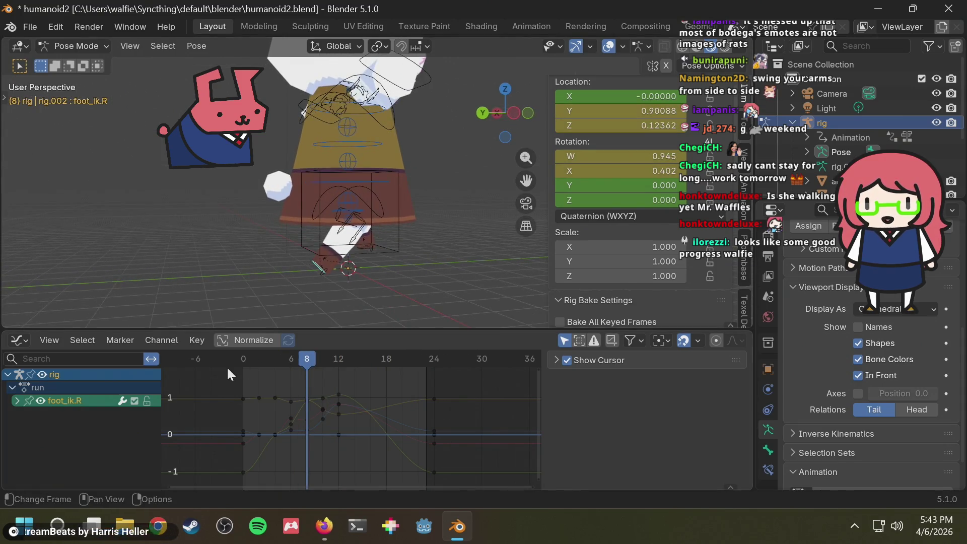
mouse_move(302, 363)
left_mouse_down()
mouse_move(447, 357)
mouse_move(243, 368)
left_mouse_up()
middle_click_drag(456, 264, 415, 254)
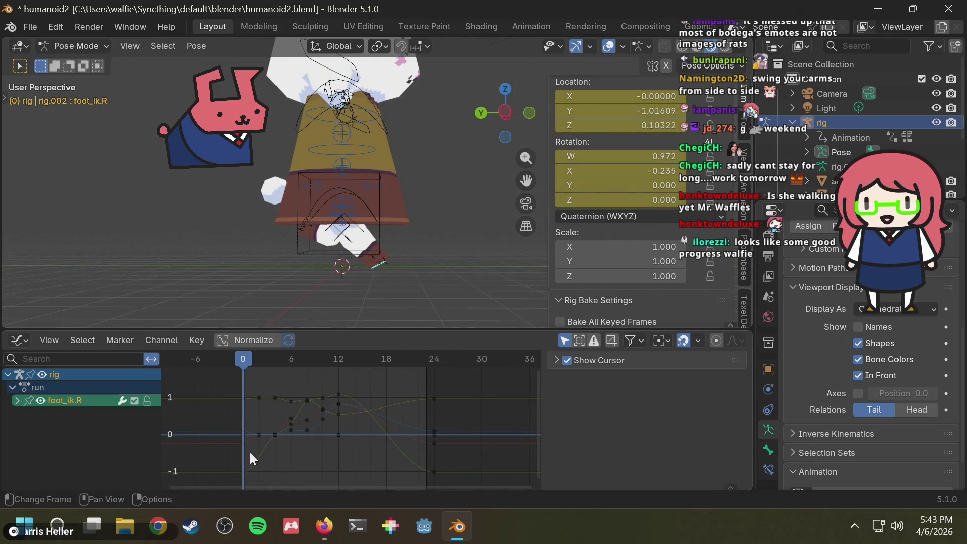
left_click_drag(251, 453, 329, 382)
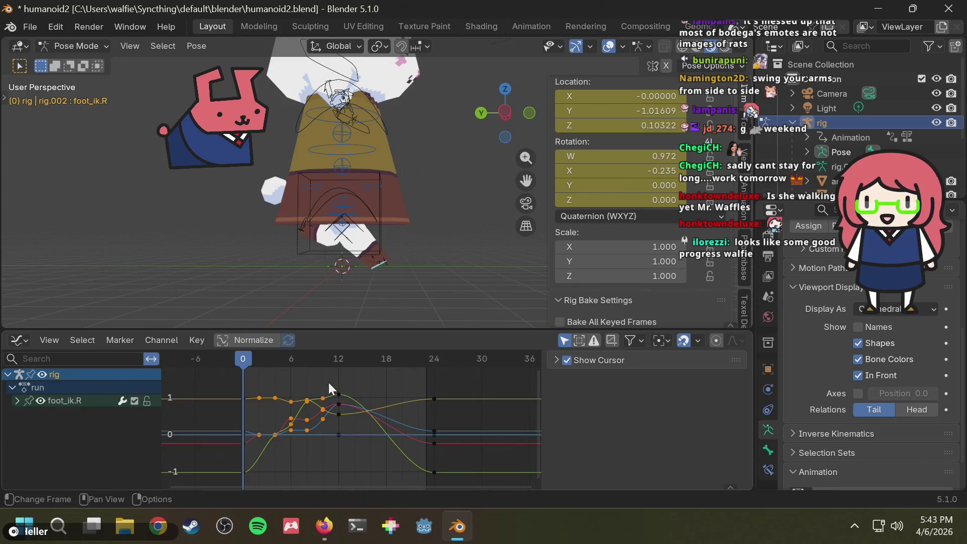
left_click(382, 244)
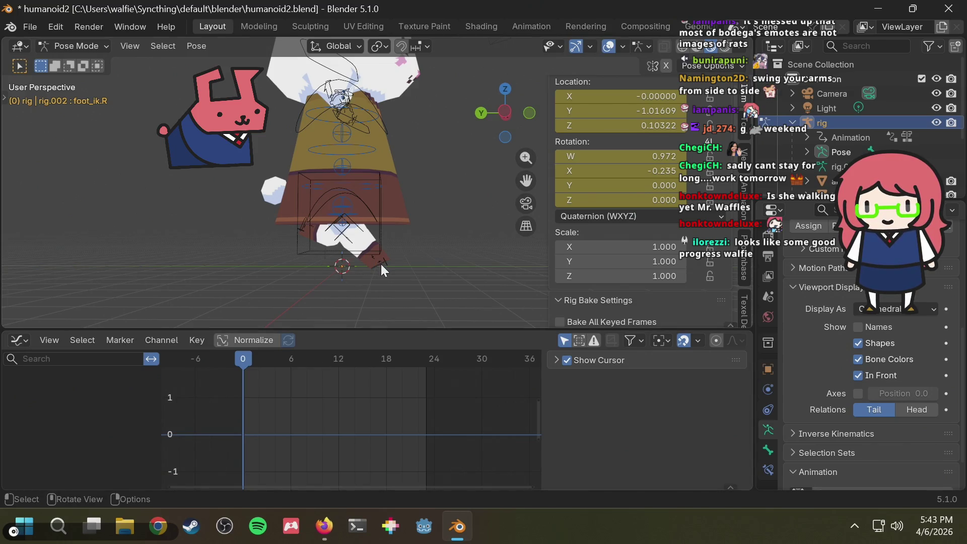
- Select foot_ik.L in Left Orthographic view and clear the graph key selection
left_click(381, 264)
mouse_move(380, 268)
middle_mouse_down()
mouse_move(476, 267)
mouse_move(394, 281)
mouse_move(367, 318)
middle_mouse_up()
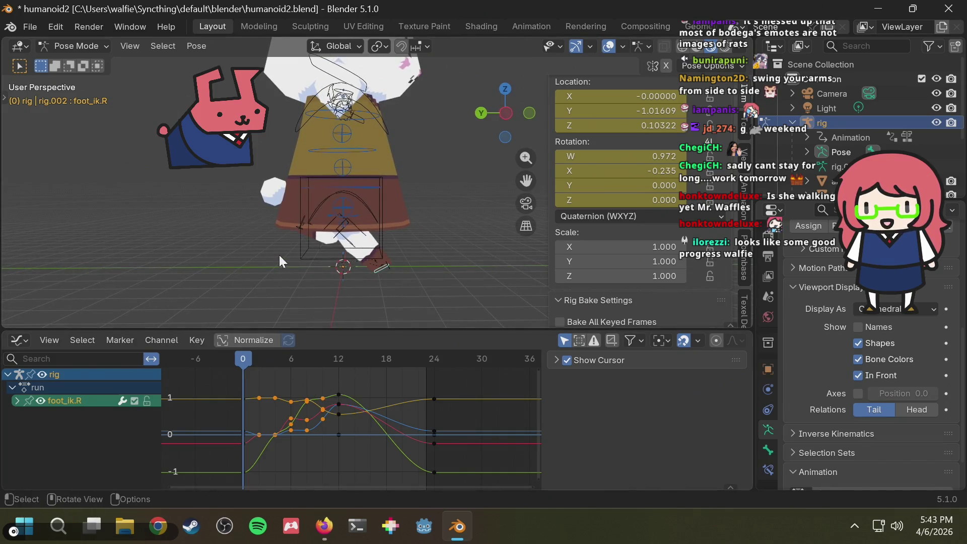
left_click(301, 223)
left_click(300, 223)
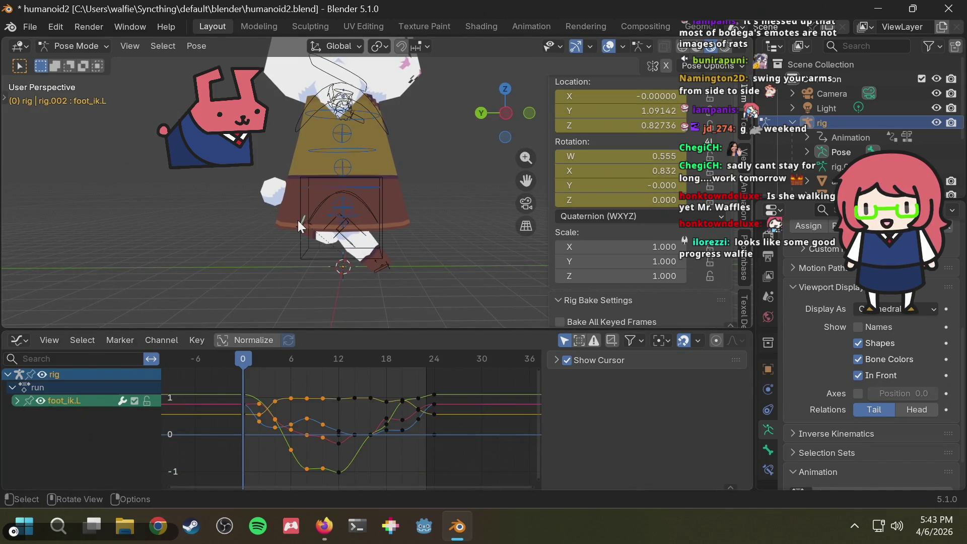
left_click(504, 113)
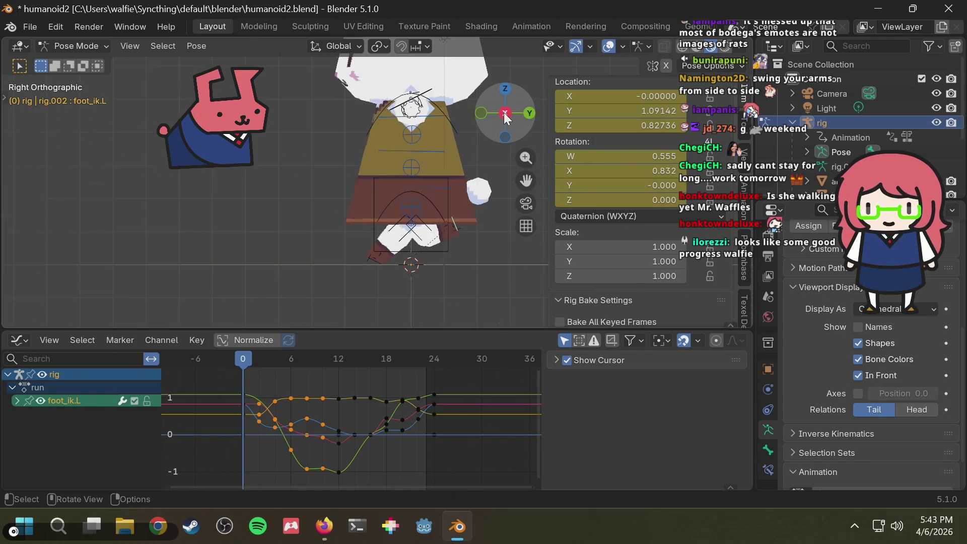
left_click(500, 116)
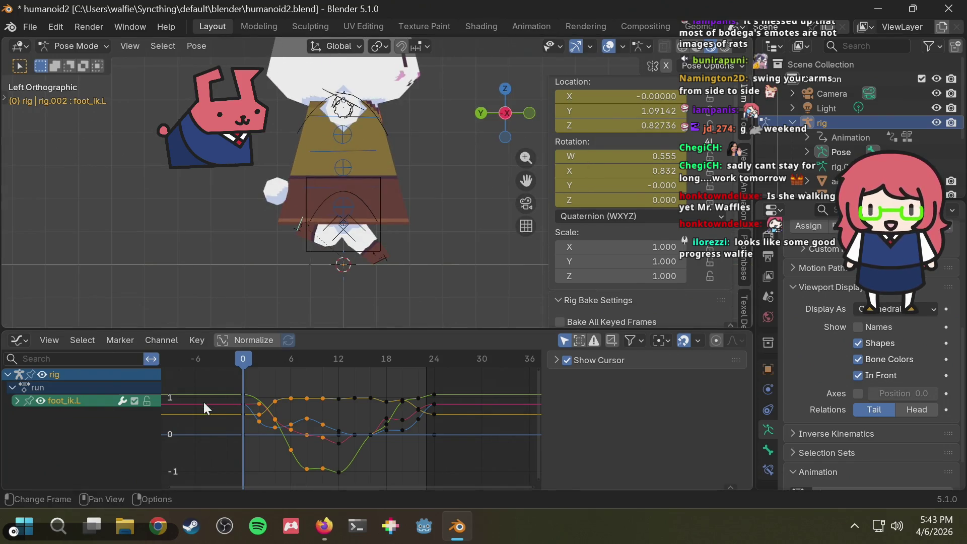
left_click(279, 385)
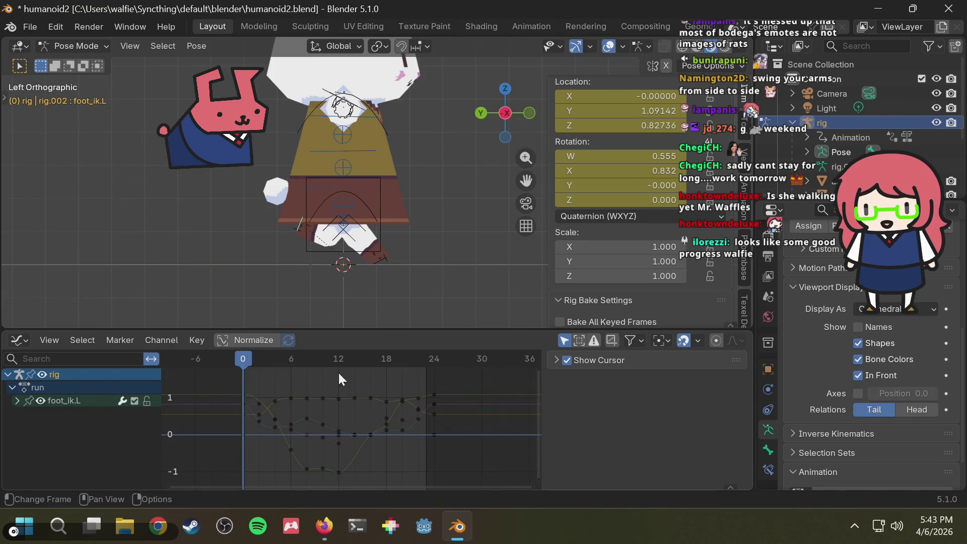
- Scrub and play the left foot's stride, checking it around frames 12–15
mouse_move(282, 358)
left_mouse_down()
mouse_move(233, 359)
mouse_move(431, 349)
mouse_move(259, 366)
mouse_move(419, 366)
mouse_move(351, 371)
mouse_move(411, 377)
left_mouse_up()
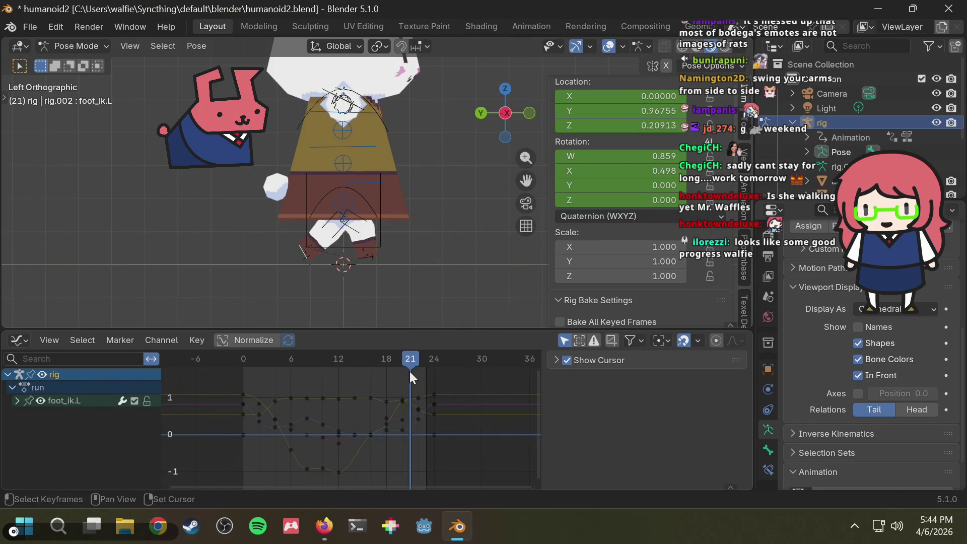
key("space")
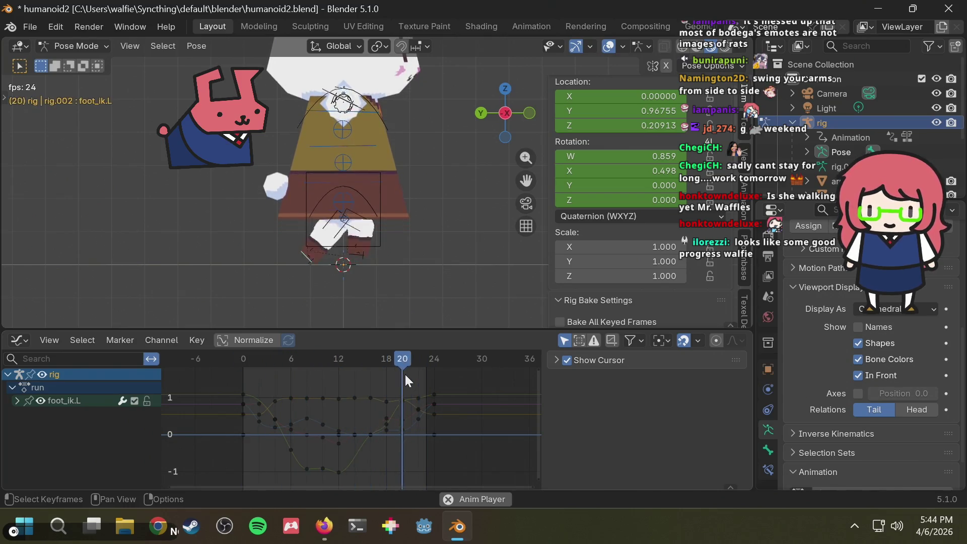
key("space")
left_click(363, 362)
mouse_move(363, 362)
left_mouse_down()
mouse_move(252, 364)
mouse_move(353, 356)
mouse_move(425, 452)
left_mouse_up()
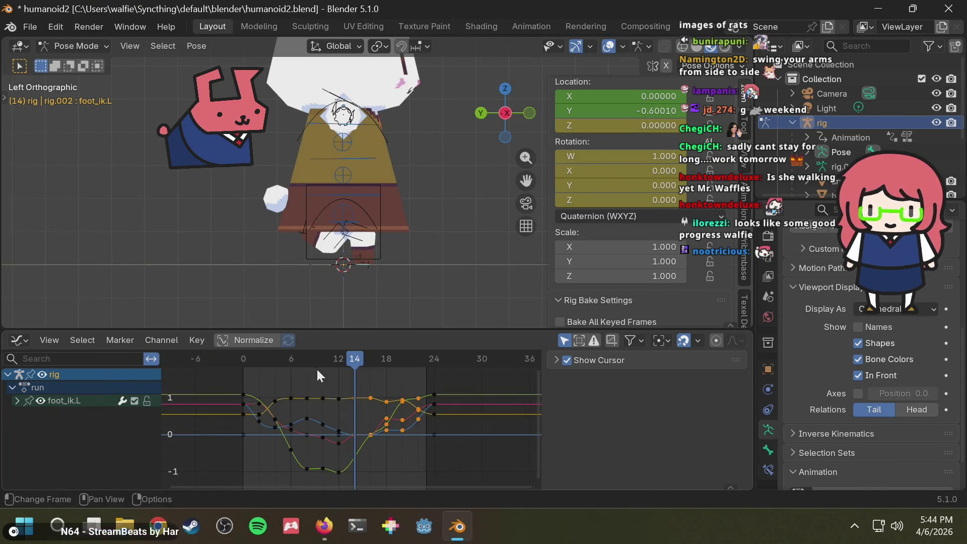
- Copy foot_ik.L's frame 2–10 keys and paste them onto foot_ik.R at frame 14
left_click(261, 379)
mouse_move(255, 377)
left_mouse_down()
mouse_move(335, 466)
mouse_move(331, 481)
left_mouse_up()
key("ctrl+c")
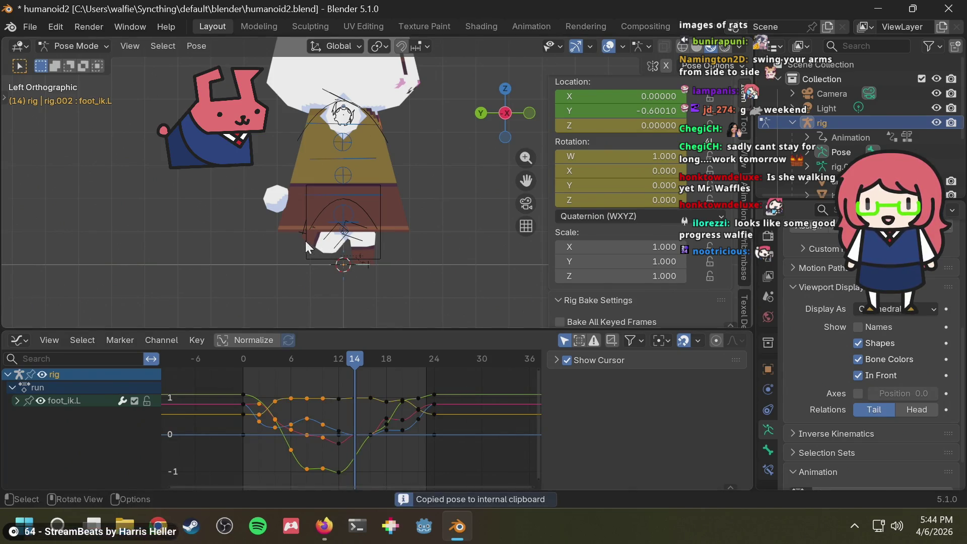
left_click(302, 237)
left_click_drag(349, 357, 358, 358)
key("ctrl+v")
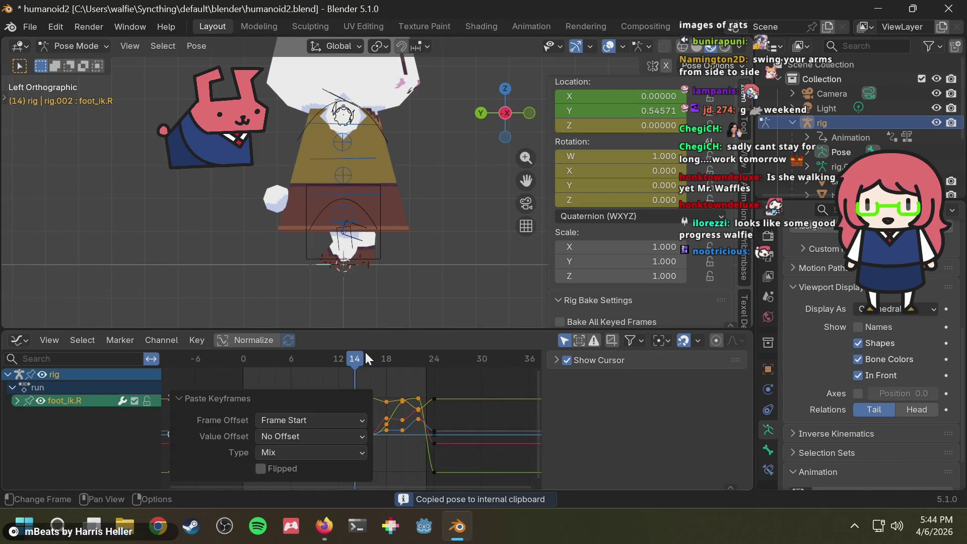
- Replace the unflipped paste with a mirrored paste at frame 14 and play it back
key("space")
key("space")
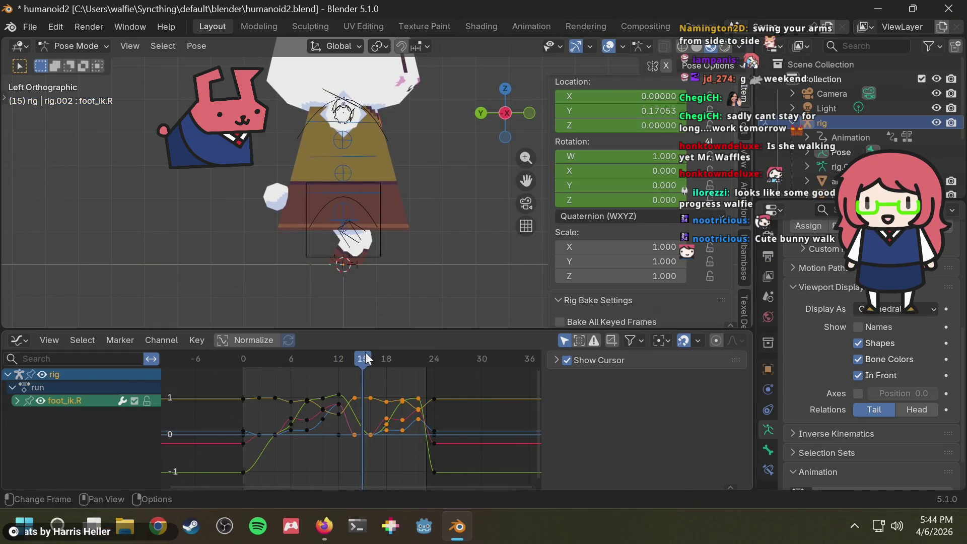
key("Left")
key("ctrl+z")
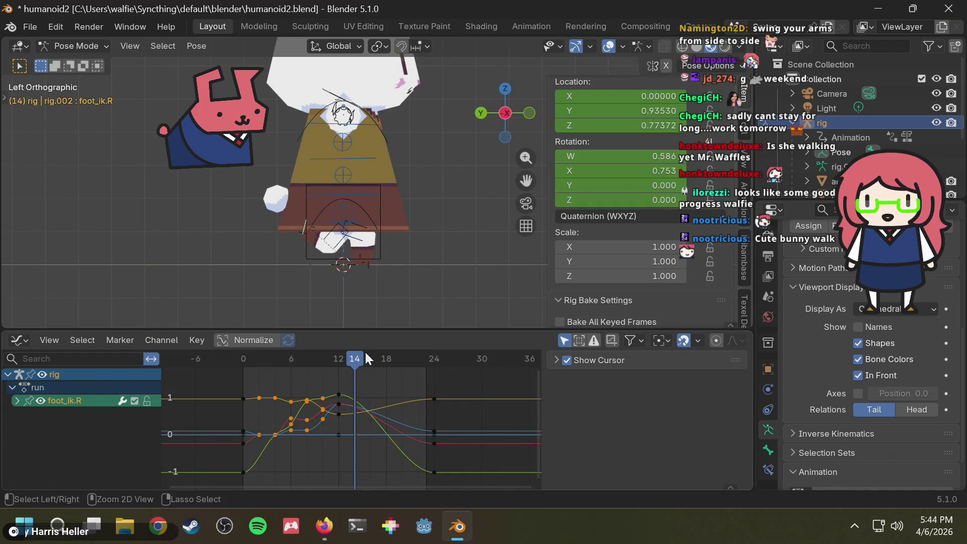
key("ctrl+shift+v")
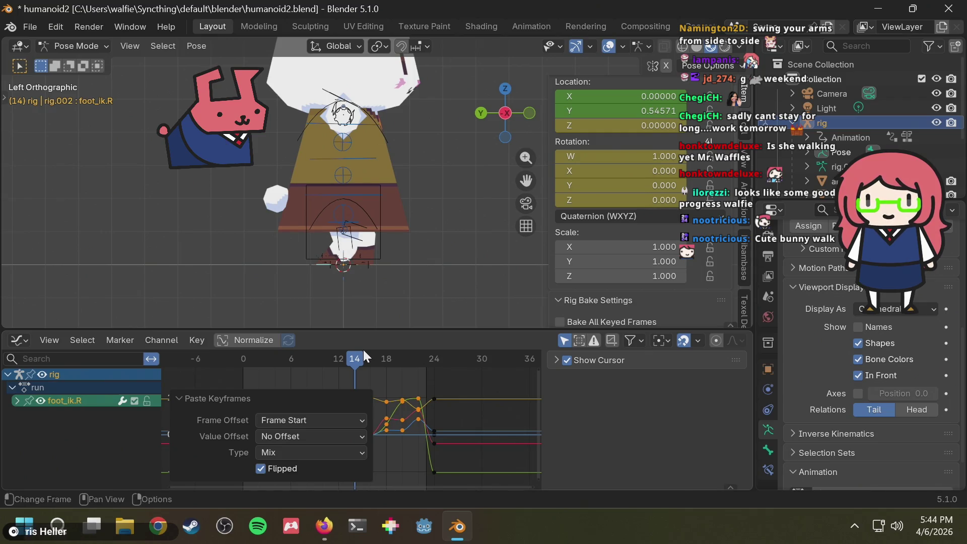
key("space")
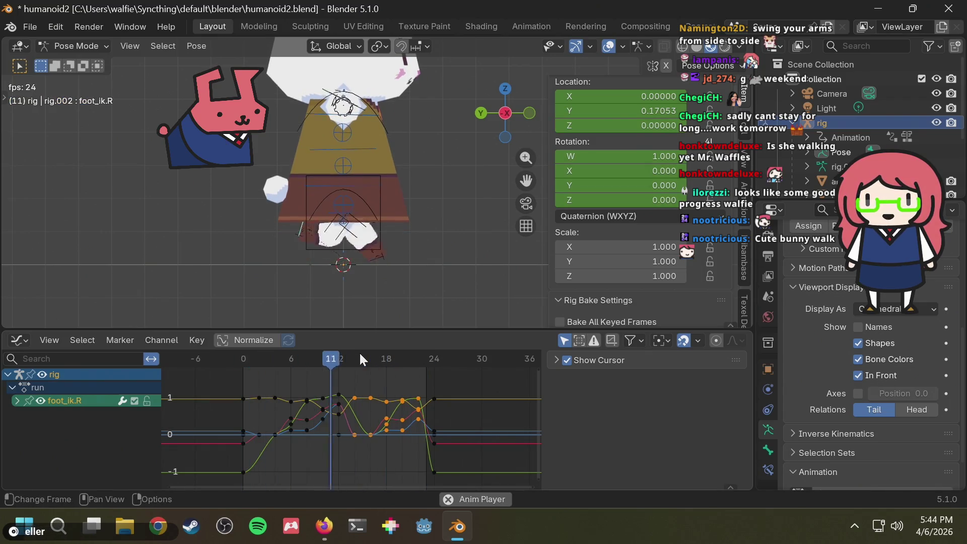
key("space")
- Check the mirrored stride around frame 12, then switch to the Firefox run-cycle reference sheet
mouse_move(361, 359)
left_mouse_down()
mouse_move(244, 365)
mouse_move(363, 357)
left_mouse_up()
scroll(393, 262, "up", 2)
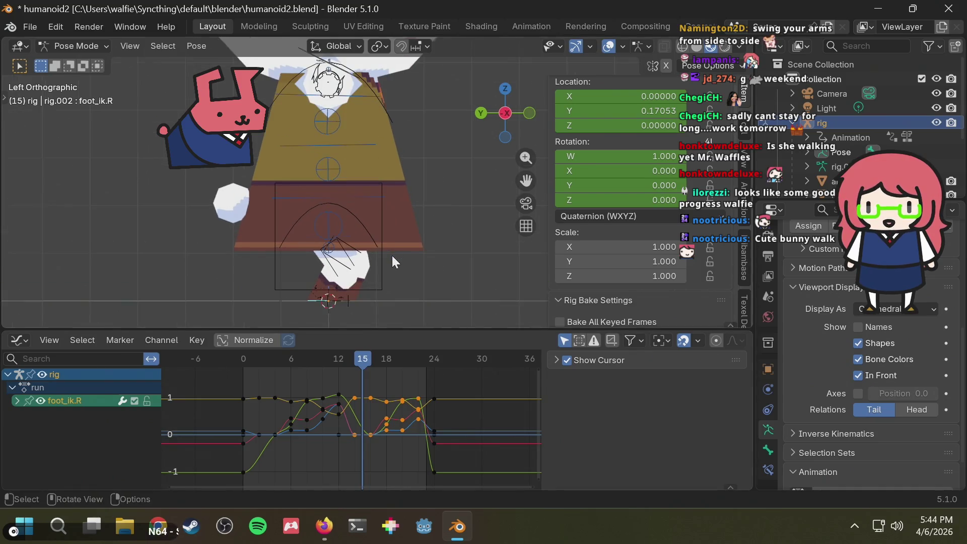
middle_click_drag(425, 258, 432, 234, "shift")
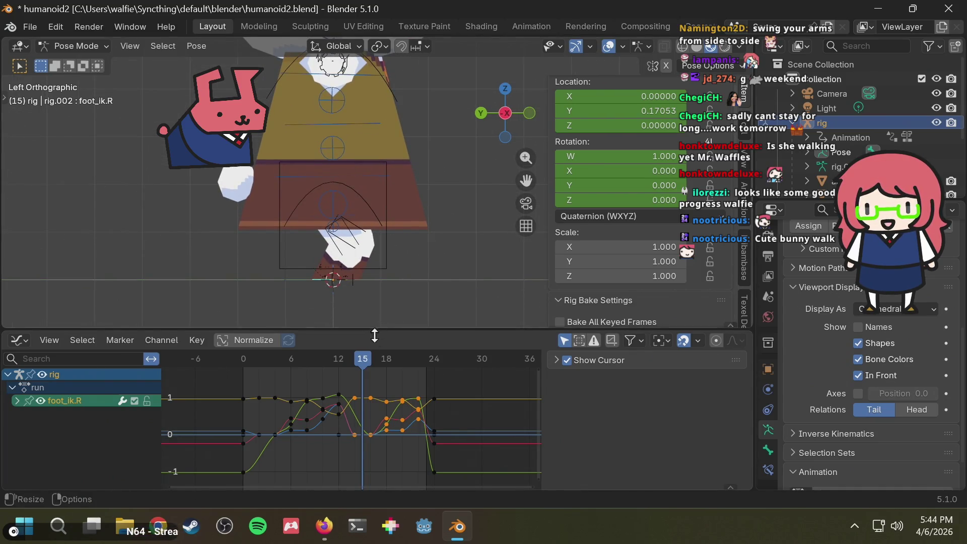
mouse_move(368, 358)
left_mouse_down()
mouse_move(328, 359)
mouse_move(385, 359)
mouse_move(349, 370)
mouse_move(409, 365)
mouse_move(229, 383)
mouse_move(339, 371)
left_mouse_up()
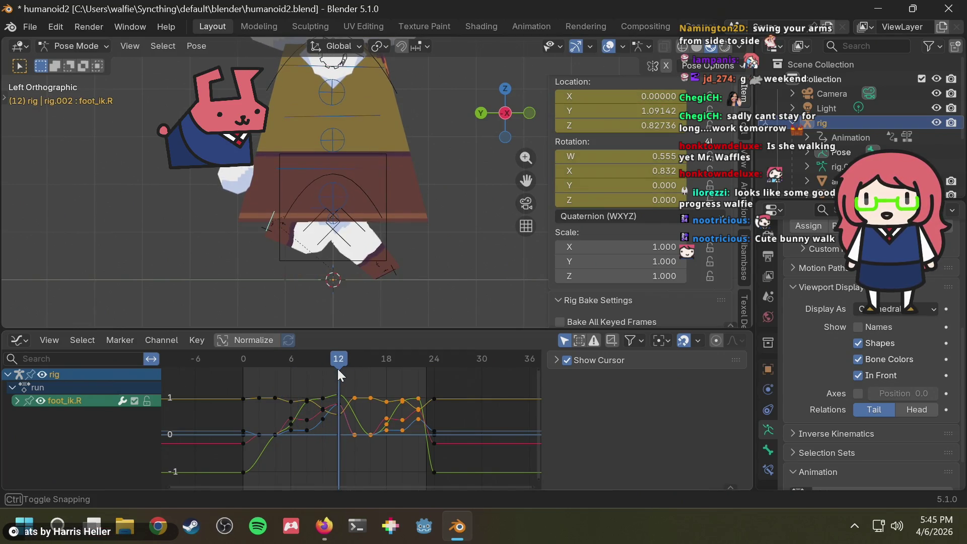
key("alt+Tab")
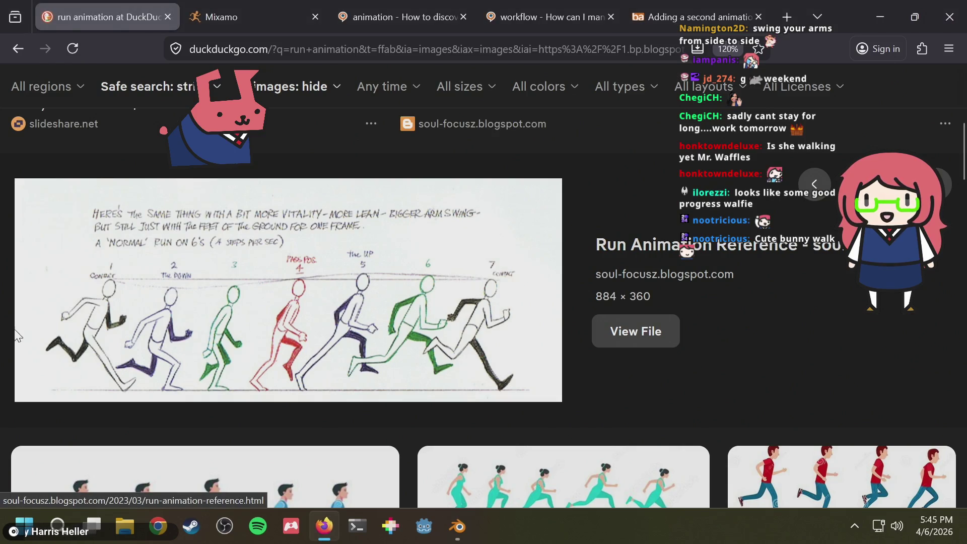
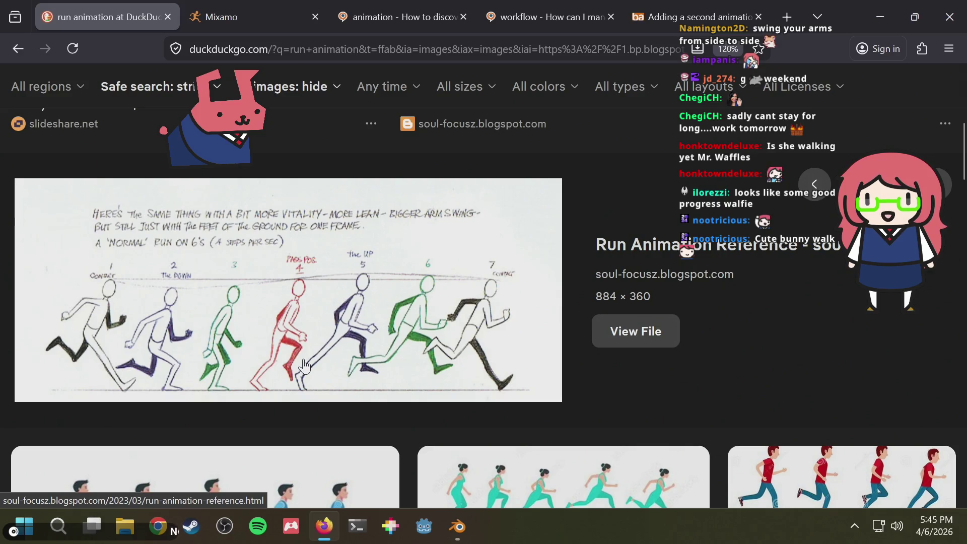
- Compare the bunny's foot poses around frame 14 with the run reference image
key("alt+Tab")
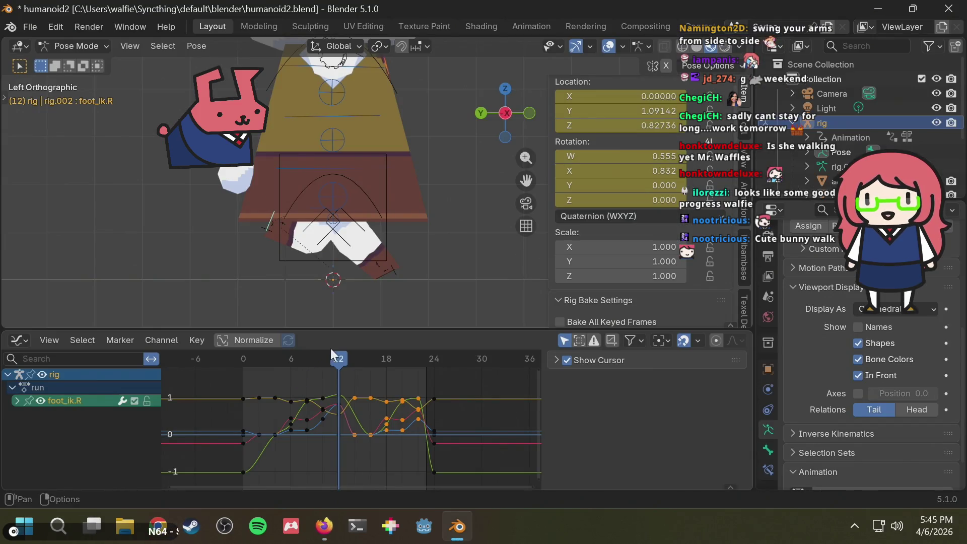
mouse_move(340, 356)
left_mouse_down()
mouse_move(238, 366)
mouse_move(356, 362)
left_mouse_up()
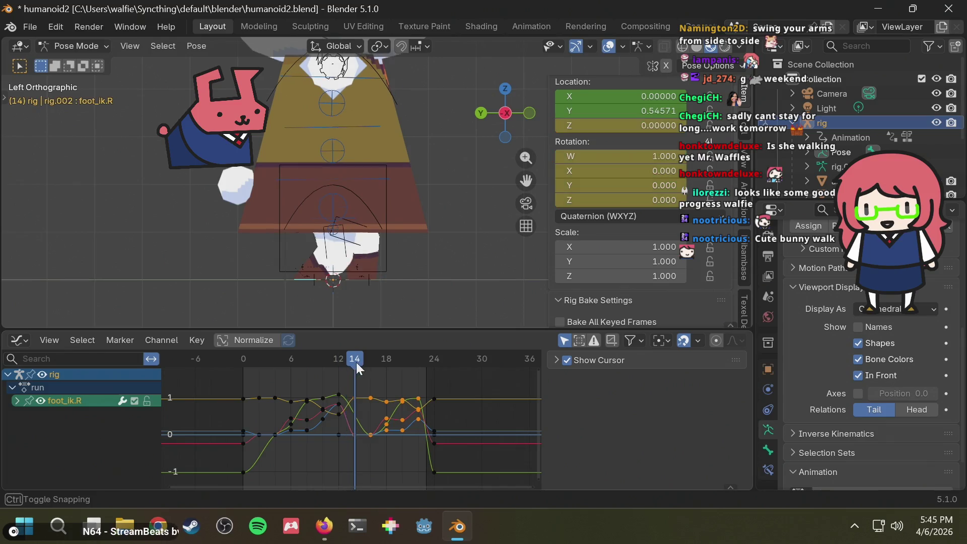
key("alt+Tab")
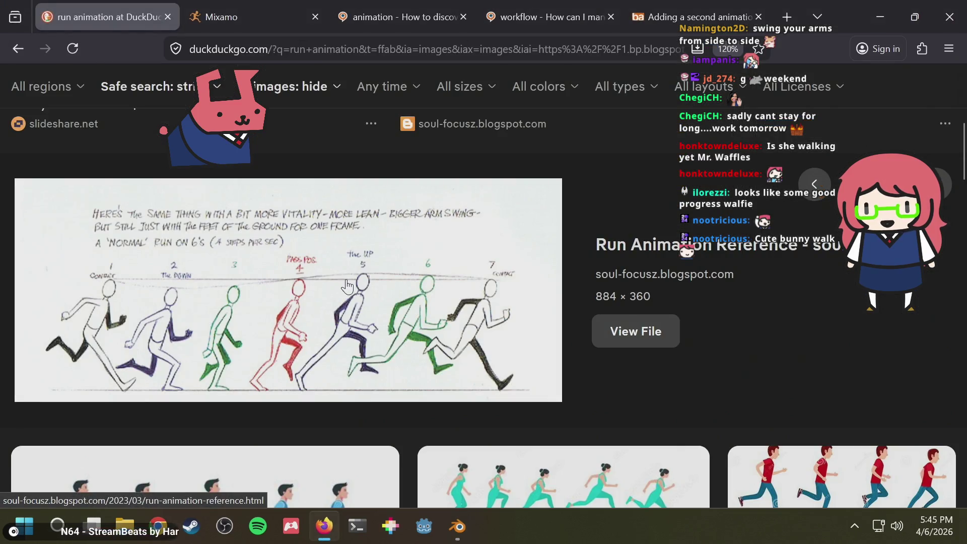
key("alt+Tab")
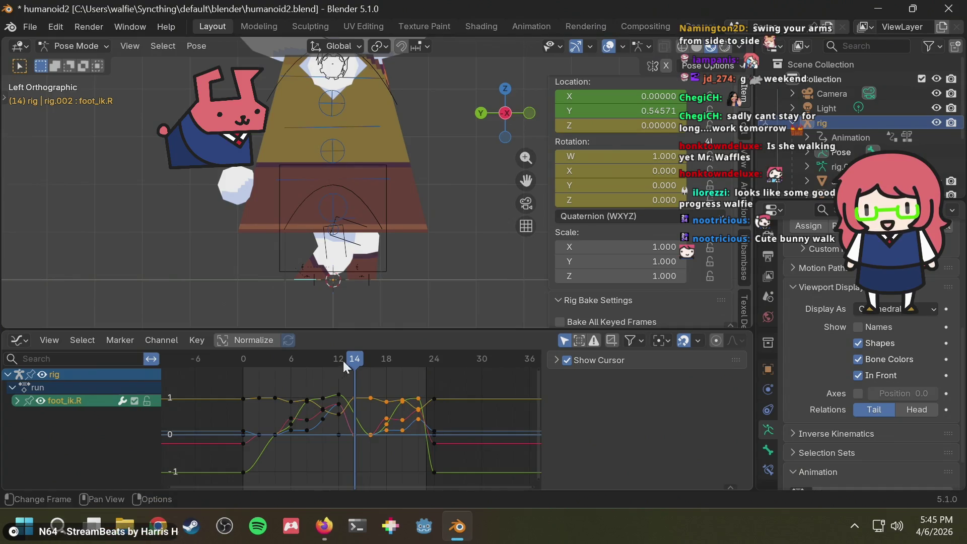
mouse_move(350, 360)
left_mouse_down()
mouse_move(328, 361)
mouse_move(355, 361)
left_mouse_up()
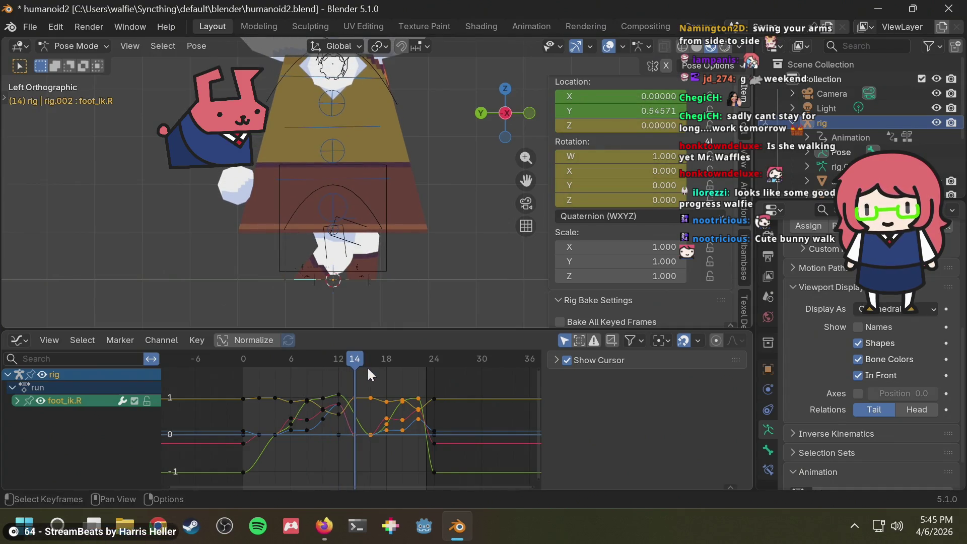
- Delete the right foot IK's keys at frames 16–22
key("ctrl+z")
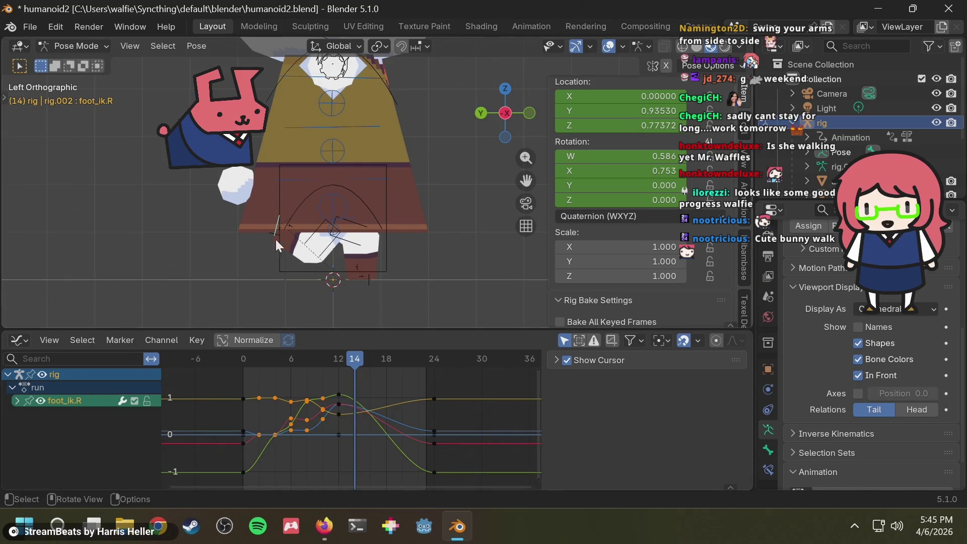
left_click(268, 252)
left_click(275, 231)
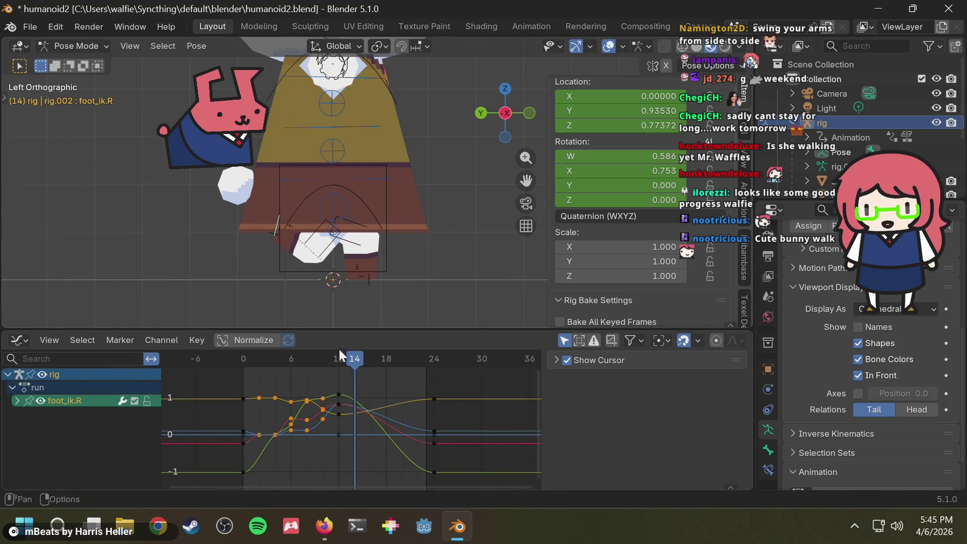
- Copy foot_ik.L's keys from frame 14 onward and paste them onto foot_ik.R at frame 14
left_click(361, 278)
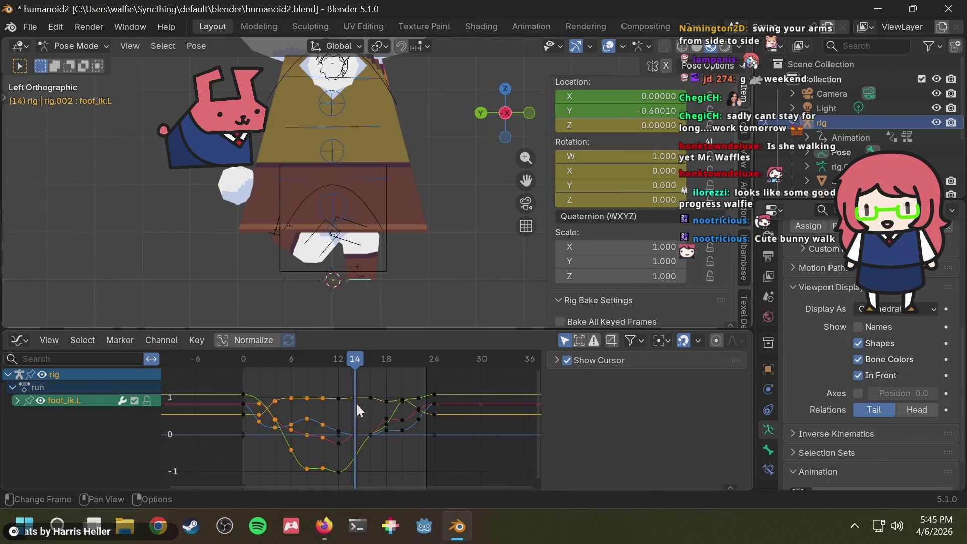
mouse_move(355, 466)
left_mouse_down()
mouse_move(380, 401)
mouse_move(421, 370)
left_mouse_up()
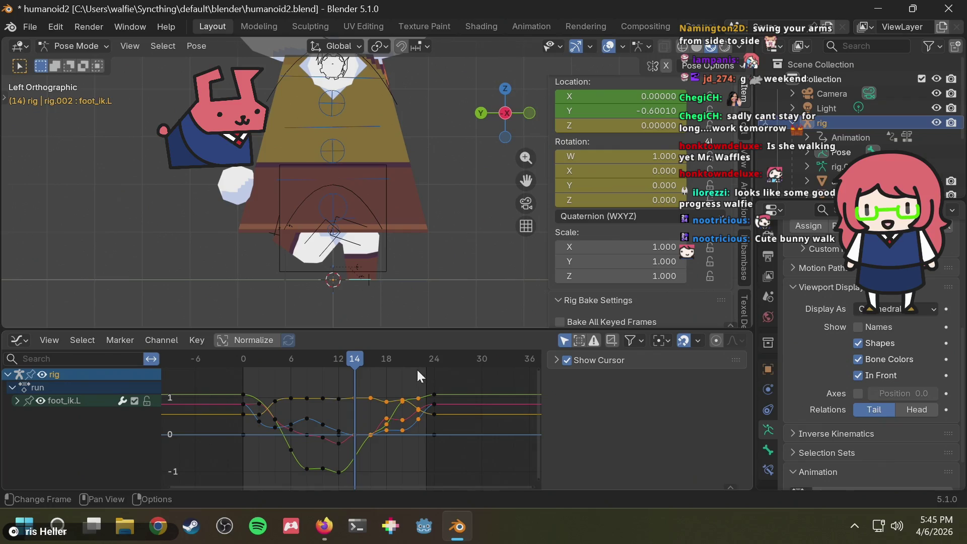
left_click_drag(352, 476, 421, 369)
key("ctrl+c")
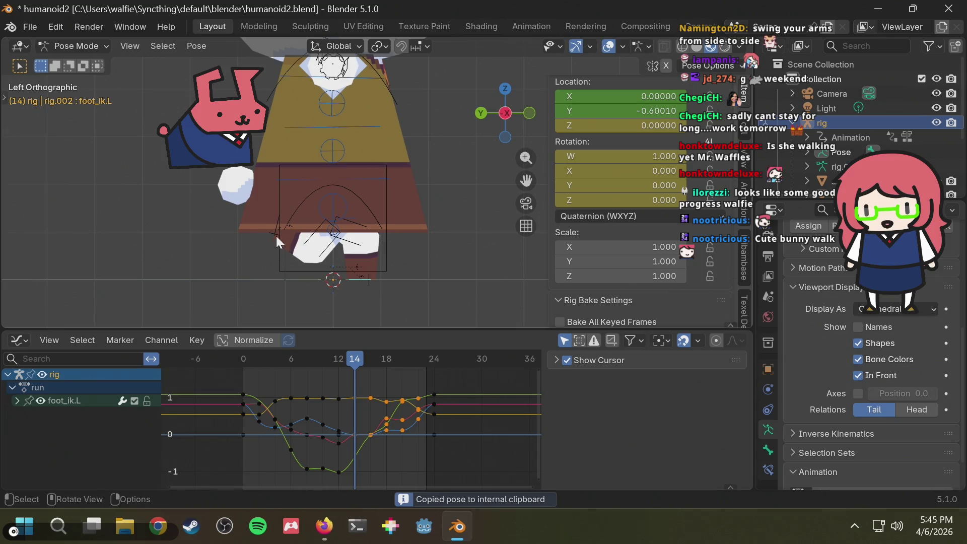
mouse_move(256, 383)
left_mouse_down()
mouse_move(335, 464)
mouse_move(328, 478)
left_mouse_up()
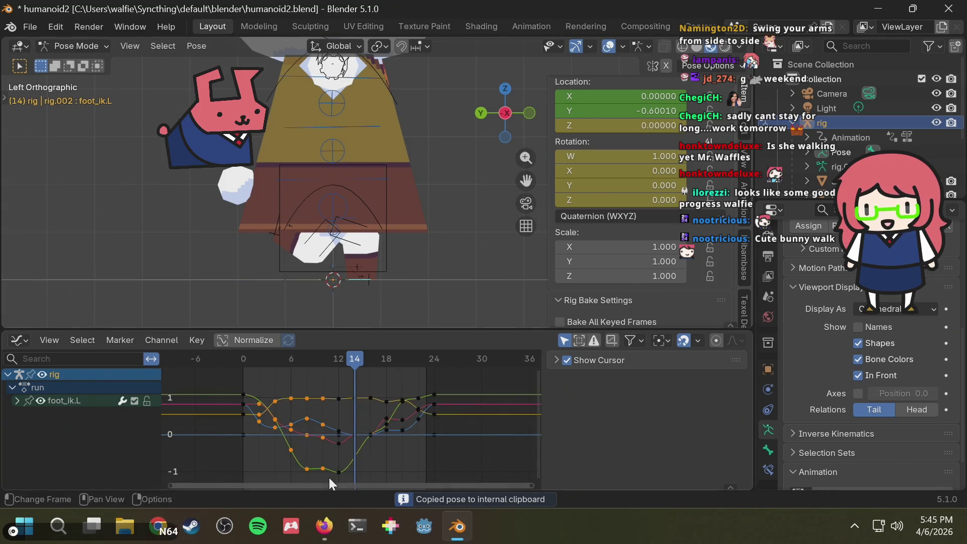
left_click(273, 240)
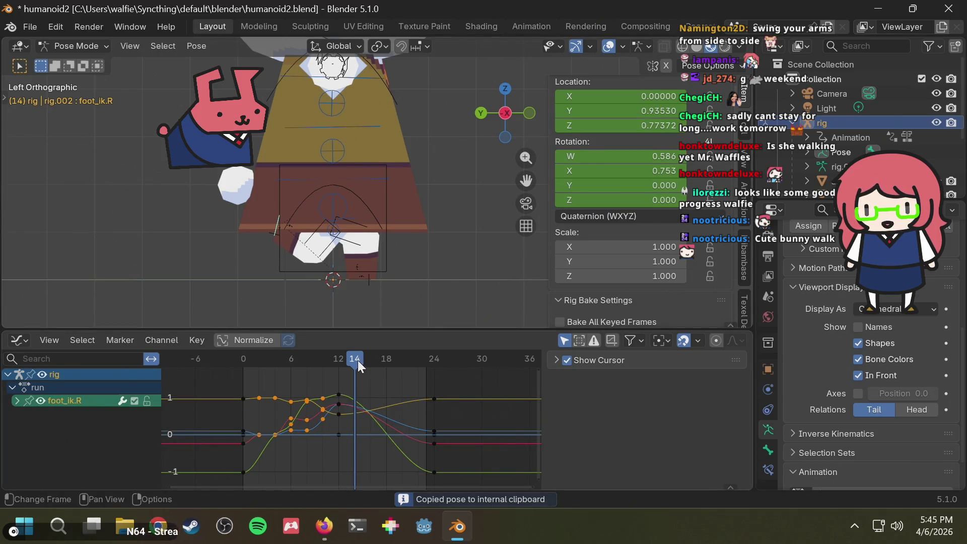
key("ctrl+v")
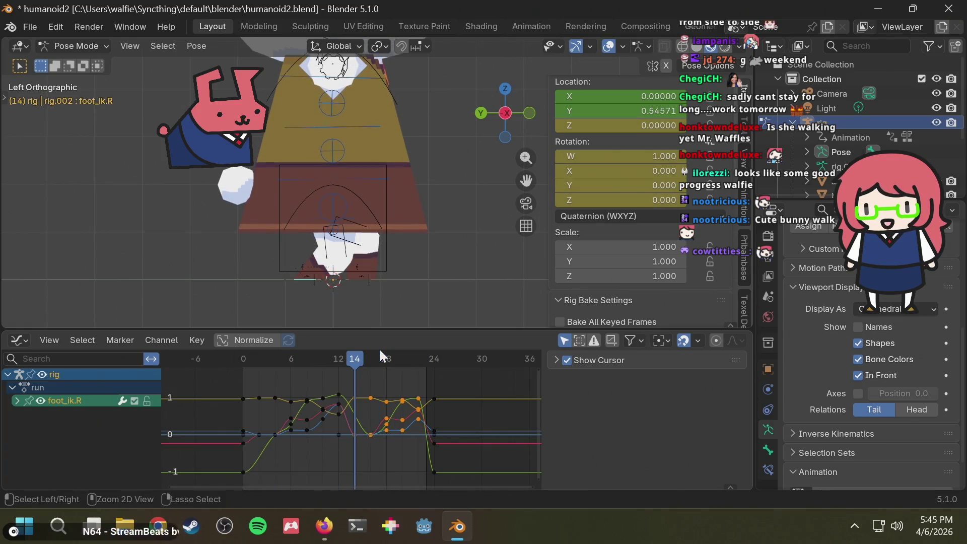
- Undo the paste, then recopy foot_ik.L's frame 14–22 keys onto foot_ik.R
key("ctrl+z")
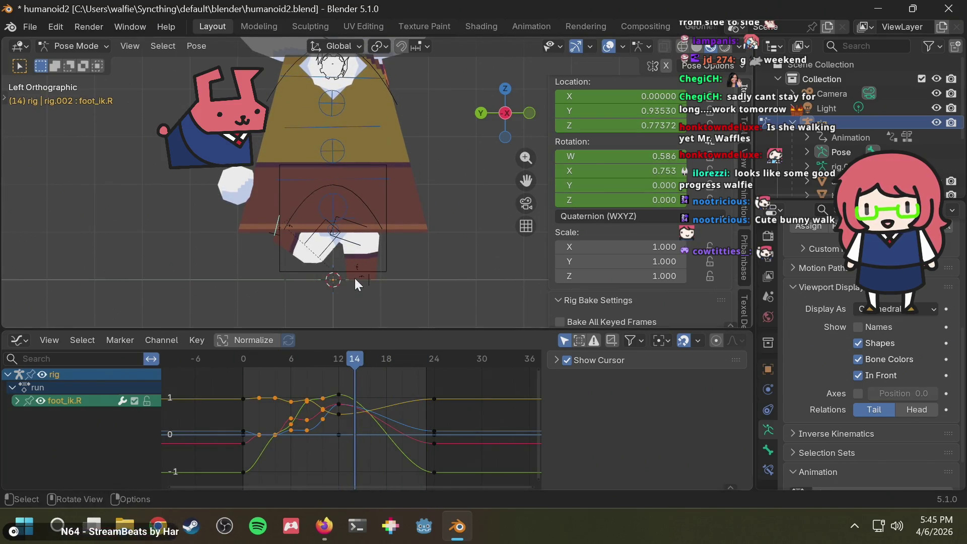
left_click(354, 279)
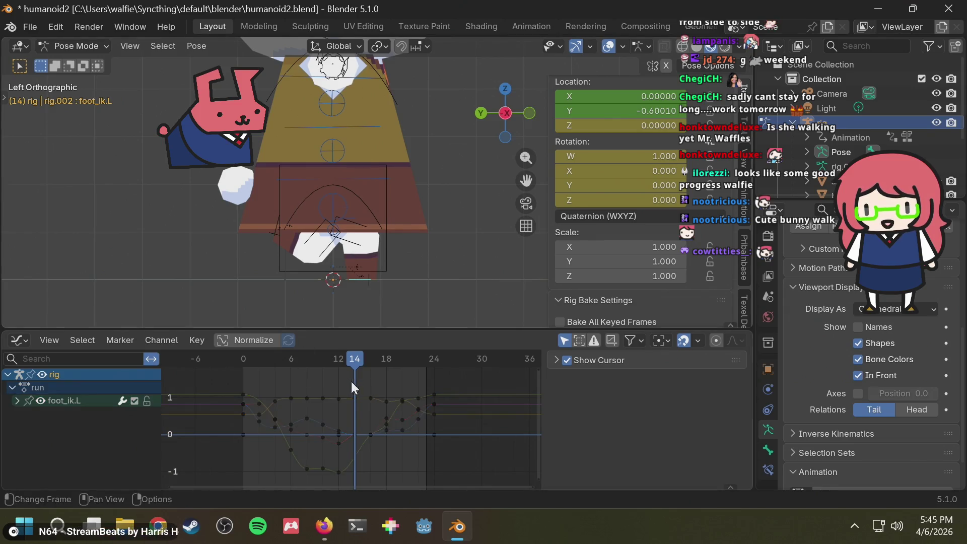
left_click_drag(351, 380, 422, 468)
key("ctrl+c")
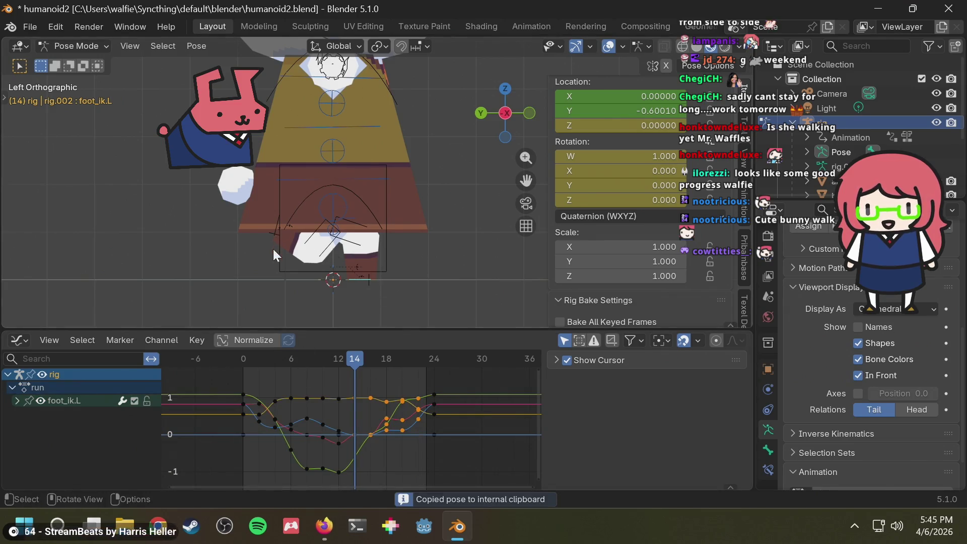
left_click(271, 242)
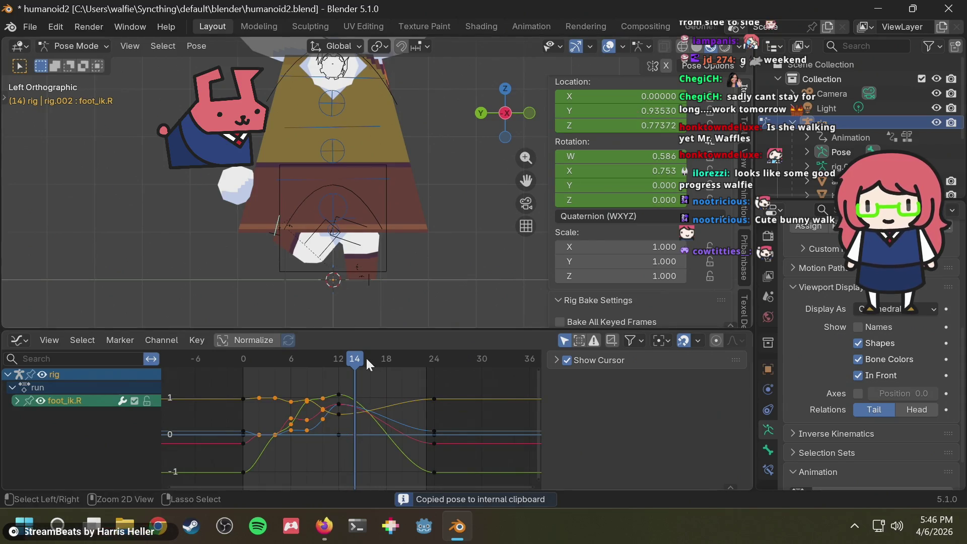
key("ctrl+v")
- Play the run to check it, then undo the repeated paste
key("space")
key("ctrl+z")
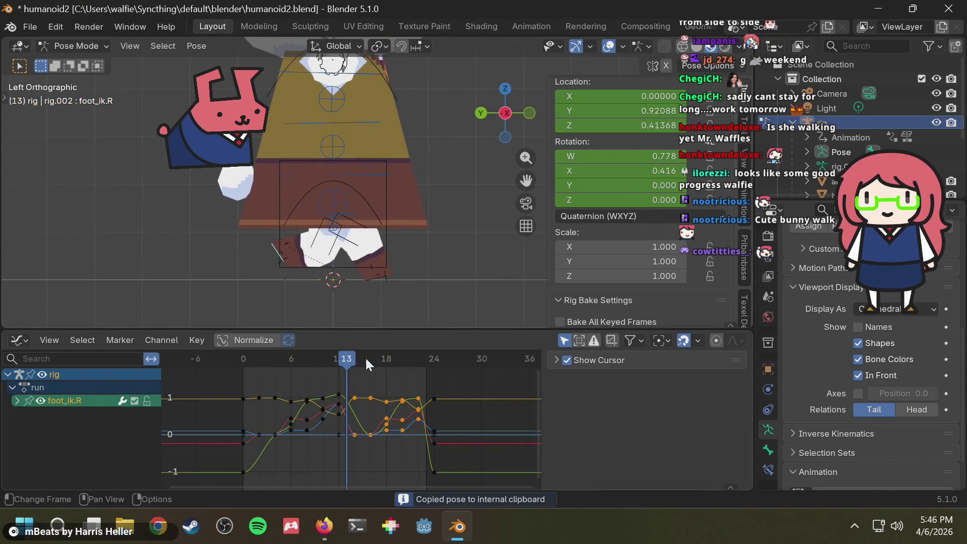
key("space")
key("ctrl+z")
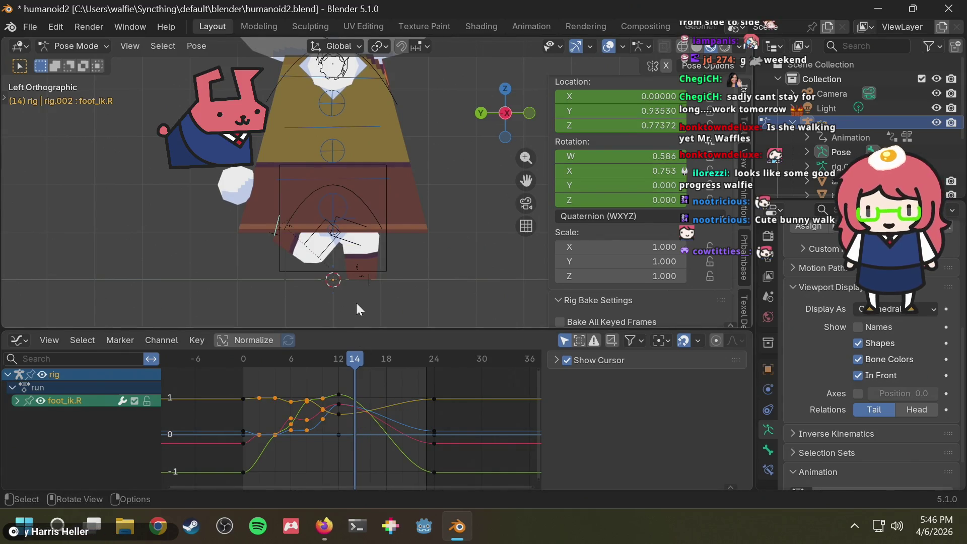
- Compare the left and right foot IK channels' keys, ending with all keyframes deselected
left_click(358, 280)
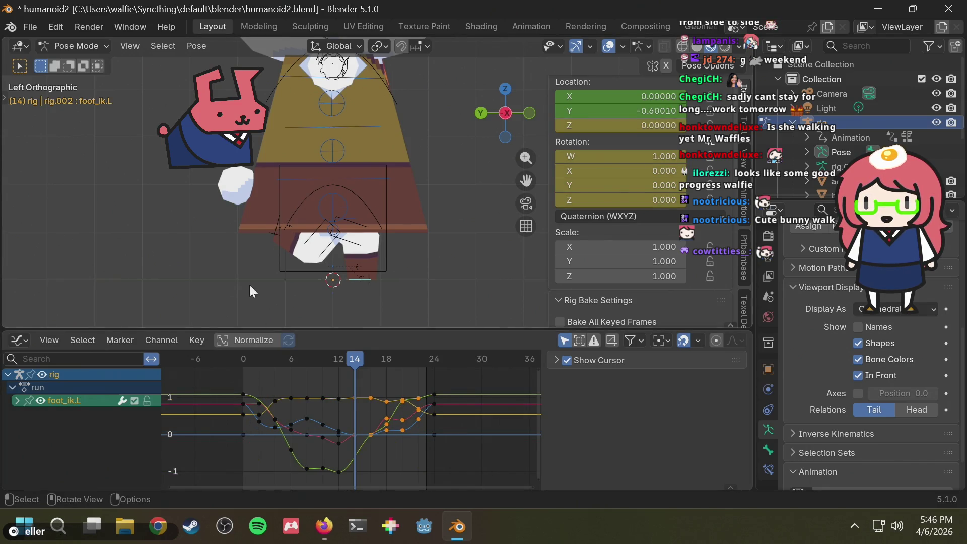
left_click(271, 237)
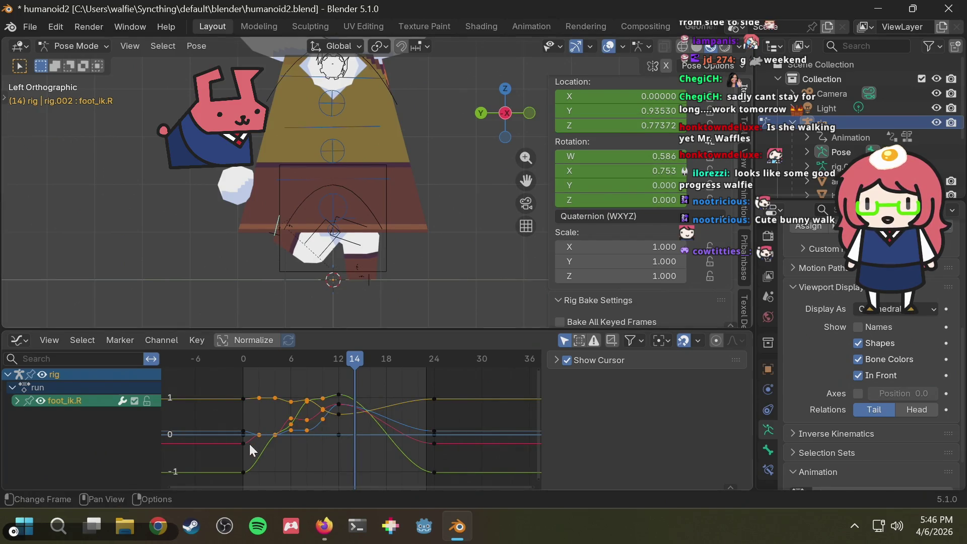
left_click(359, 278)
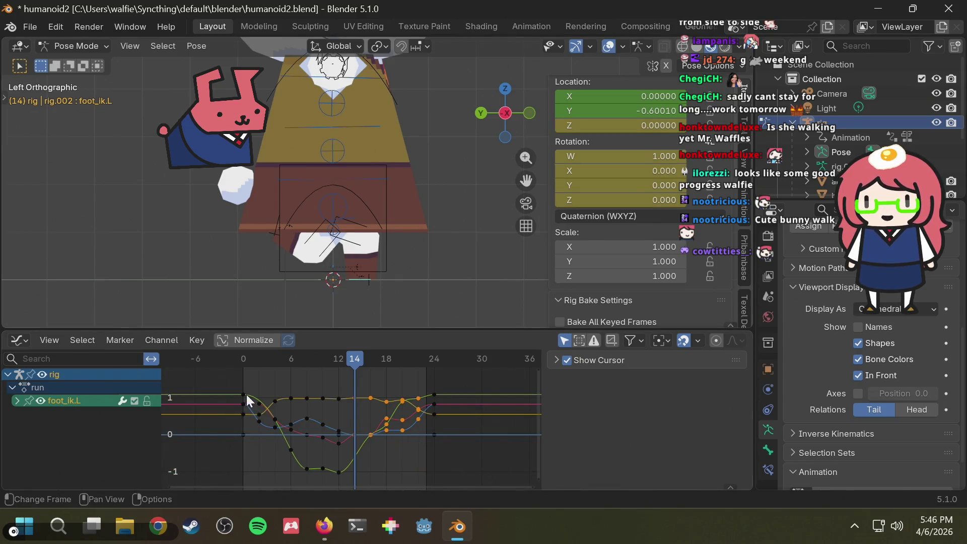
left_click_drag(298, 471, 352, 459)
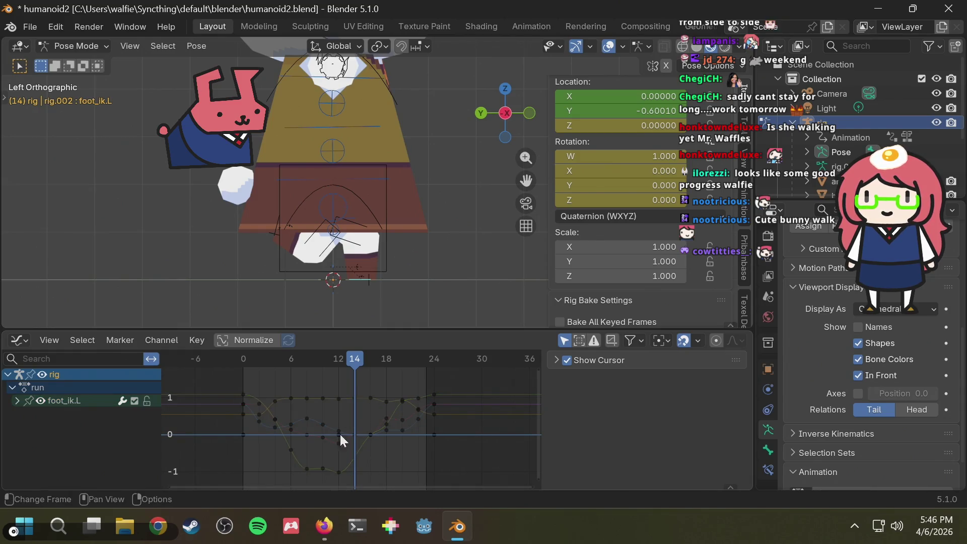
left_click(274, 240)
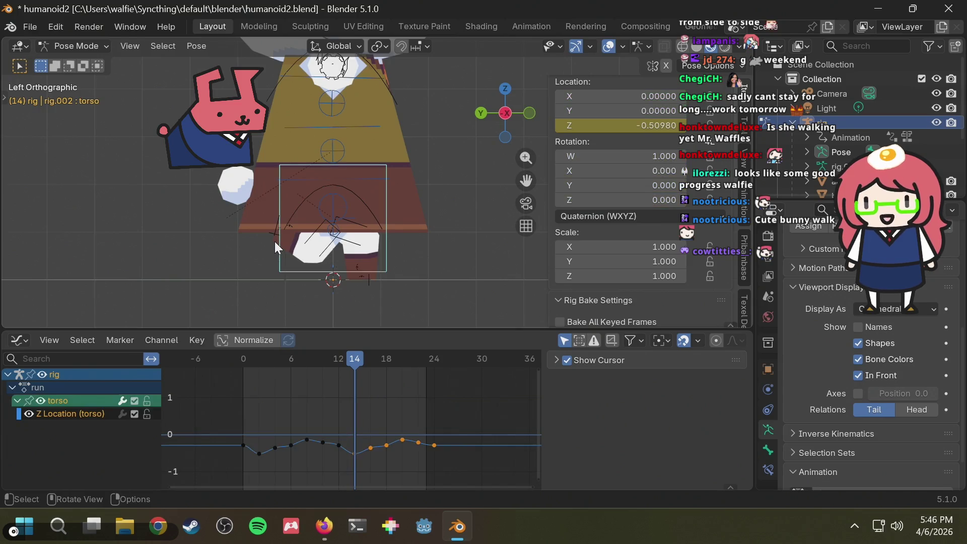
left_click(271, 235)
left_click(275, 227)
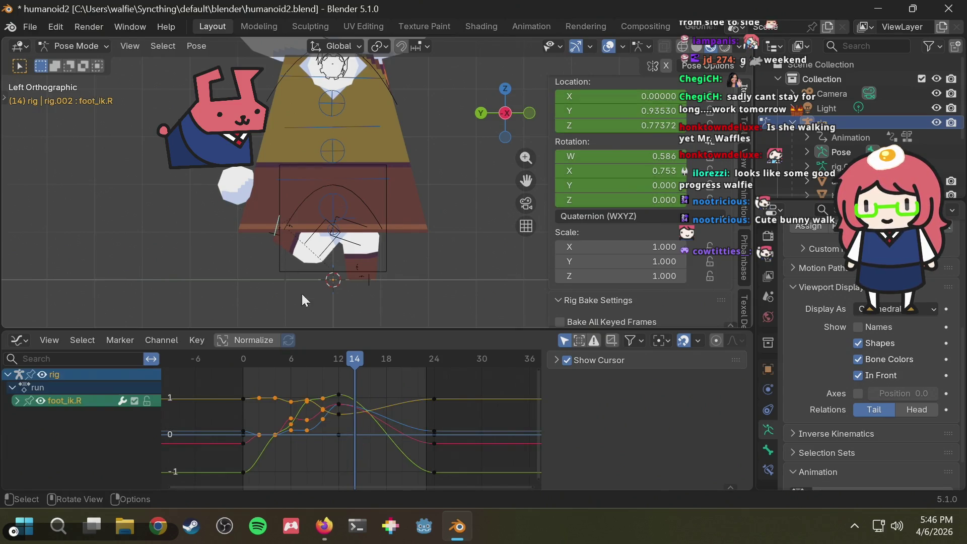
left_click(257, 379)
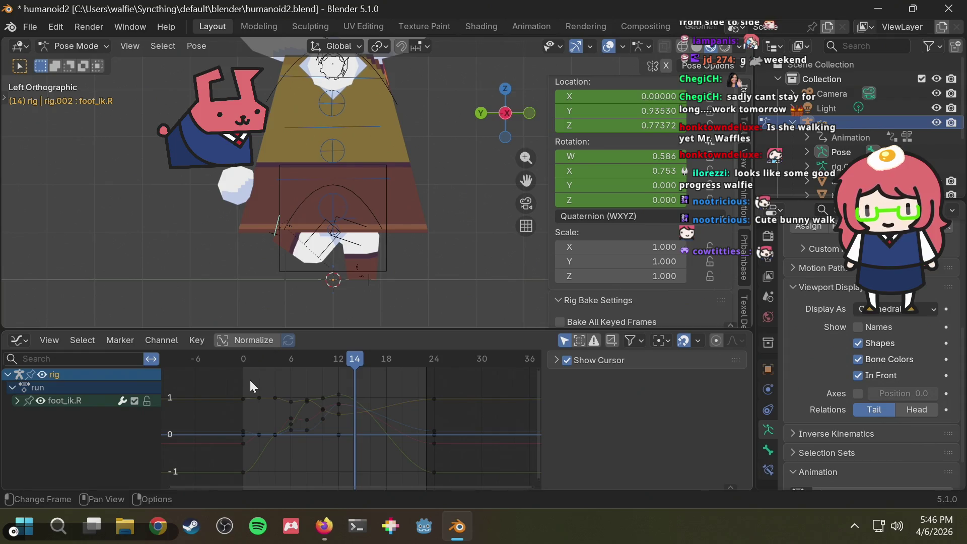
- Return to frame 0, check the frame 10 pose and view the feet in perspective
left_click_drag(332, 359, 243, 359)
left_click(246, 479)
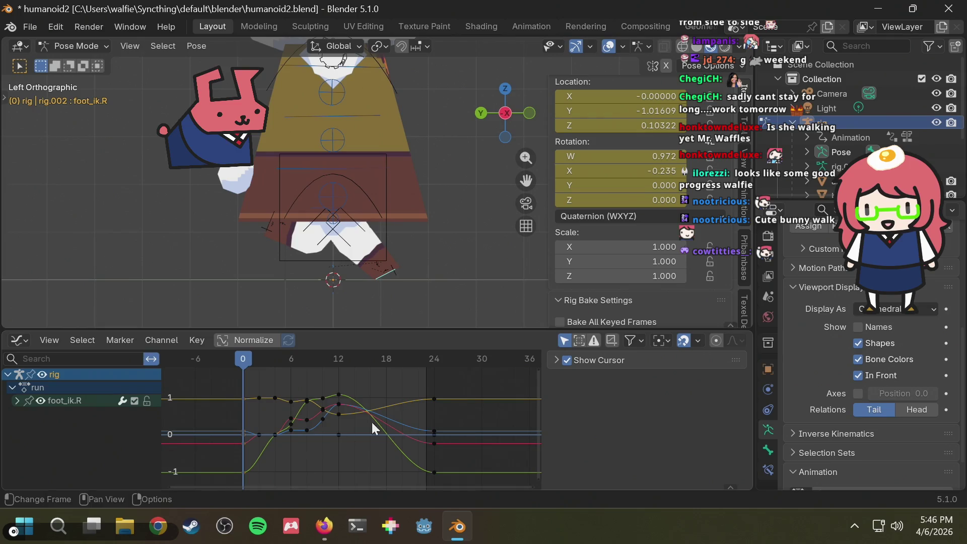
left_click(267, 225)
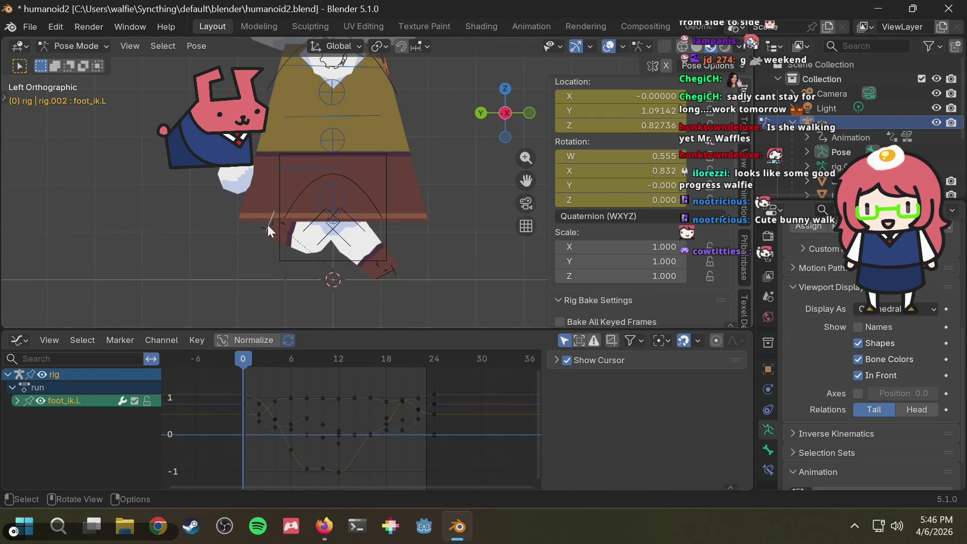
mouse_move(365, 356)
left_mouse_down()
mouse_move(230, 361)
mouse_move(324, 362)
left_mouse_up()
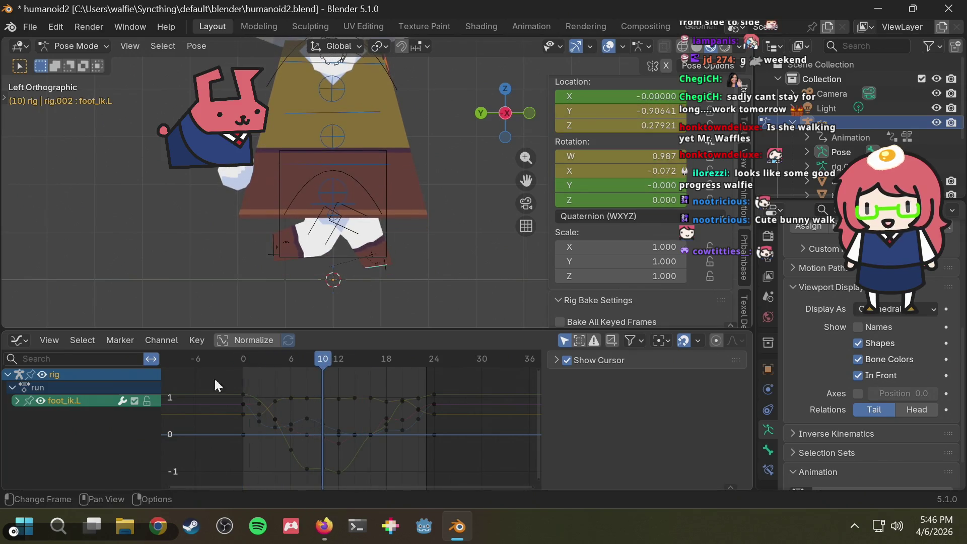
middle_click_drag(277, 269, 421, 271)
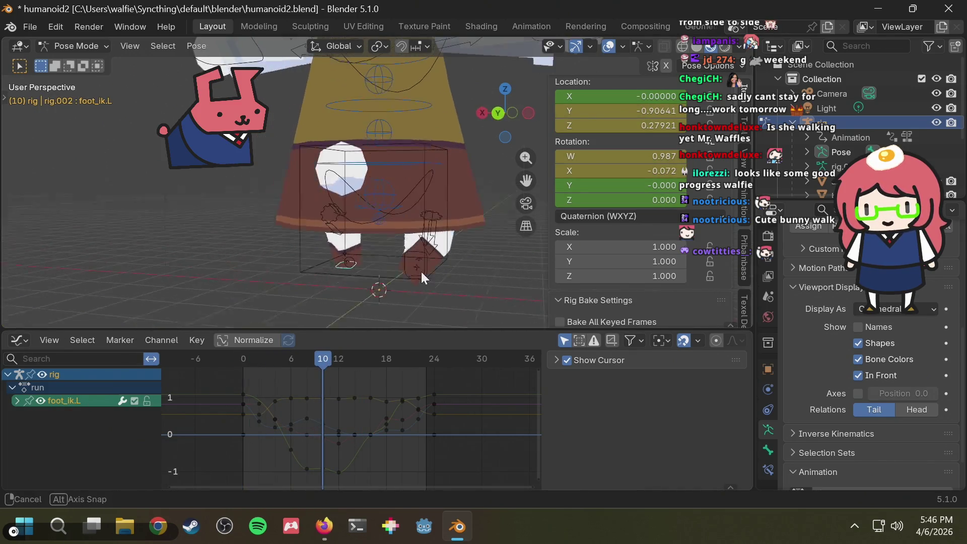
- Orbit the view and step the run through frames 18 to 20
mouse_move(301, 363)
left_mouse_down()
mouse_move(219, 362)
mouse_move(424, 357)
mouse_move(352, 368)
mouse_move(394, 356)
left_mouse_up()
mouse_move(348, 259)
middle_mouse_down()
mouse_move(289, 245)
mouse_move(310, 275)
middle_mouse_up()
mouse_move(389, 355)
left_mouse_down()
mouse_move(406, 352)
mouse_move(371, 367)
left_mouse_up()
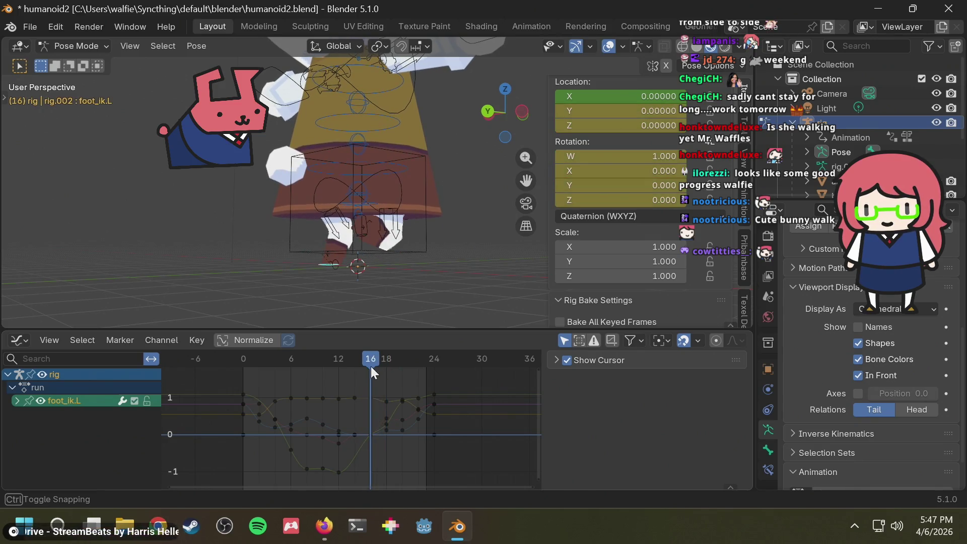
scroll(329, 282, "up", 4)
scroll(332, 287, "up", 2)
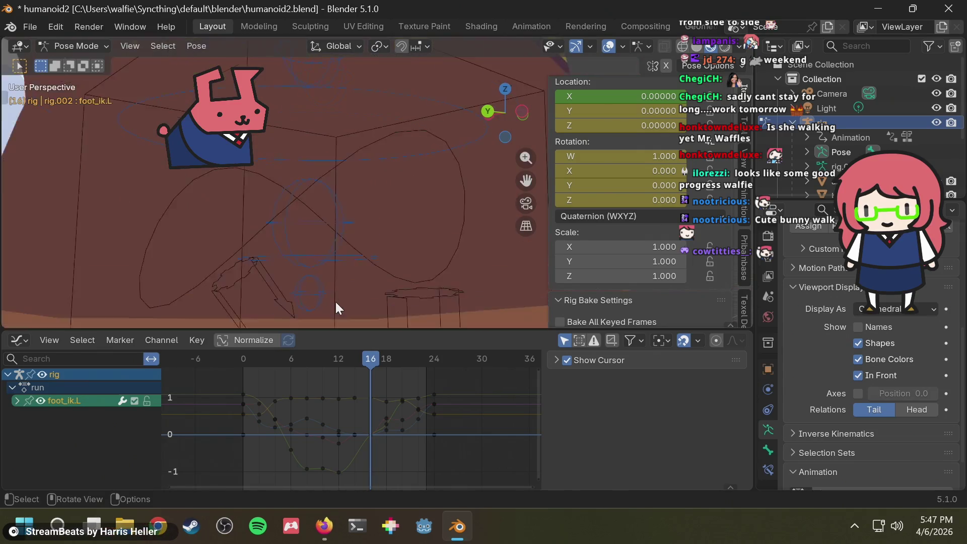
scroll(343, 290, "down", 3)
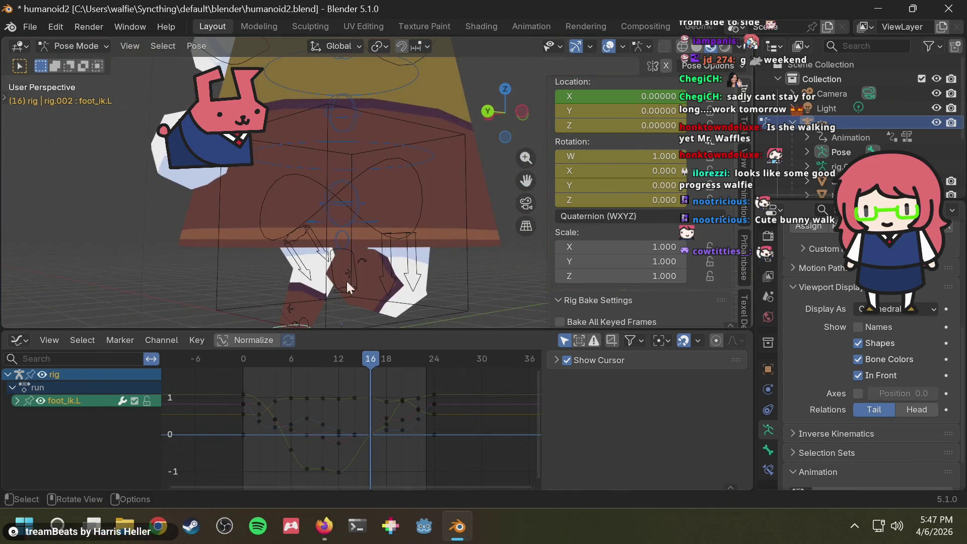
- Switch to side orthographic view centred on the legs, reselect foot_ik.L and scrub to frame 0
left_click(521, 113)
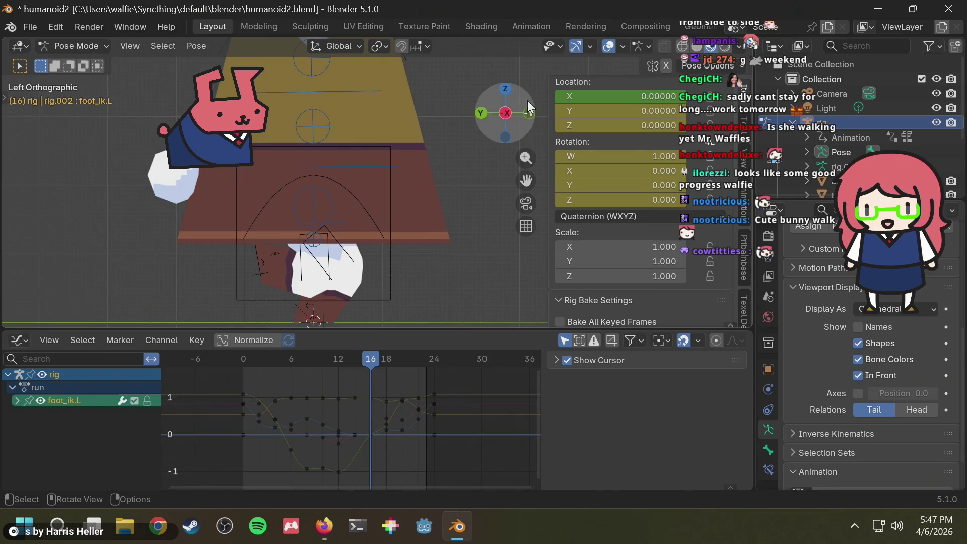
left_click(507, 114)
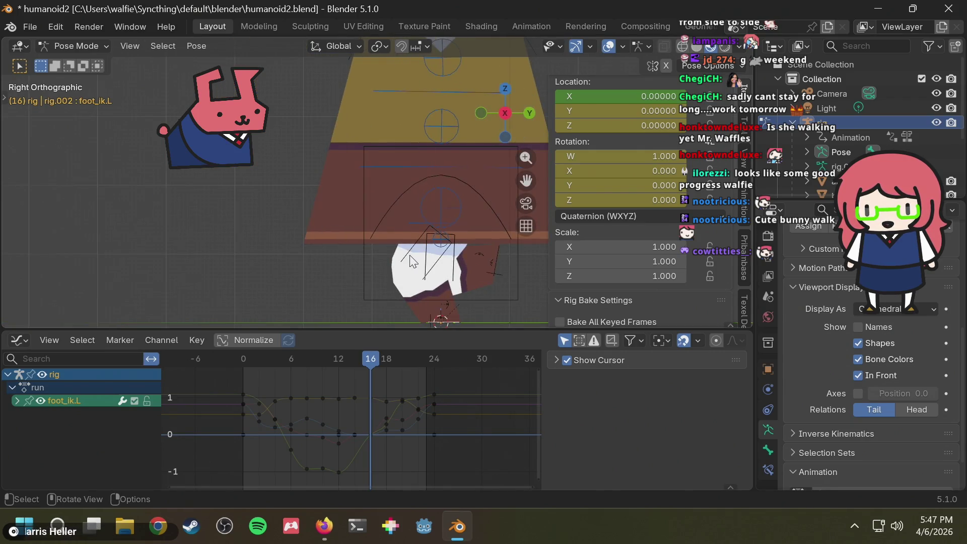
middle_click_drag(413, 261, 334, 180, "shift")
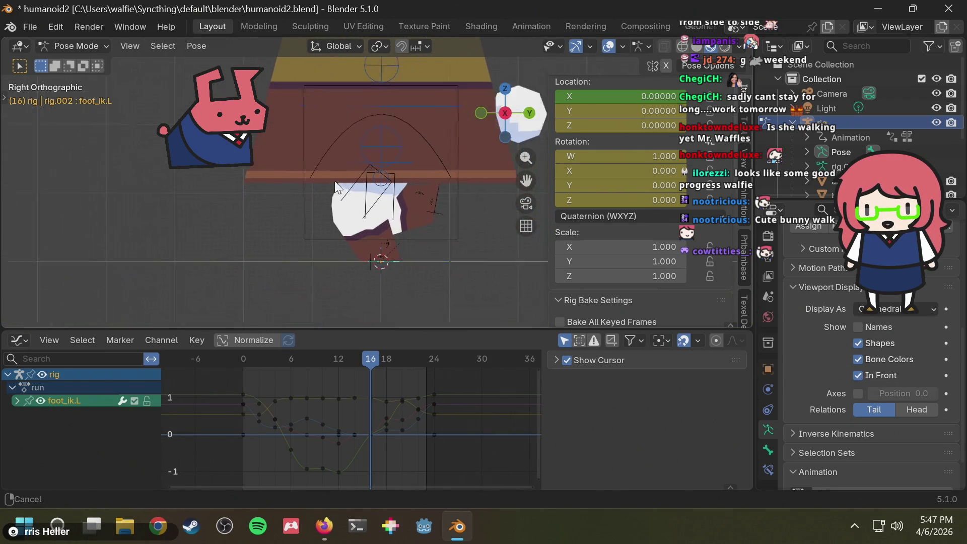
left_click(422, 249)
left_click(378, 252)
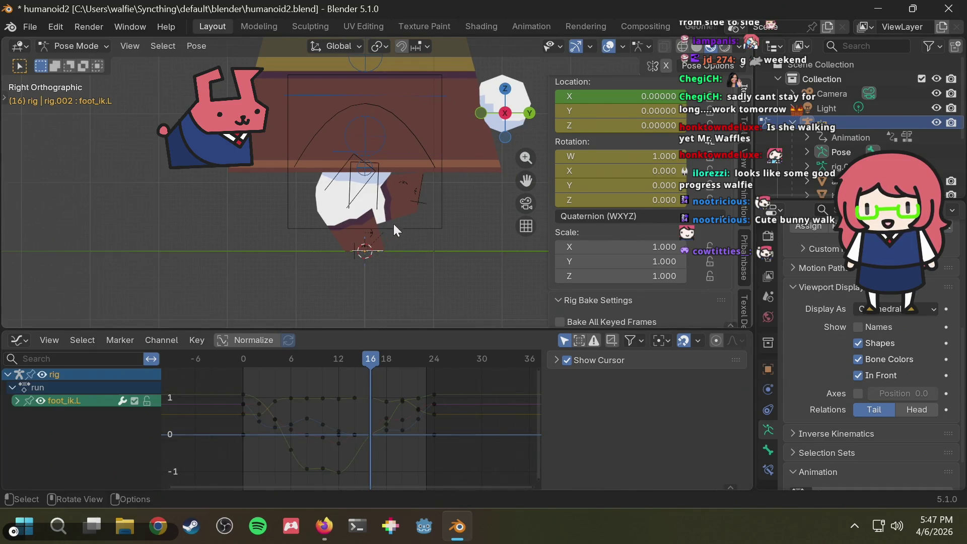
left_click(421, 186)
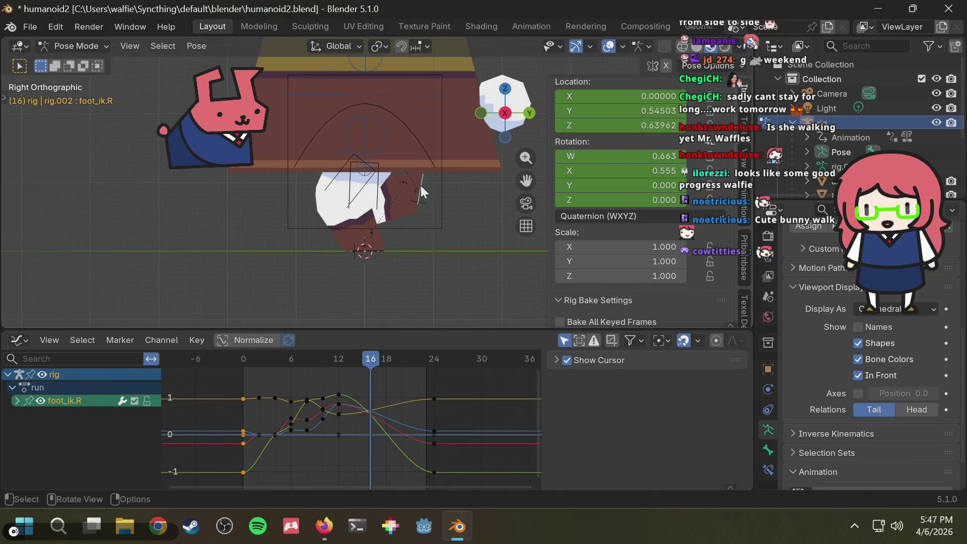
left_click(379, 250)
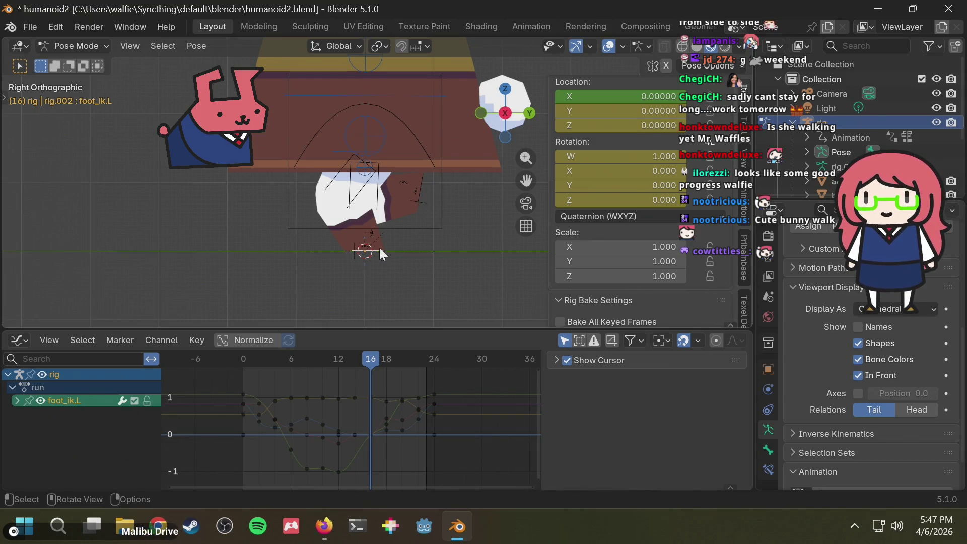
scroll(412, 252, "up", 3)
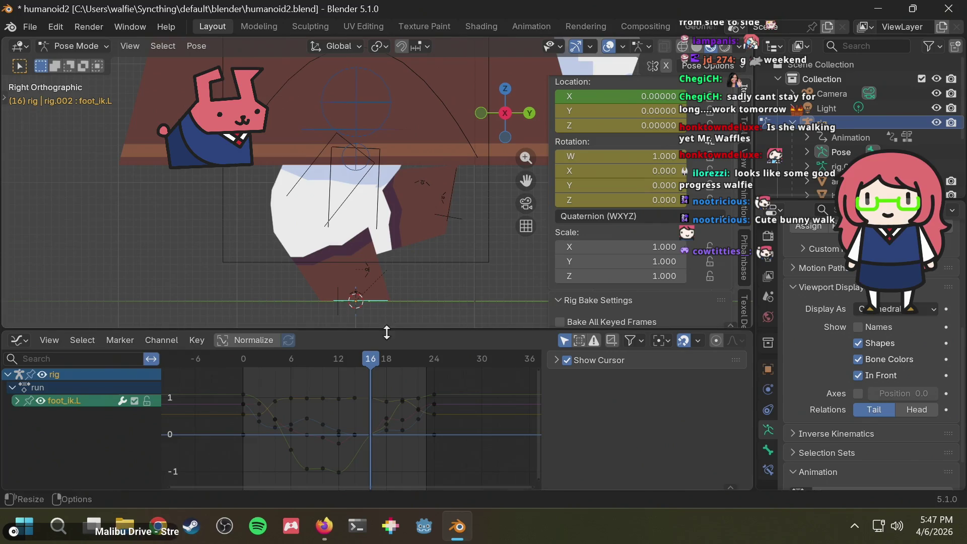
mouse_move(371, 360)
left_mouse_down()
mouse_move(360, 359)
mouse_move(397, 340)
mouse_move(336, 363)
mouse_move(416, 344)
mouse_move(353, 367)
mouse_move(243, 365)
mouse_move(268, 362)
mouse_move(231, 371)
mouse_move(243, 368)
left_mouse_up()
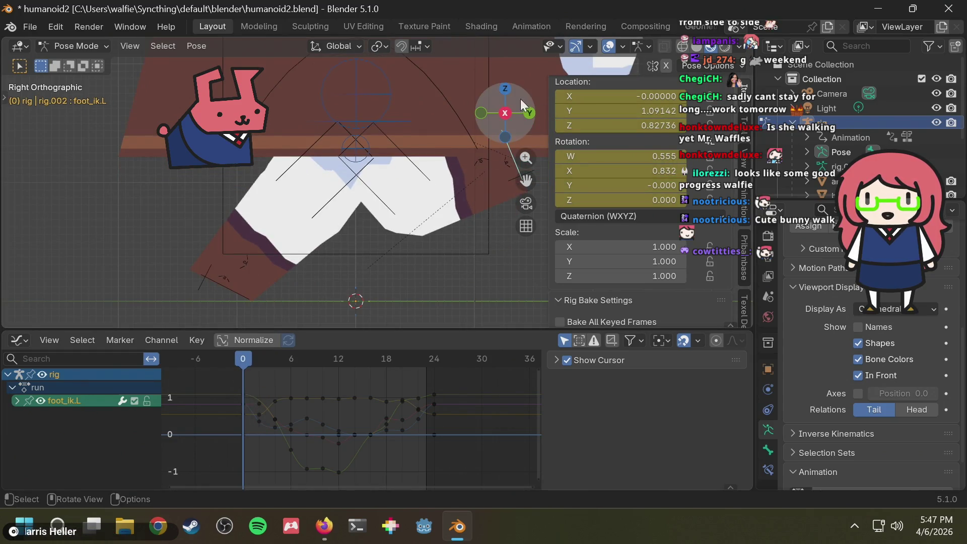
- In left side view, compare the leg poses at frames 0 to 6 with the run reference drawing
left_click(505, 113)
key("alt+Tab")
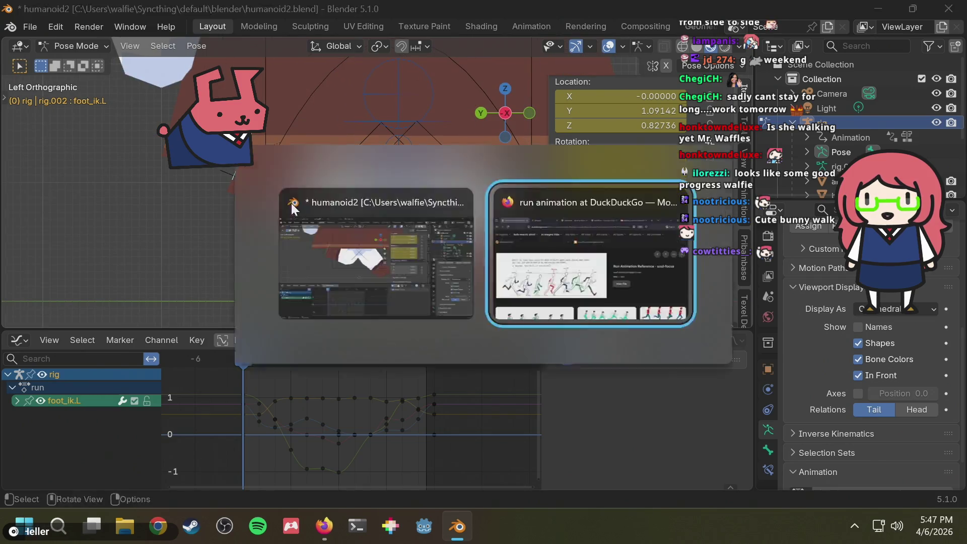
key("alt+Tab")
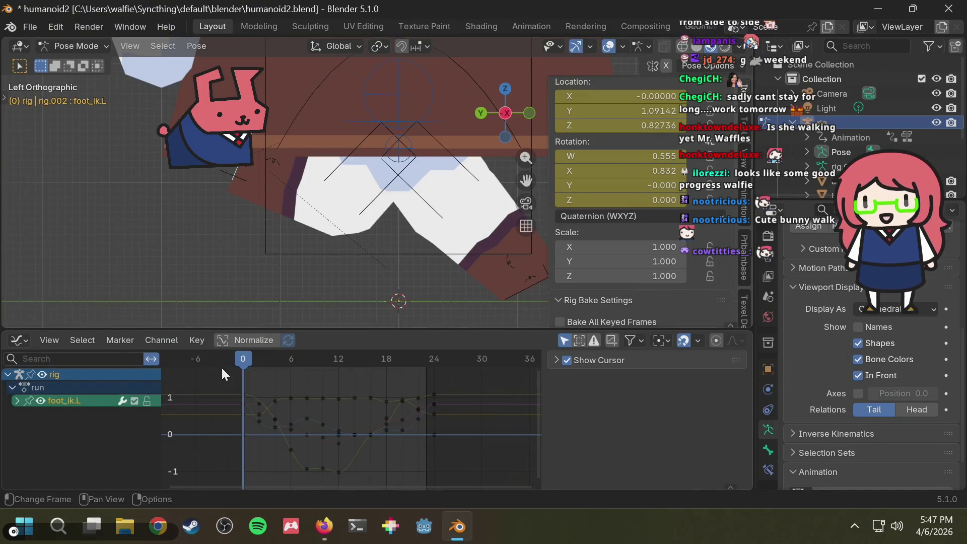
left_click_drag(246, 363, 256, 362)
key("alt+Tab")
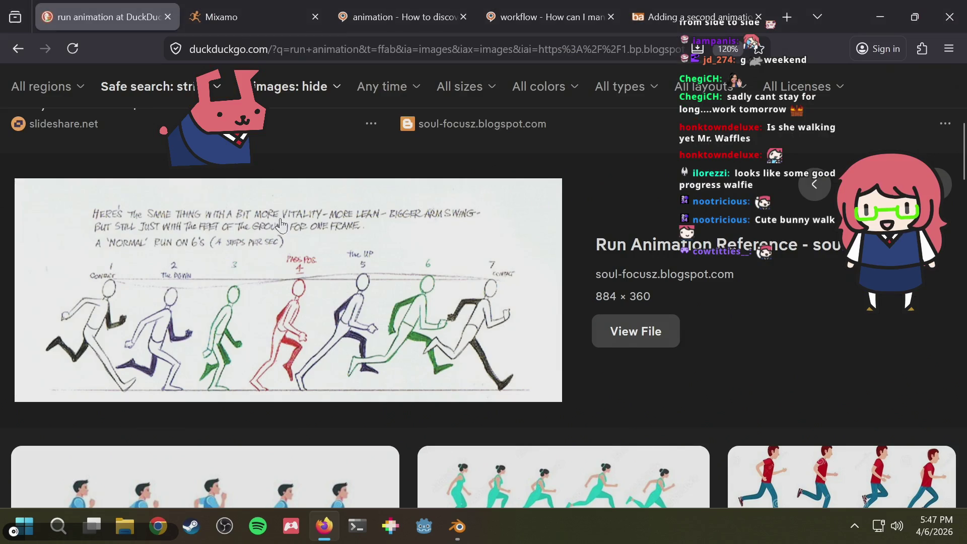
key("alt+Tab")
left_click_drag(283, 351, 276, 357)
key("alt+Tab")
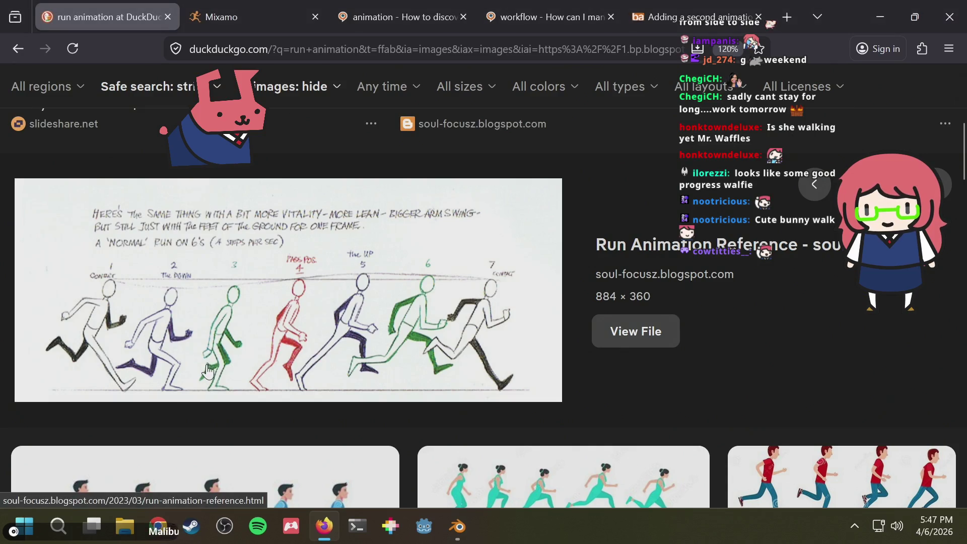
key("alt+Tab")
left_click(292, 360)
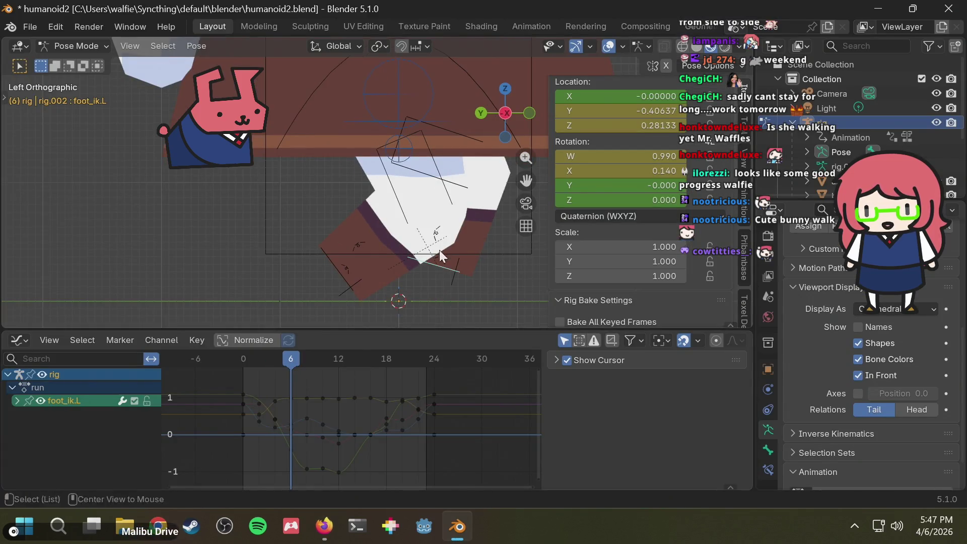
key("alt+Tab")
key("alt+Tab")
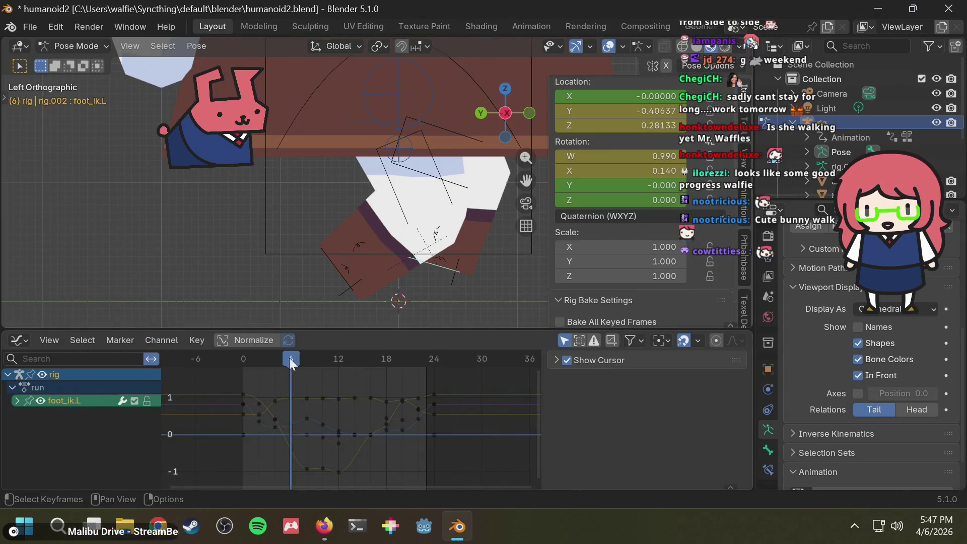
left_click_drag(292, 360, 276, 359)
key("alt+Tab")
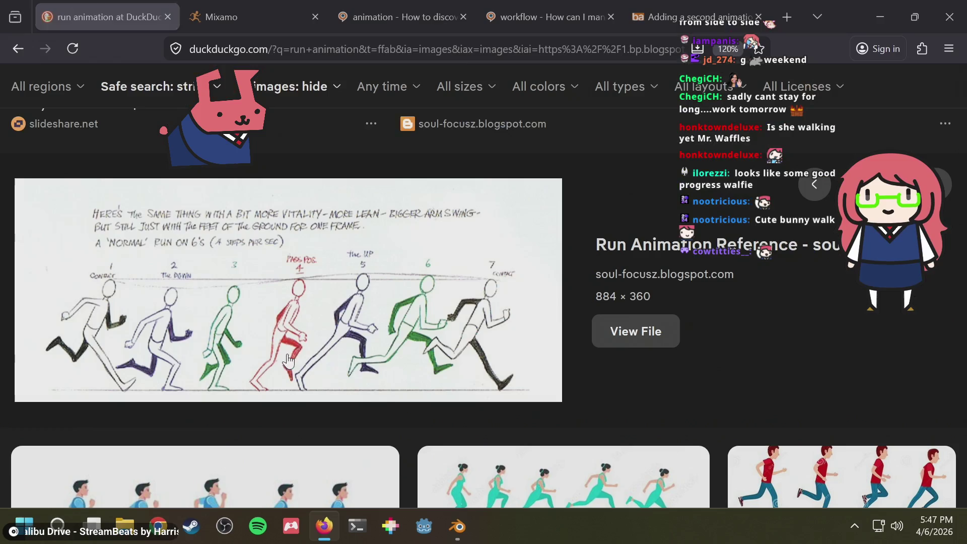
key("alt+Tab")
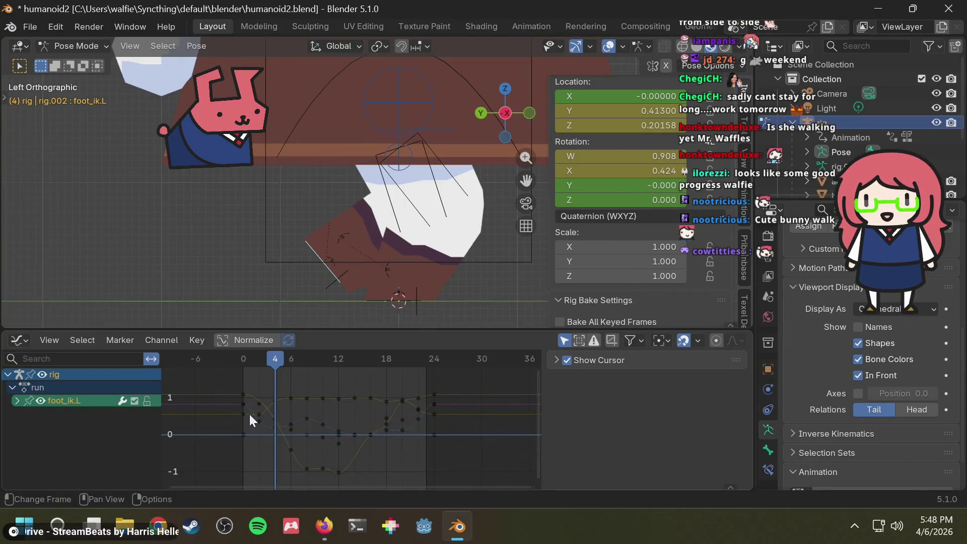
- Continue comparing the leg poses with the reference from frame 6 through frame 12
key("alt+Tab")
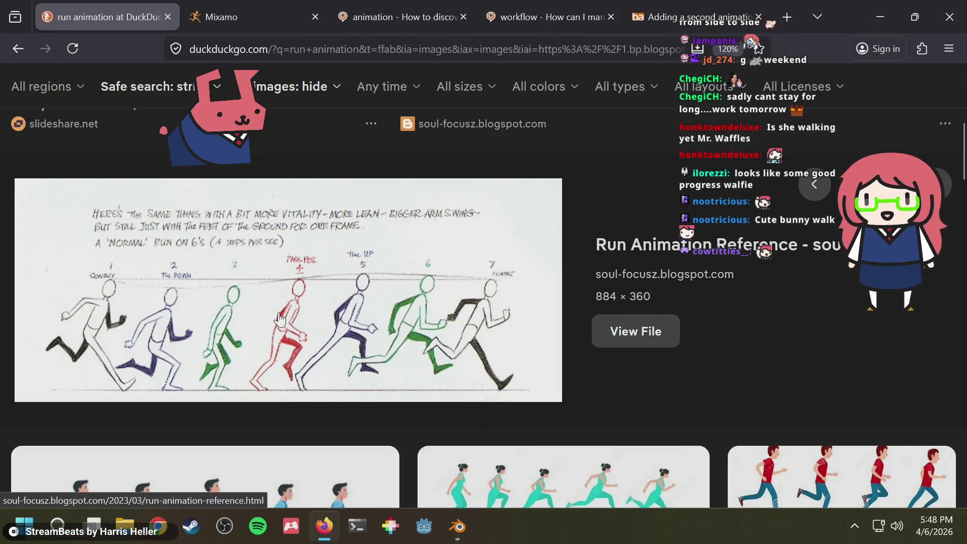
key("alt+Tab")
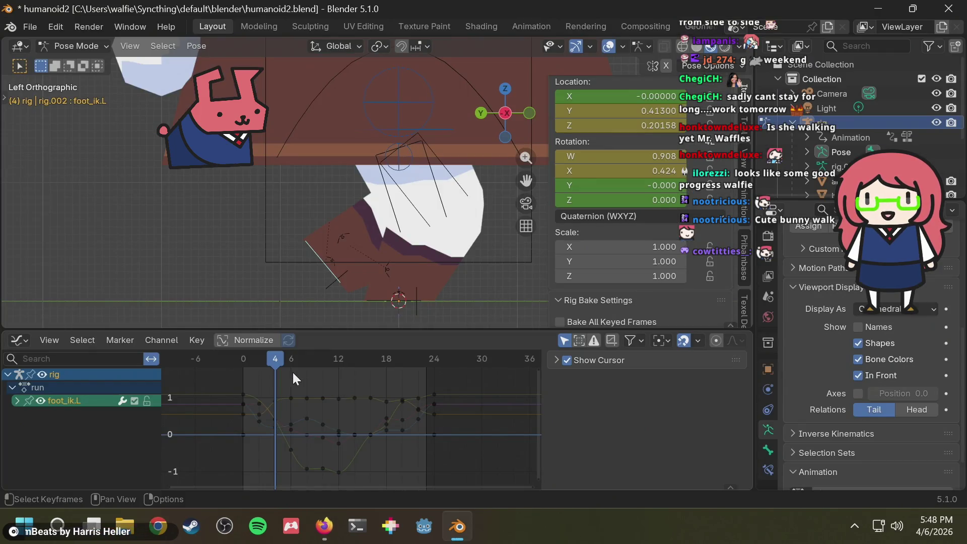
left_click(290, 357)
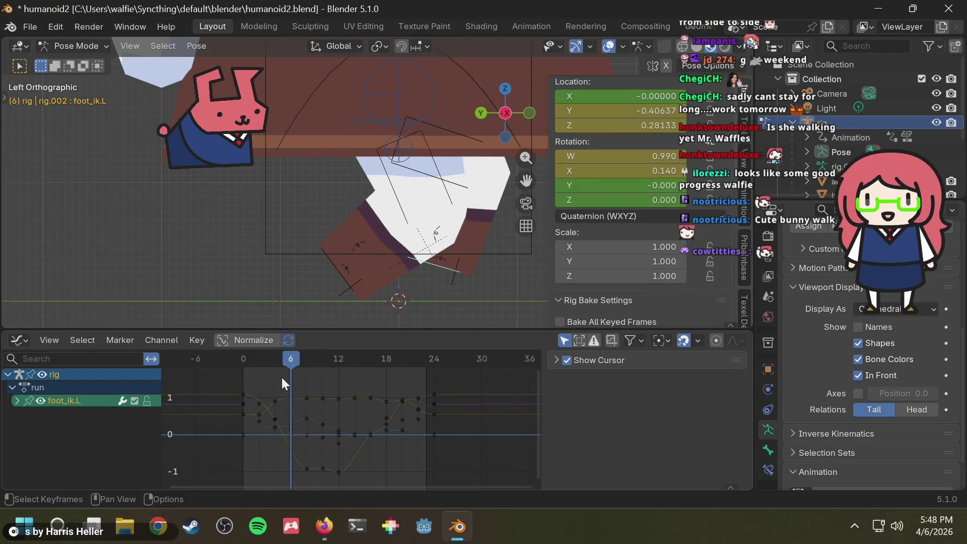
key("alt+Tab")
key("alt+Tab")
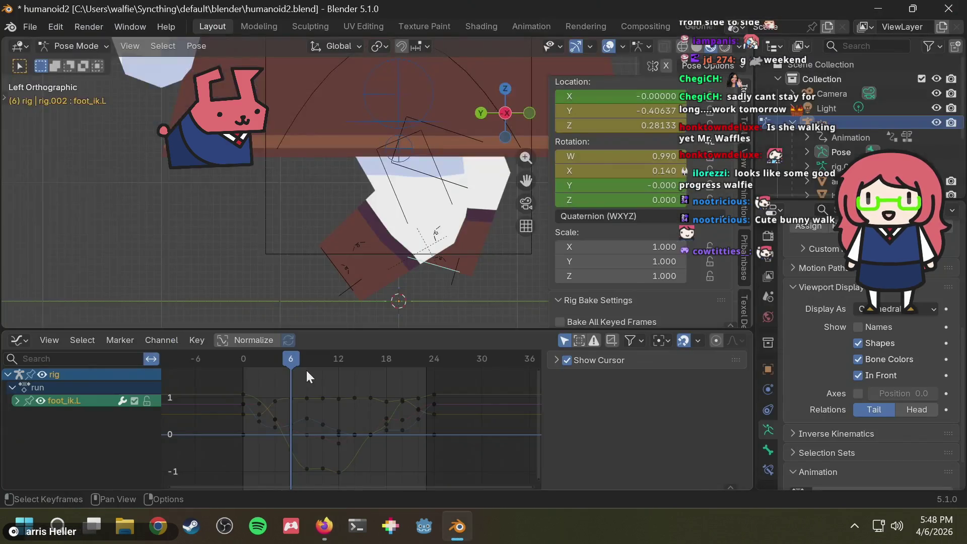
left_click(306, 358)
key("alt+Tab")
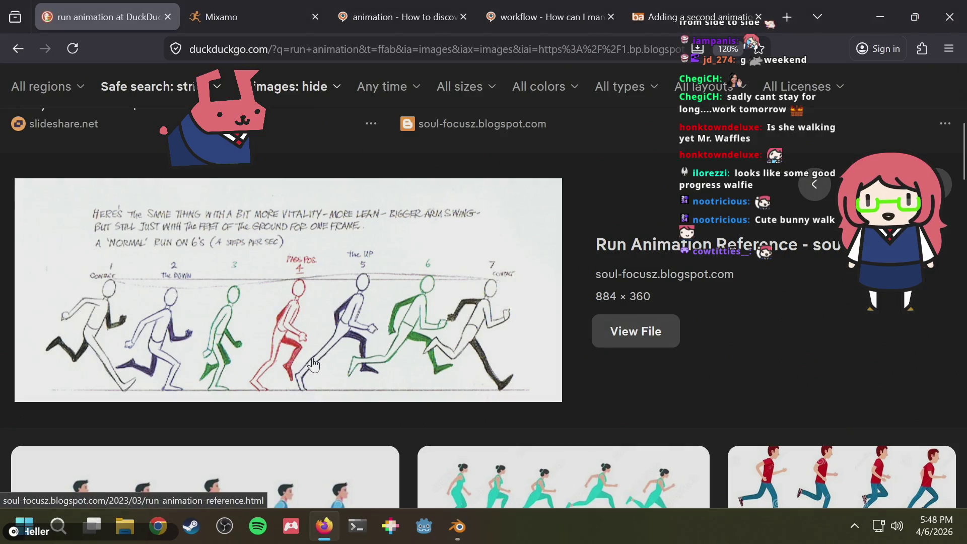
key("alt+Tab")
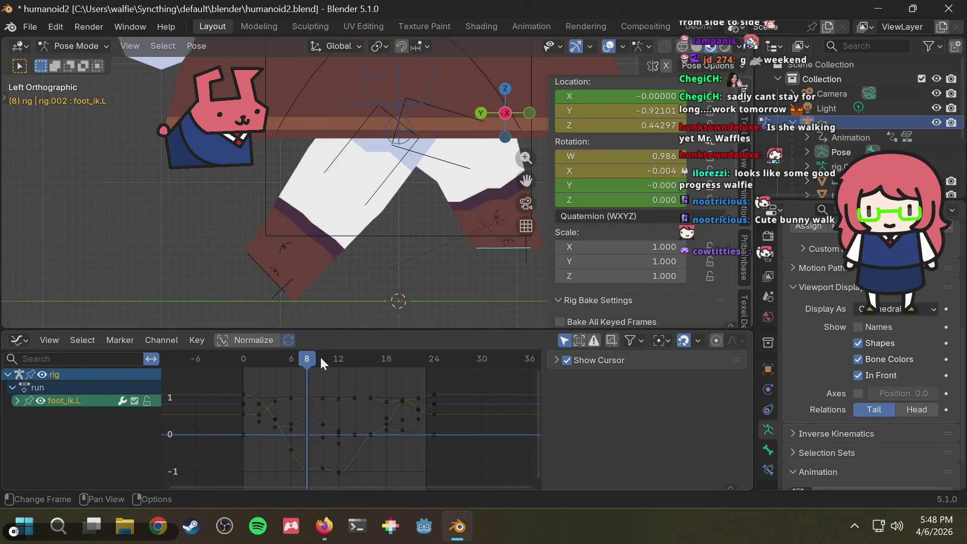
left_click(320, 358)
key("alt+Tab")
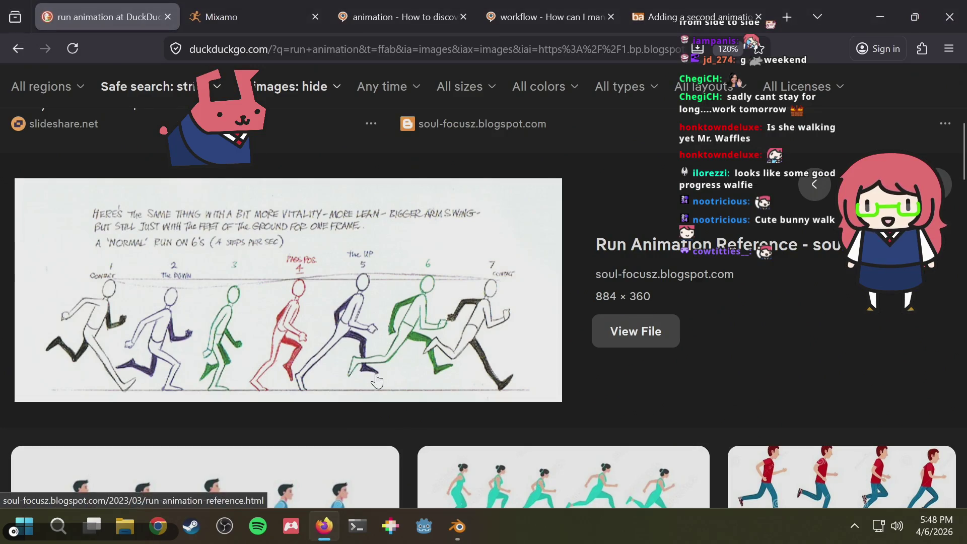
key("alt+Tab")
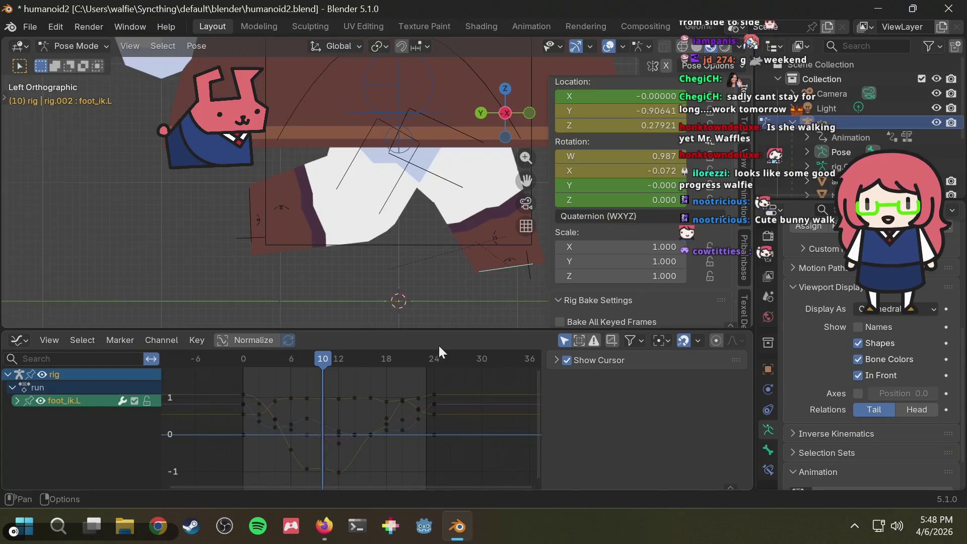
left_click(309, 362)
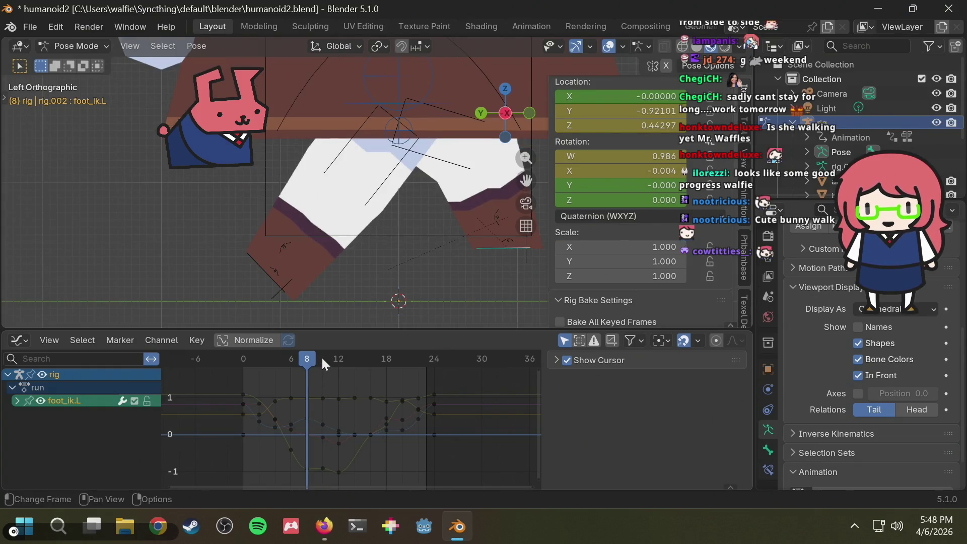
left_click(322, 358)
middle_click_drag(460, 285, 376, 281, "shift")
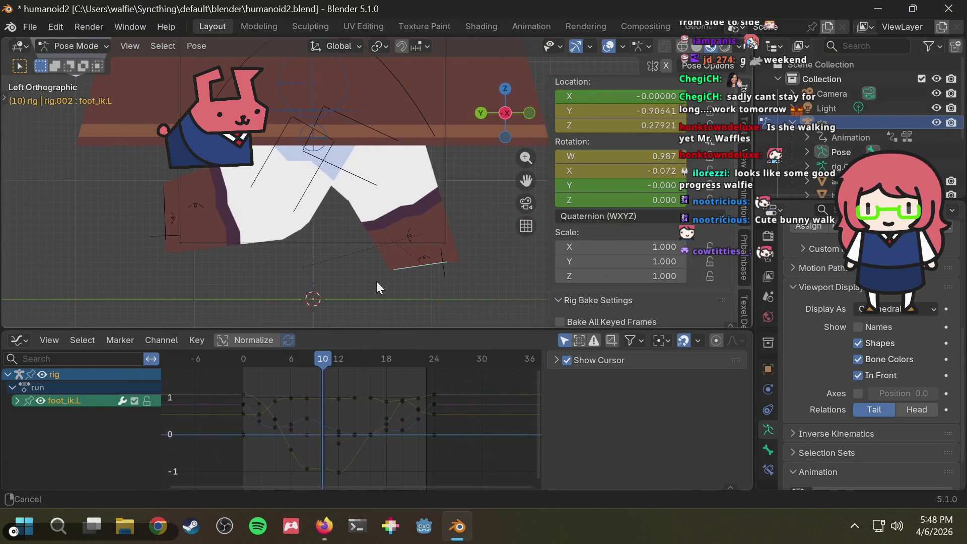
left_click(338, 359)
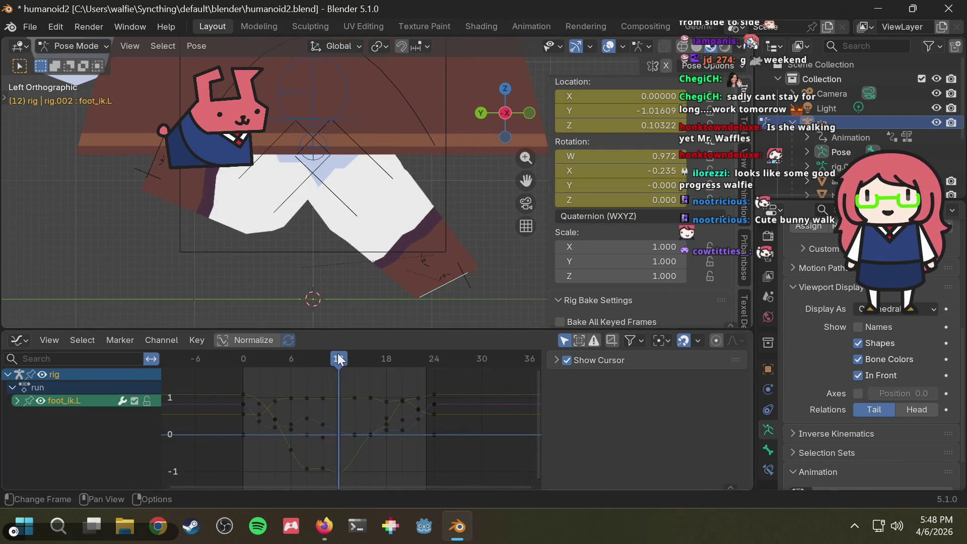
key("alt+Tab")
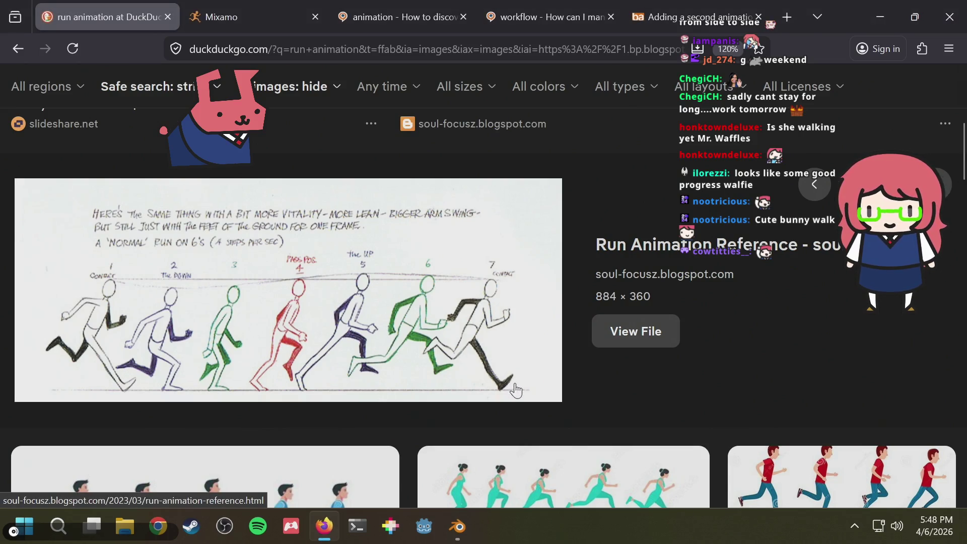
key("alt+Tab")
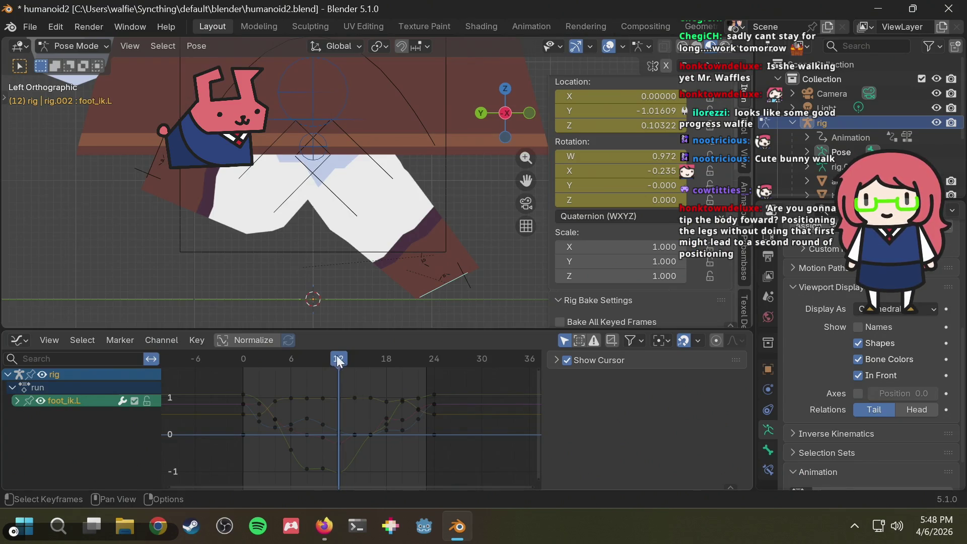
- Check the leg poses at frames 12–14 against the Firefox reference images, leaving the playhead on frame 12
key("alt+Tab")
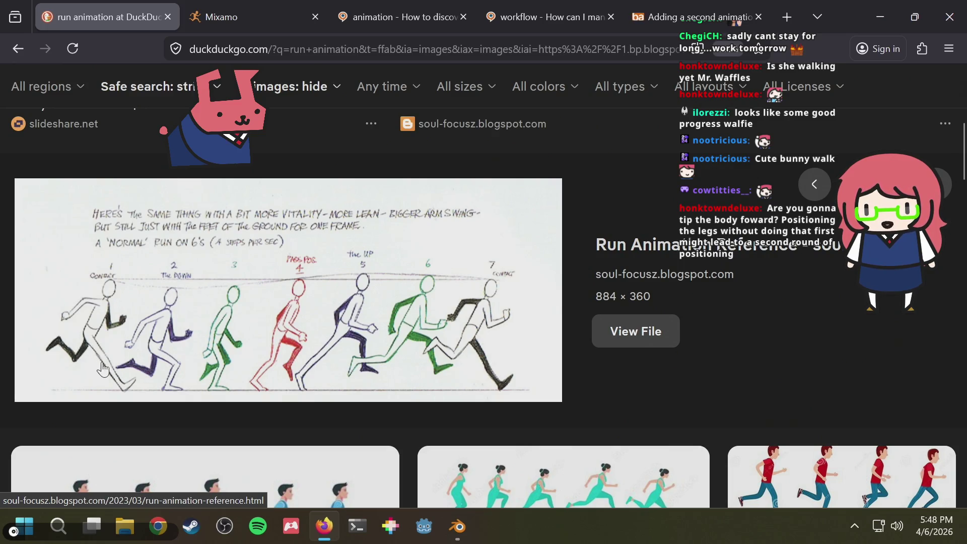
key("alt+Tab")
left_click_drag(338, 359, 357, 361)
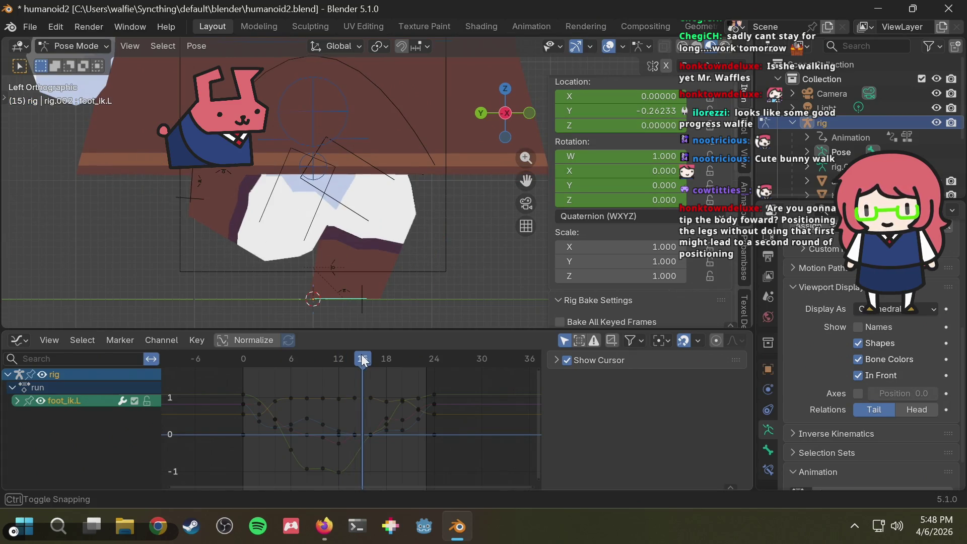
mouse_move(361, 355)
left_mouse_down()
mouse_move(390, 351)
mouse_move(354, 358)
left_mouse_up()
key("alt+Tab")
key("alt+Tab")
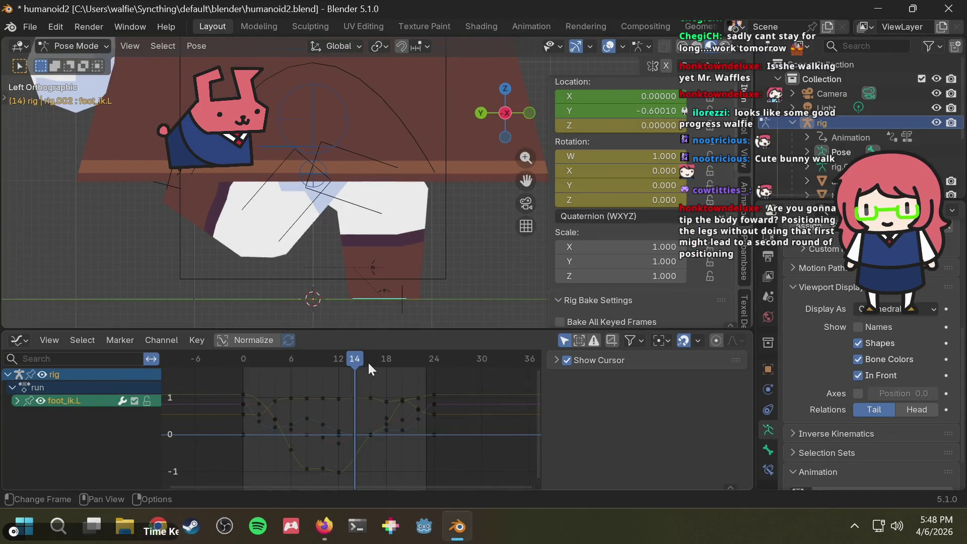
key("alt+Tab")
key("alt+Tab")
left_click(344, 359)
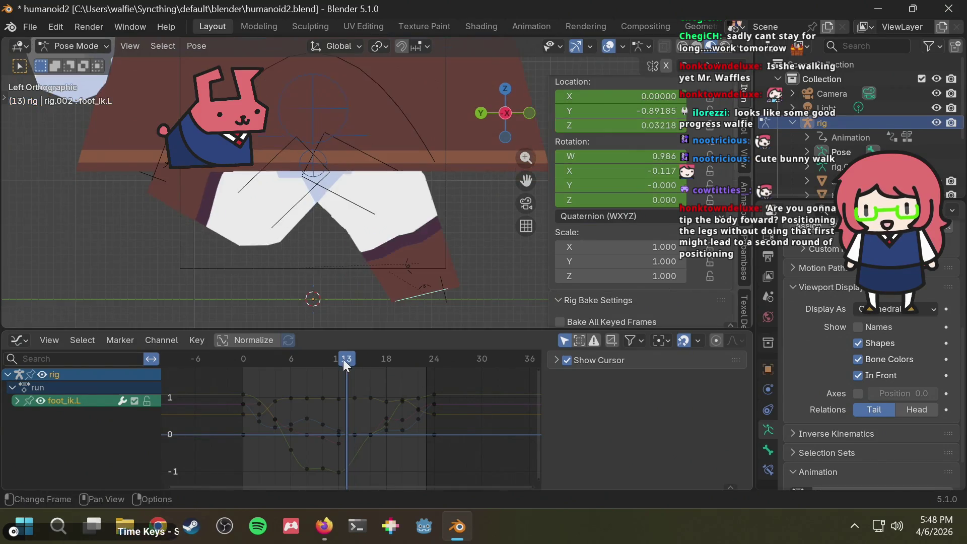
left_click(340, 358)
key("alt+Tab")
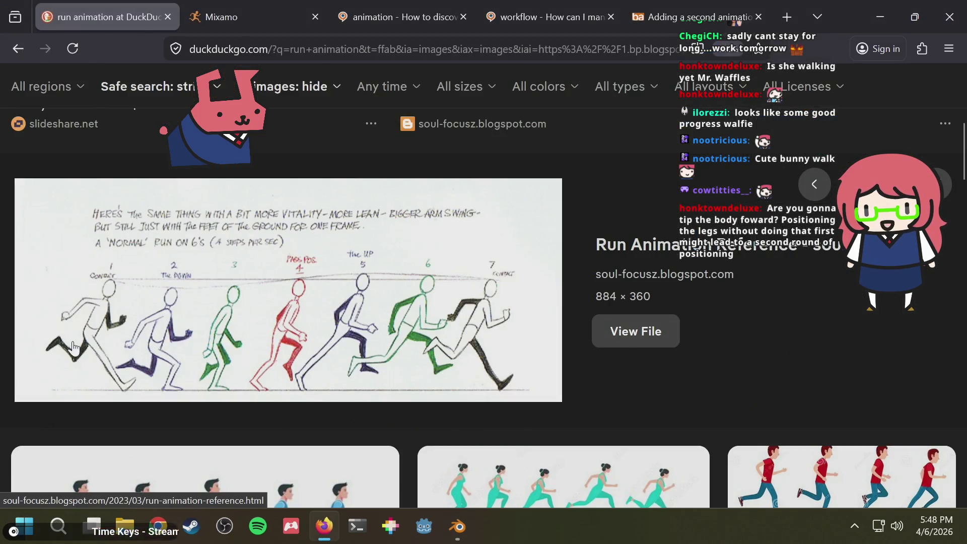
key("alt+Tab")
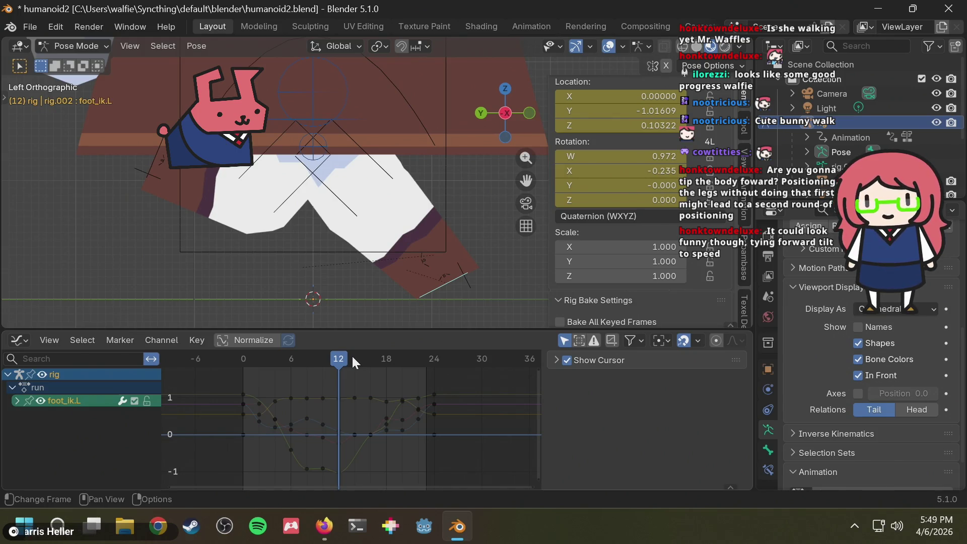
key("alt+Tab")
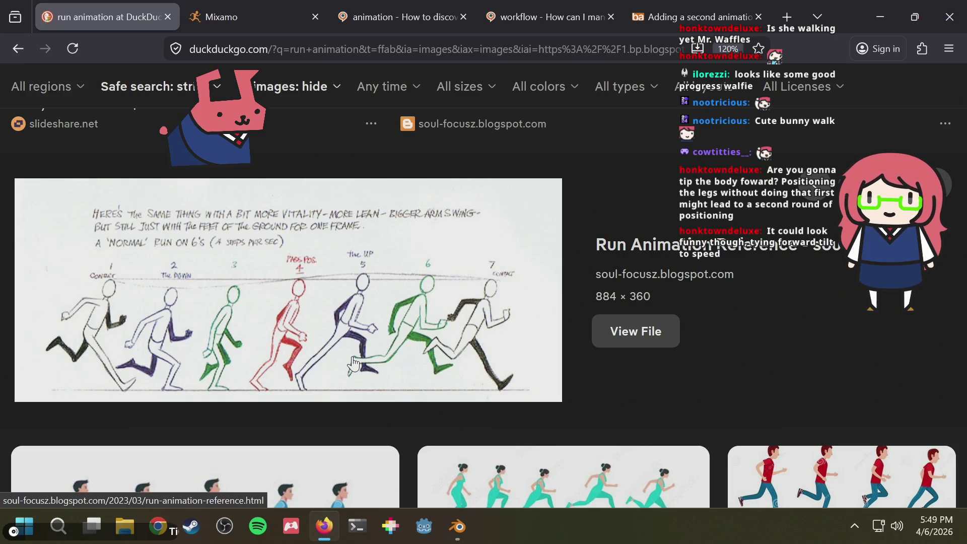
key("alt+Tab")
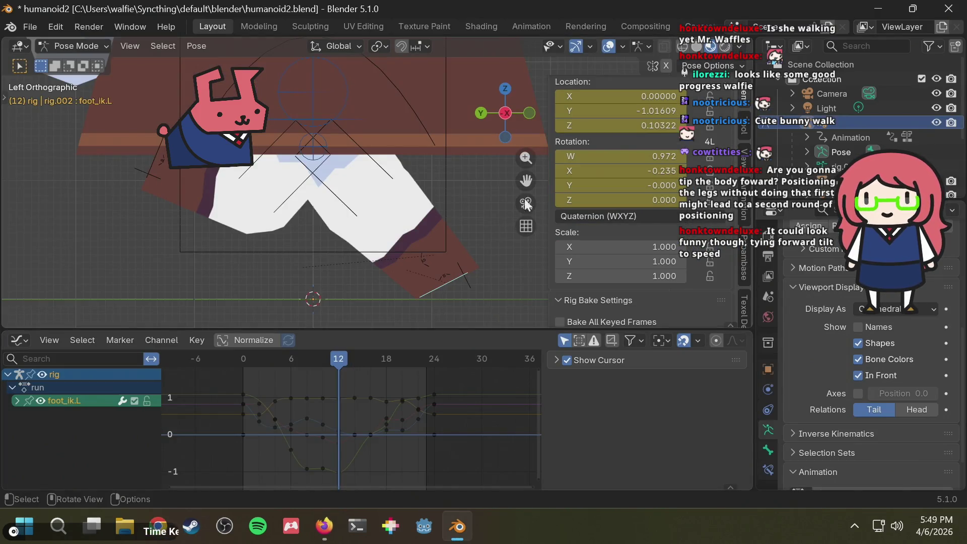
scroll(446, 186, "down", 5)
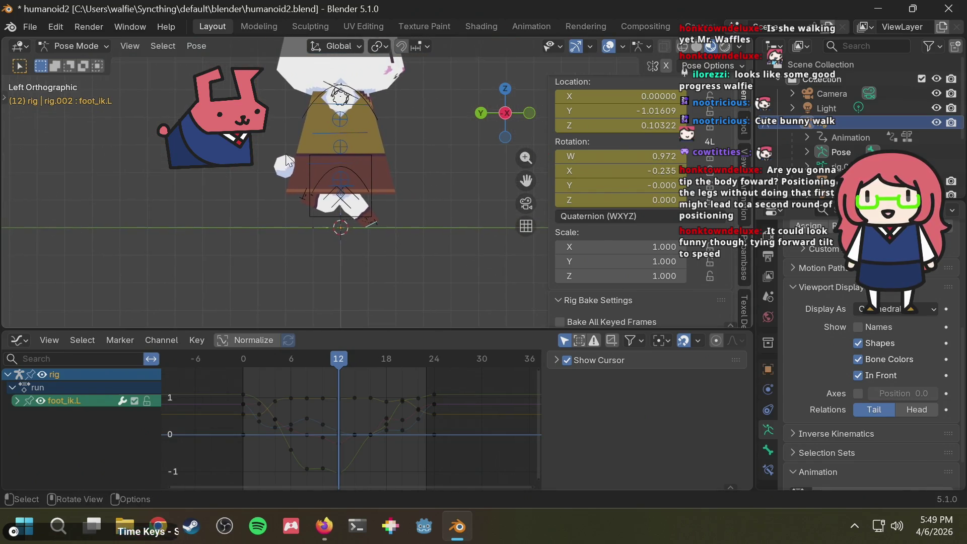
left_click(360, 180)
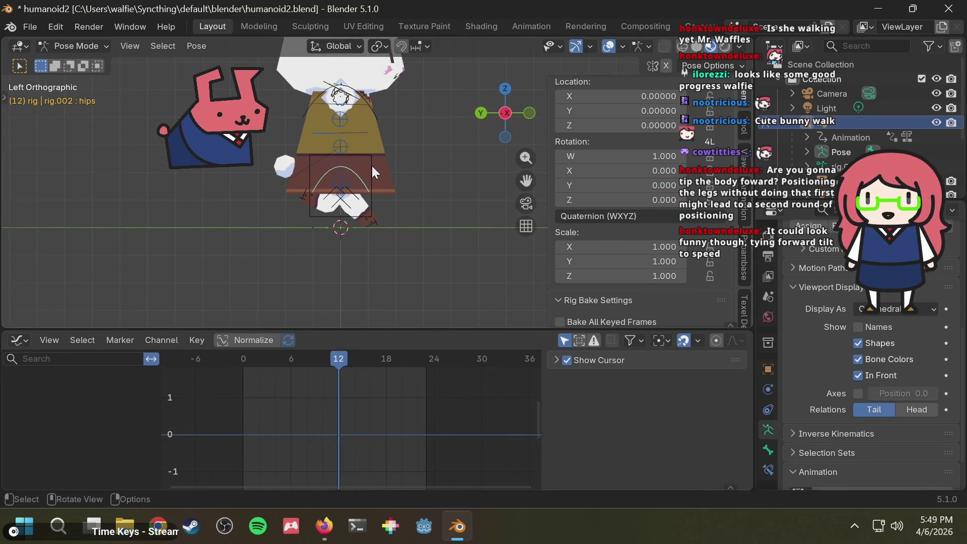
left_click(369, 101)
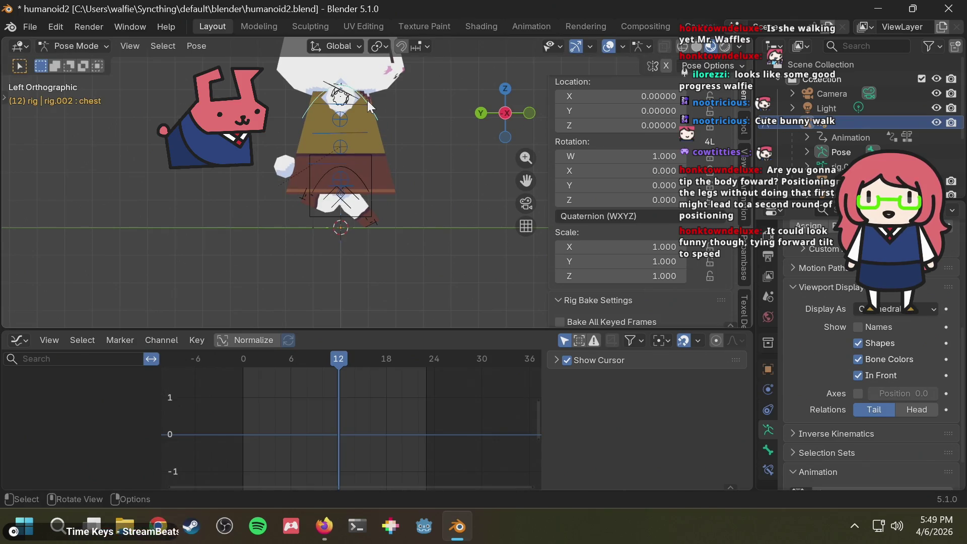
key("r")
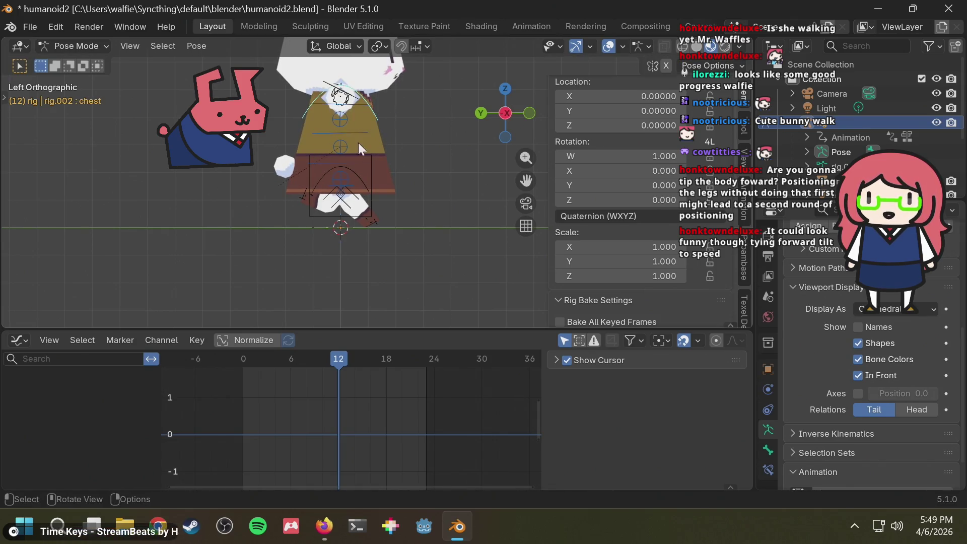
right_click(388, 105)
left_click(374, 160)
key("r")
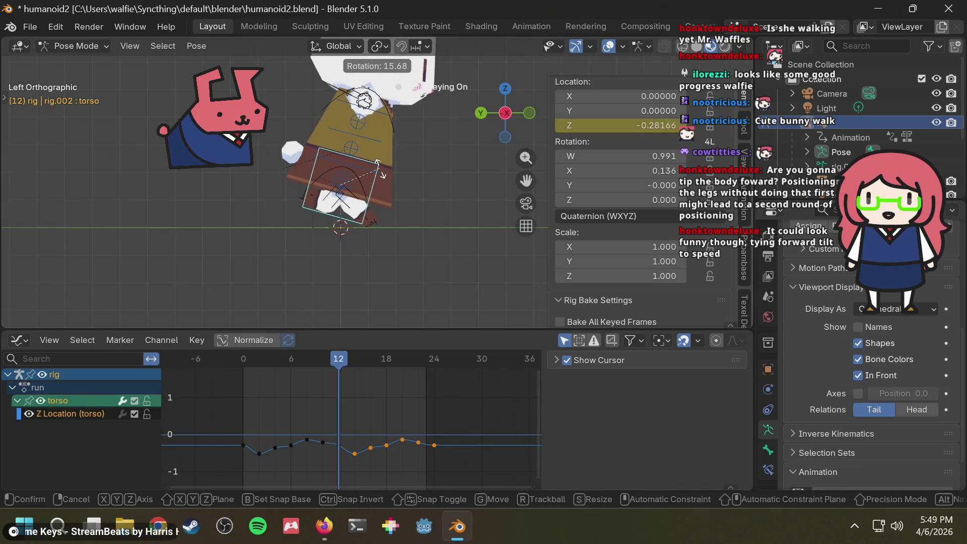
left_click(379, 130)
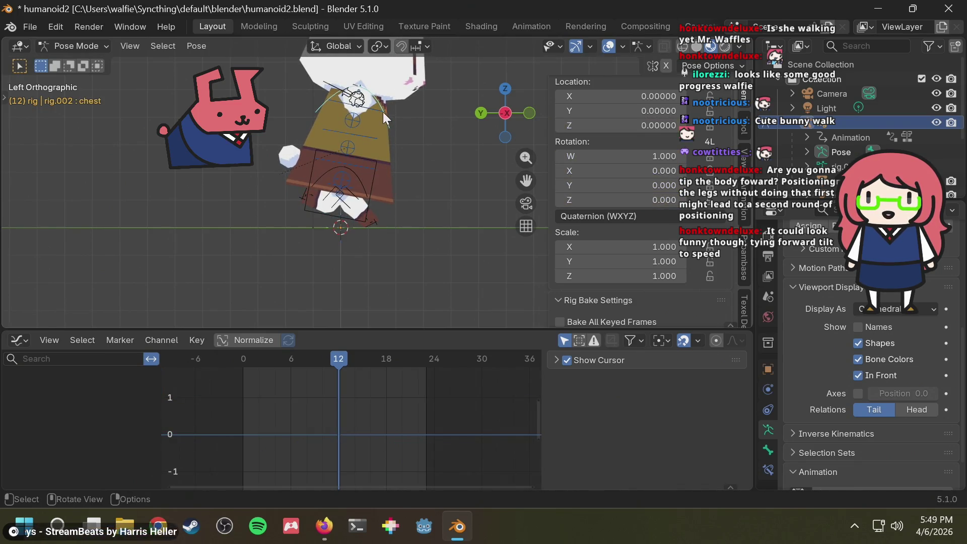
left_click(383, 112)
middle_click_drag(416, 156, 264, 160)
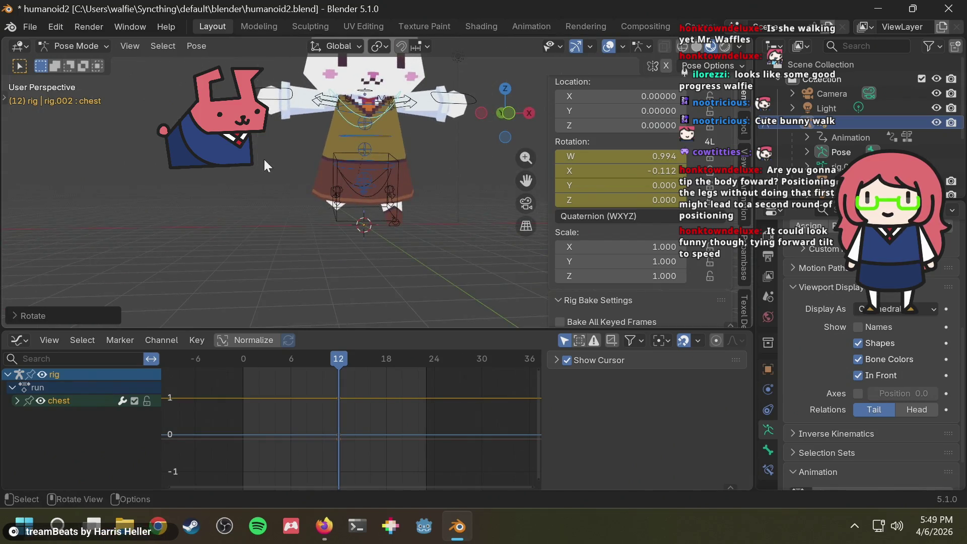
key("space")
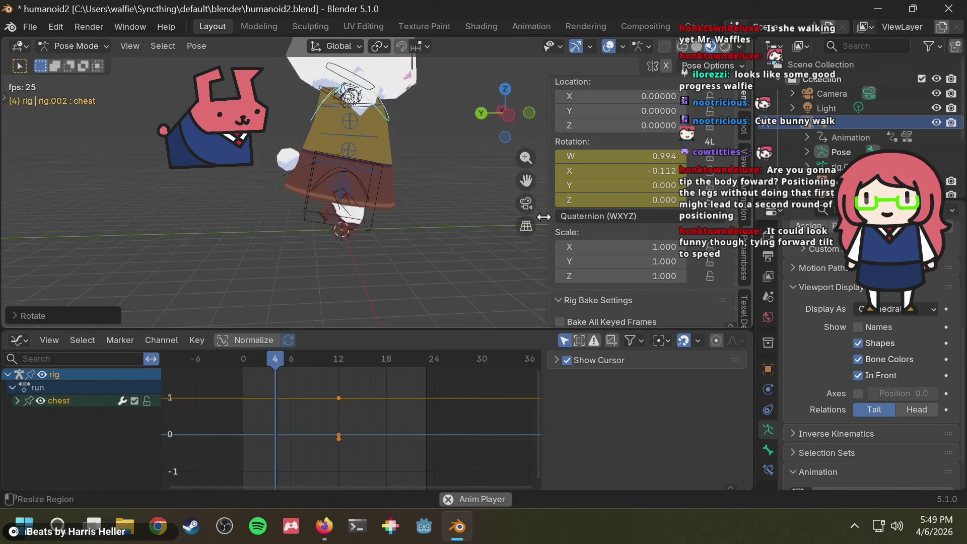
key("Escape")
key("ctrl+z")
key("ctrl+z")
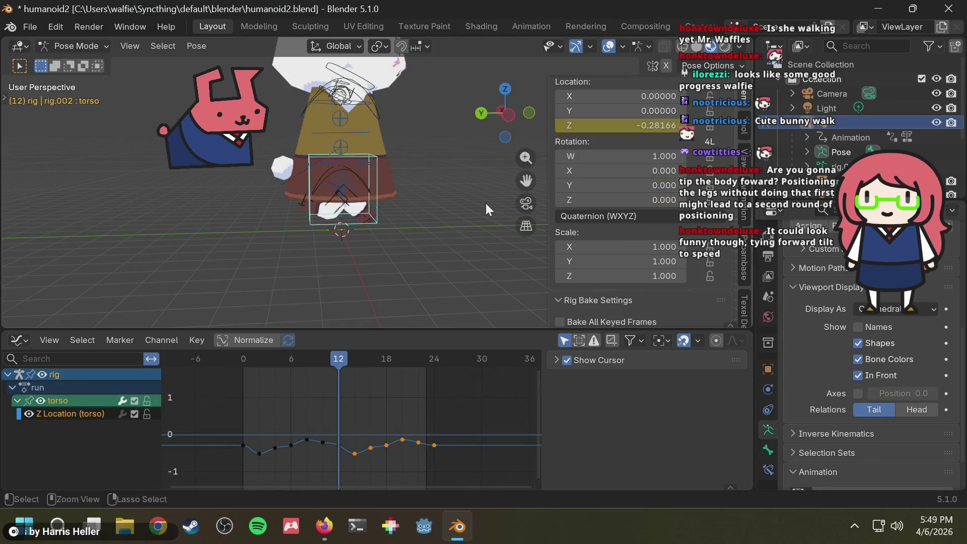
key("ctrl+z")
scroll(432, 230, "up", 5)
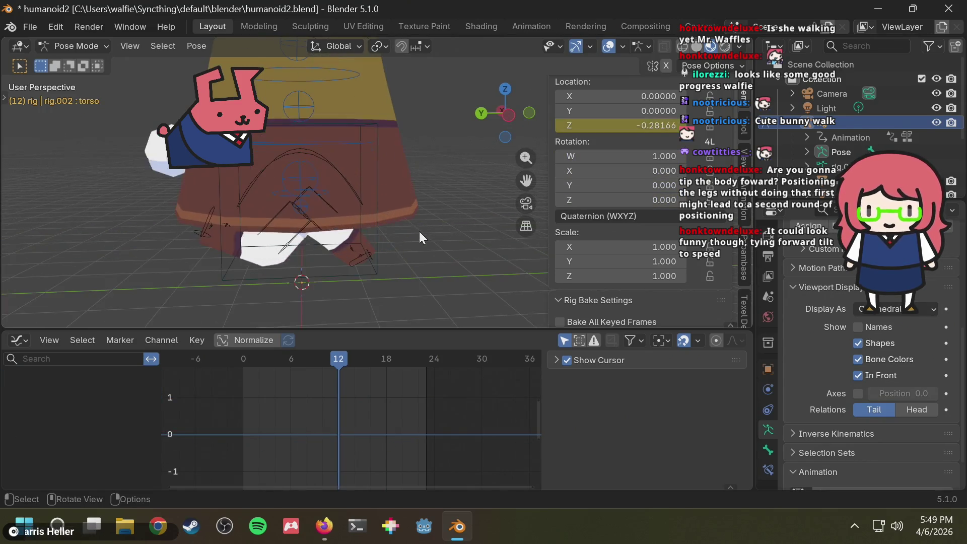
left_click(506, 114)
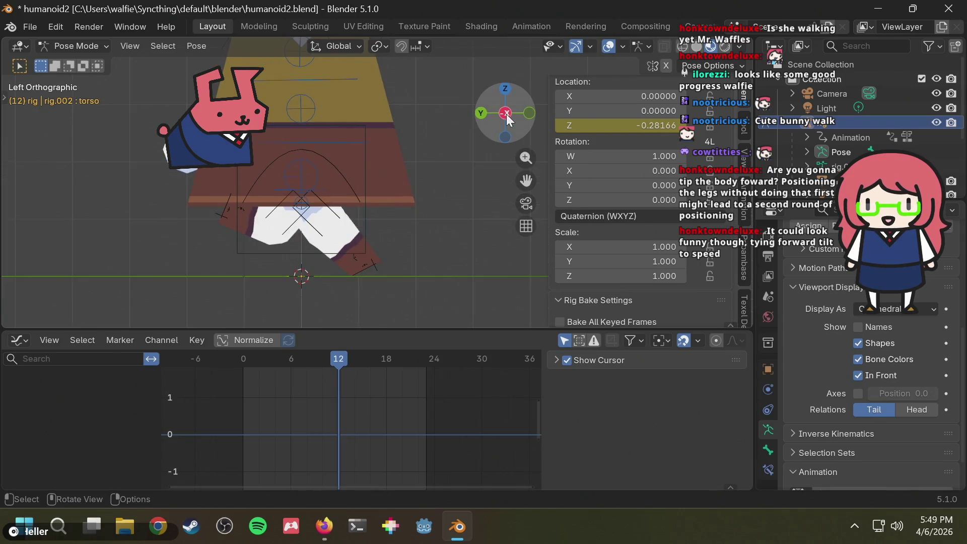
key("alt+Tab")
key("alt+Tab")
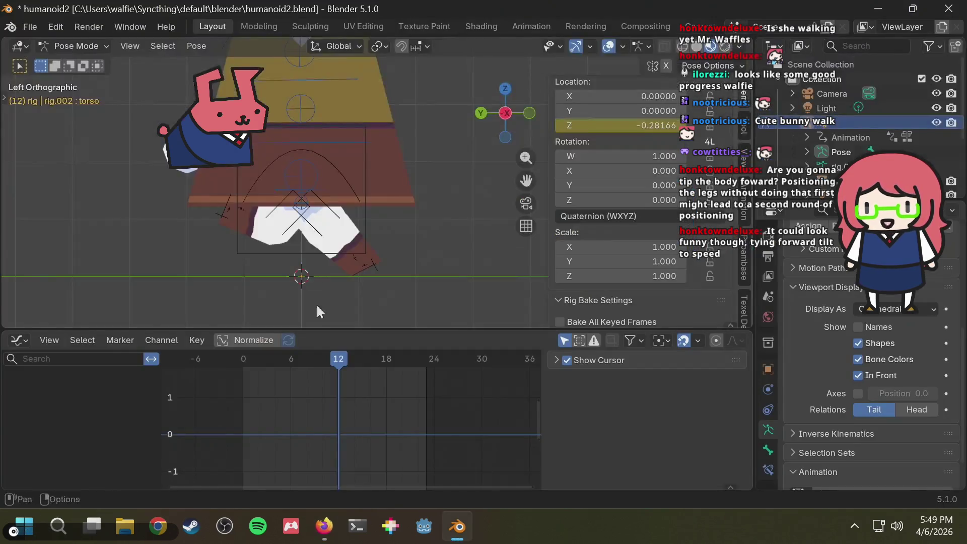
left_click(224, 210)
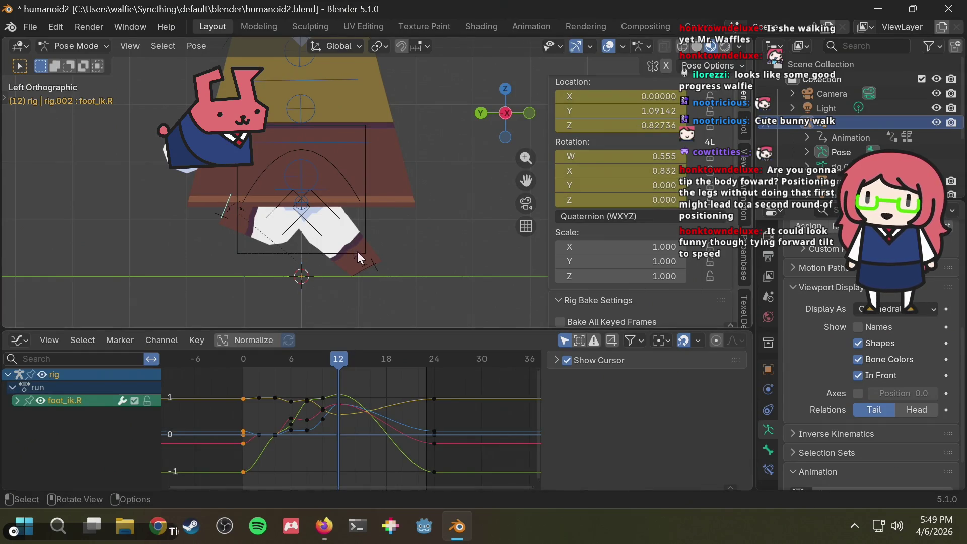
left_click(364, 270)
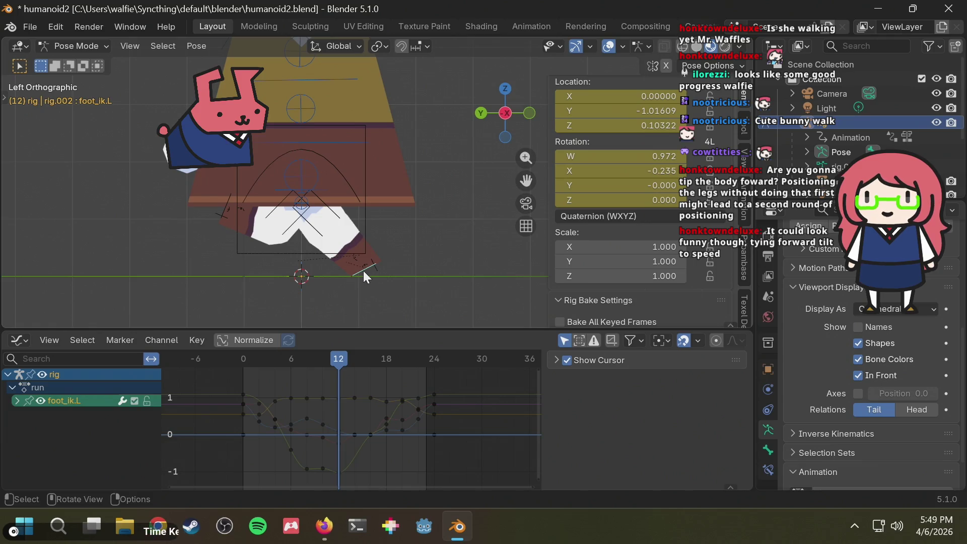
mouse_move(346, 357)
left_mouse_down()
mouse_move(319, 359)
mouse_move(338, 359)
left_mouse_up()
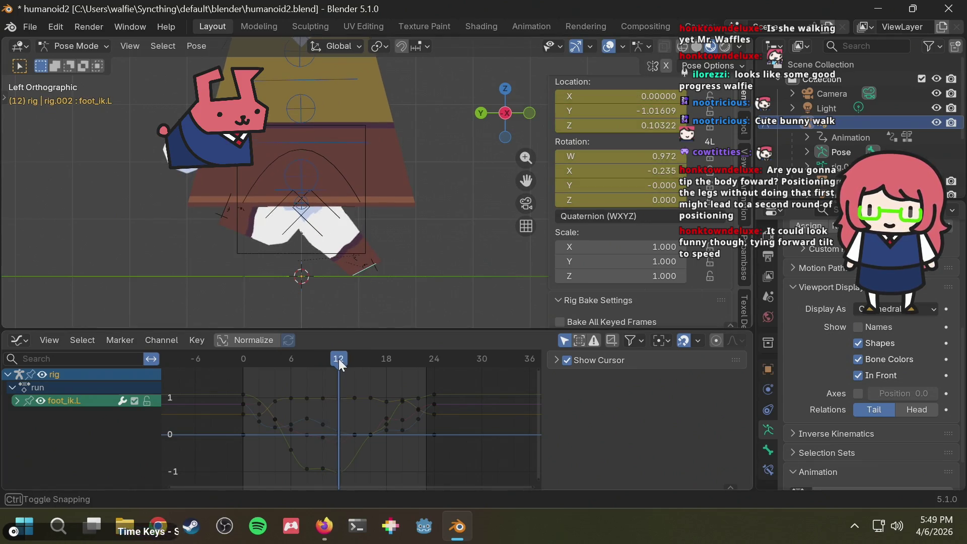
key("alt+Tab")
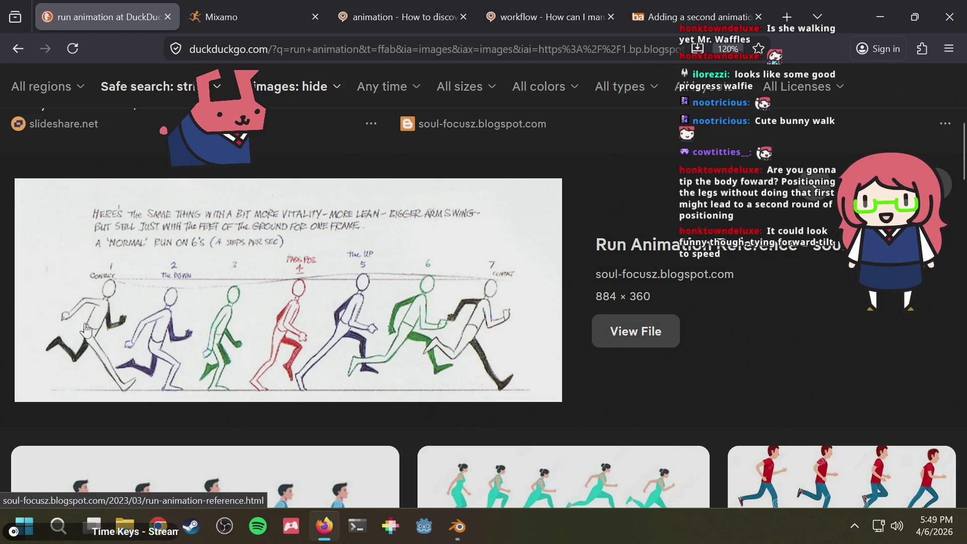
key("alt+Tab")
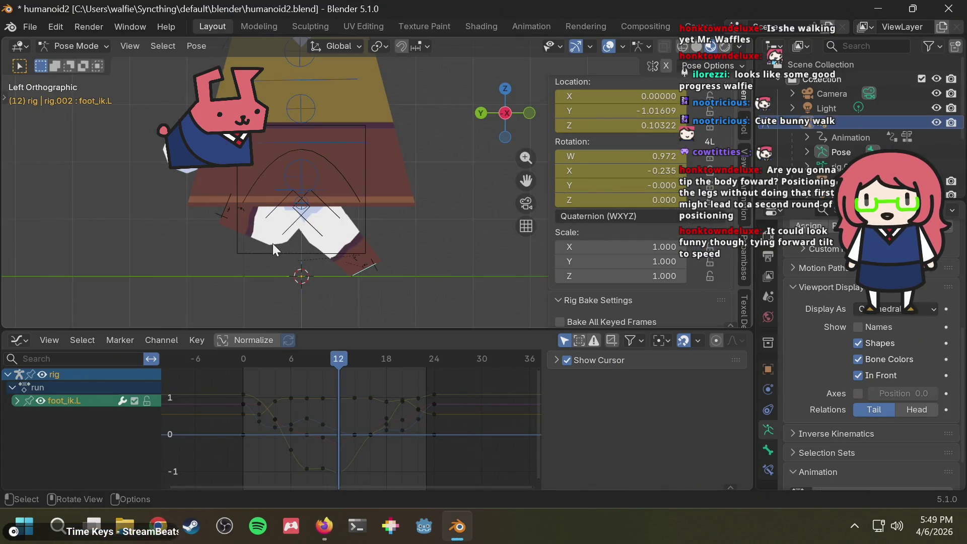
key("alt+Tab")
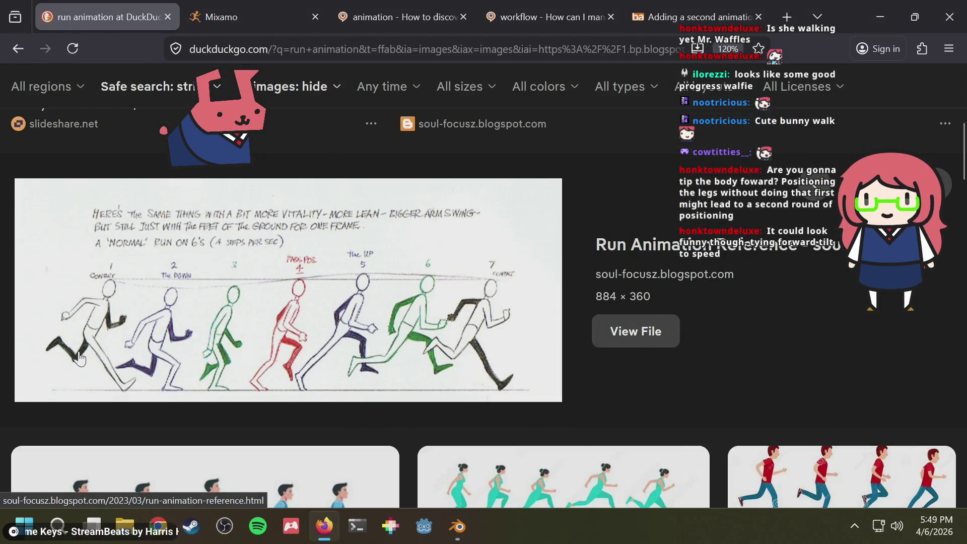
key("alt+Tab")
mouse_move(431, 255)
middle_mouse_down()
mouse_move(476, 253)
mouse_move(468, 255)
mouse_move(519, 117)
middle_mouse_up()
left_click(504, 114)
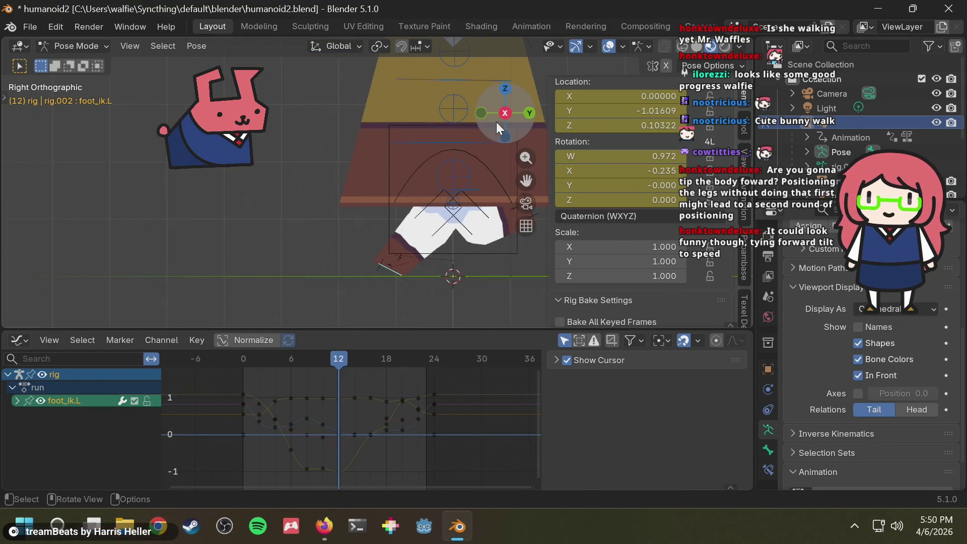
left_click(505, 113)
key("alt+Tab")
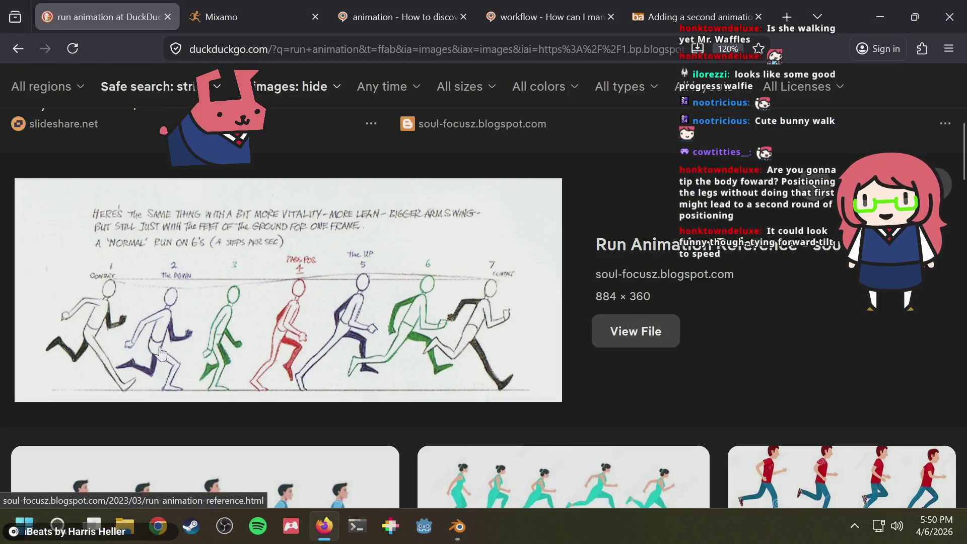
key("alt+Tab")
left_click_drag(341, 361, 352, 359)
key("alt+Tab")
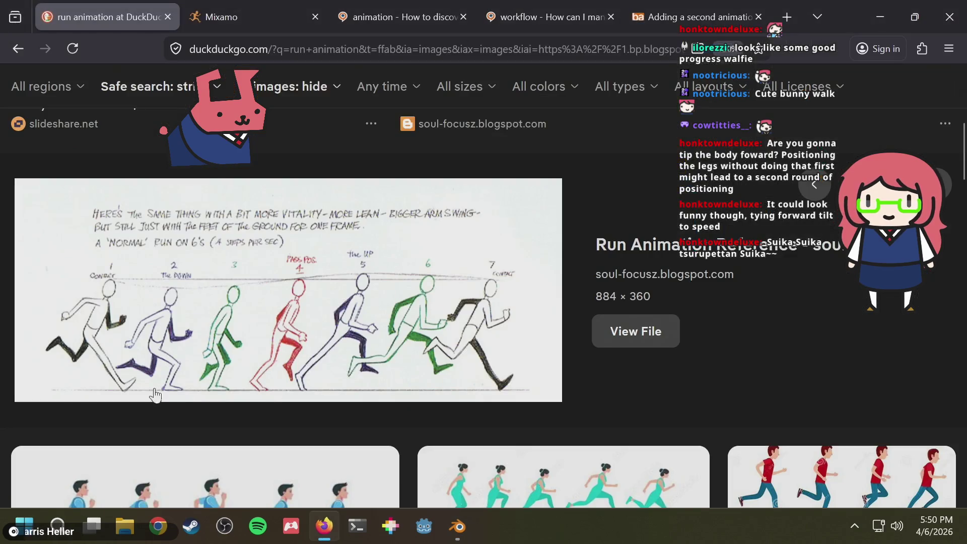
key("alt+Tab")
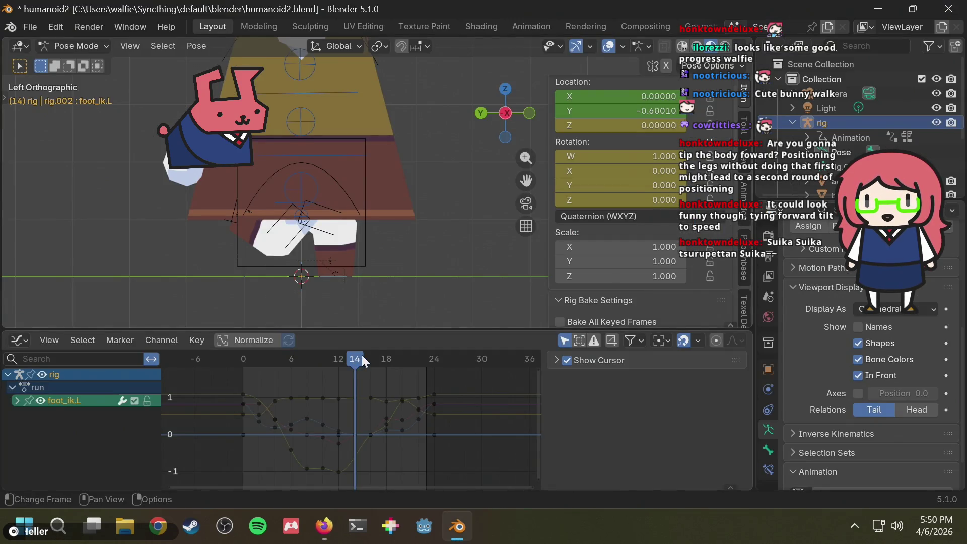
key("alt+Tab")
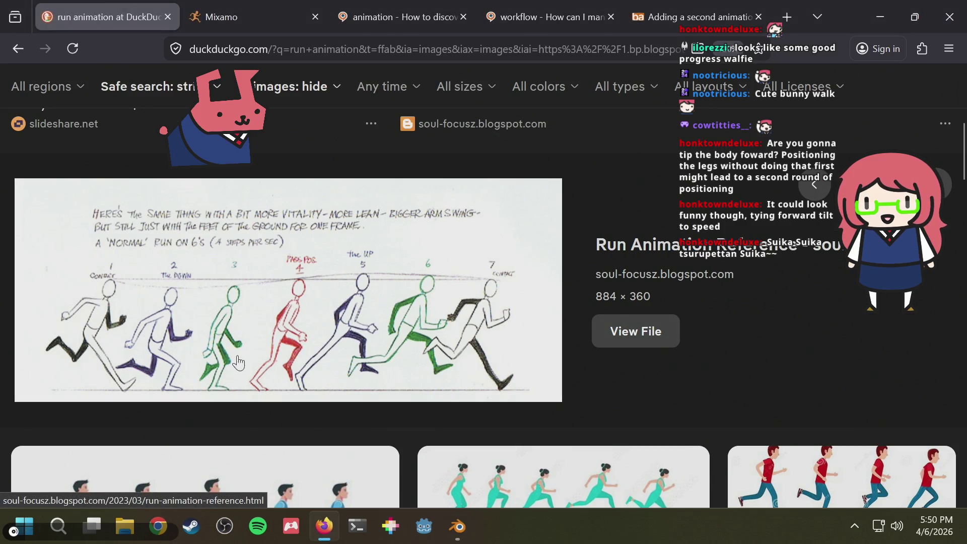
key("alt+Tab")
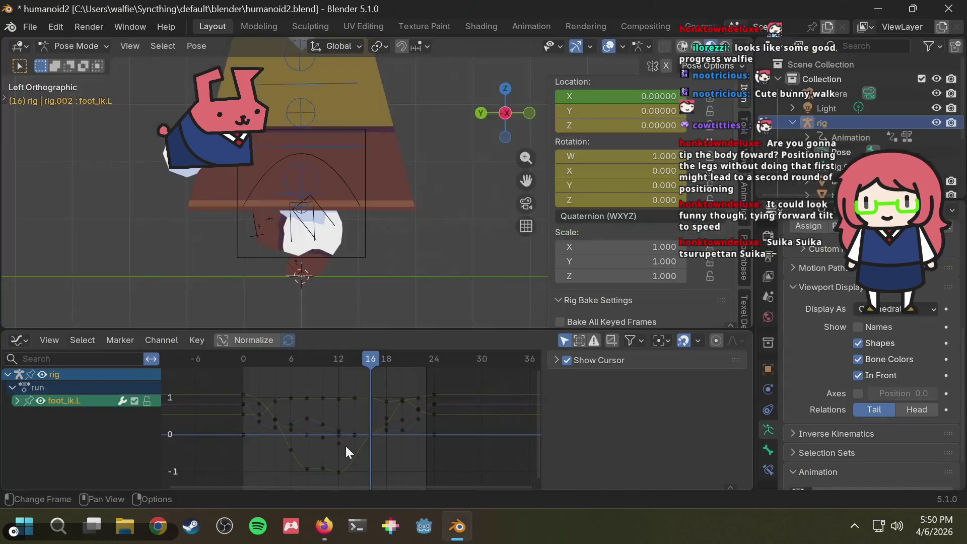
key("alt+Tab")
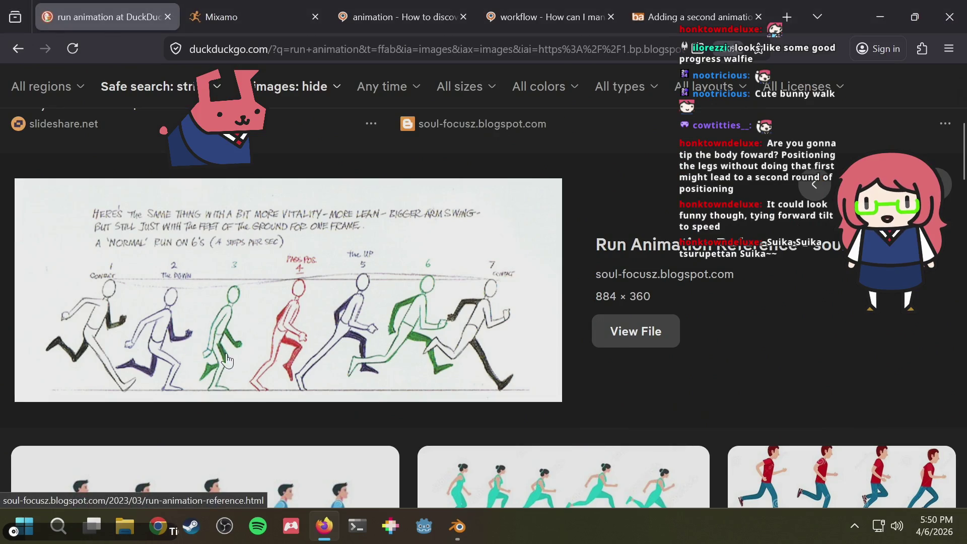
key("alt+Tab")
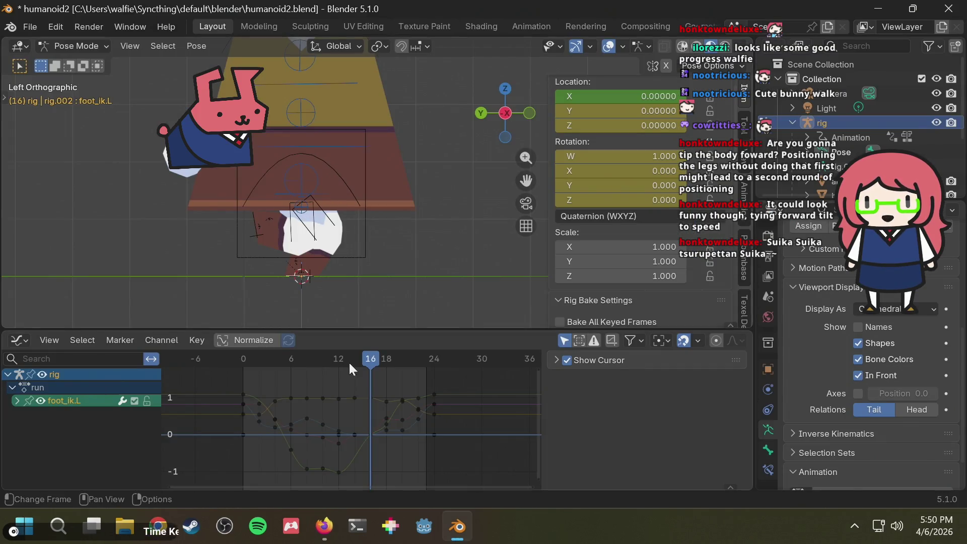
mouse_move(367, 288)
middle_mouse_down()
mouse_move(423, 268)
mouse_move(396, 281)
middle_mouse_up()
key("alt+Tab")
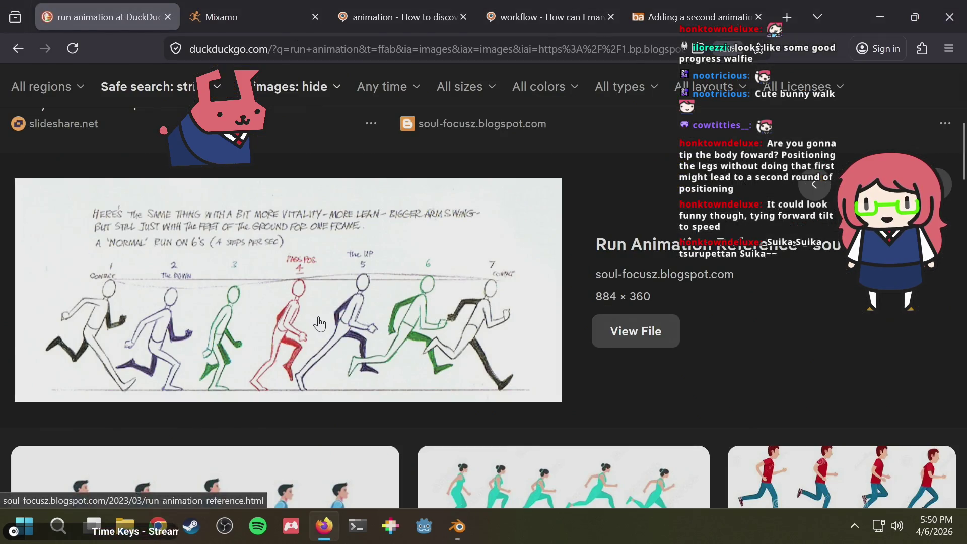
key("alt+Tab")
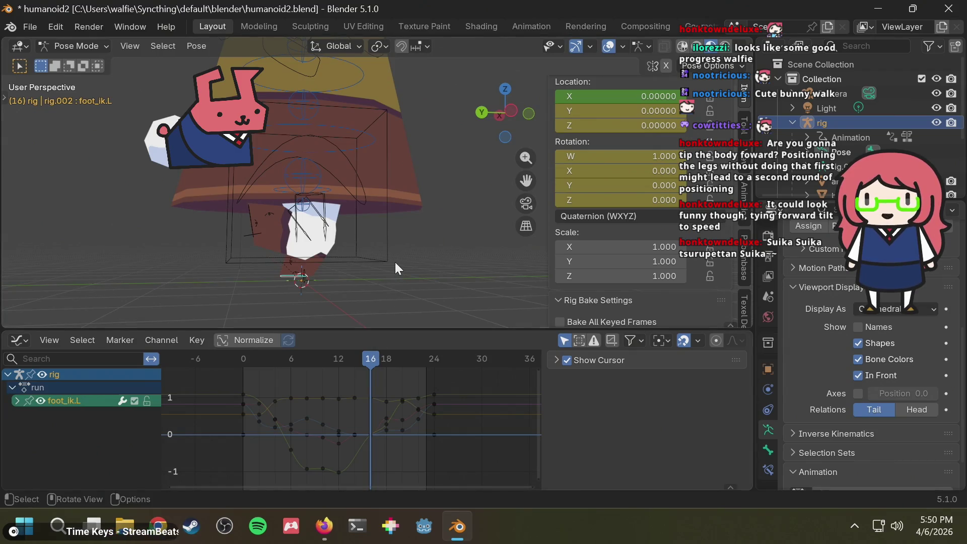
mouse_move(395, 262)
middle_mouse_down()
mouse_move(430, 268)
mouse_move(427, 277)
middle_mouse_up()
key("alt+Tab")
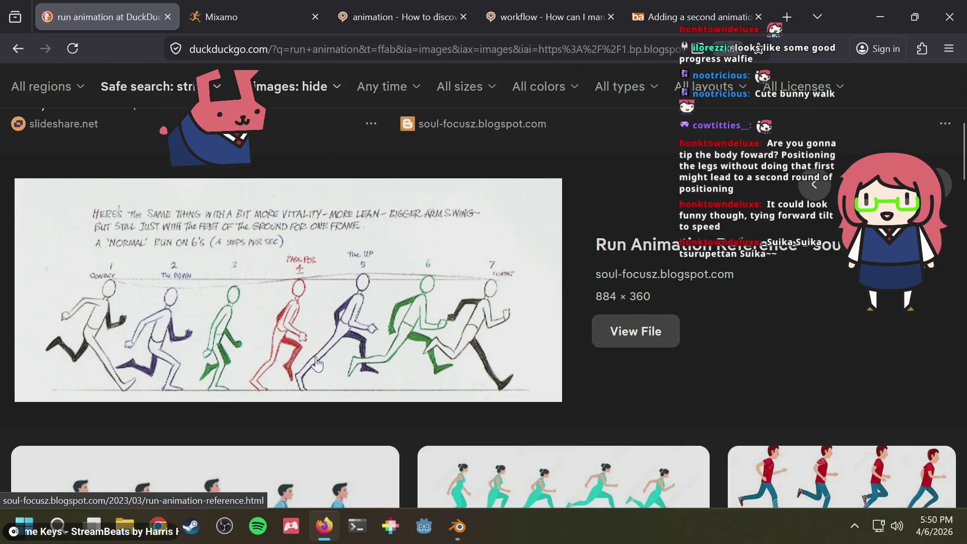
key("alt+Tab")
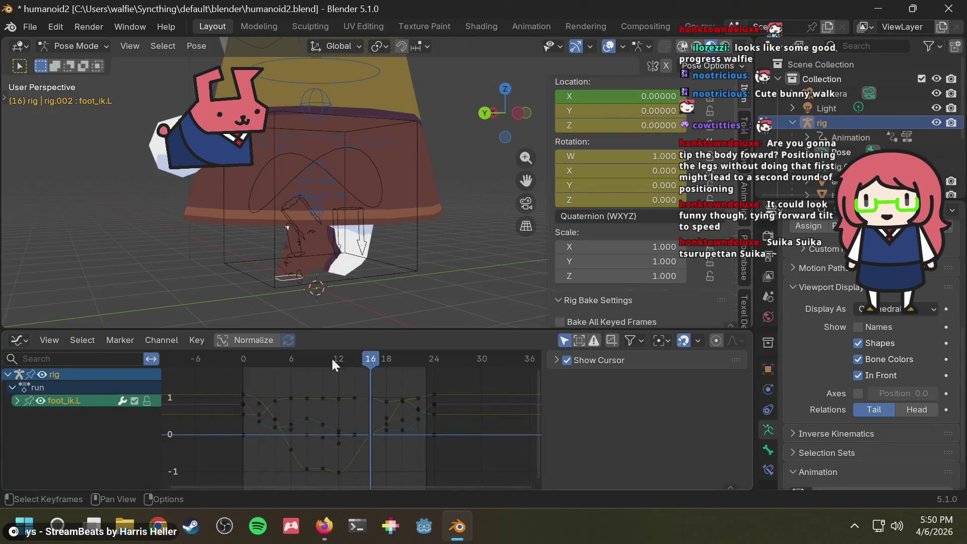
key("alt+Tab")
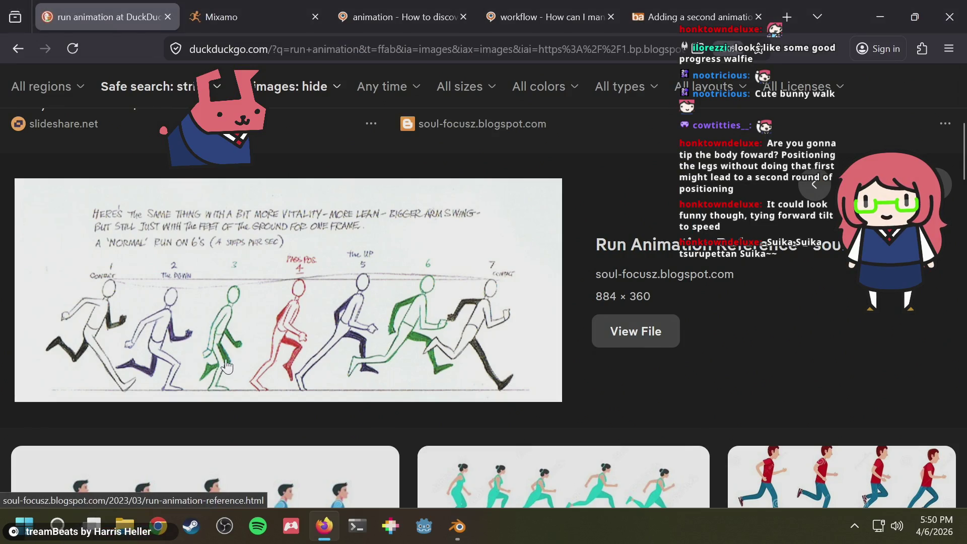
key("alt+Tab")
key("alt+Tab")
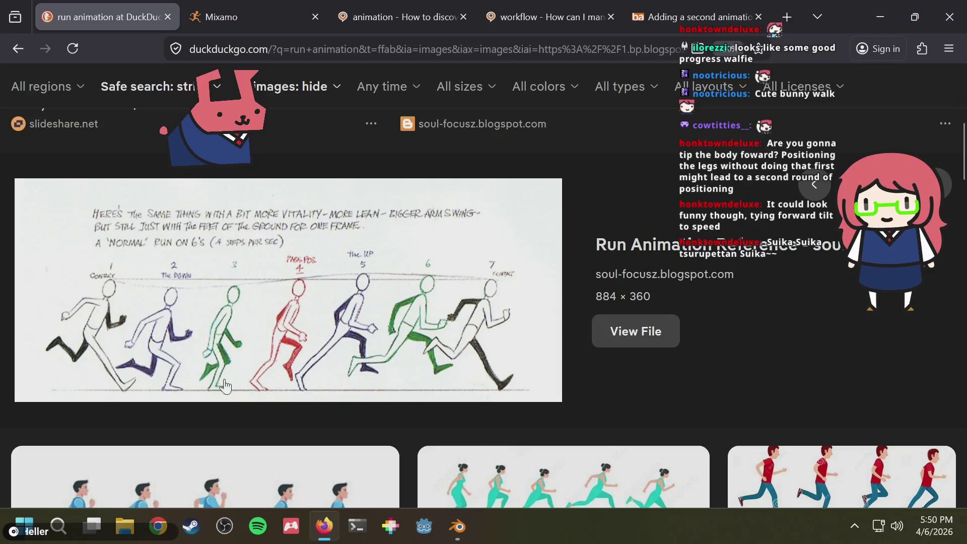
key("alt+Tab")
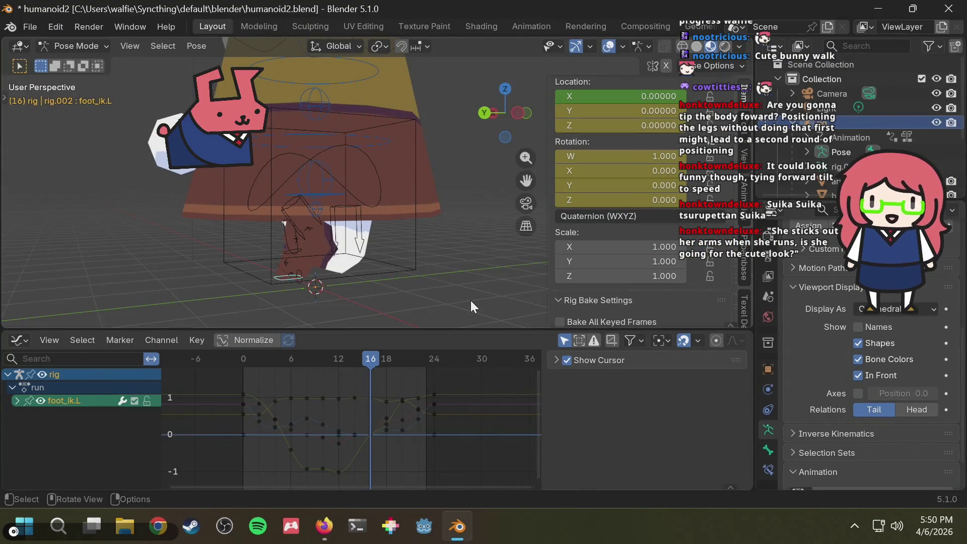
middle_click_drag(482, 259, 473, 249)
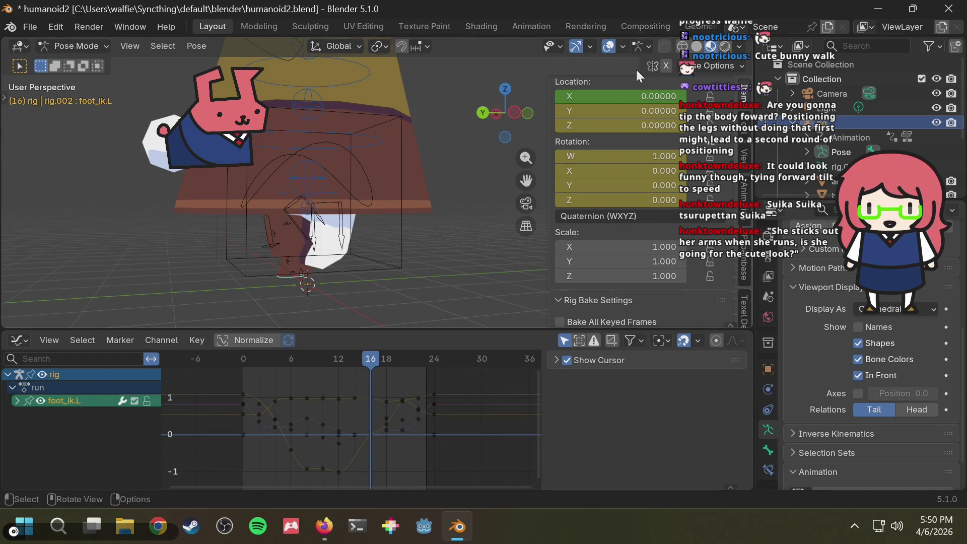
left_click(513, 112)
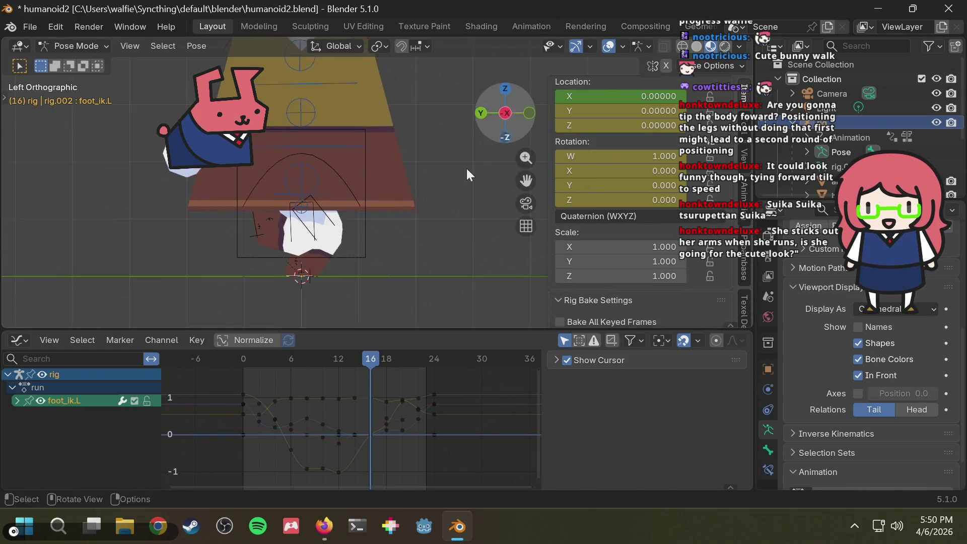
mouse_move(372, 363)
left_mouse_down()
mouse_move(340, 364)
mouse_move(361, 361)
mouse_move(352, 363)
left_mouse_up()
key("alt+Tab")
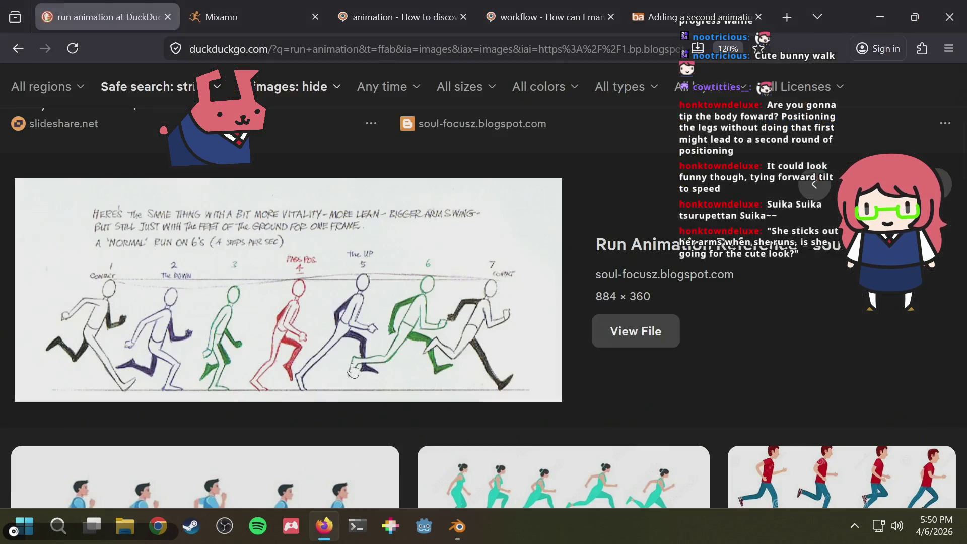
key("alt+Tab")
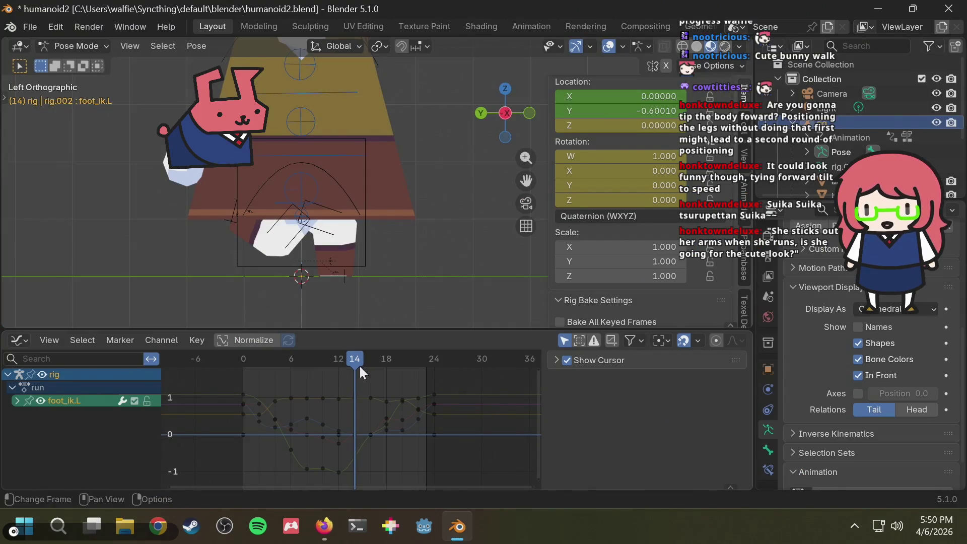
left_click(372, 361)
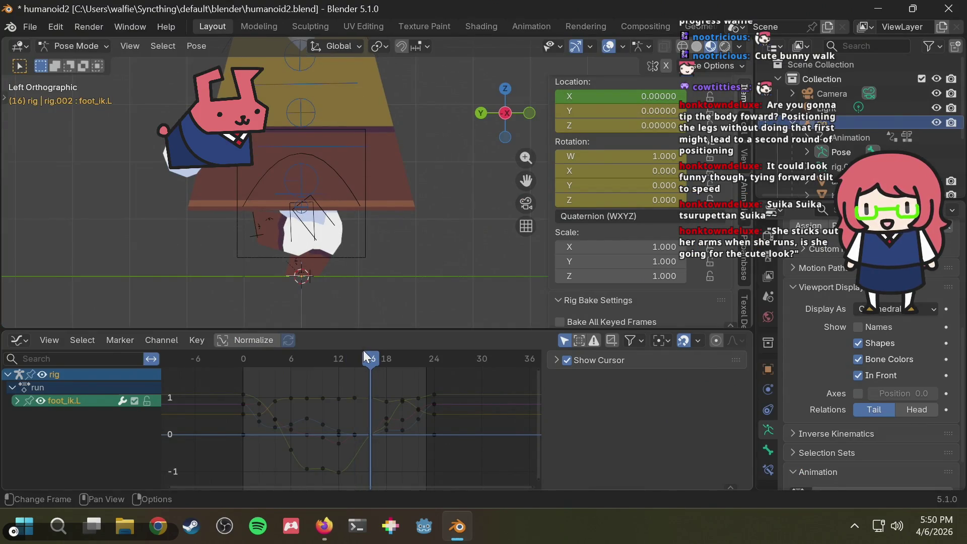
mouse_move(300, 270)
middle_mouse_down()
mouse_move(421, 253)
mouse_move(397, 273)
mouse_move(360, 261)
mouse_move(410, 254)
mouse_move(421, 268)
mouse_move(393, 282)
mouse_move(342, 267)
middle_mouse_up()
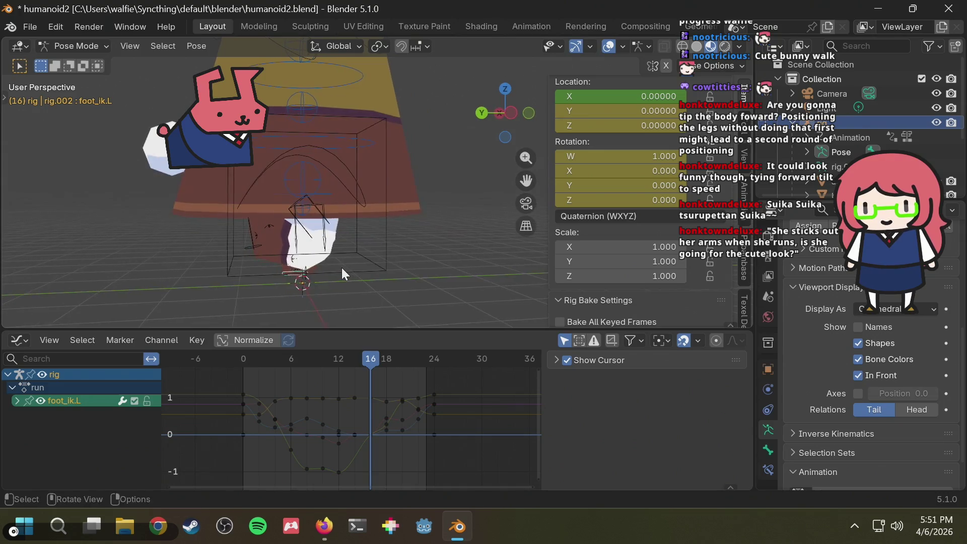
key("alt+Tab")
key("alt+Tab")
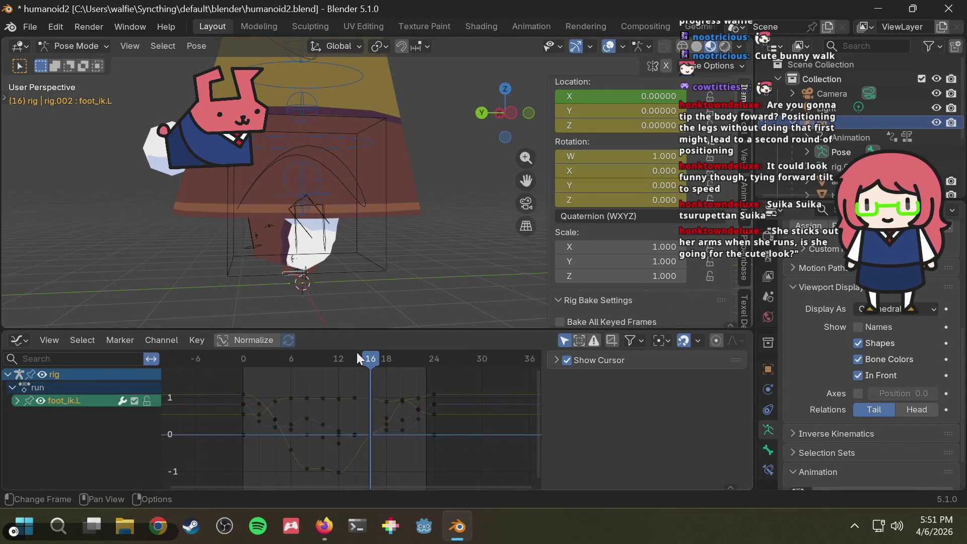
mouse_move(356, 354)
left_mouse_down()
mouse_move(231, 376)
mouse_move(279, 376)
mouse_move(243, 385)
mouse_move(315, 376)
left_mouse_up()
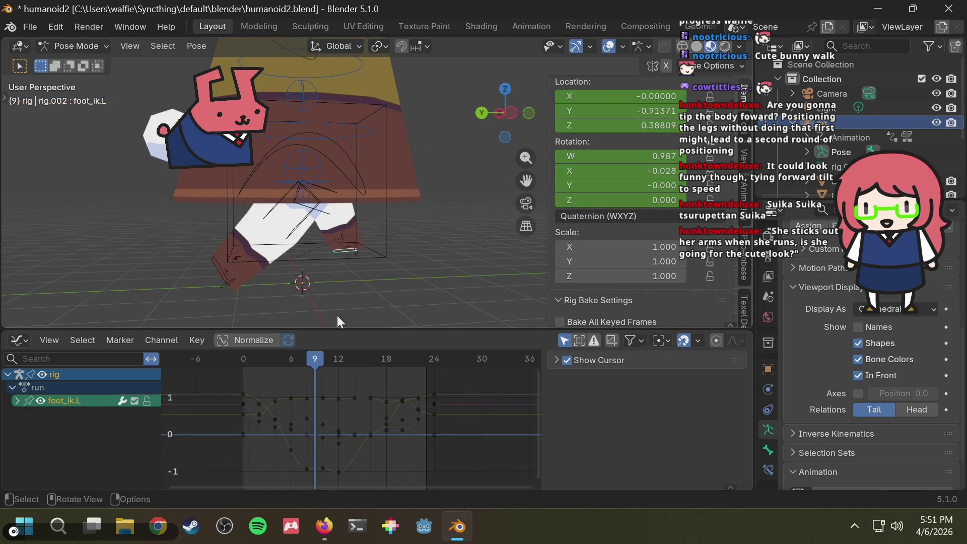
- Check the frame 12 pose in a straight side view against the run reference drawings
left_click(338, 358)
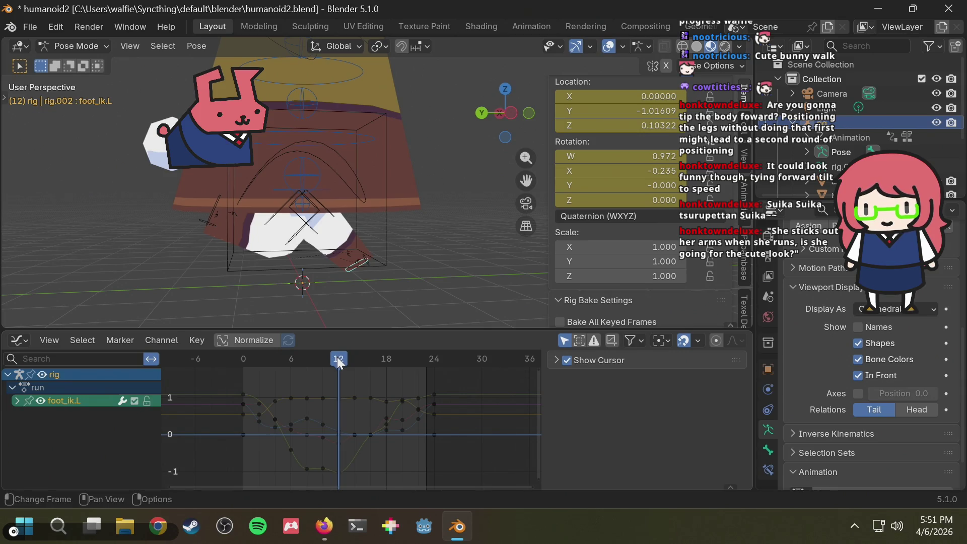
key("alt+Tab")
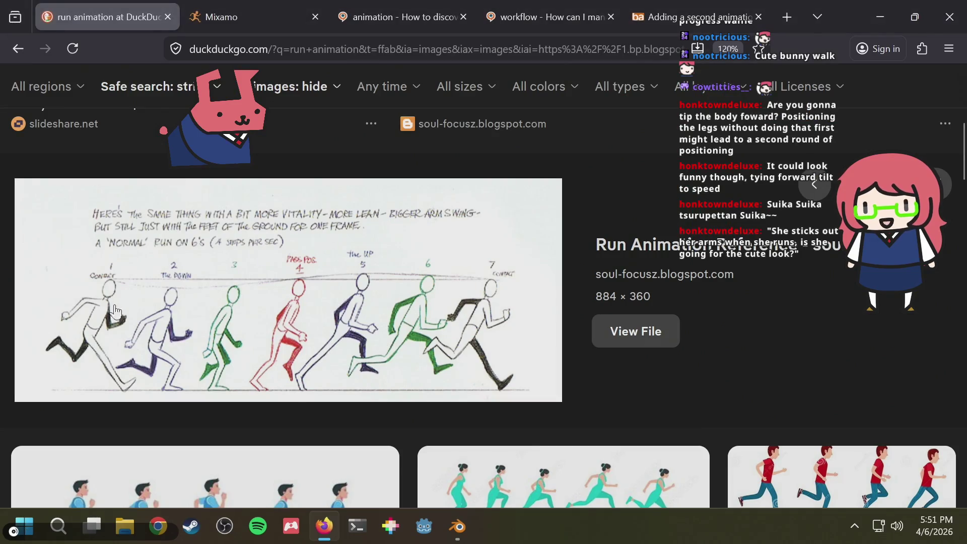
key("alt+Tab")
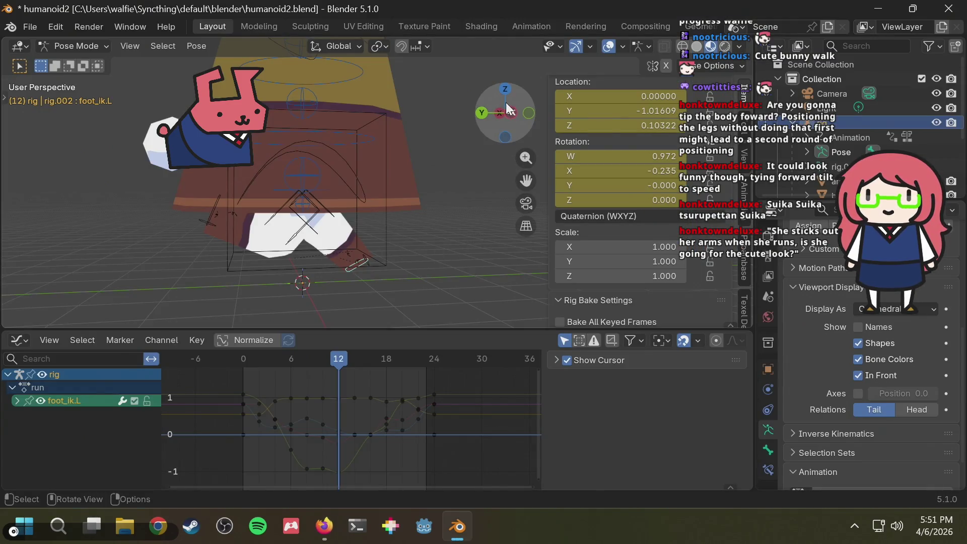
left_click(512, 112)
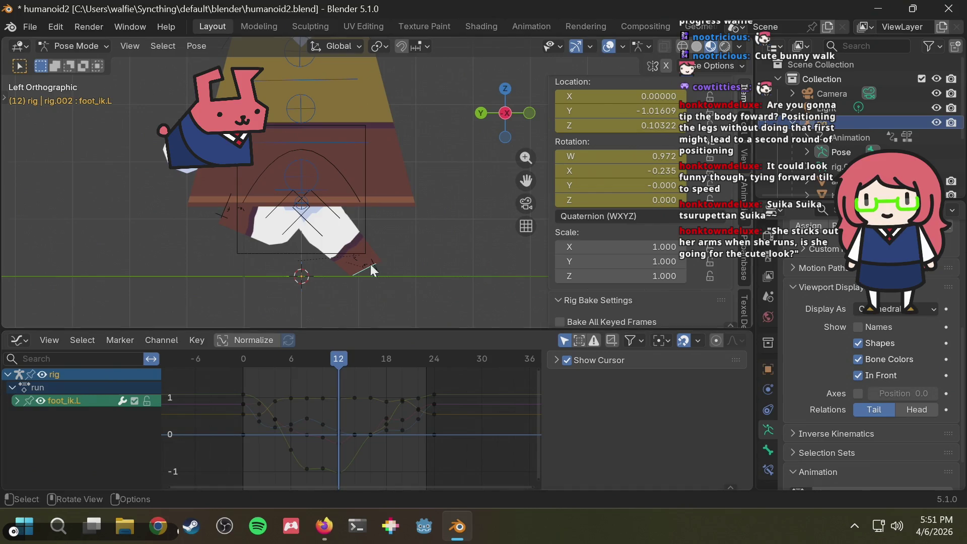
key("alt+Tab")
key("alt+Tab")
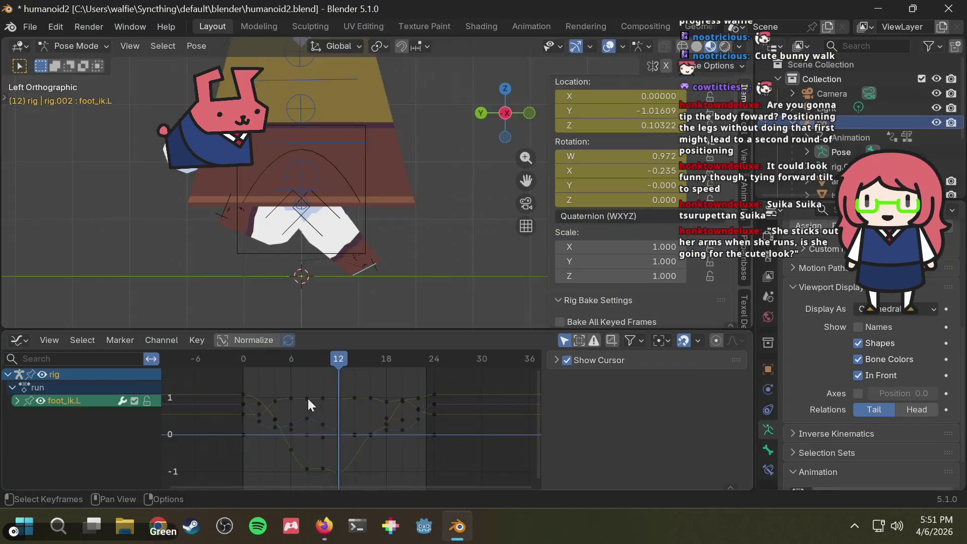
key("alt+Tab")
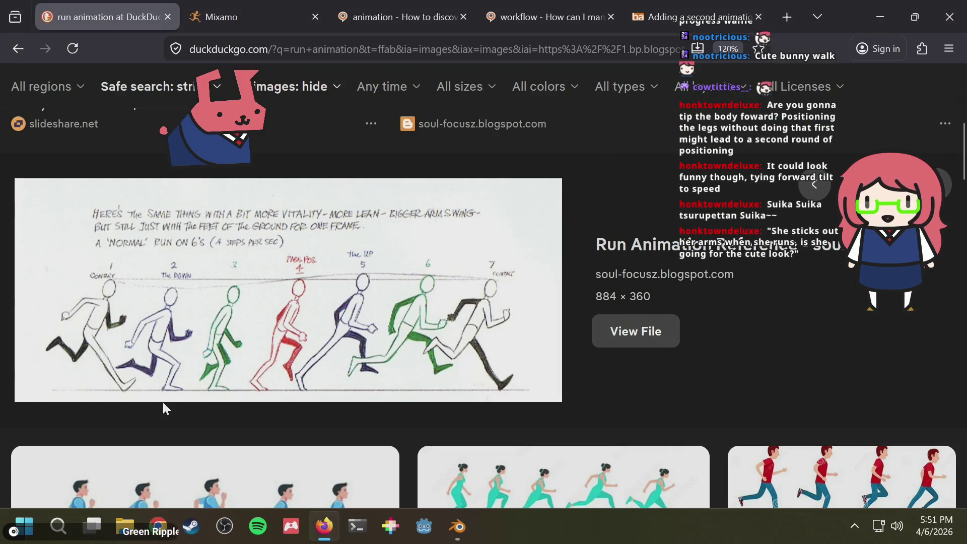
key("alt+Tab")
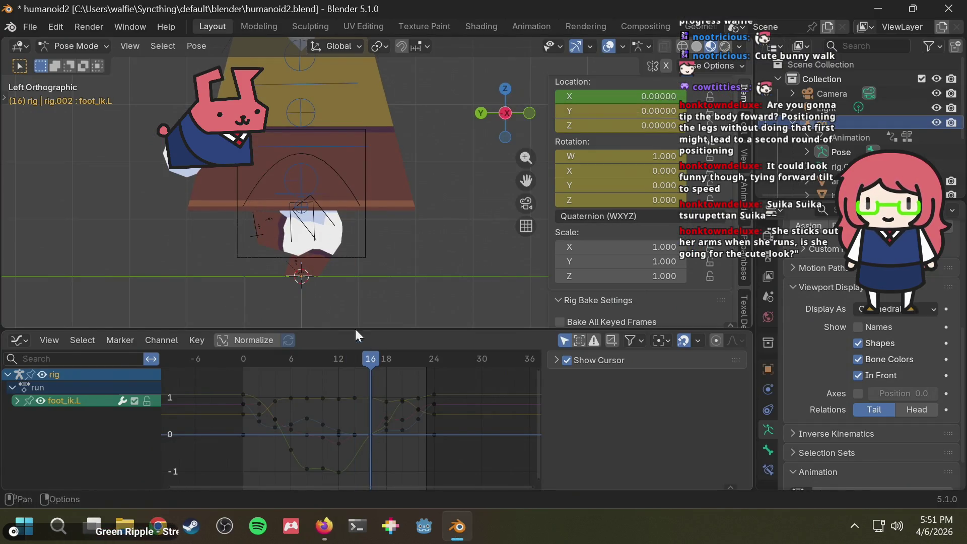
key("alt+Tab")
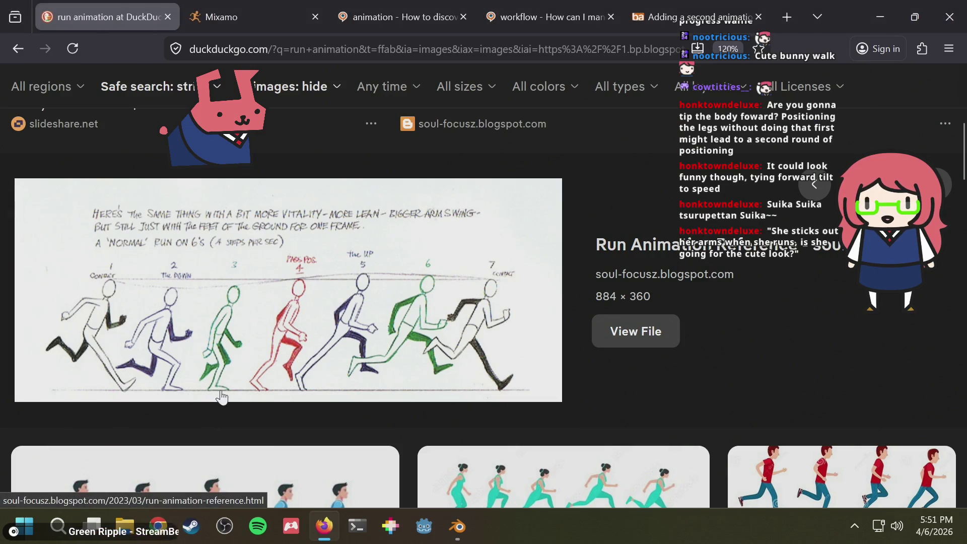
key("alt+Tab")
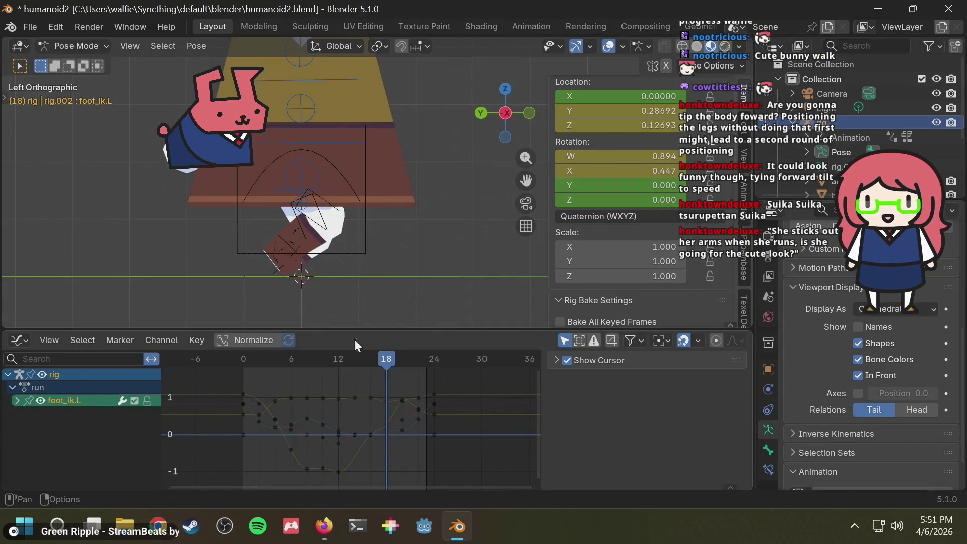
key("alt+Tab")
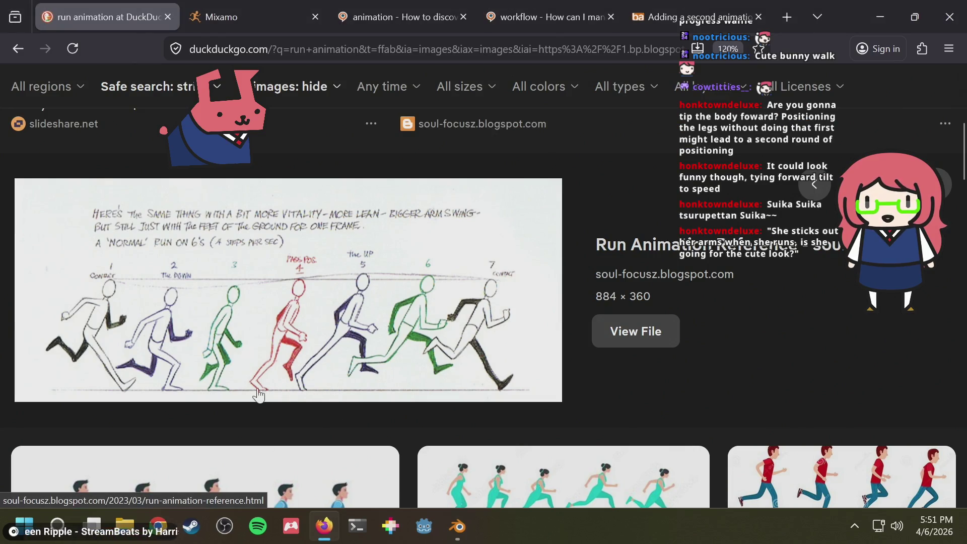
key("alt+Tab")
- Compare the frame 20, 22 and 24 poses with the reference, settling on frame 22
left_click(400, 364)
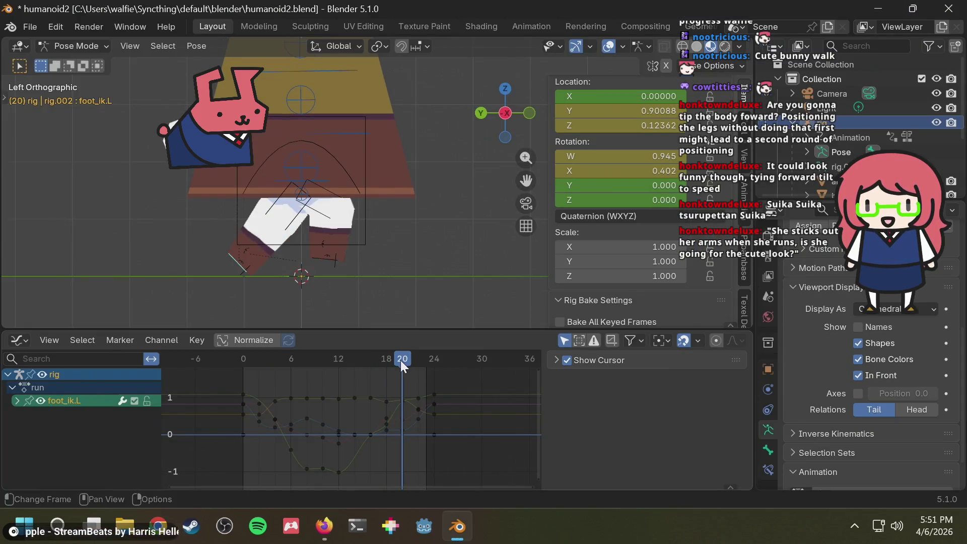
key("alt+Tab")
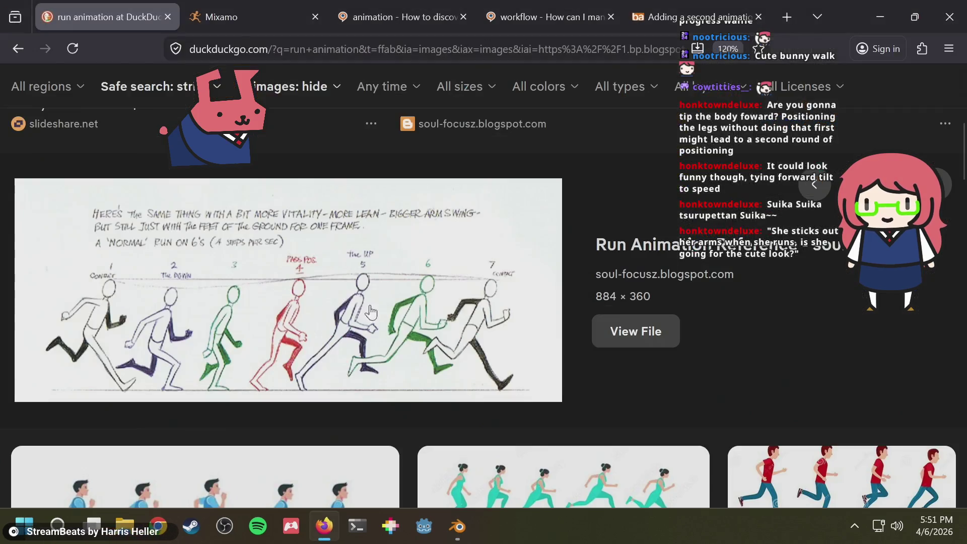
key("alt+Tab")
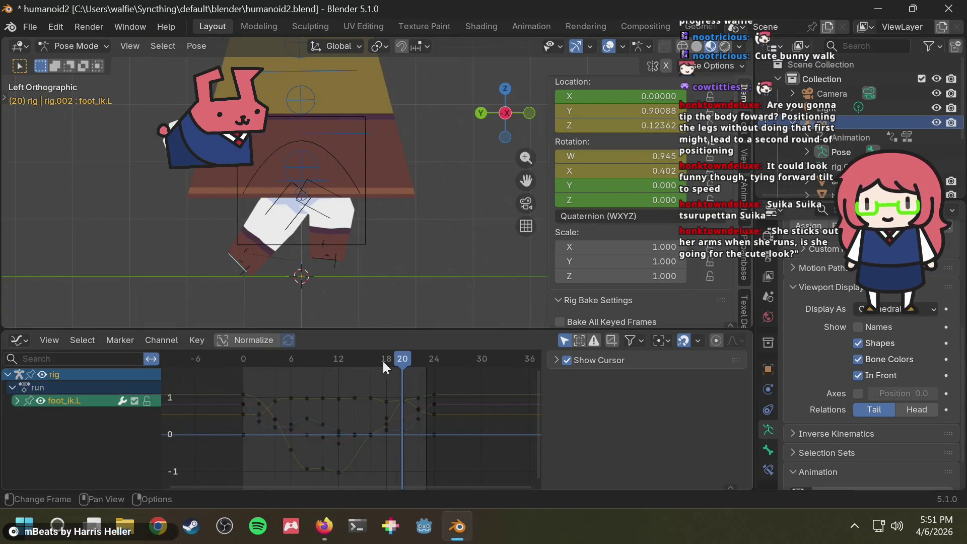
left_click(419, 359)
key("alt+Tab")
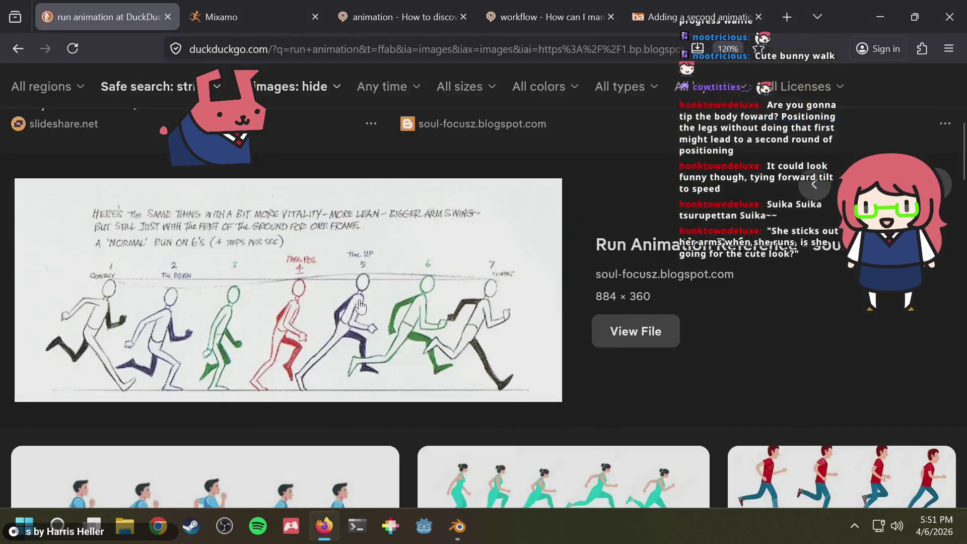
key("alt+Tab")
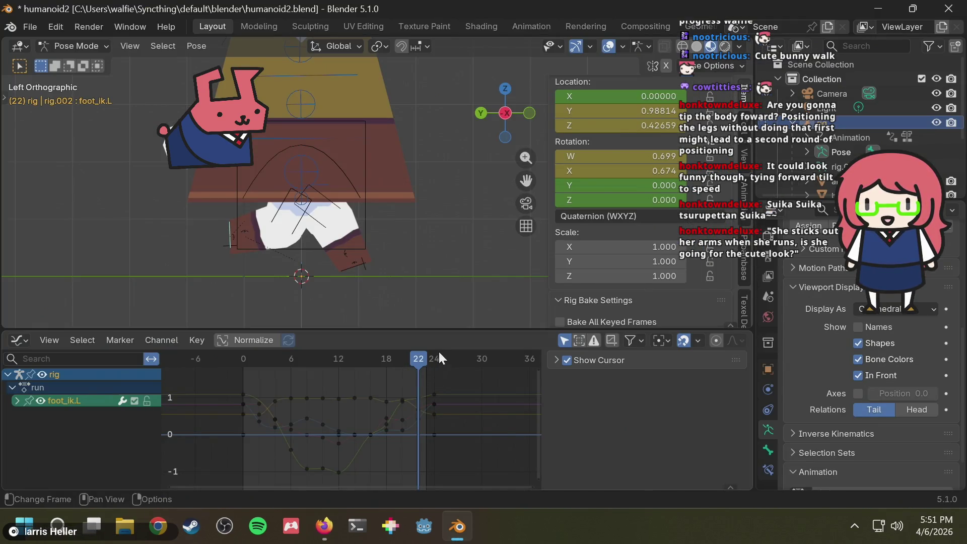
left_click(436, 353)
key("alt+Tab")
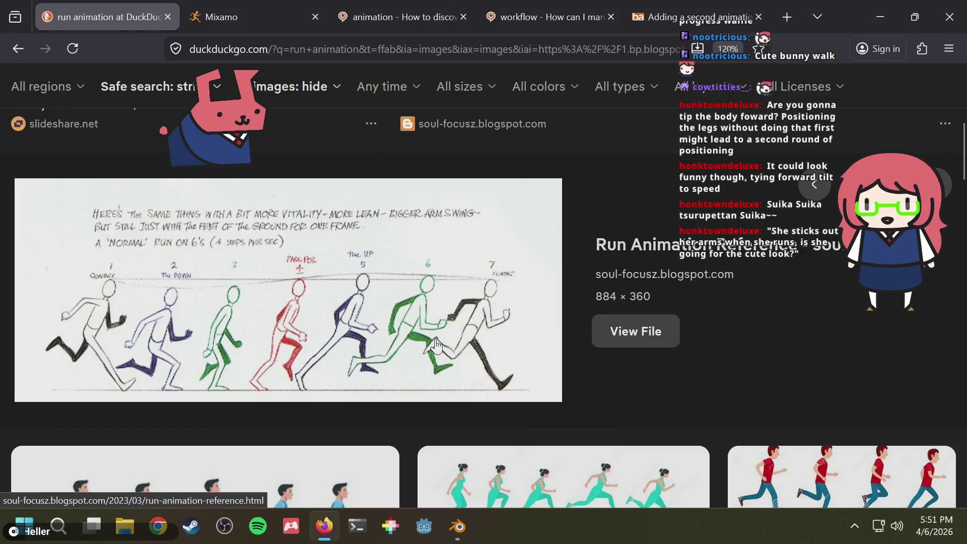
key("alt+Tab")
mouse_move(417, 354)
left_mouse_down()
mouse_move(256, 371)
mouse_move(434, 366)
mouse_move(213, 385)
left_mouse_up()
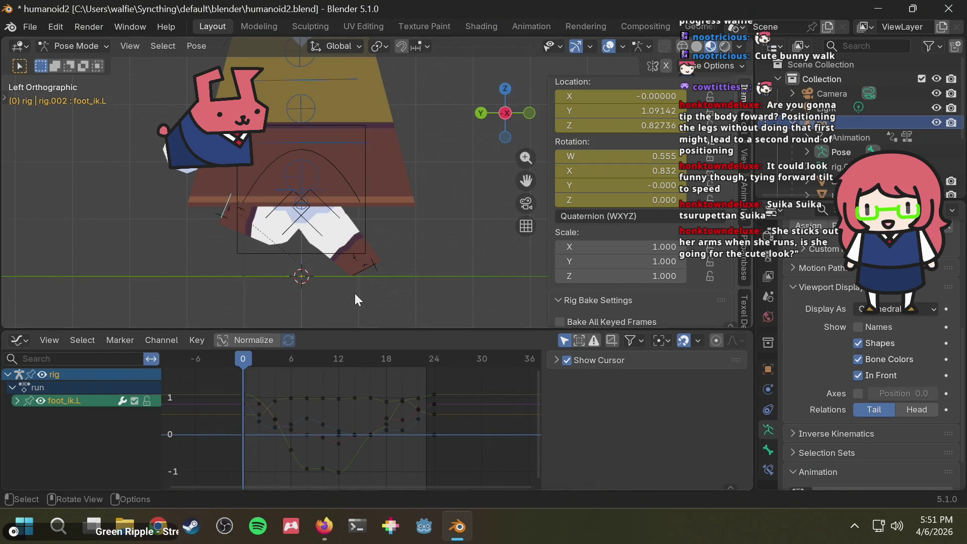
left_click(367, 267)
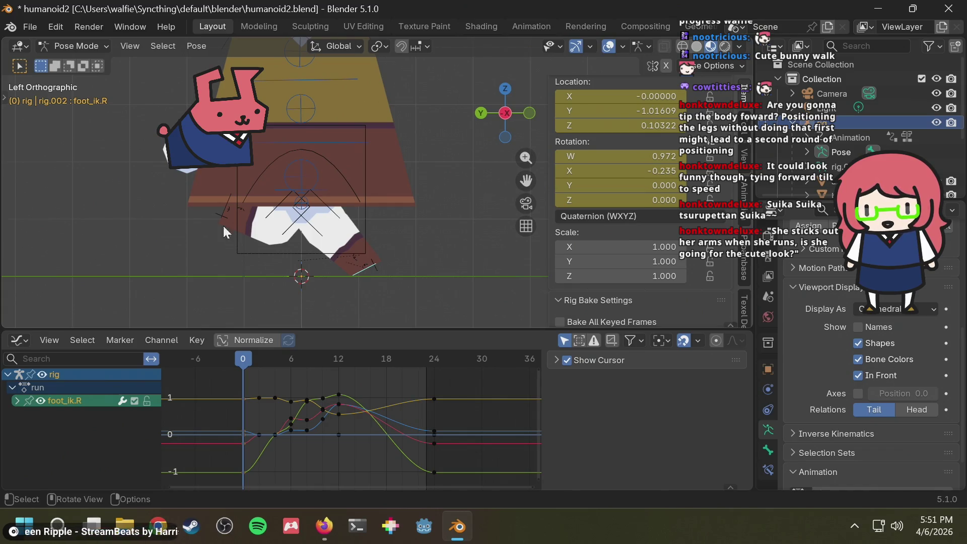
left_click_drag(260, 357, 336, 358)
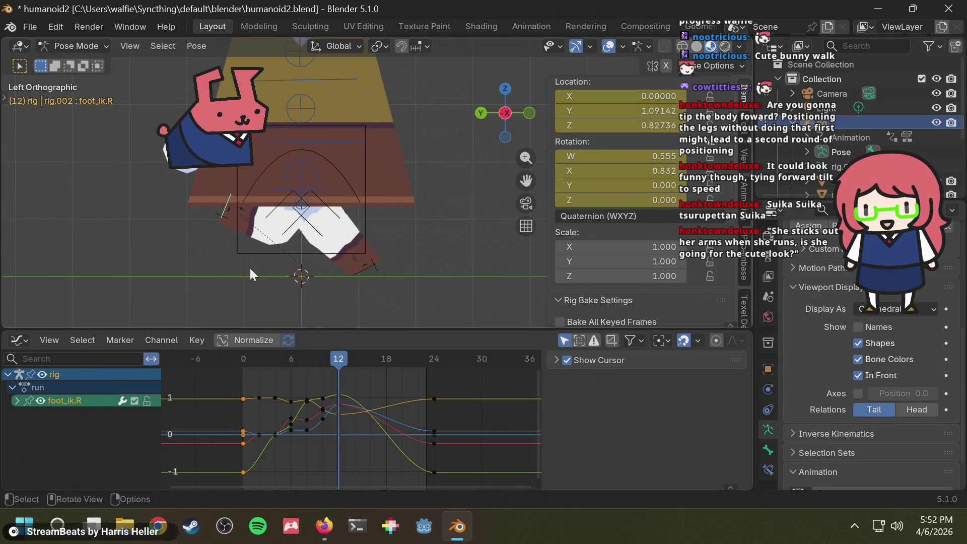
middle_click_drag(251, 270, 356, 271)
key("alt+Tab")
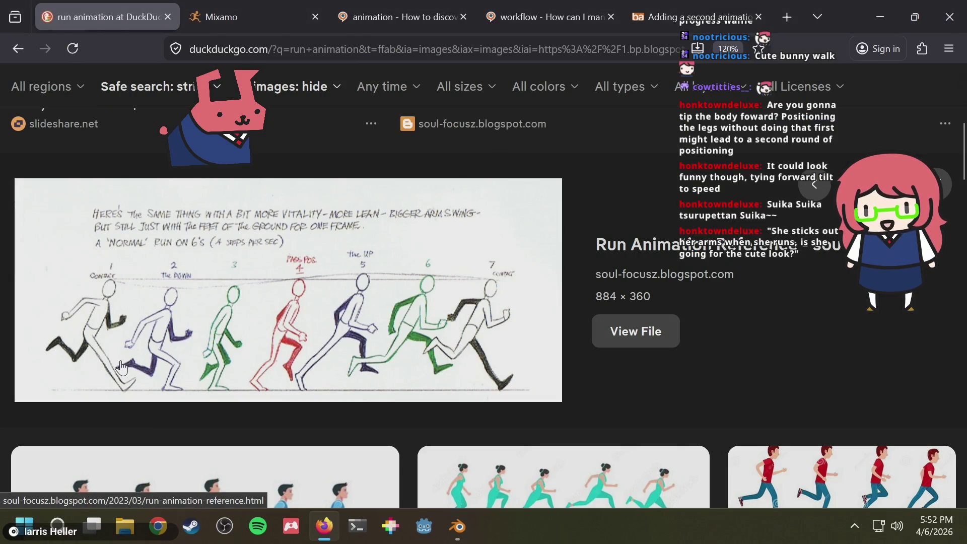
key("alt+Tab")
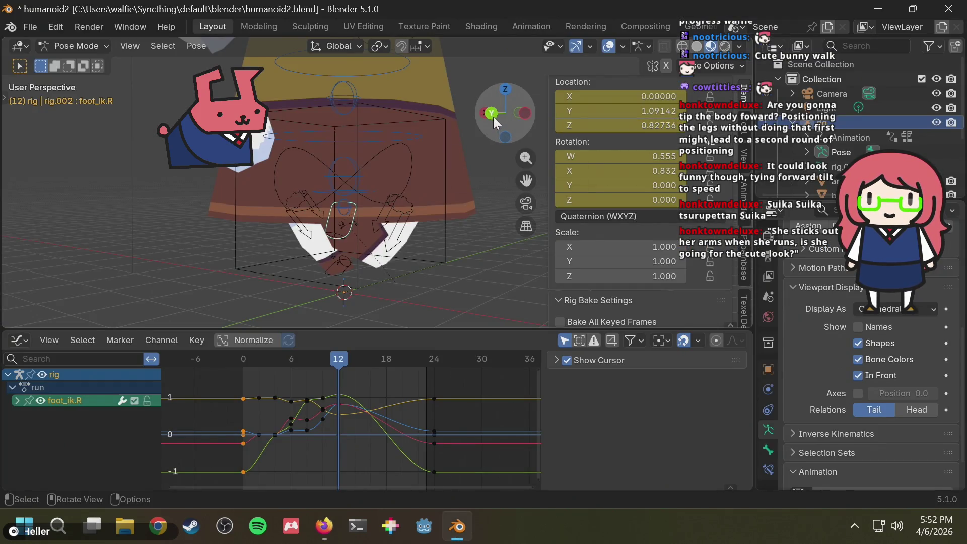
left_click(494, 117)
left_click(347, 271)
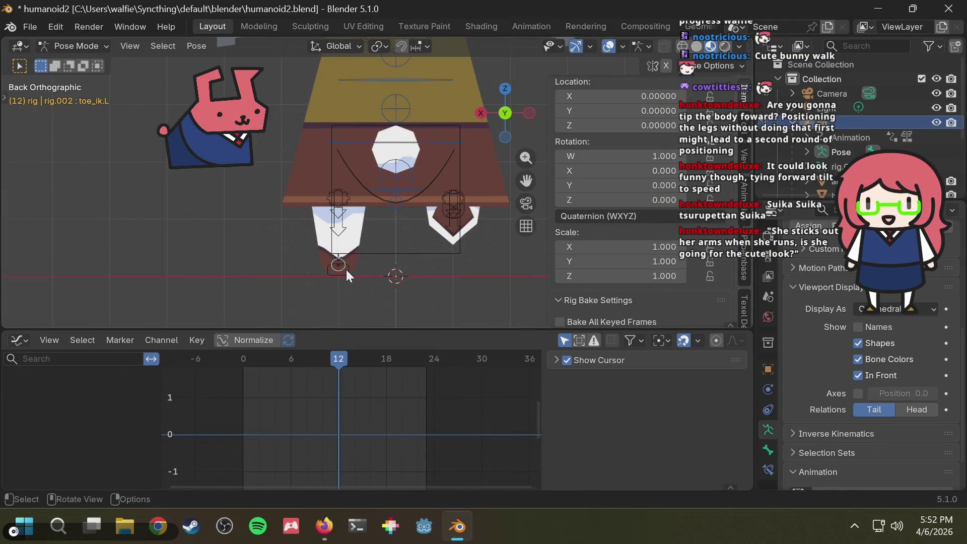
left_click(349, 276)
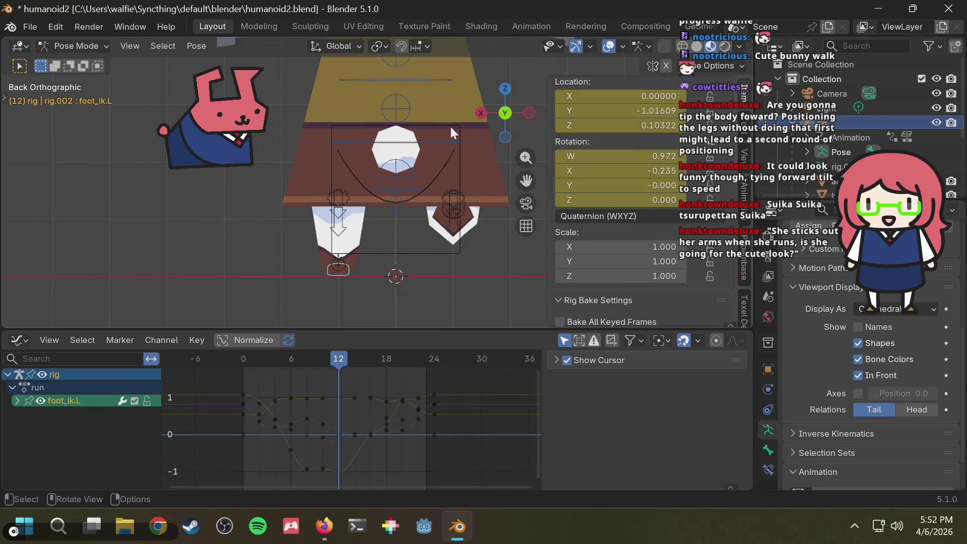
left_click(532, 108)
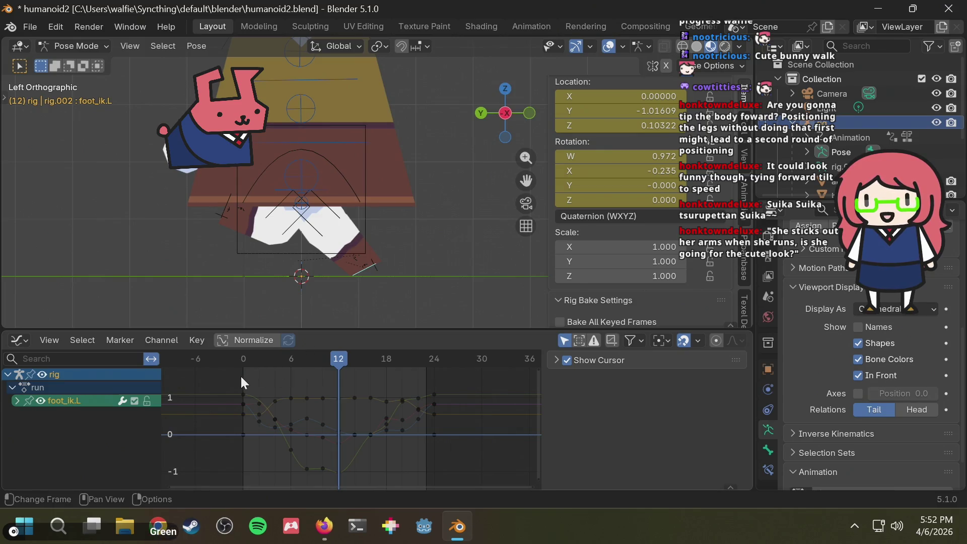
left_click(243, 358)
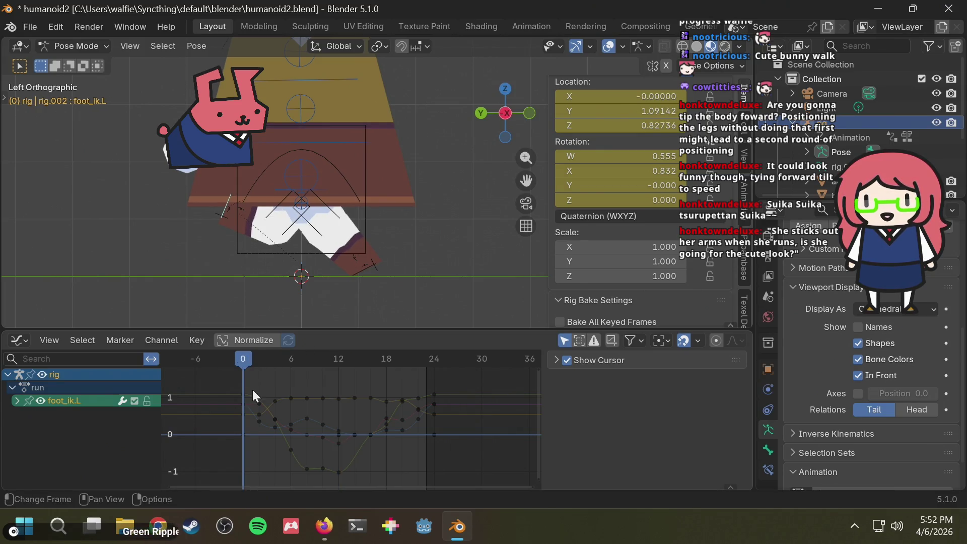
mouse_move(235, 384)
left_mouse_down()
mouse_move(307, 466)
mouse_move(328, 474)
left_mouse_up()
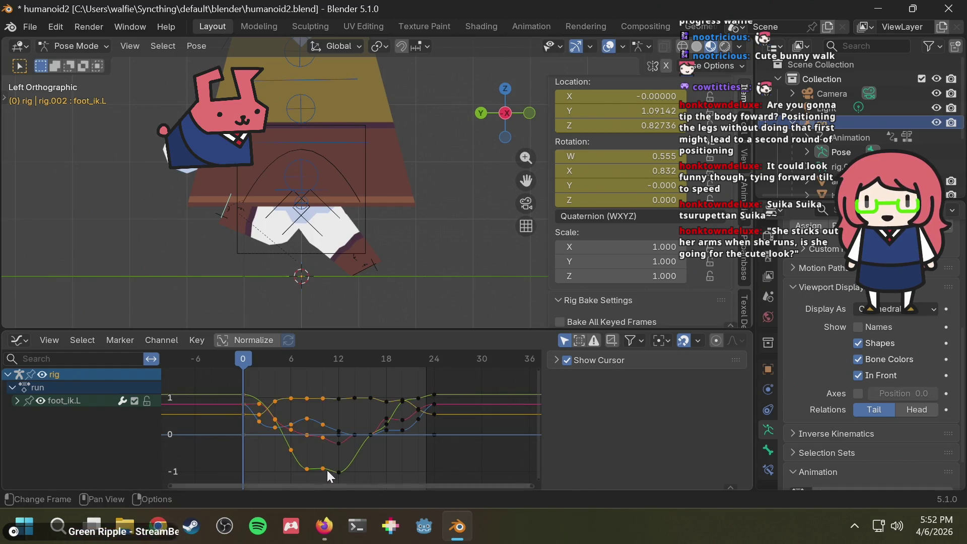
key("ctrl+c")
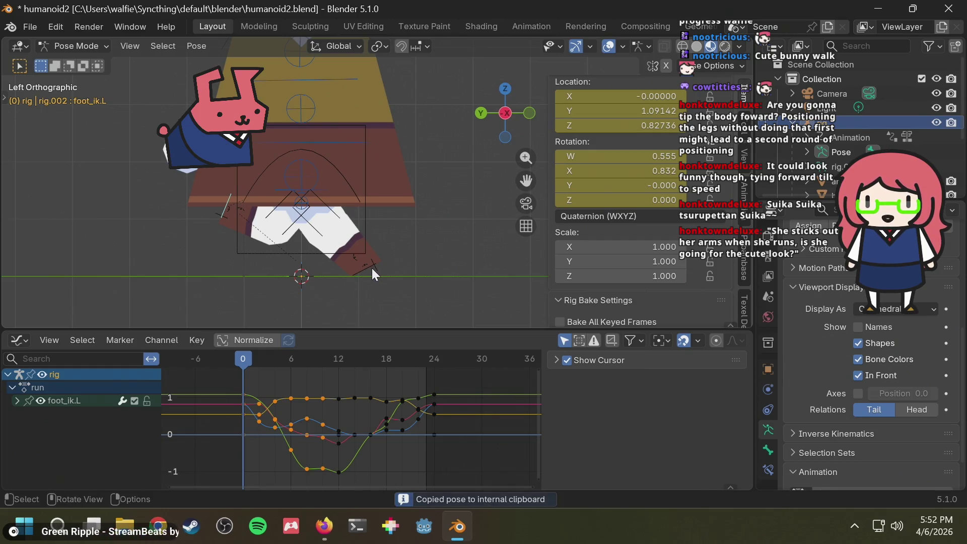
left_click(372, 268)
left_click(339, 359)
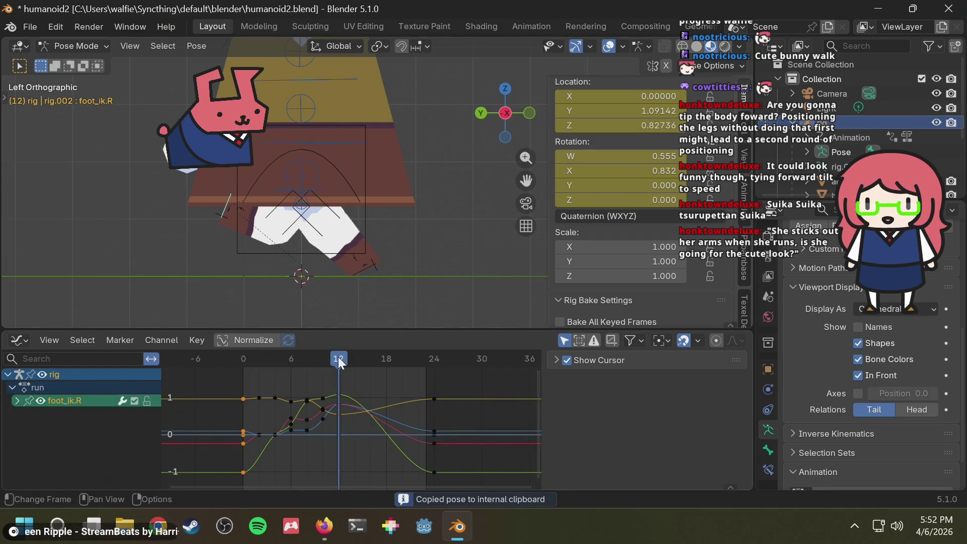
key("ctrl+v")
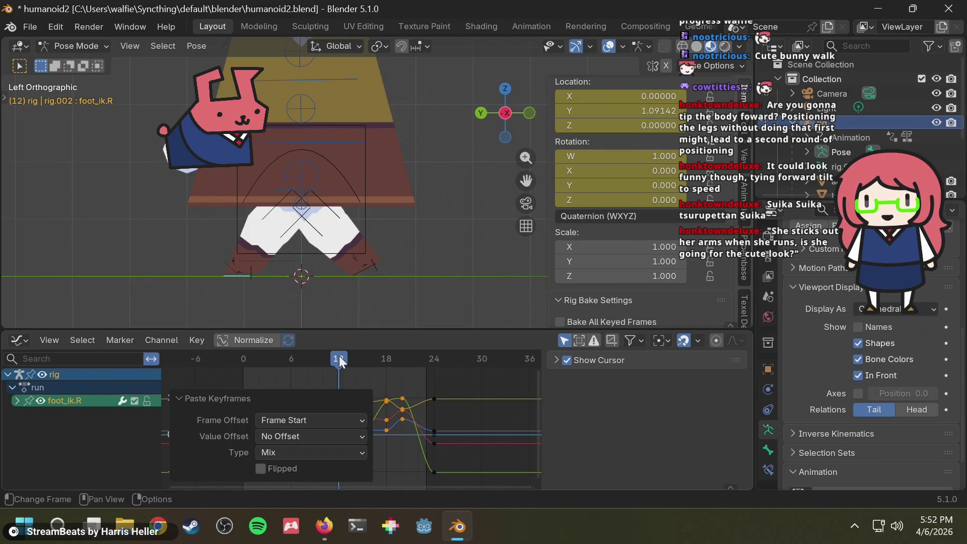
key("ctrl+z")
key("ctrl+shift+v")
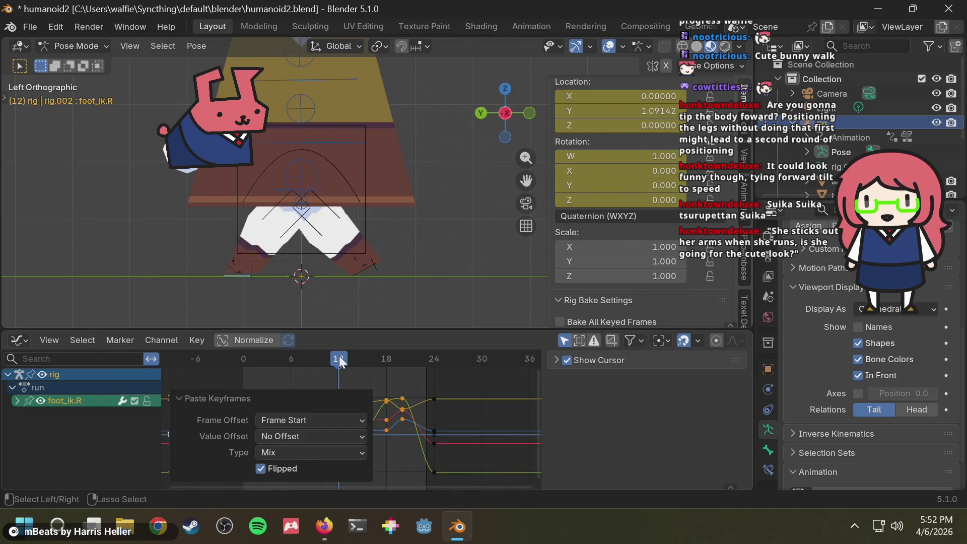
key("ctrl+z")
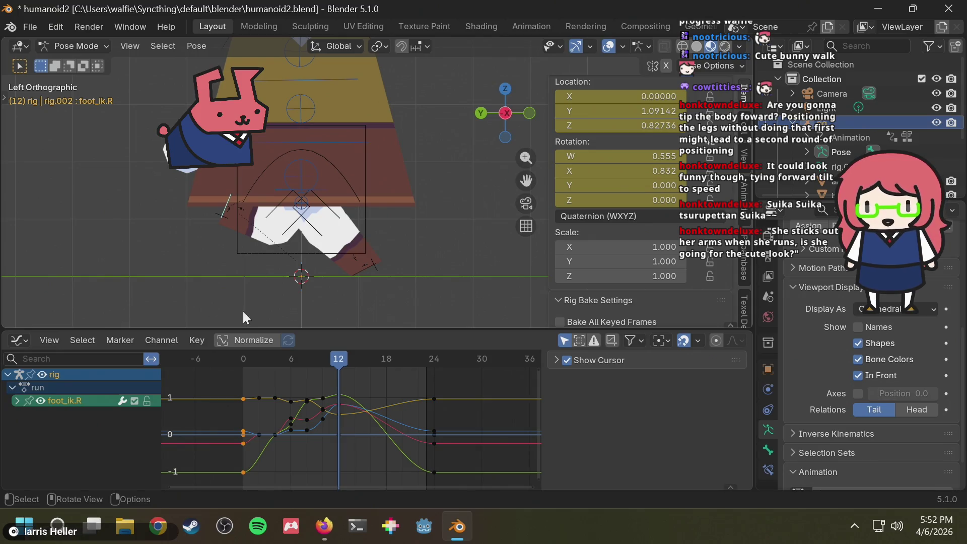
key("ctrl+v")
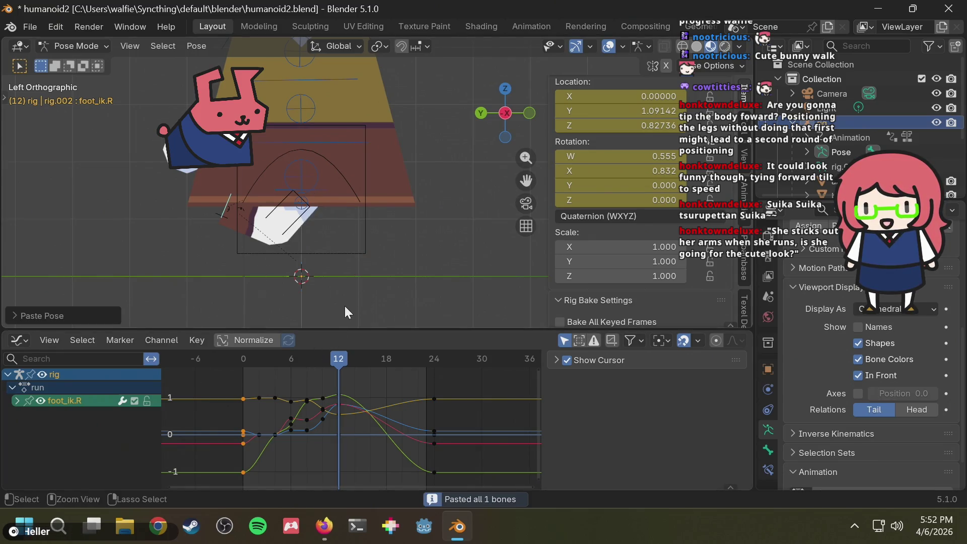
key("ctrl+z")
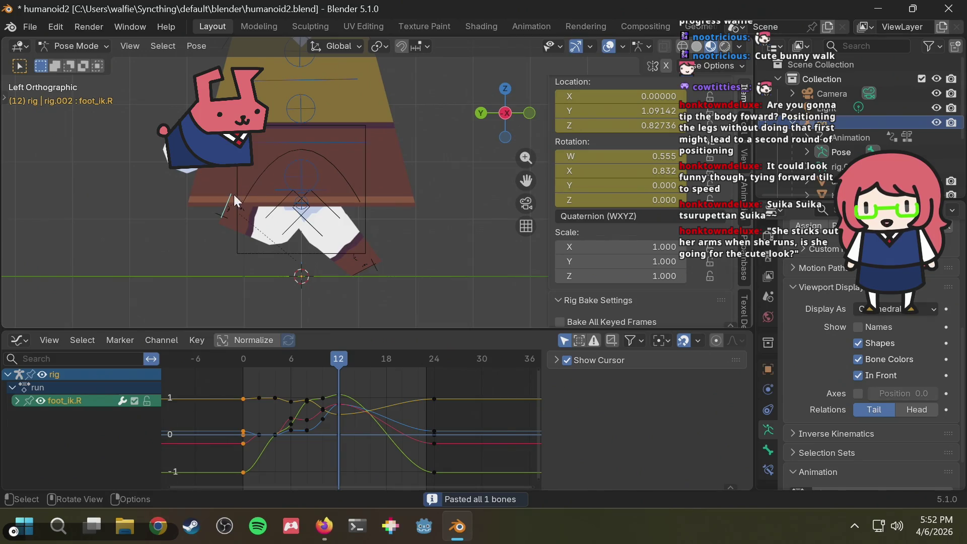
- Switch the bottom editor to the Dope Sheet and box-select foot_ik.L's later run keys
left_click(15, 341)
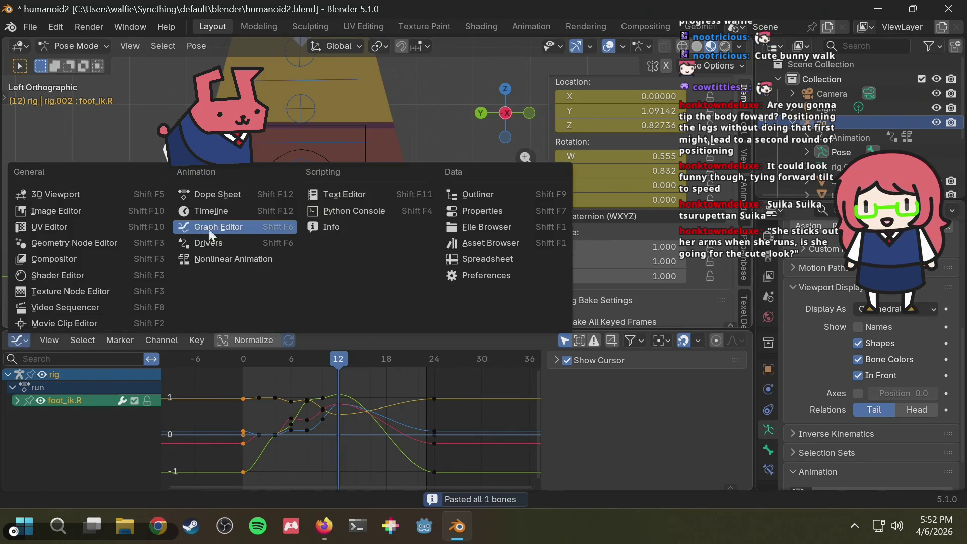
left_click(237, 196)
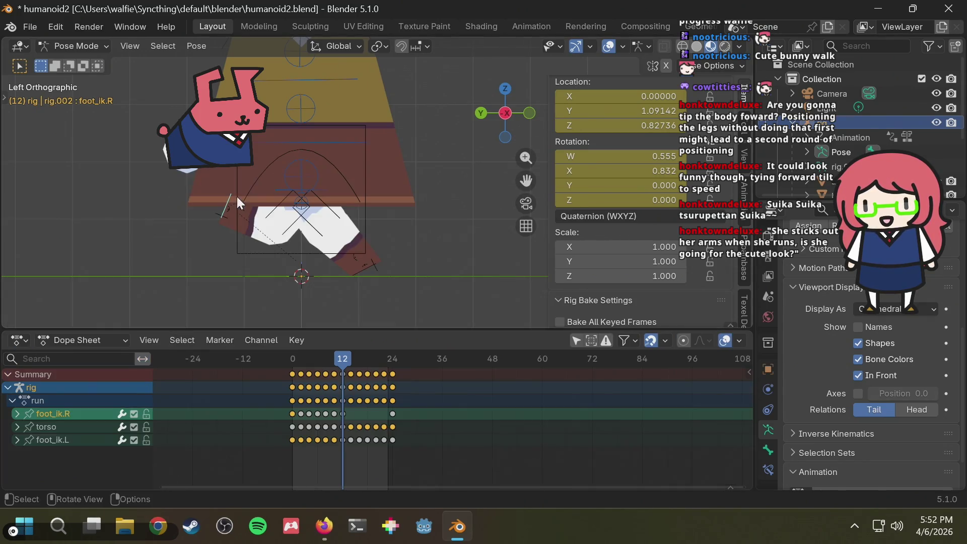
left_click(364, 410)
left_click_drag(346, 447, 386, 438)
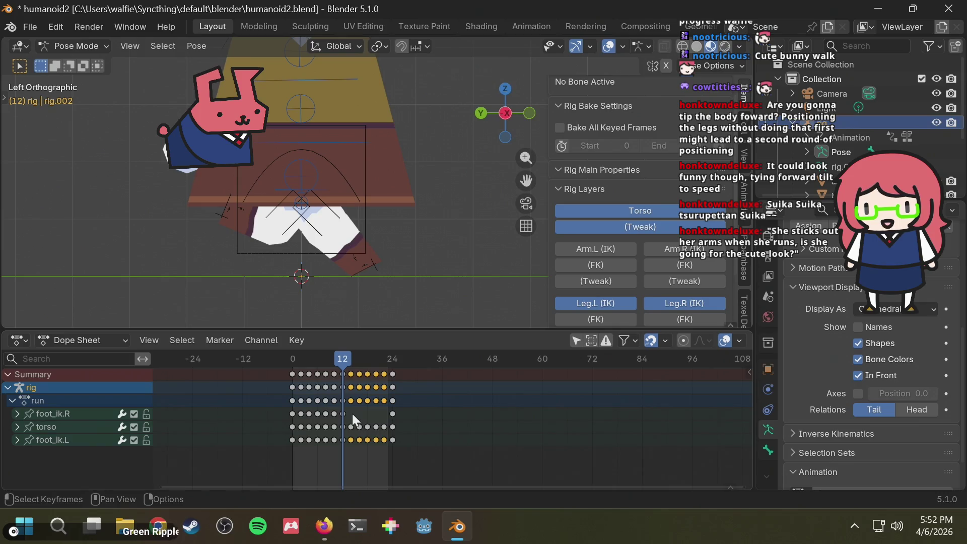
- Paste the keys onto foot_ik.R at frame 14, play the cycle, then undo the paste
left_click_drag(348, 356, 351, 356)
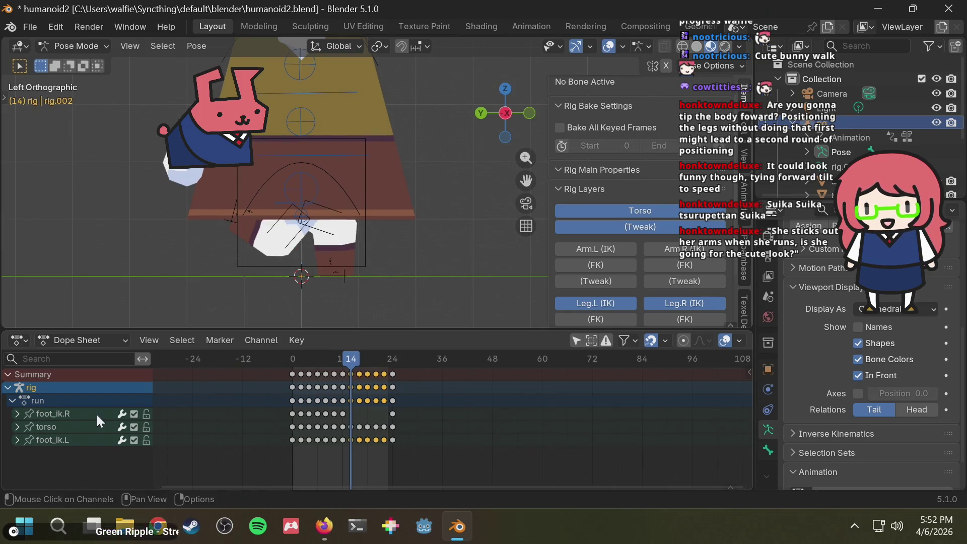
left_click(55, 415)
key("ctrl+v")
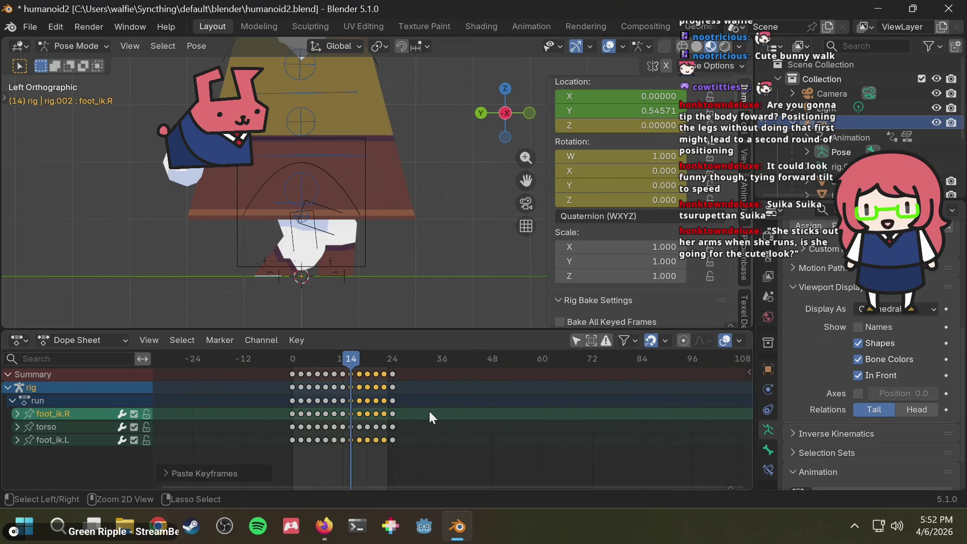
key("space")
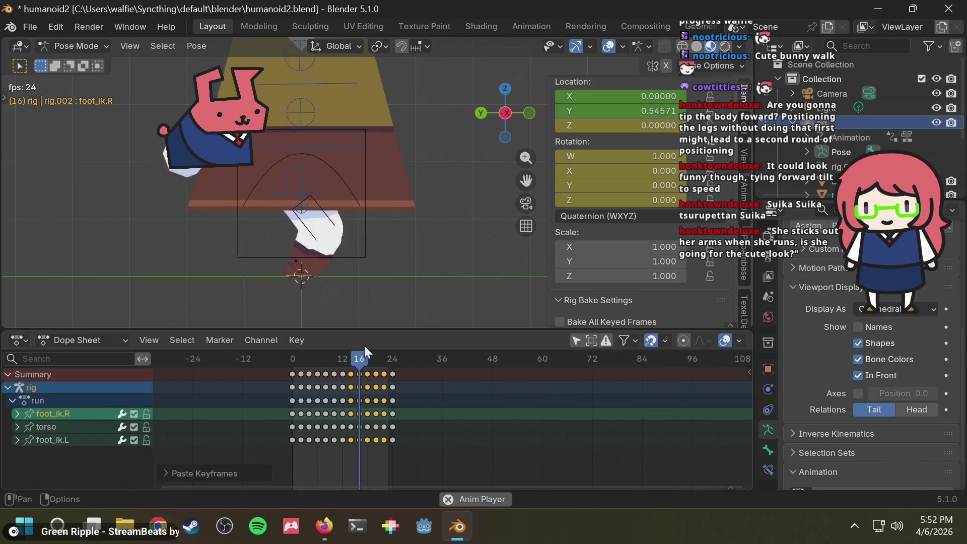
key("Escape")
key("ctrl+z")
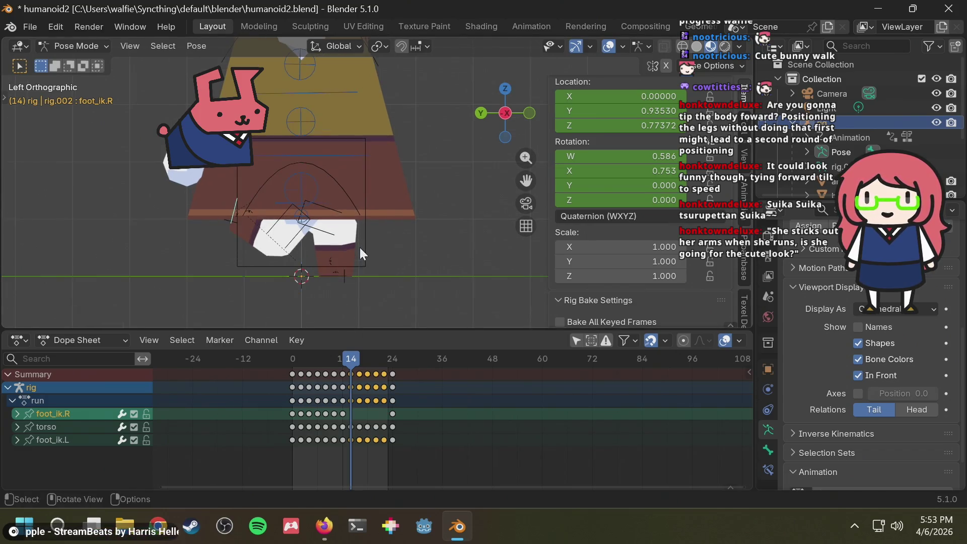
- Paste the keys onto foot_ik.R at frame 14 again and review frames 12 to 16
key("space")
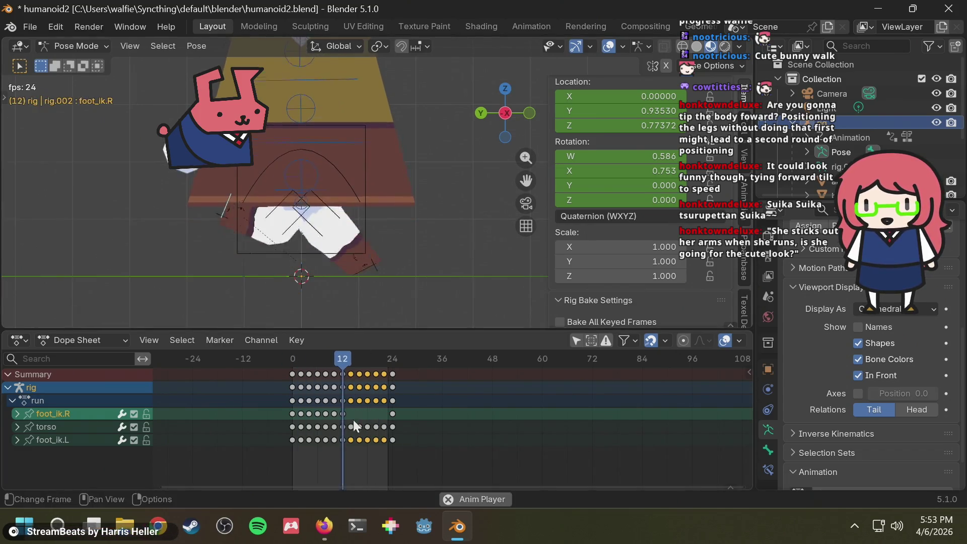
key("space")
left_click_drag(362, 357, 352, 358)
key("ctrl+v")
key("space")
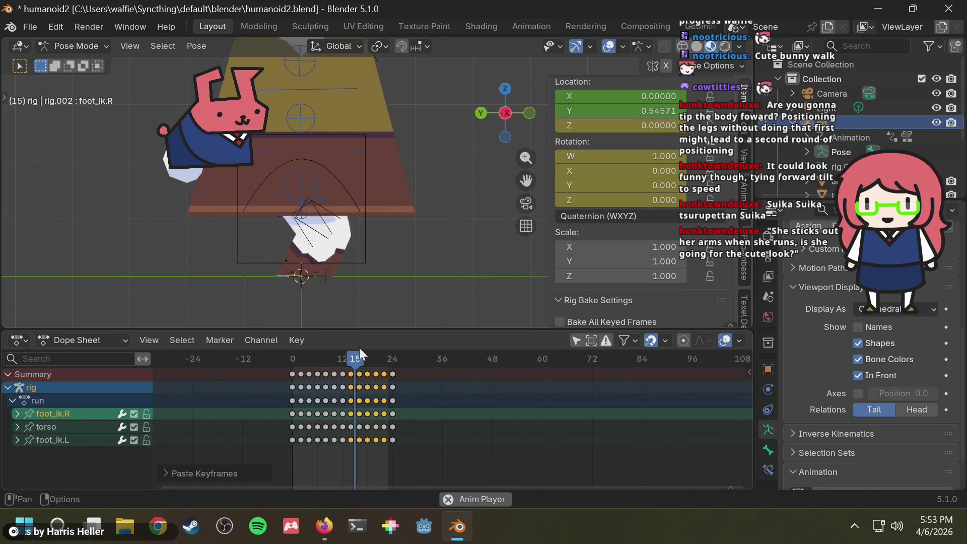
mouse_move(359, 349)
left_mouse_down()
mouse_move(358, 364)
mouse_move(340, 364)
mouse_move(373, 354)
mouse_move(338, 359)
mouse_move(352, 355)
left_mouse_up()
- Switch the bottom area to the Graph Editor with foot_ik.R curves and check poses through frame 22
left_click(95, 340)
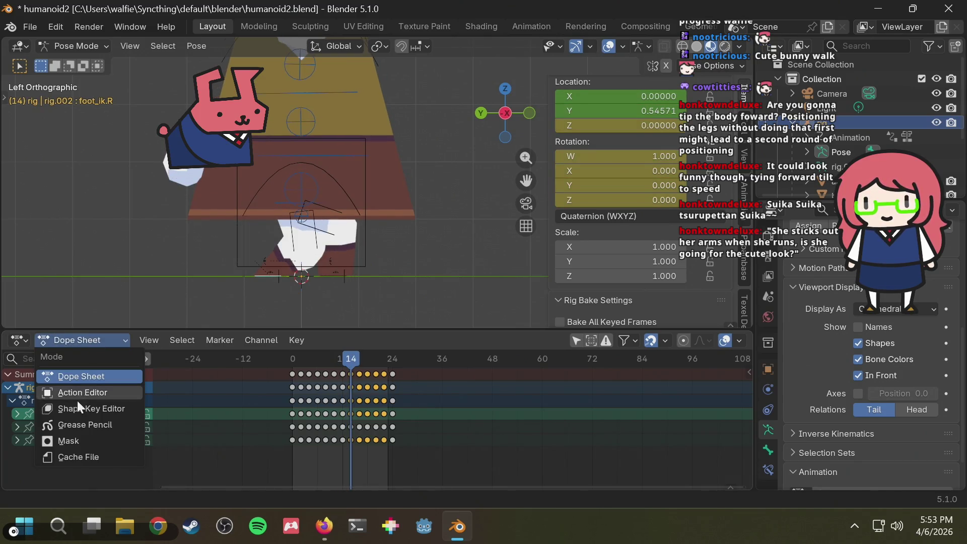
left_click(23, 343)
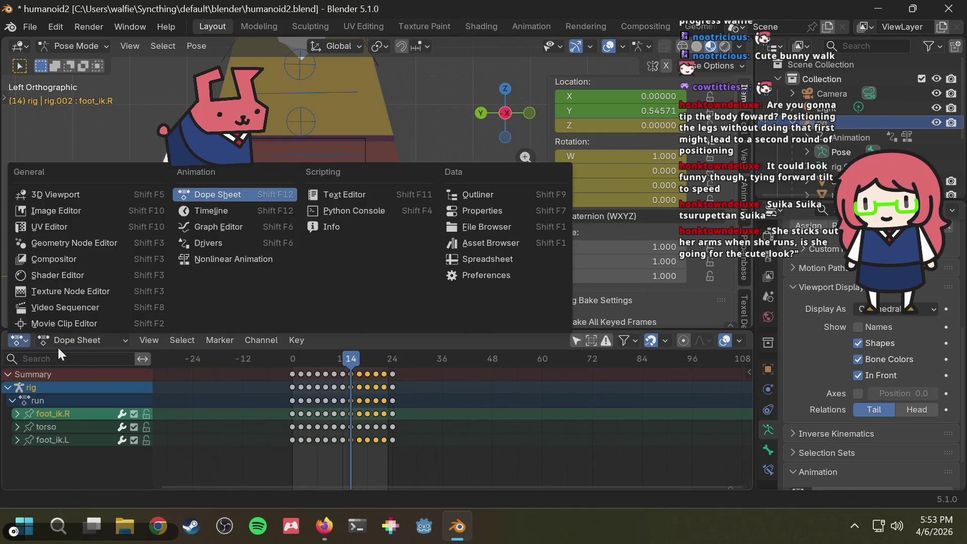
left_click(223, 222)
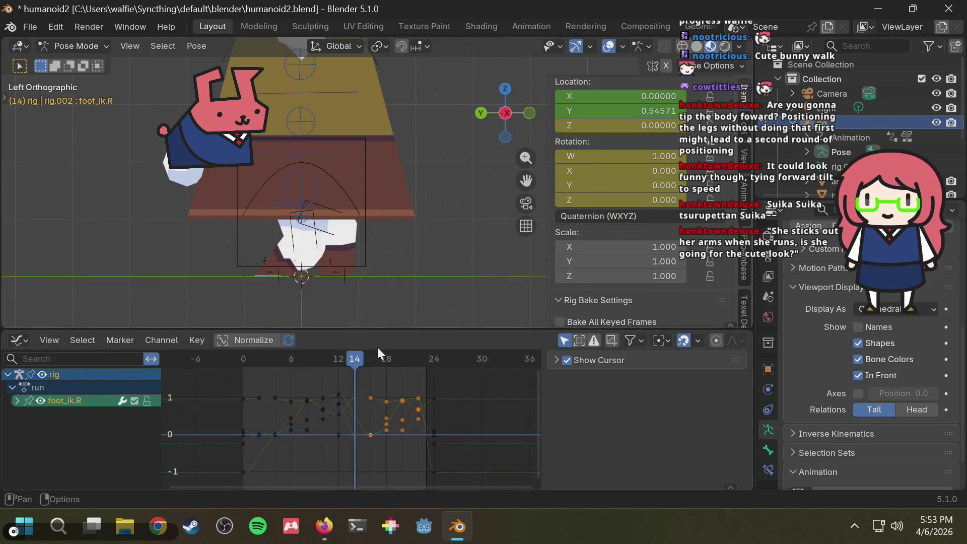
left_click_drag(355, 361, 337, 361)
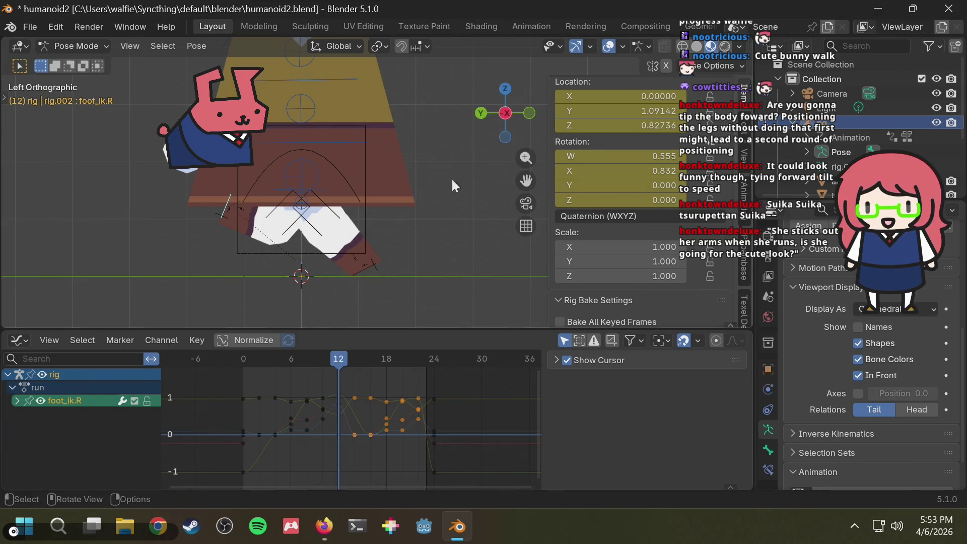
middle_click_drag(452, 179, 343, 320, "shift")
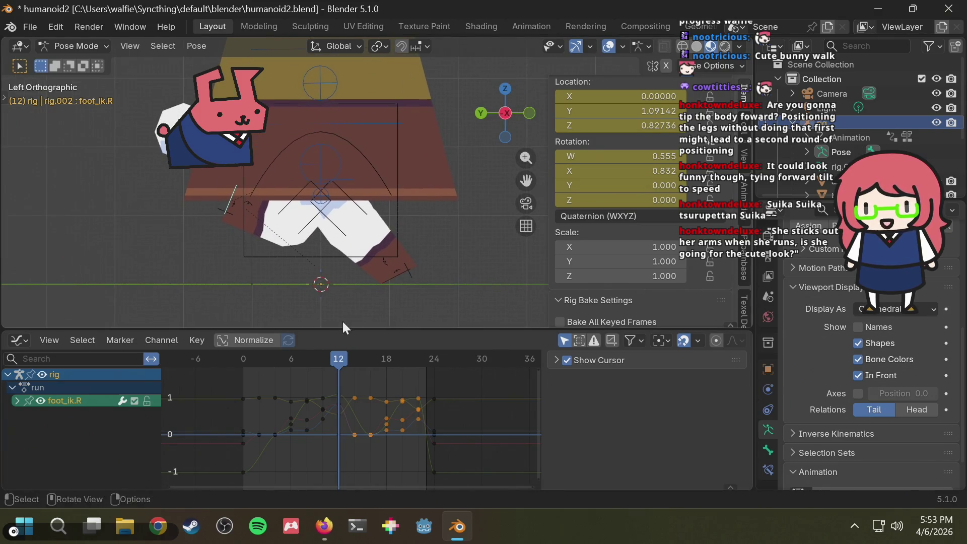
mouse_move(342, 358)
left_mouse_down()
mouse_move(422, 356)
mouse_move(420, 367)
left_mouse_up()
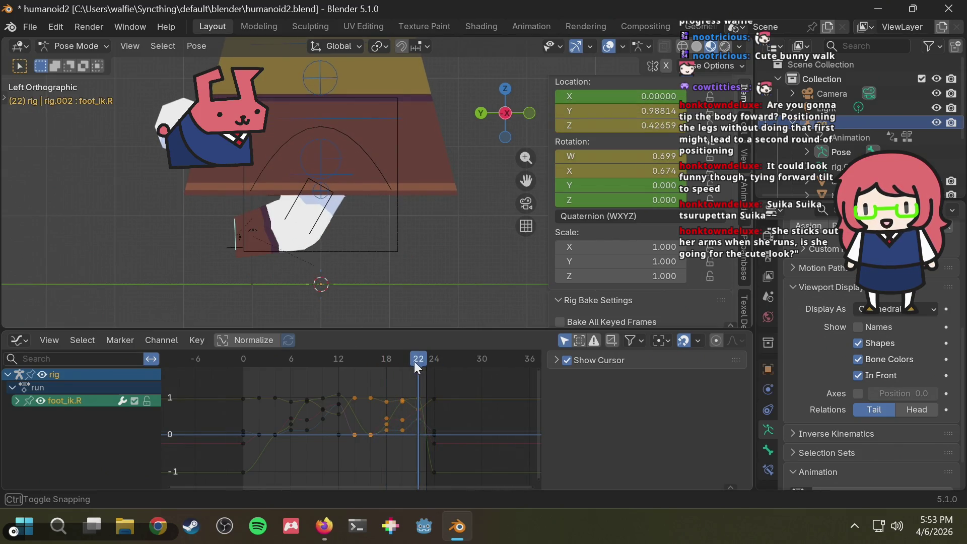
left_click_drag(347, 449, 420, 398)
- Select the foot_ik.R keys from frame 14 to 22 after a fruitless search for 'reverse'
key("F3")
type("reve")
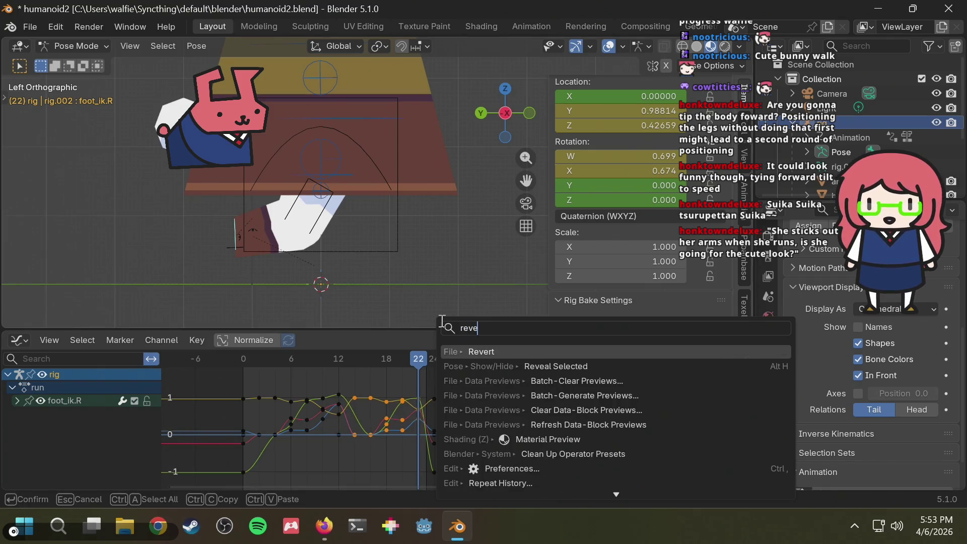
type("rse")
key("Escape")
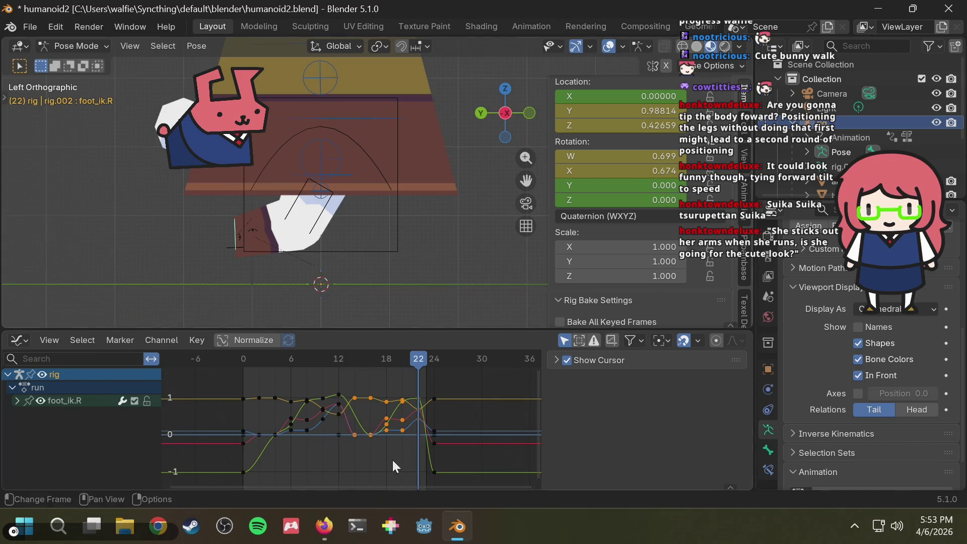
key("alt+a")
mouse_move(403, 362)
left_mouse_down()
mouse_move(414, 359)
mouse_move(355, 366)
left_mouse_up()
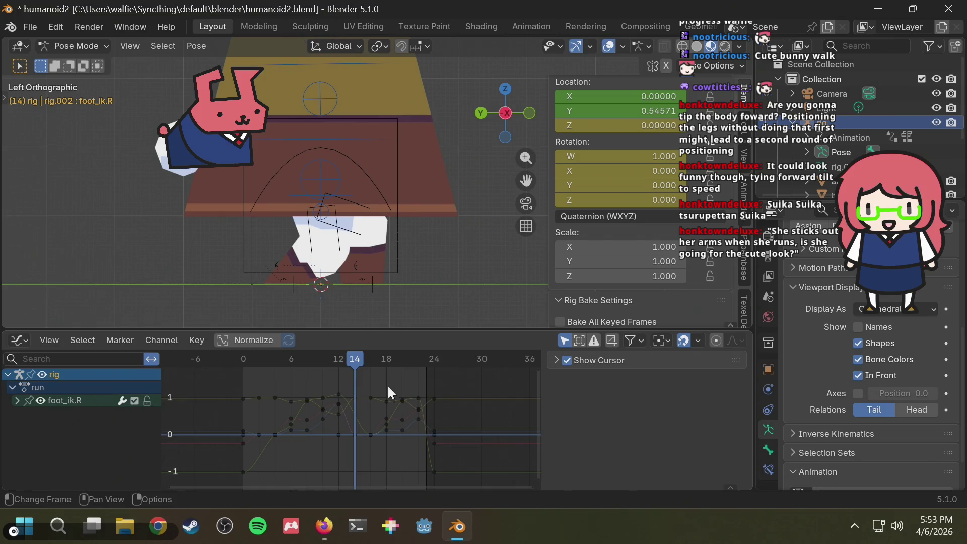
left_click_drag(421, 382, 350, 447)
- Scale the selected keys by -1 along X to mirror them in time, then check frame 15
key("s")
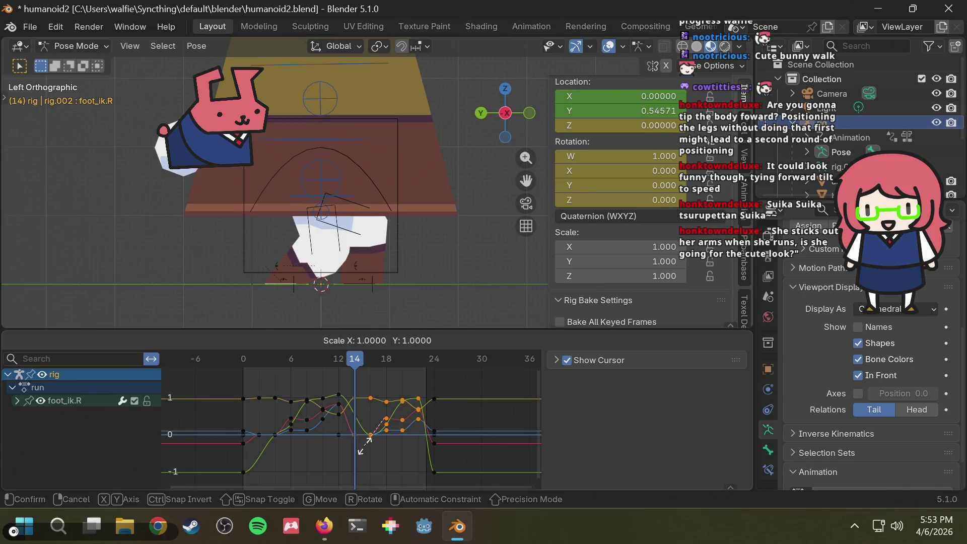
key("x")
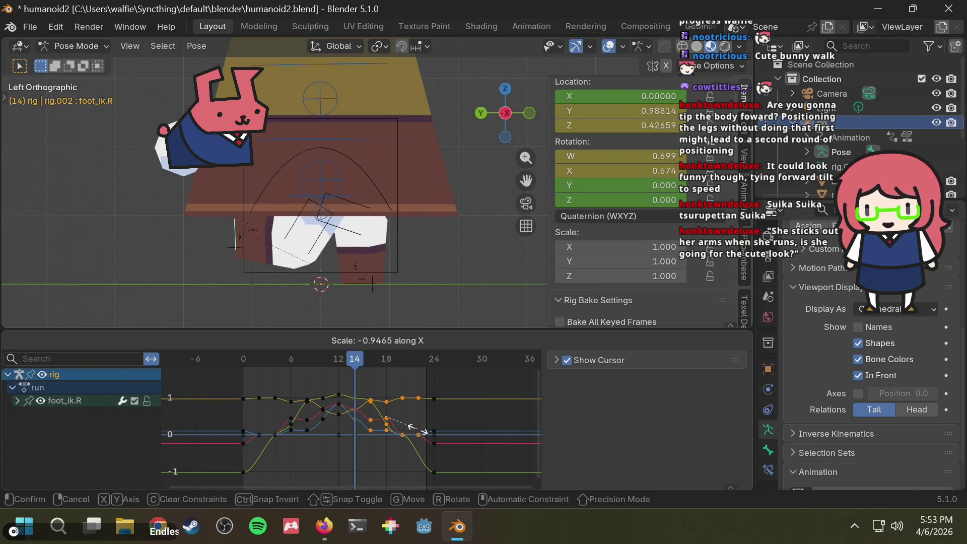
left_click(422, 428)
key("x")
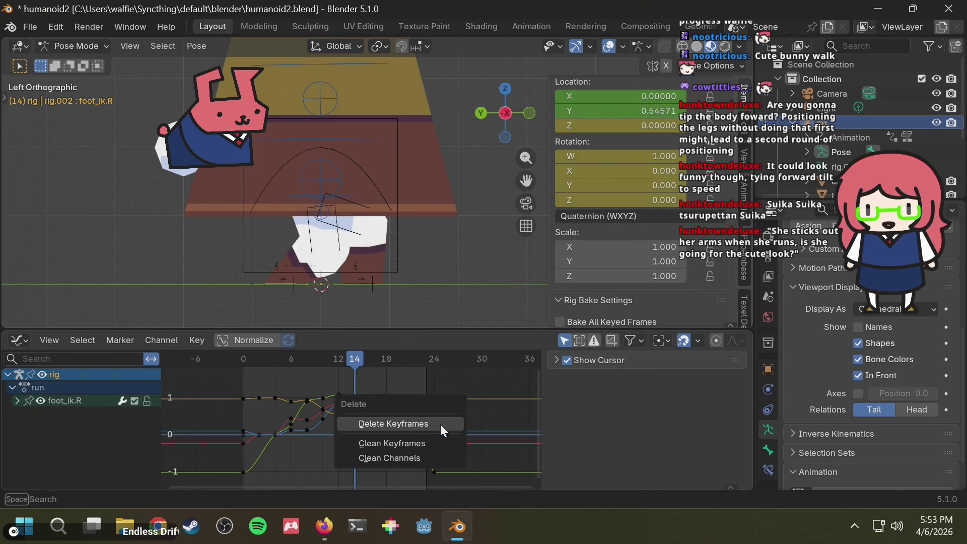
key("Escape")
type("sx")
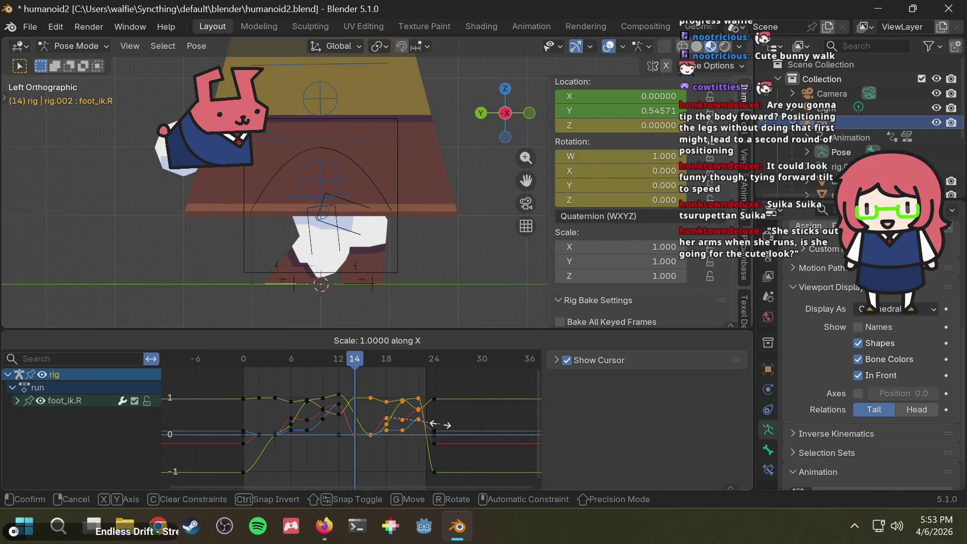
type("-1")
key("Return")
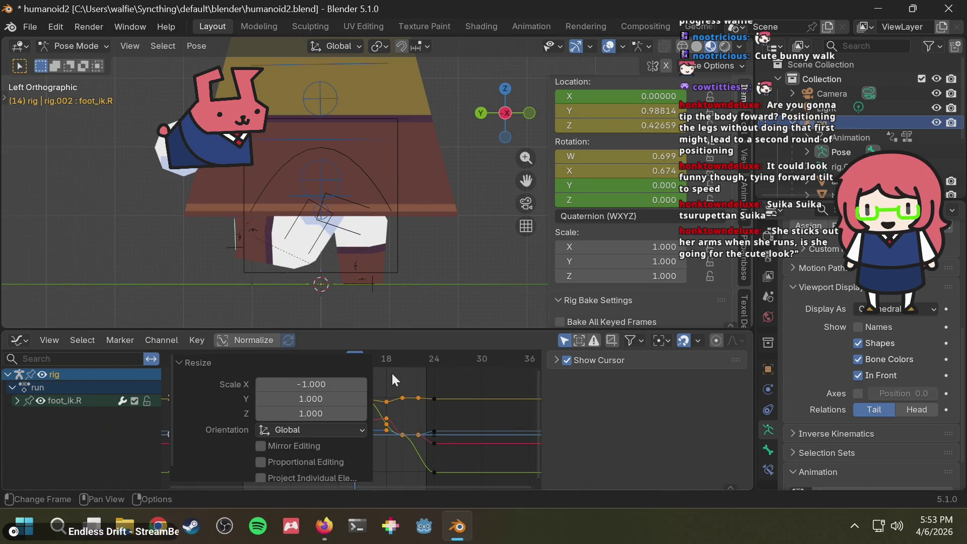
mouse_move(398, 363)
left_mouse_down()
mouse_move(333, 364)
mouse_move(403, 358)
left_mouse_up()
- Play the run and review the foot motion from angled, top and side views
key("space")
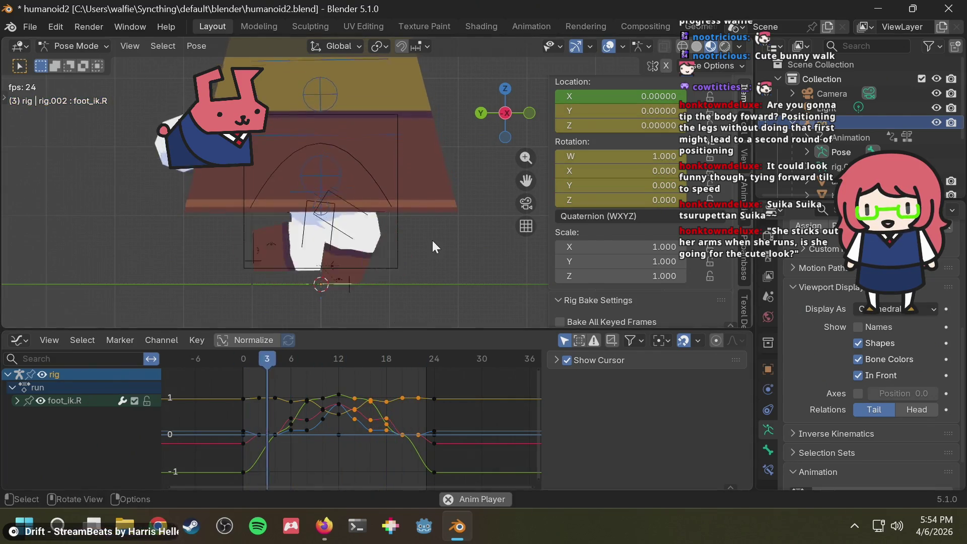
middle_click_drag(432, 241, 395, 239)
left_click(367, 286)
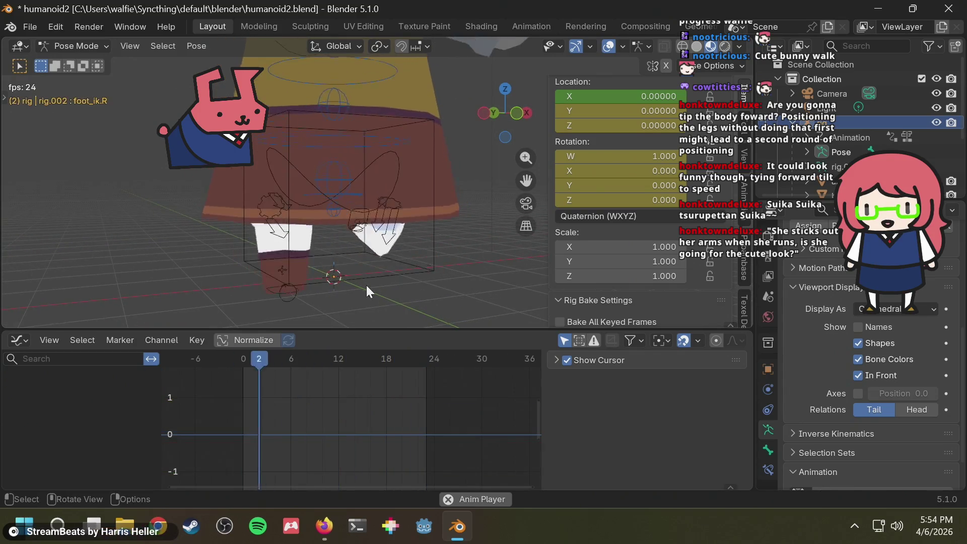
middle_click_drag(366, 285, 473, 267)
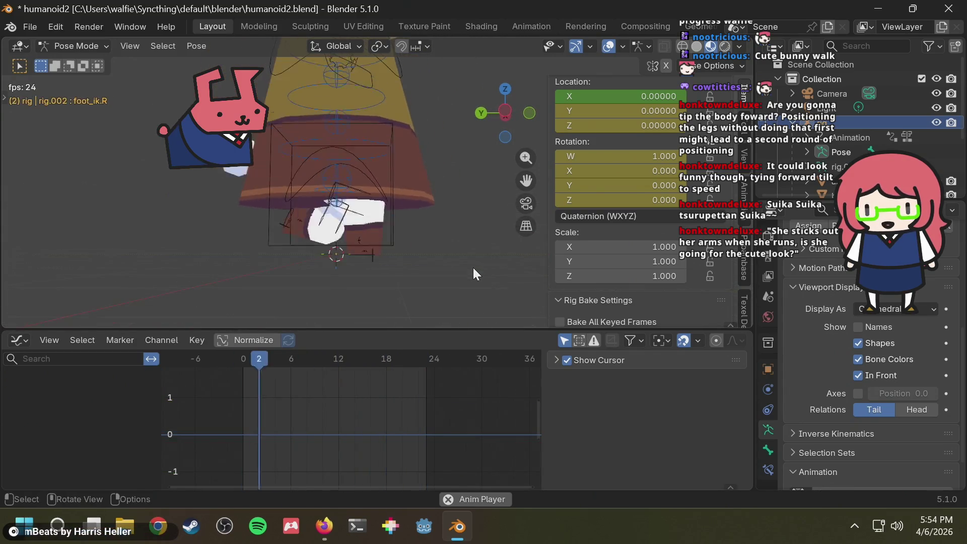
mouse_move(421, 229)
middle_mouse_down()
mouse_move(400, 279)
mouse_move(485, 165)
middle_mouse_up()
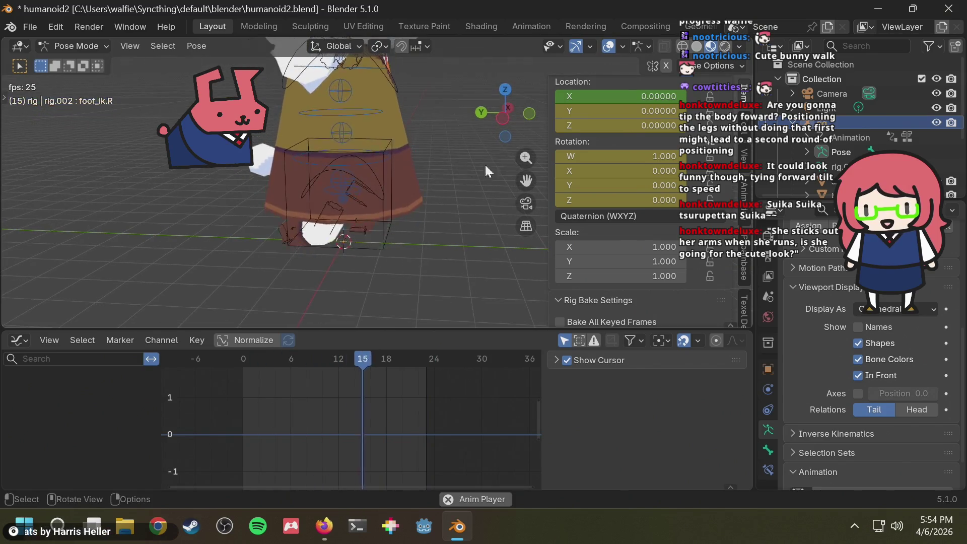
left_click(506, 117)
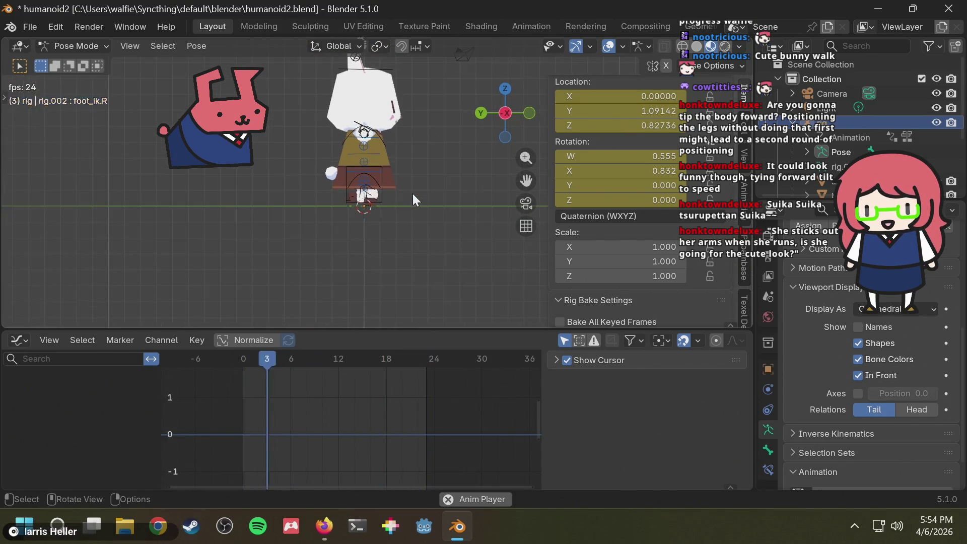
middle_click_drag(417, 185, 295, 206)
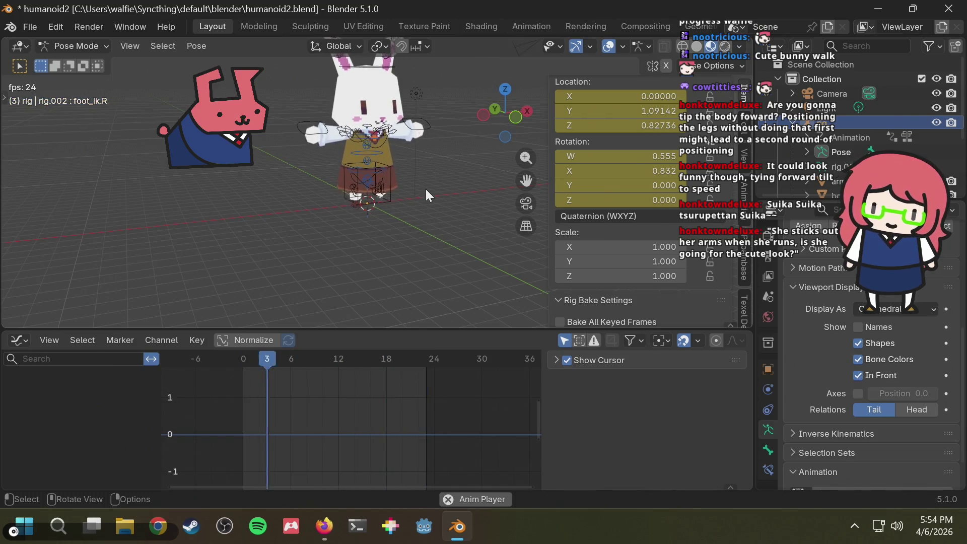
- Pause playback, save humanoid2.blend, then resume playback in a side view
key("space")
key("ctrl+s")
key("space")
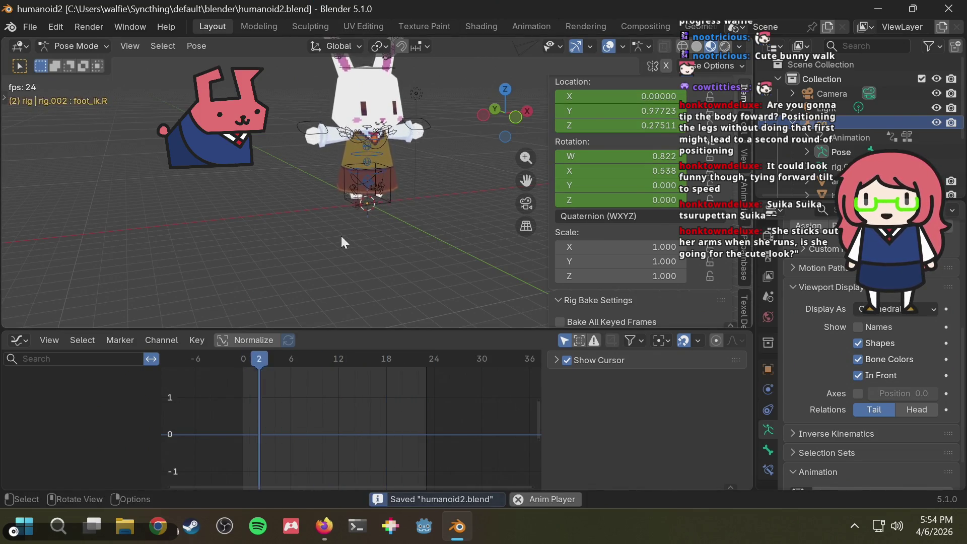
left_click(505, 110)
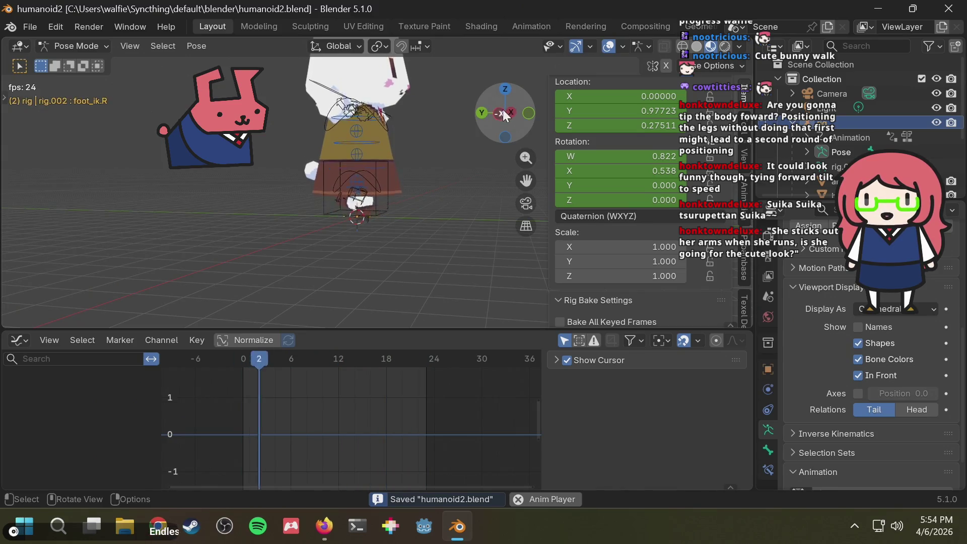
key("alt+Tab")
key("alt+Tab")
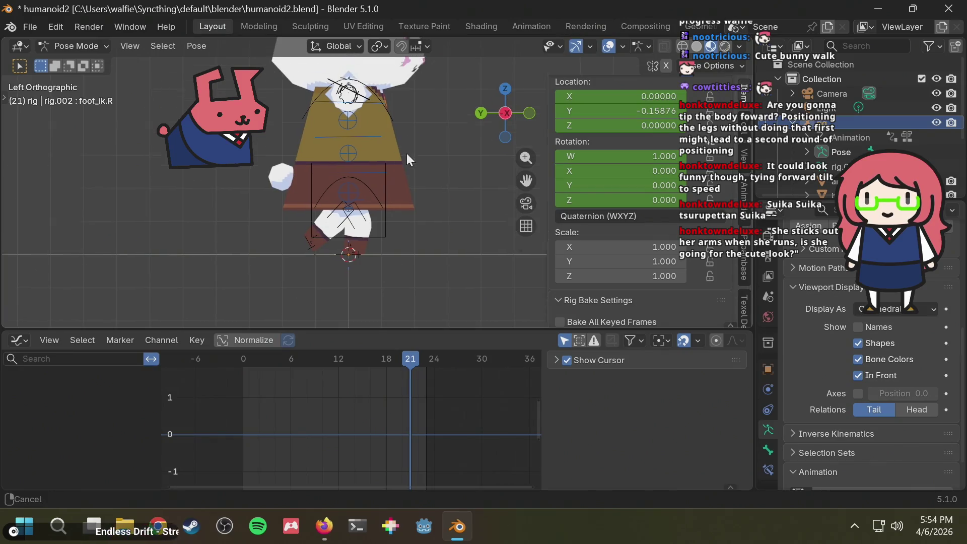
- Compare the running reference drawing and select the bunny's torso control
key("alt+Tab")
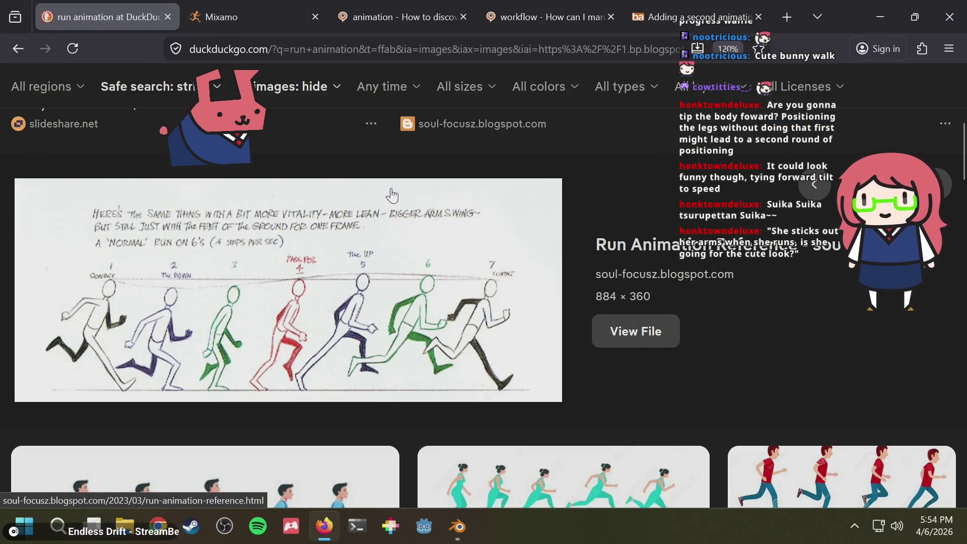
key("alt+Tab")
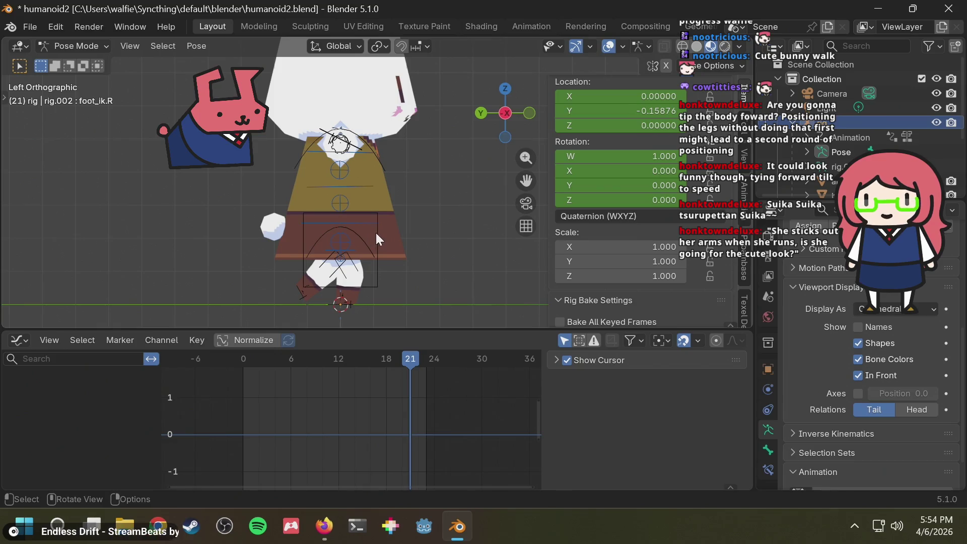
left_click(376, 233)
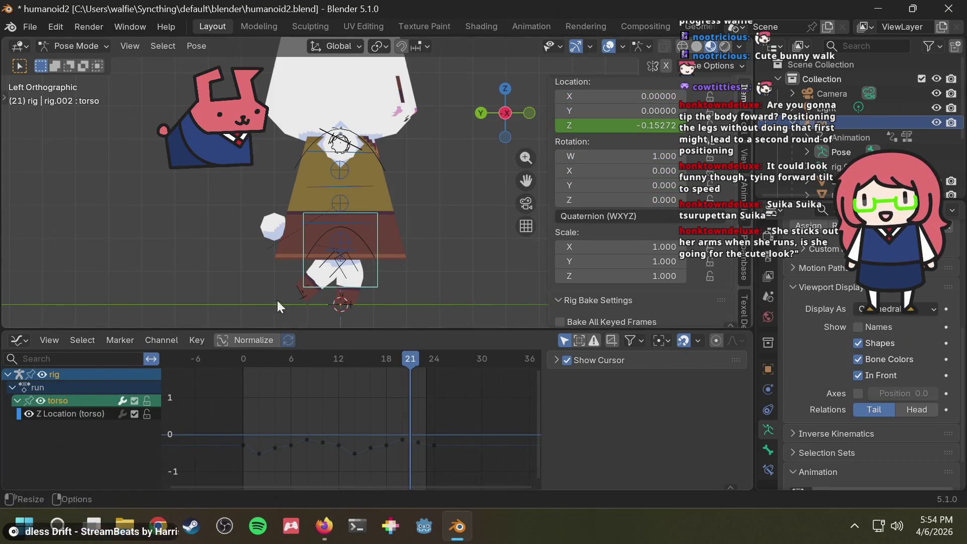
key("alt+Tab")
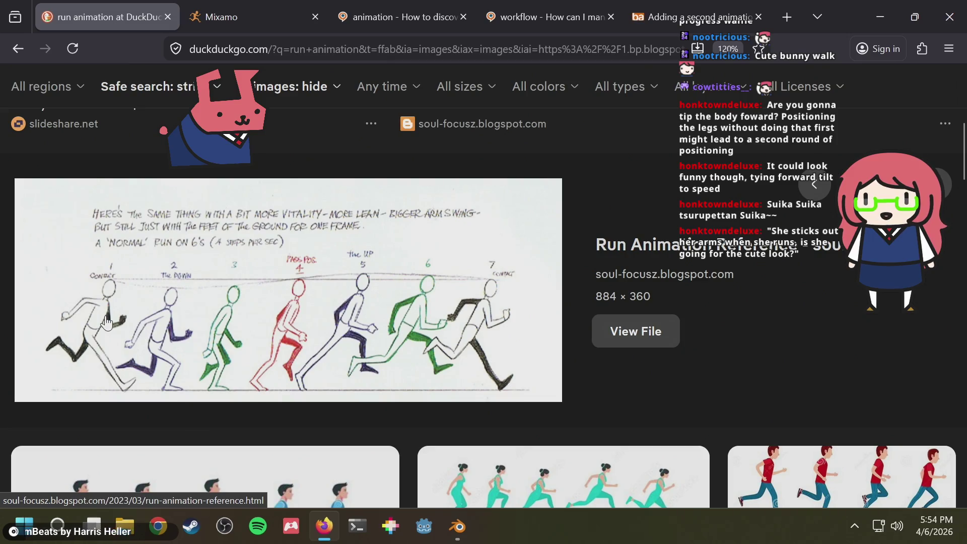
key("alt+Tab")
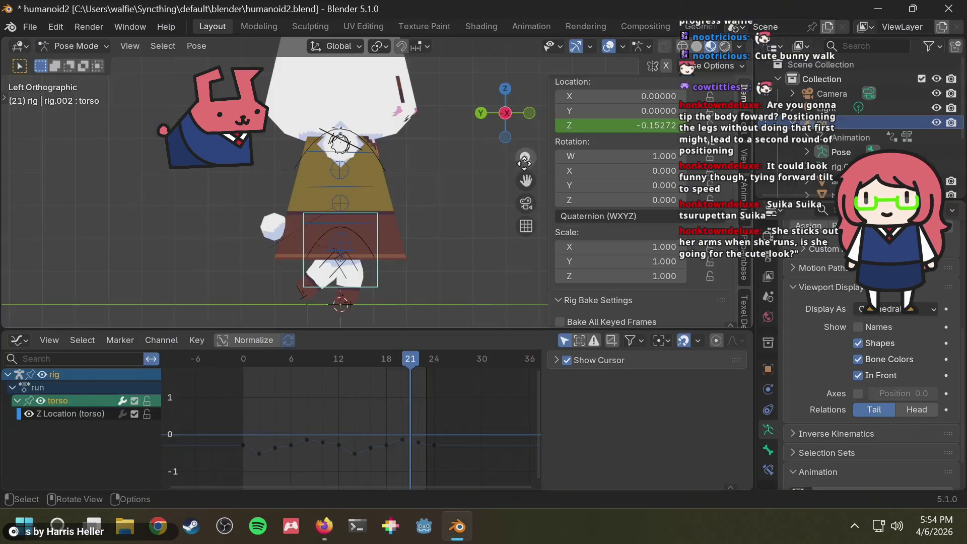
left_click(433, 195)
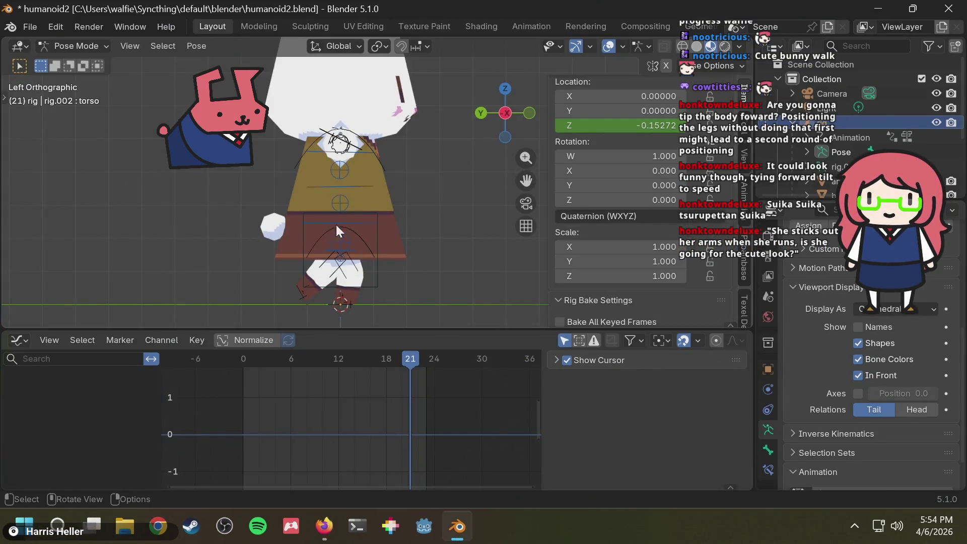
left_click(377, 212)
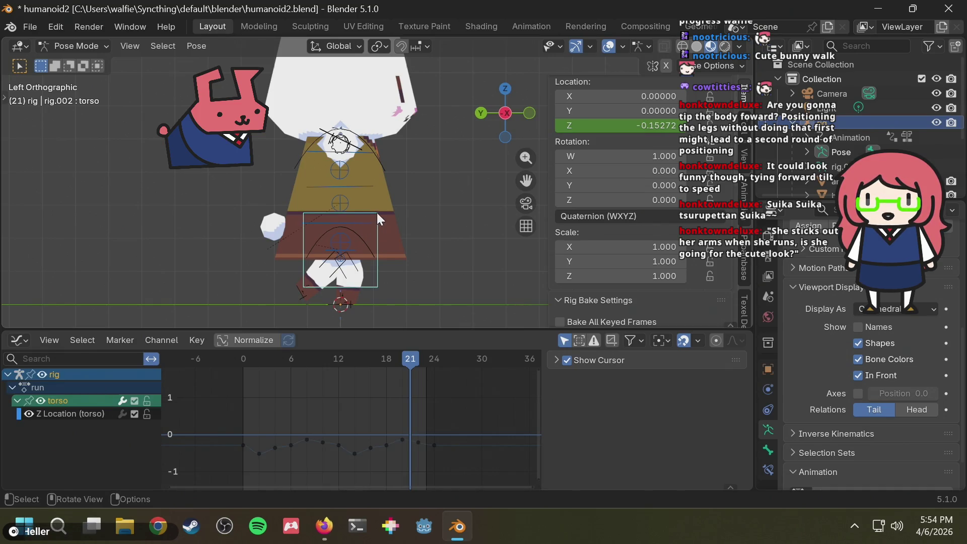
- Key a forward lean on the torso at frame 0 and compare it with the reference
left_click_drag(285, 363, 214, 360)
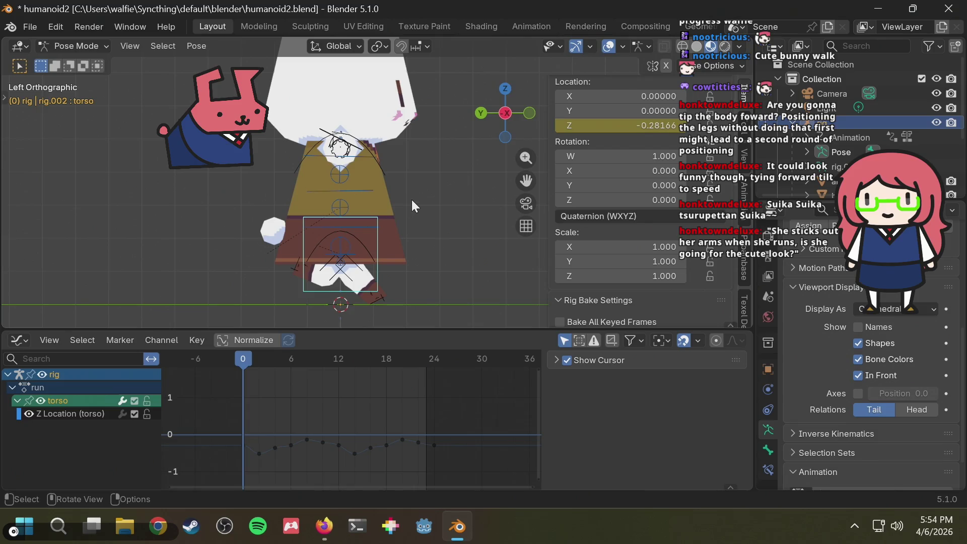
key("r")
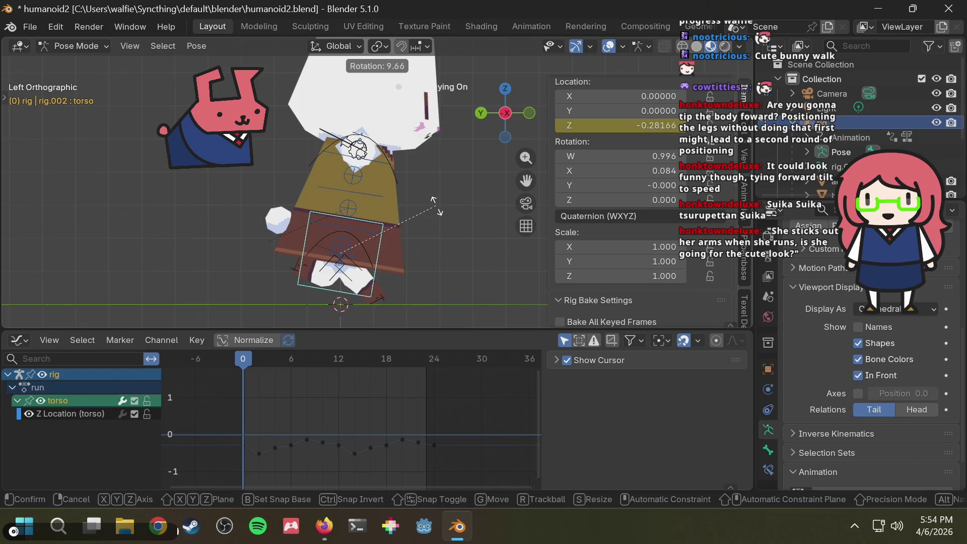
left_click(435, 214)
key("alt+Tab")
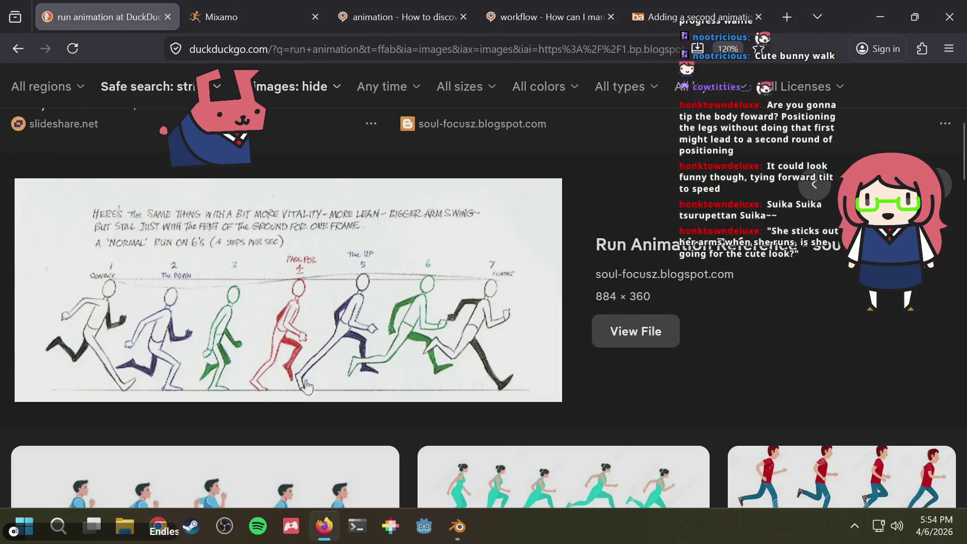
key("alt+Tab")
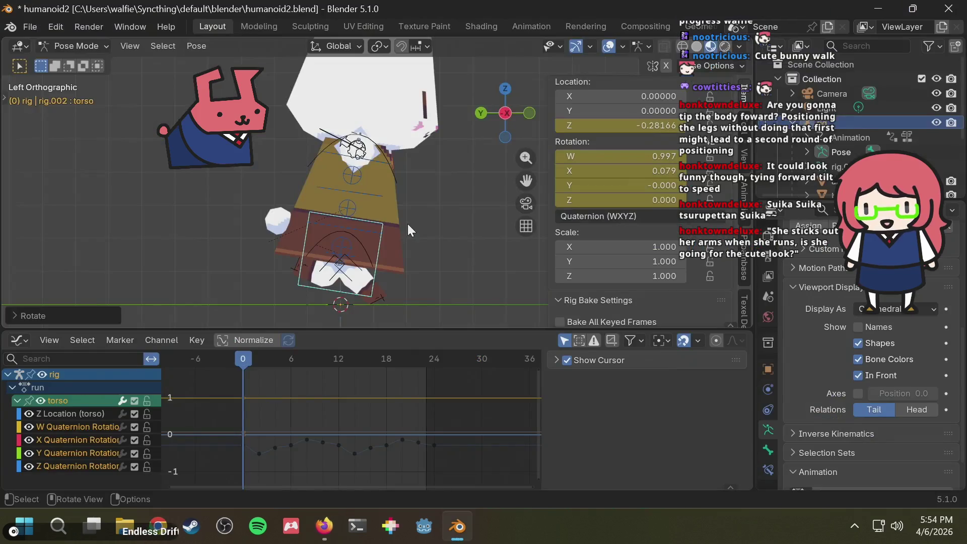
key("alt+Tab")
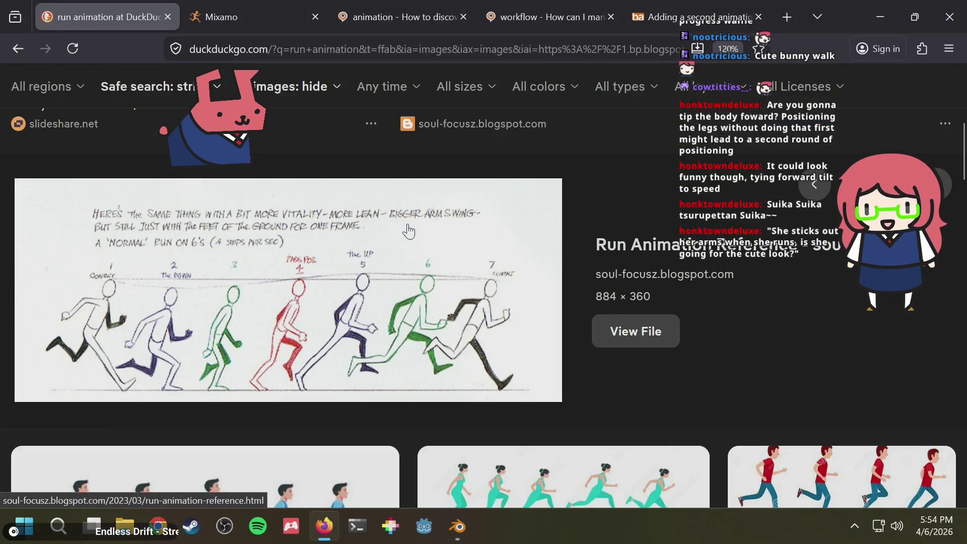
key("alt+Tab")
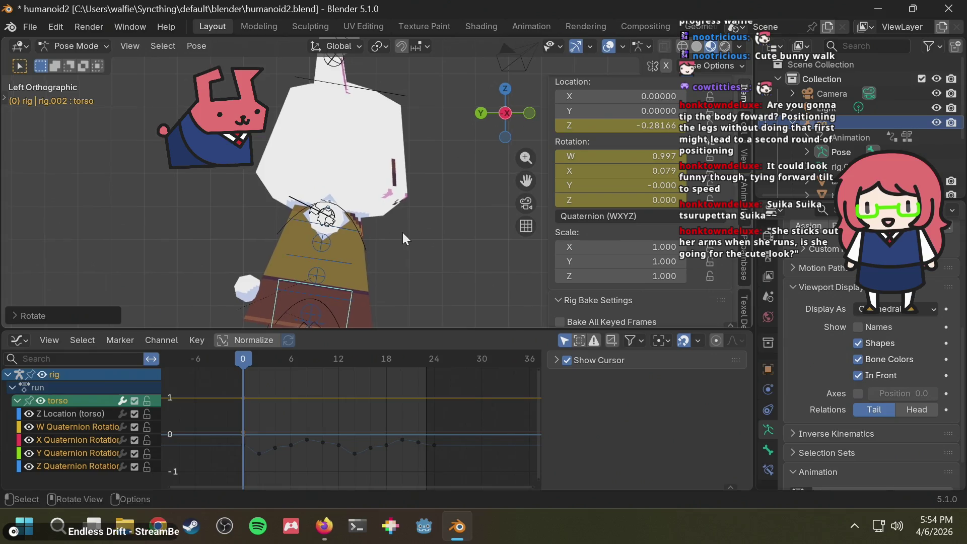
key("alt+Tab")
key("alt+Tab")
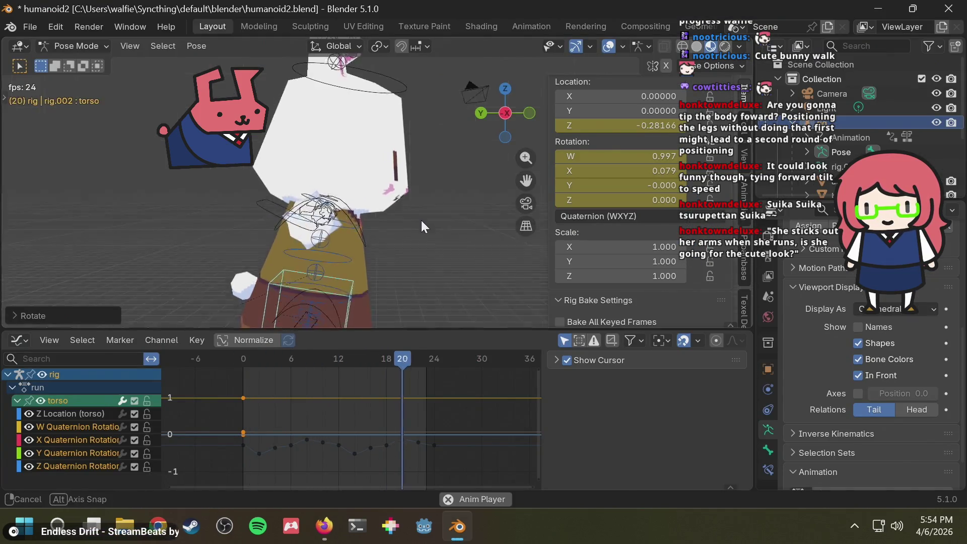
- Stop playback and check the leaning bunny from Left Orthographic against the reference
middle_click_drag(422, 219, 374, 211)
scroll(374, 210, "down", 5)
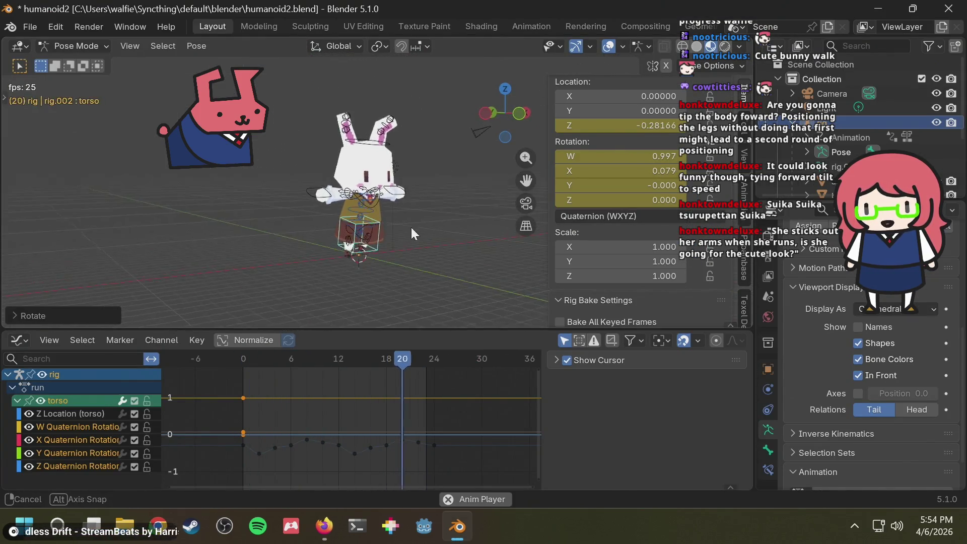
scroll(394, 204, "up", 3)
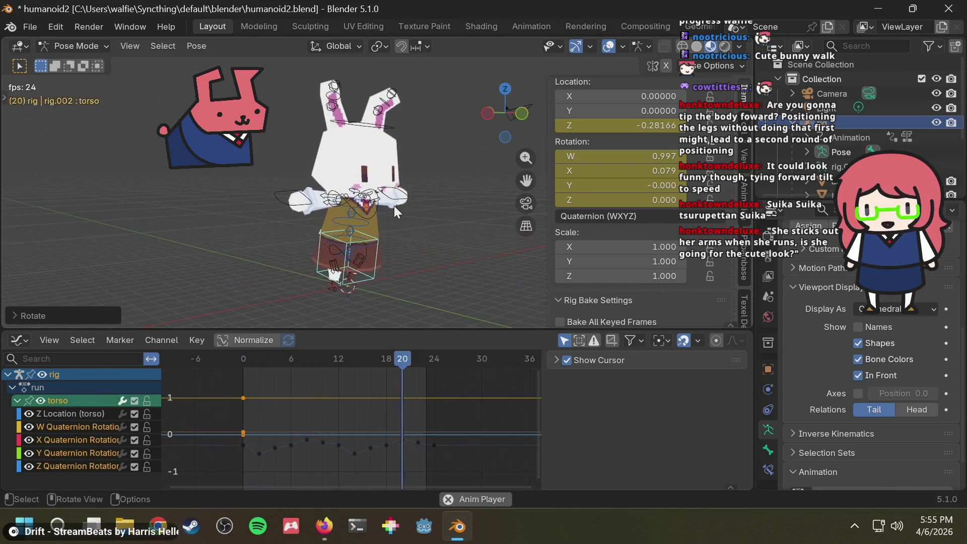
mouse_move(394, 205)
middle_mouse_down()
mouse_move(449, 205)
mouse_move(411, 208)
mouse_move(436, 188)
middle_mouse_up()
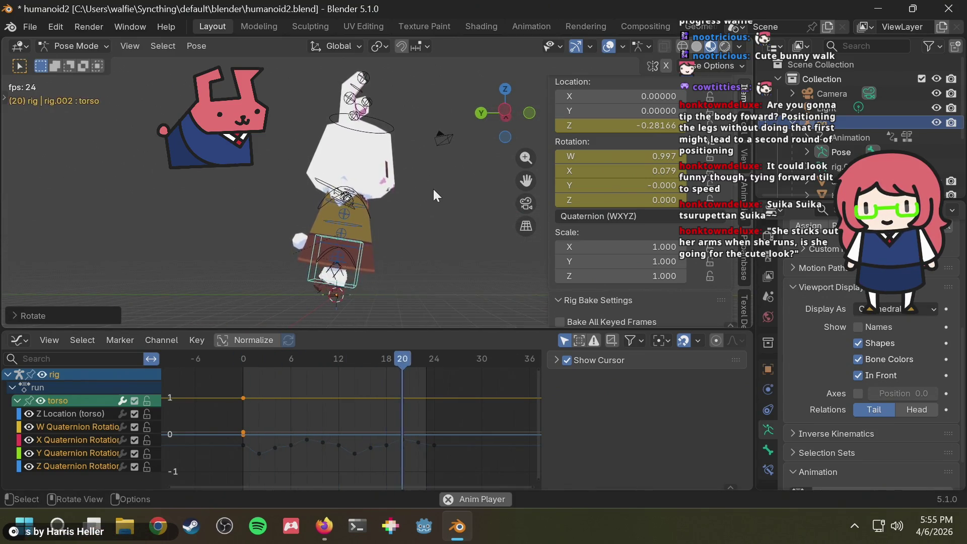
key("space")
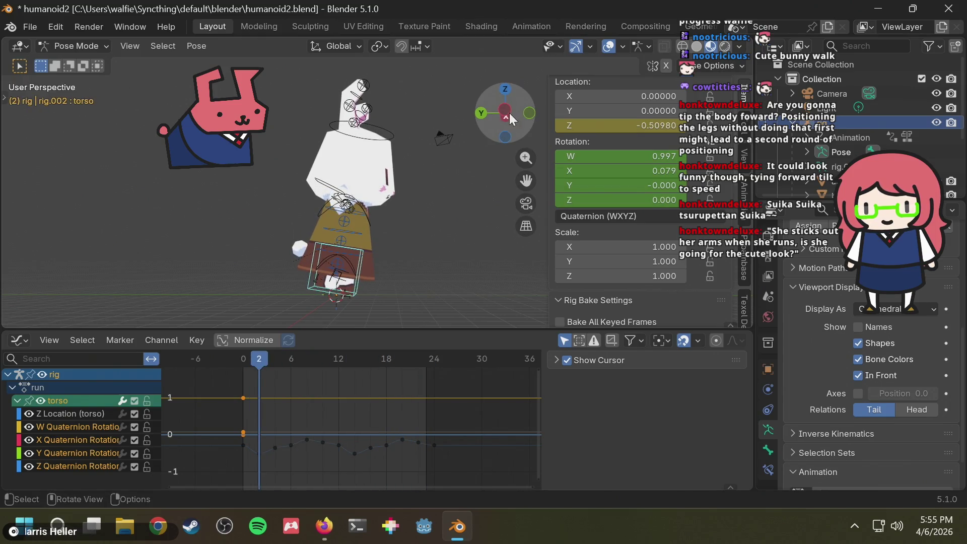
left_click(503, 109)
scroll(411, 223, "up", 2)
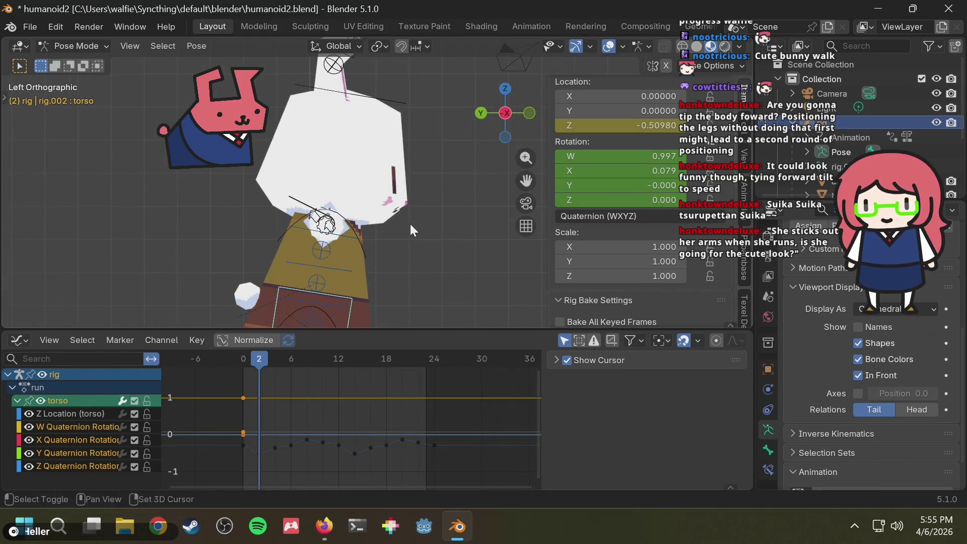
key("alt+Tab")
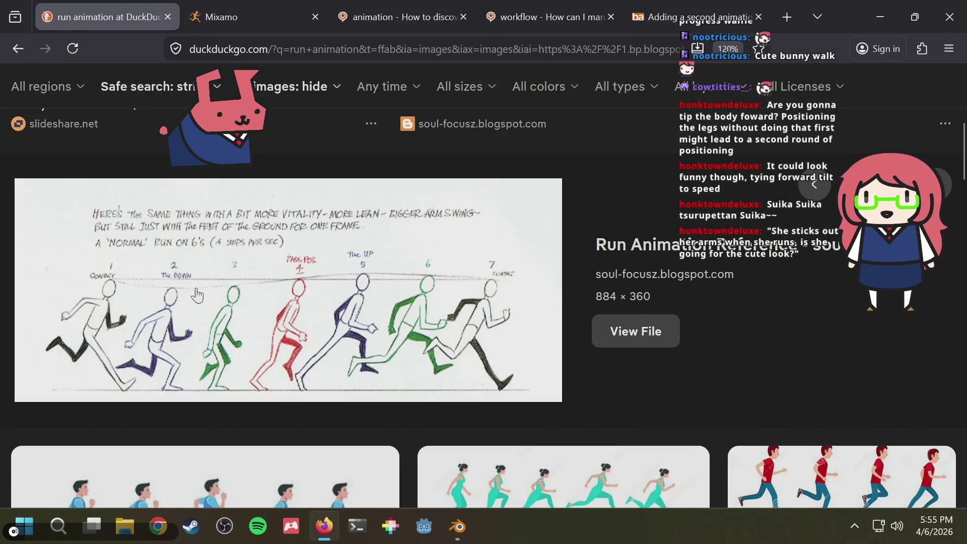
key("alt+Tab")
- Adjust the torso rotation again and scrub back to frame 0
key("r")
left_click(361, 210)
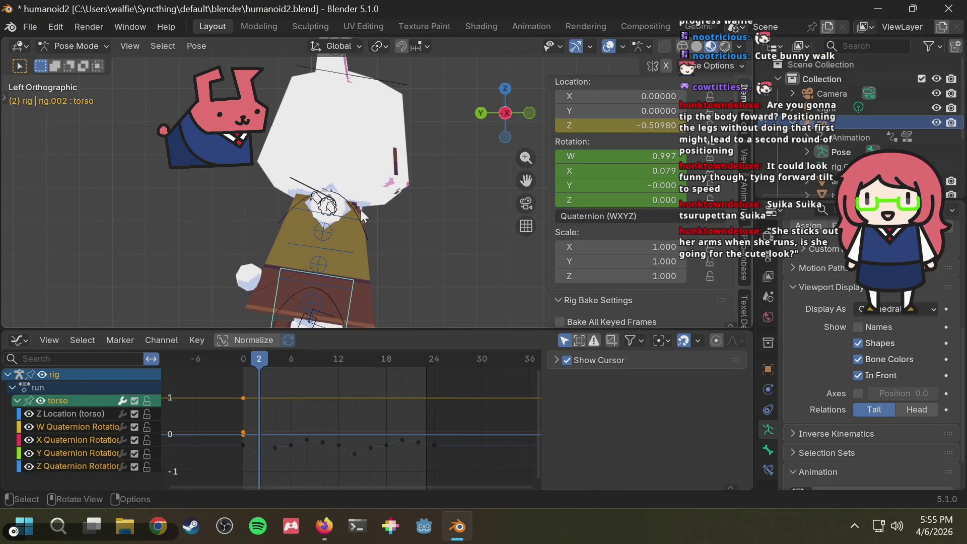
left_click_drag(259, 361, 244, 356)
left_click(392, 213)
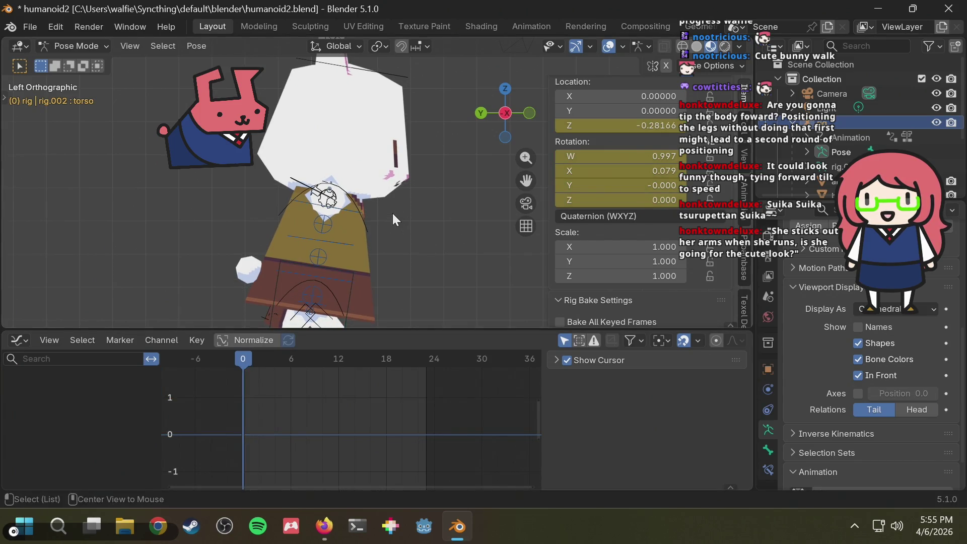
- Save the blend file and check the rig from the left side view
middle_click_drag(363, 198, 340, 200)
key("ctrl+s")
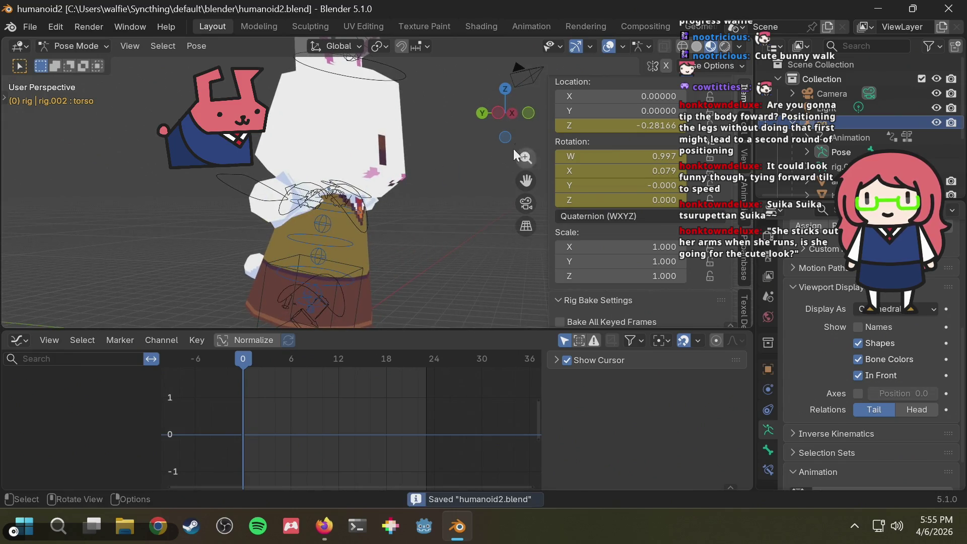
left_click(501, 113)
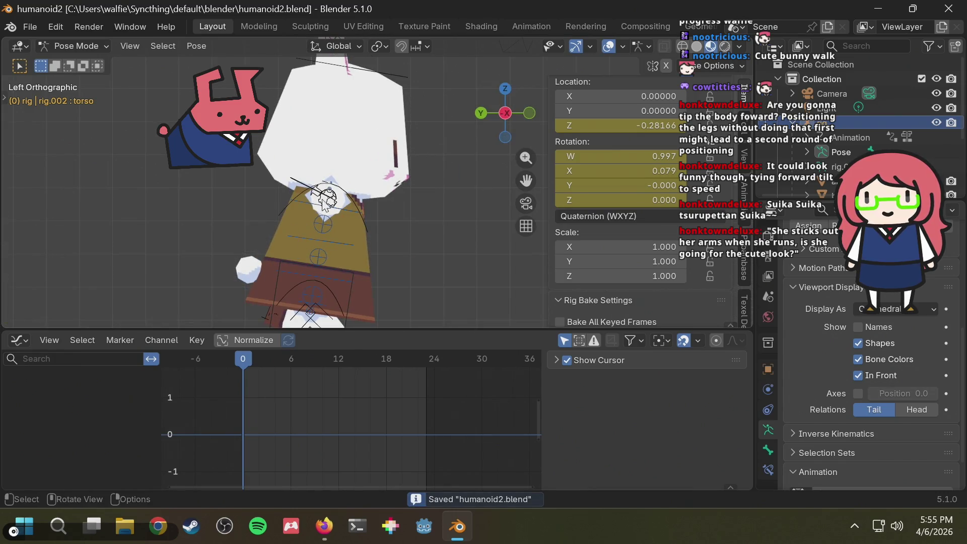
middle_click_drag(329, 200, 231, 226)
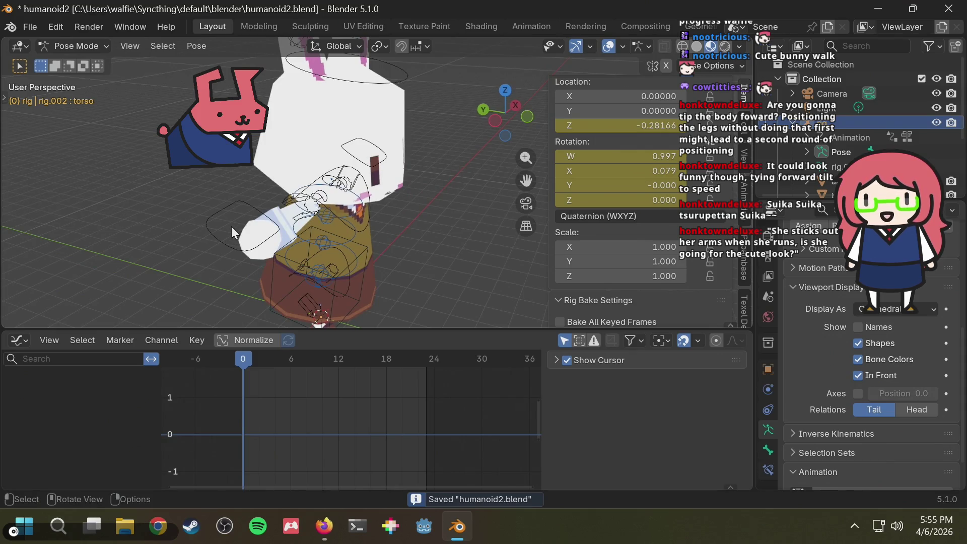
- Select the right hand IK control, start moving it, then cancel the move
left_click(218, 220)
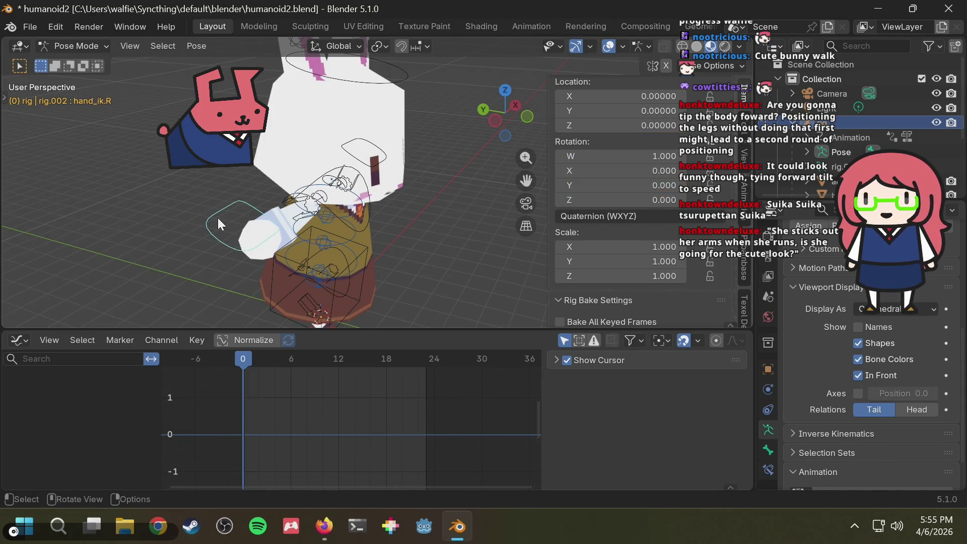
left_click(495, 122)
scroll(651, 237, "down", 4)
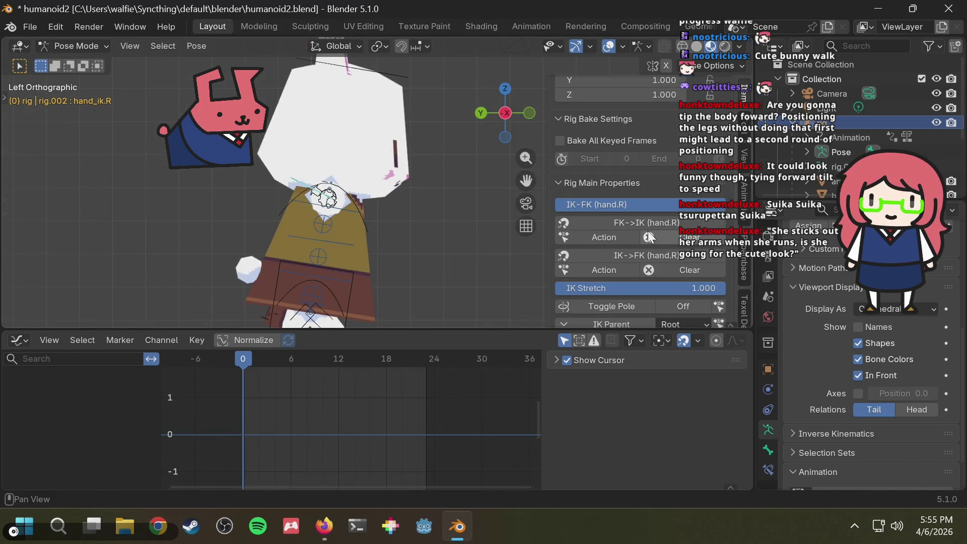
key("g")
right_click(257, 261)
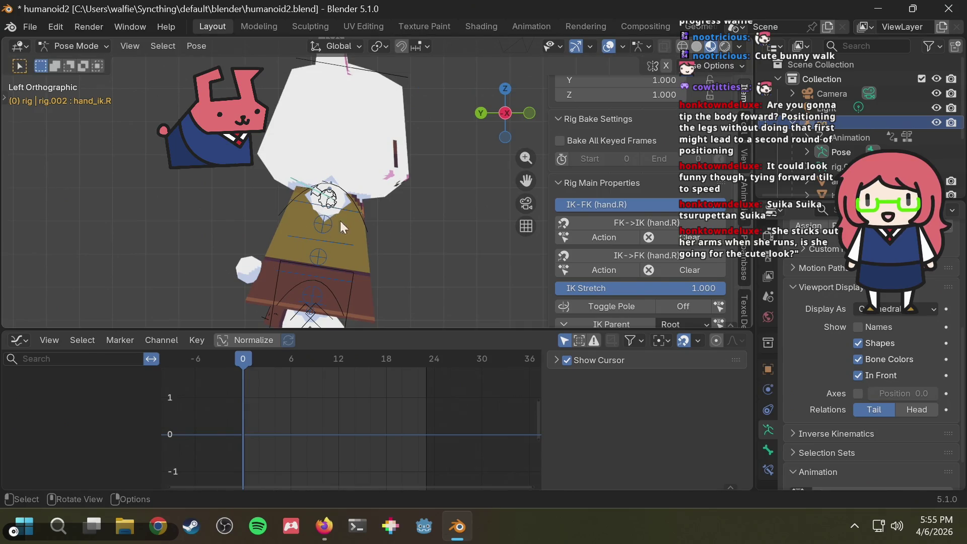
mouse_move(257, 261)
middle_mouse_down()
mouse_move(304, 199)
mouse_move(327, 211)
middle_mouse_up()
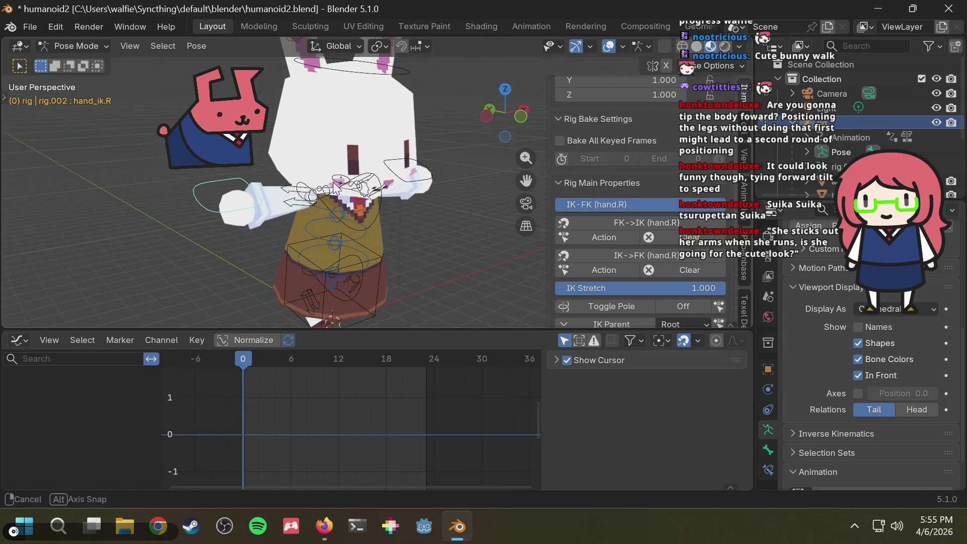
scroll(647, 310, "down", 8)
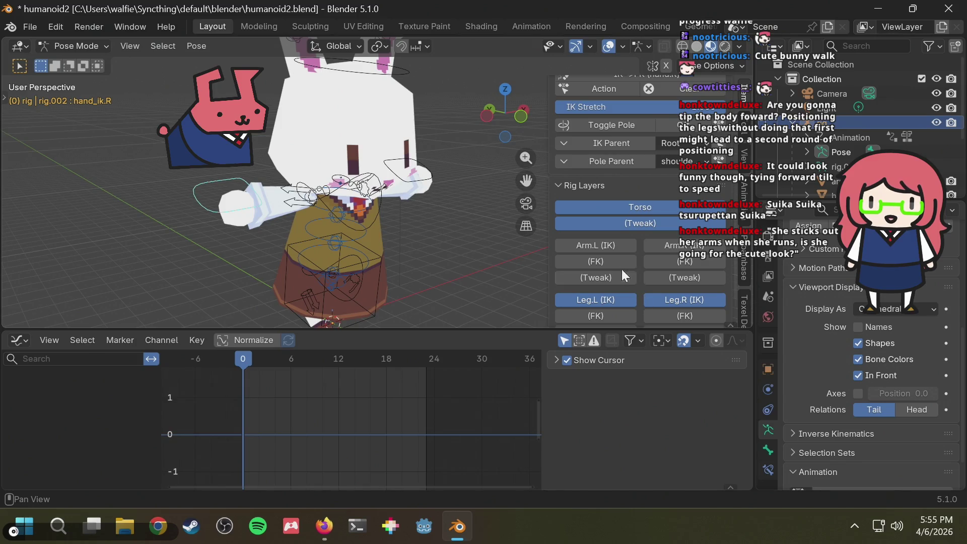
scroll(610, 276, "down", 1)
- Hide the Leg.L and Leg.R IK layers and show the Arm.L and Arm.R FK layers
left_click(611, 268)
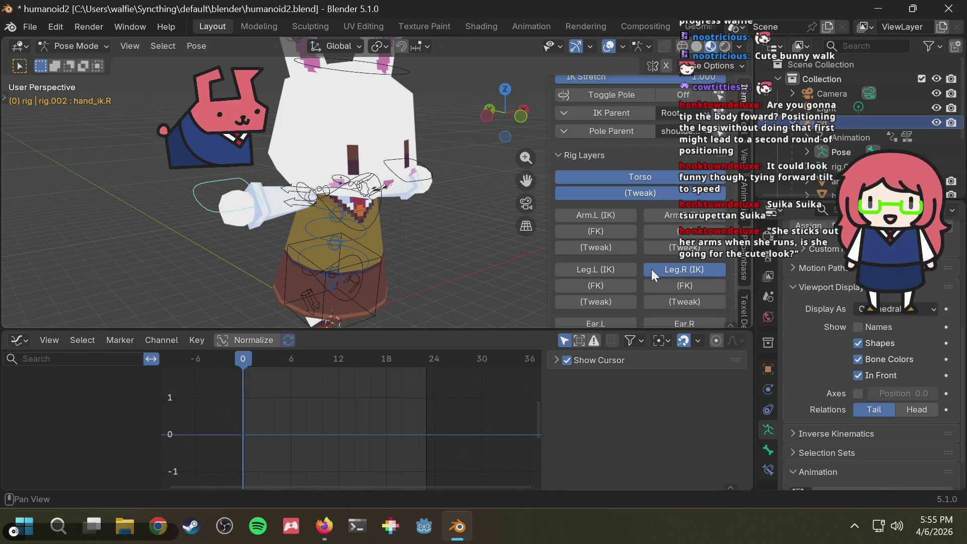
left_click(652, 269)
left_click(600, 228)
left_click(659, 230)
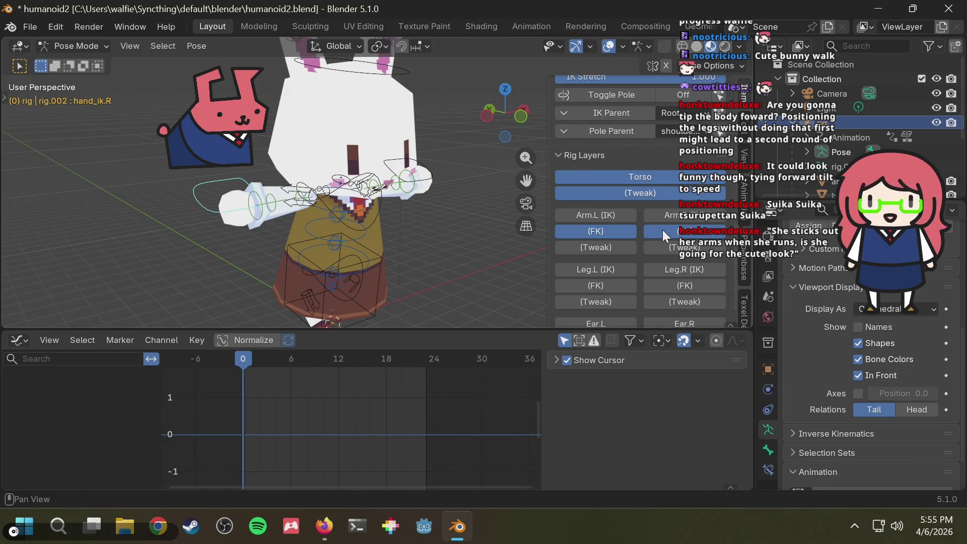
left_click(486, 116)
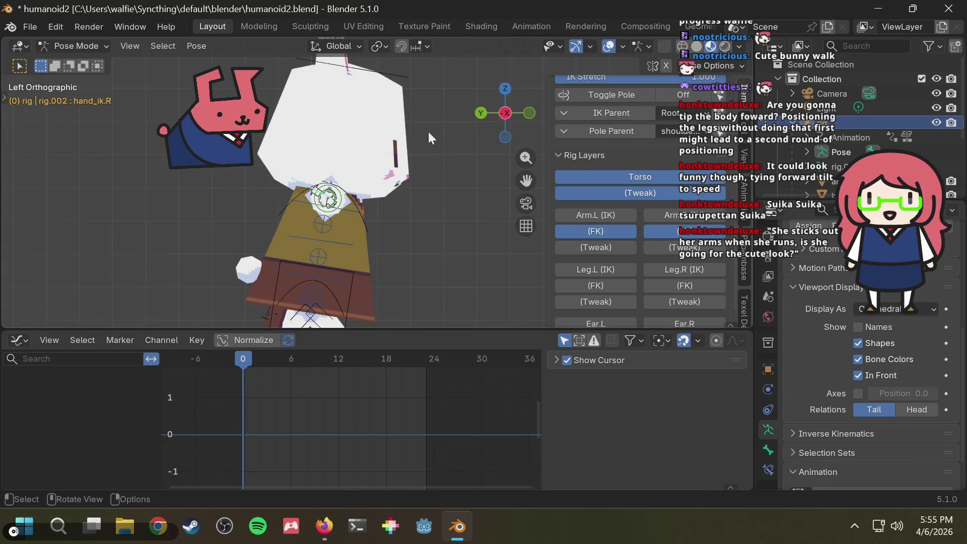
mouse_move(354, 186)
middle_mouse_down()
mouse_move(375, 199)
mouse_move(368, 202)
middle_mouse_up()
- After checking the reference, select upper_arm_fk.R and view it from the left side
key("alt+Tab")
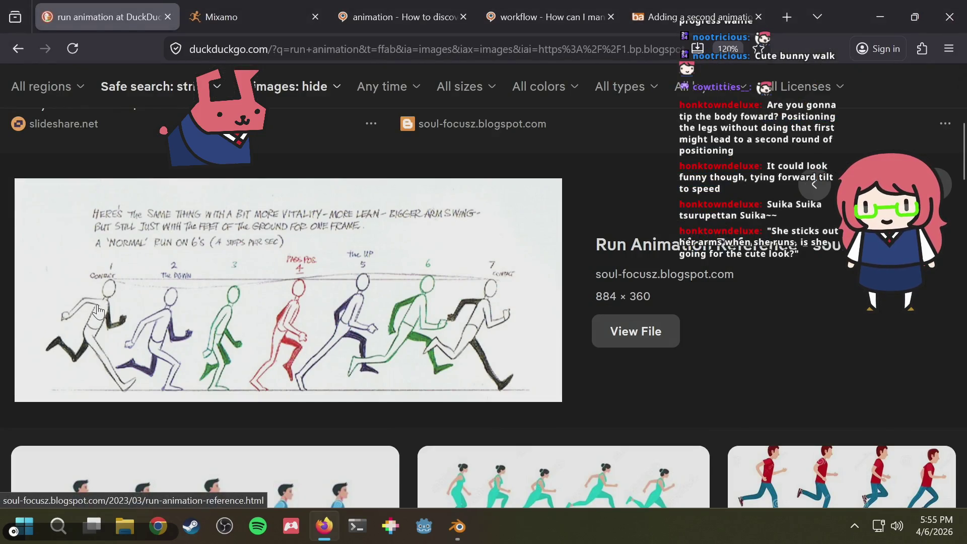
key("alt+Tab")
mouse_move(372, 201)
middle_mouse_down()
mouse_move(275, 248)
mouse_move(293, 208)
middle_mouse_up()
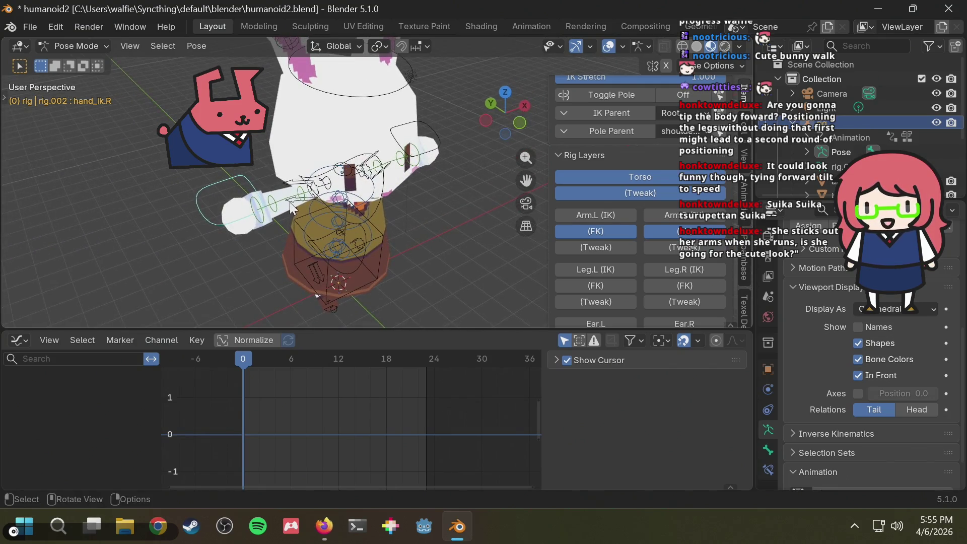
left_click(305, 193)
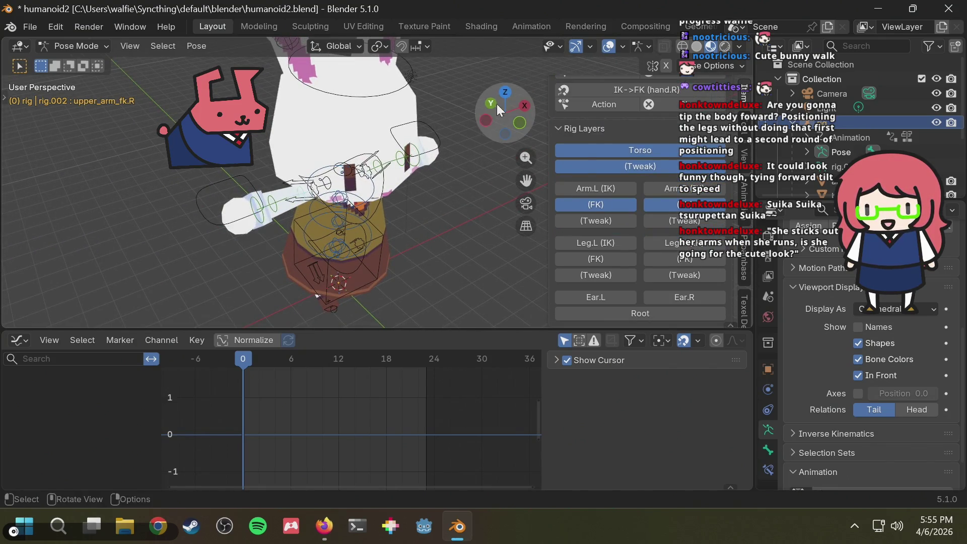
left_click(486, 120)
key("r")
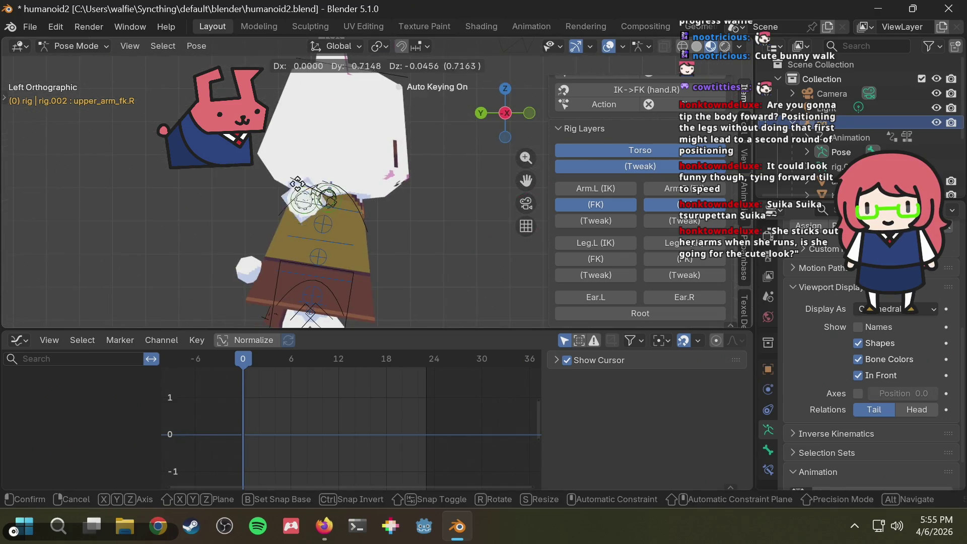
key("Escape")
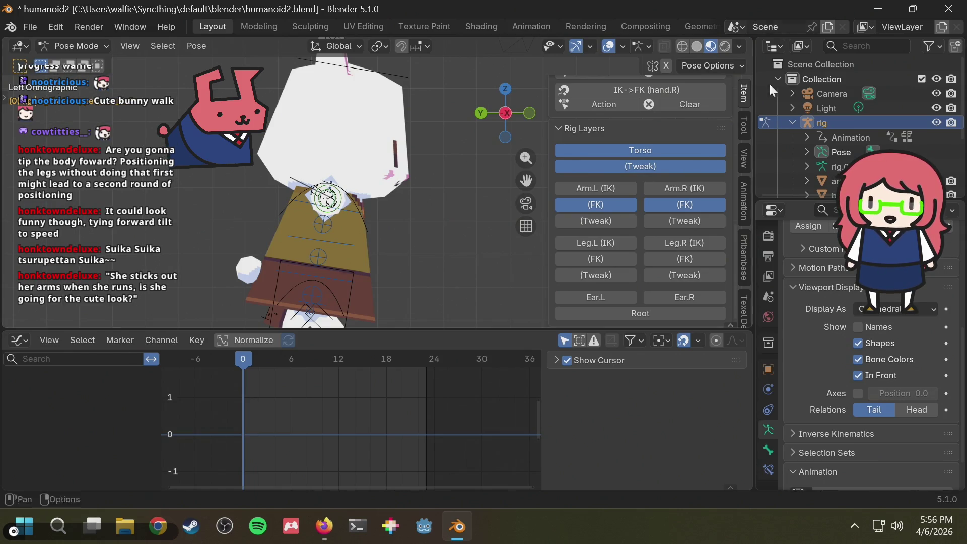
- Rotate the right upper arm back -43.42° at frame 0 and compare with the reference
scroll(727, 137, "up", 5)
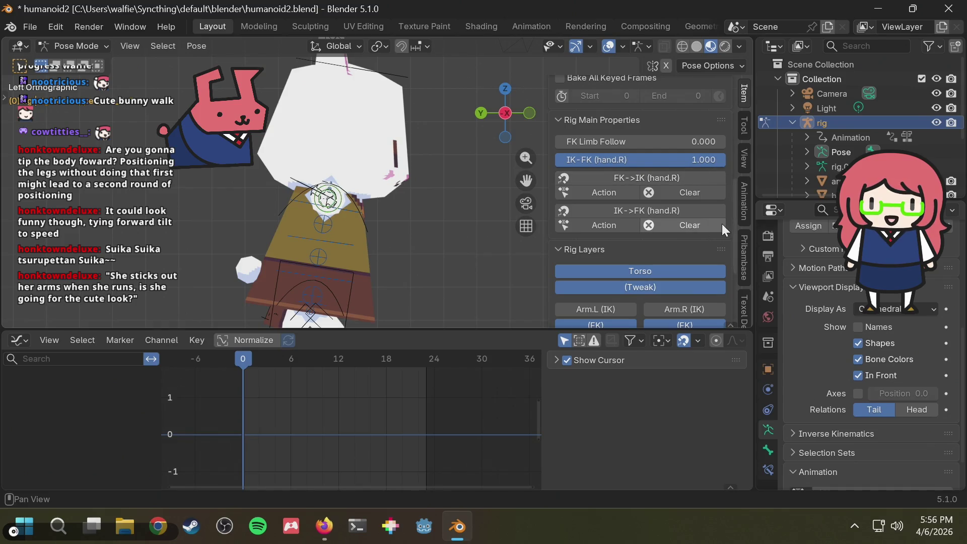
scroll(725, 220, "down", 4)
scroll(725, 219, "down", 1)
scroll(726, 219, "up", 8)
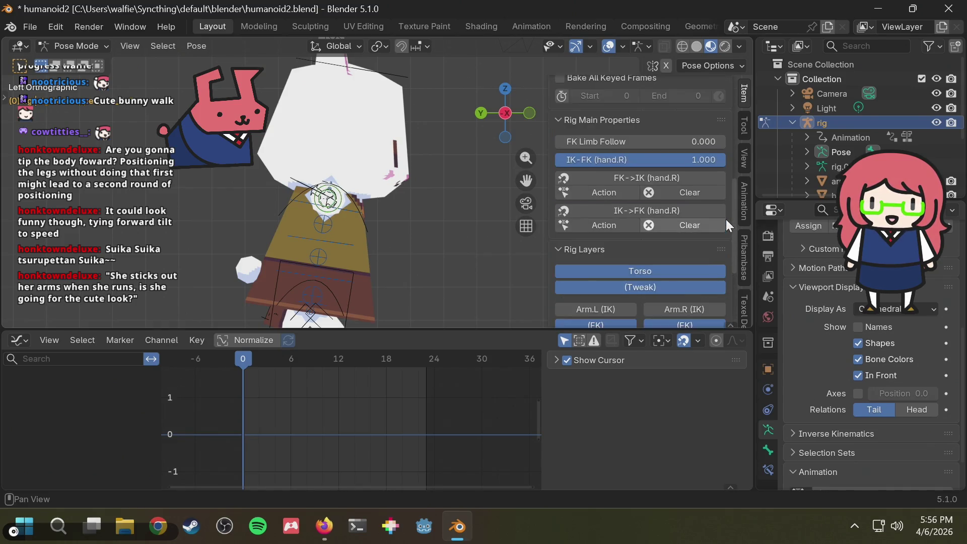
scroll(726, 219, "down", 2)
scroll(726, 219, "up", 3)
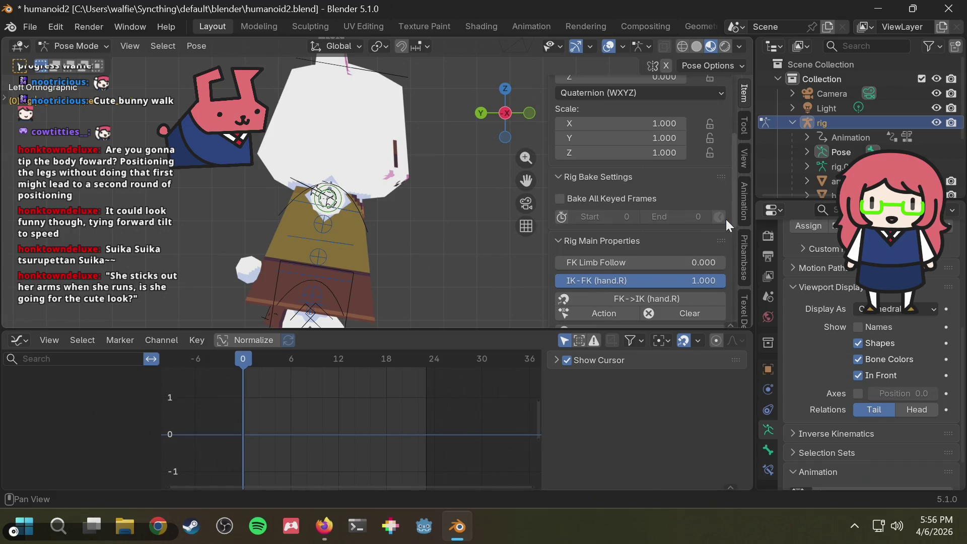
scroll(726, 219, "down", 6)
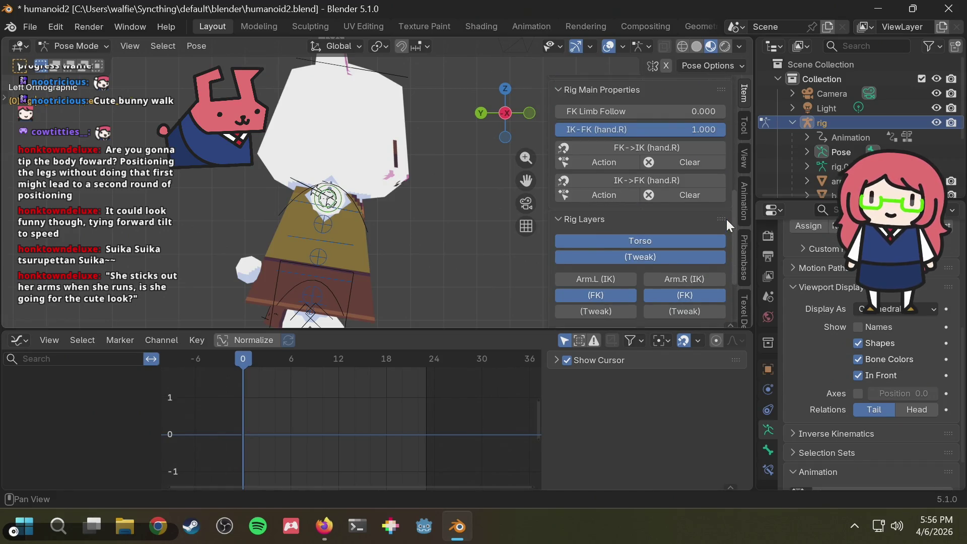
key("r")
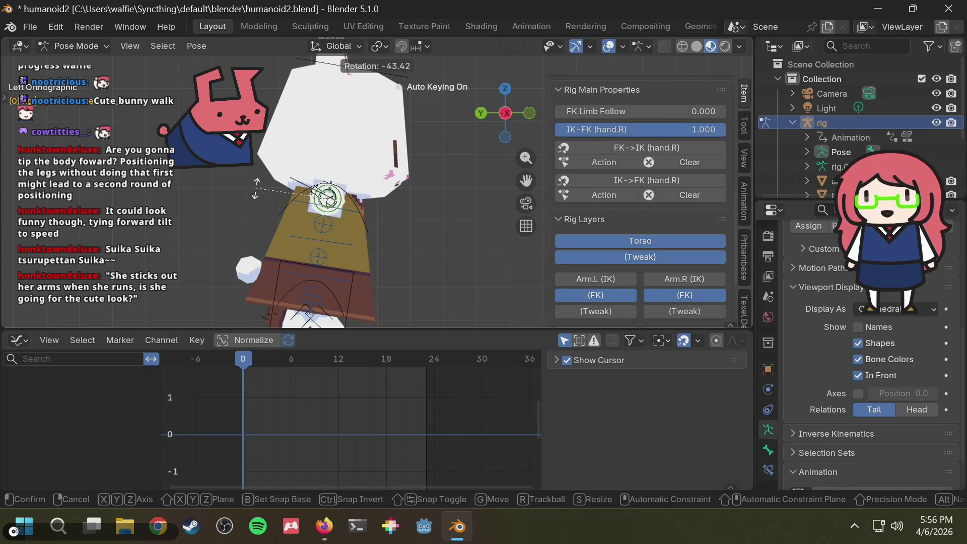
left_click(256, 188)
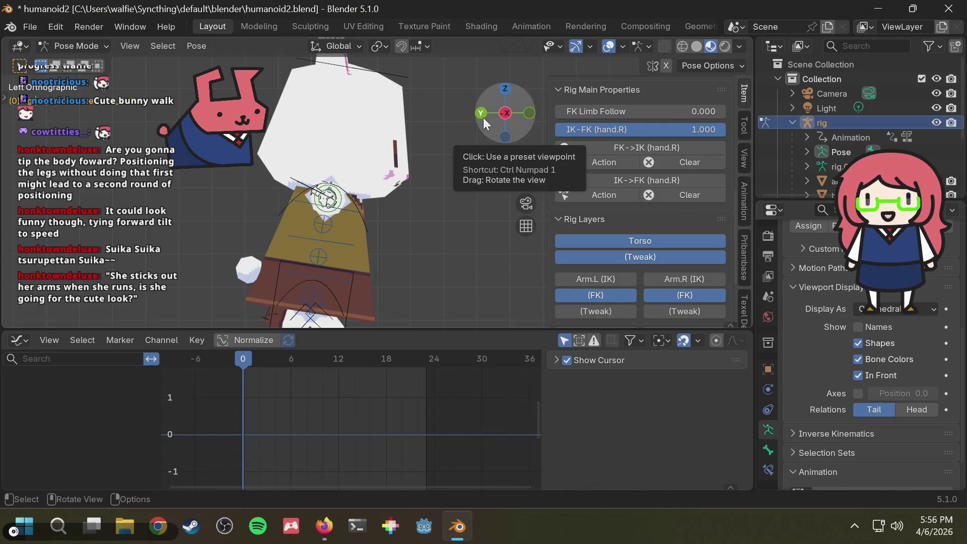
key("alt+Tab")
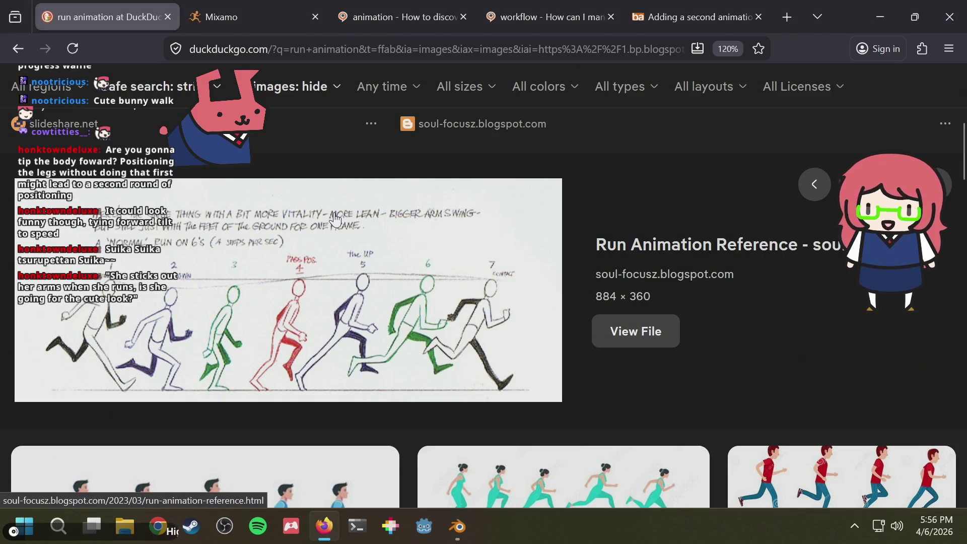
- Return to the rig and inspect it from back and front views
key("alt+Tab")
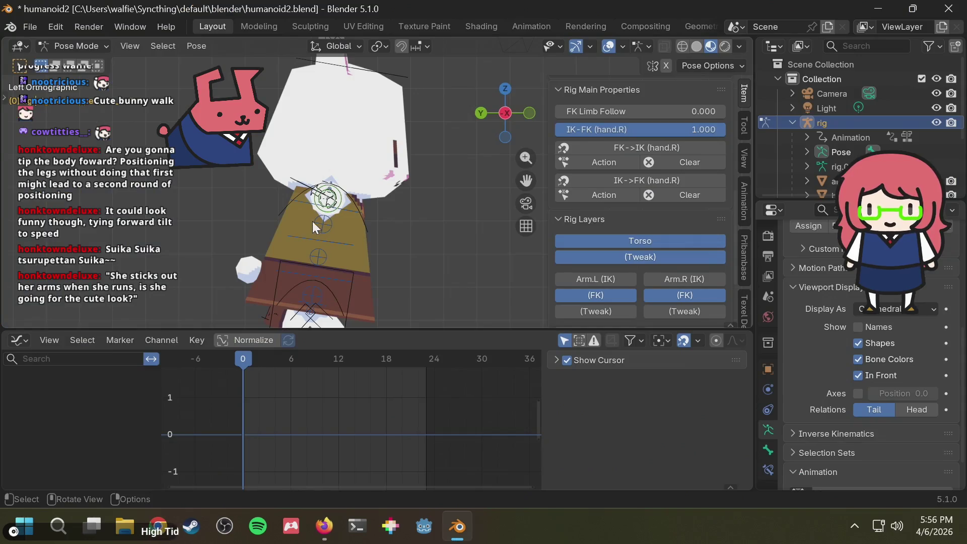
left_click(480, 111)
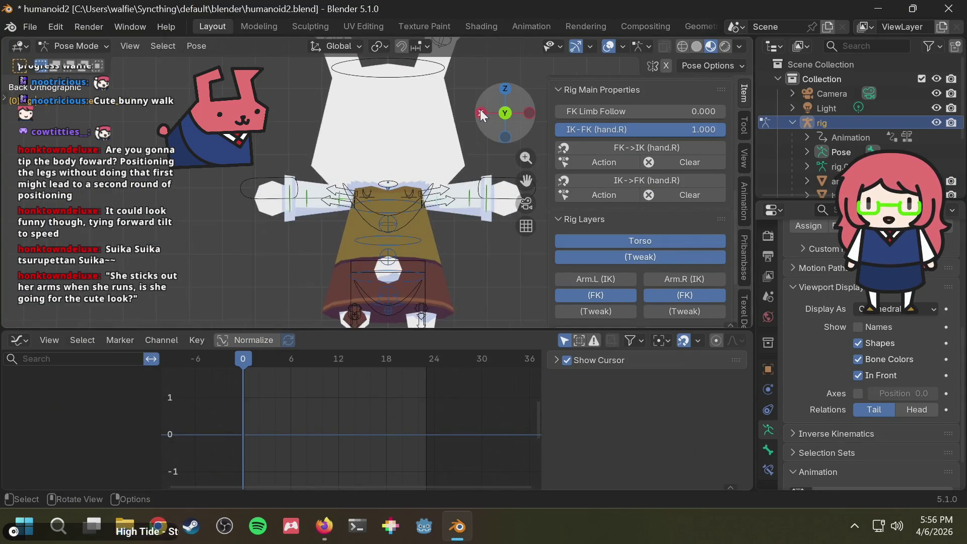
left_click(505, 112)
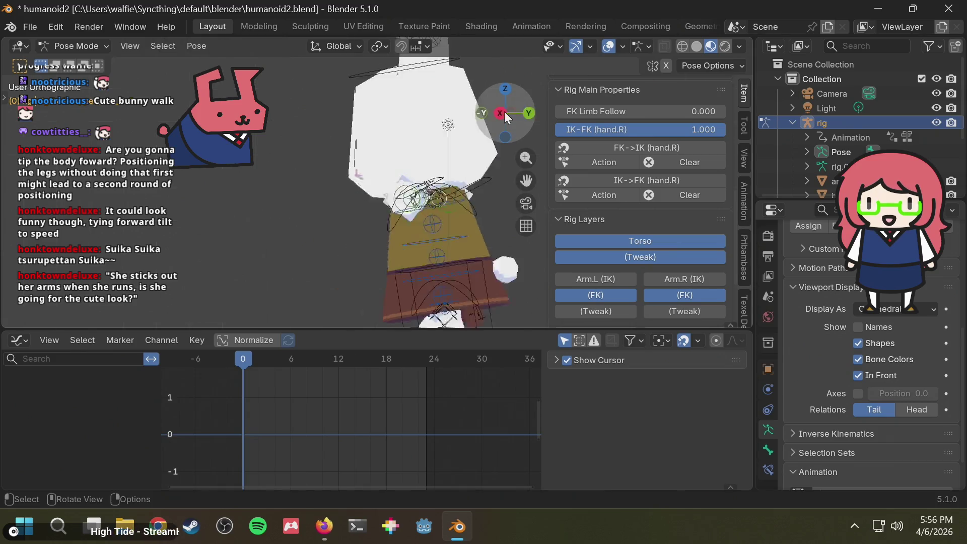
left_click(241, 191)
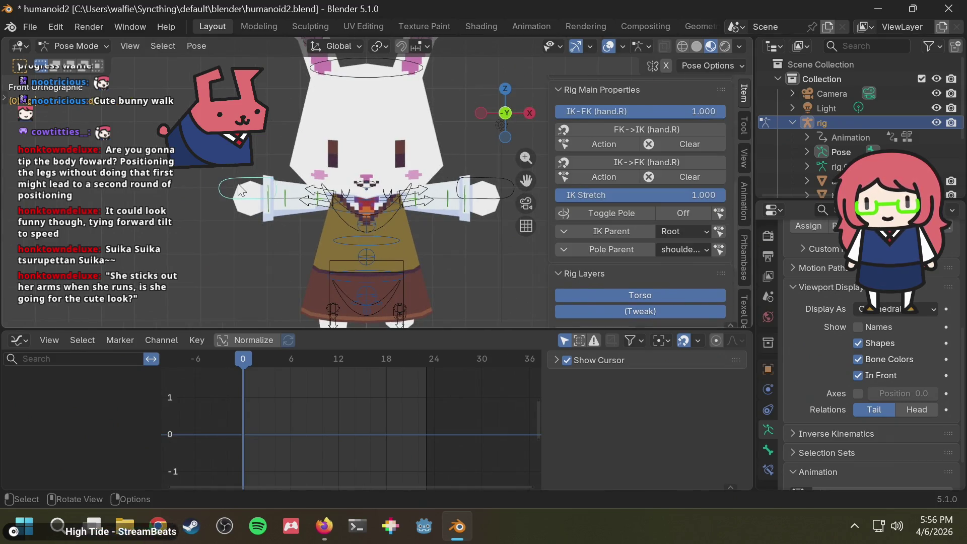
- Try rotating upper_arm_fk.R, undo it, and play the run animation
left_click(318, 202)
key("r")
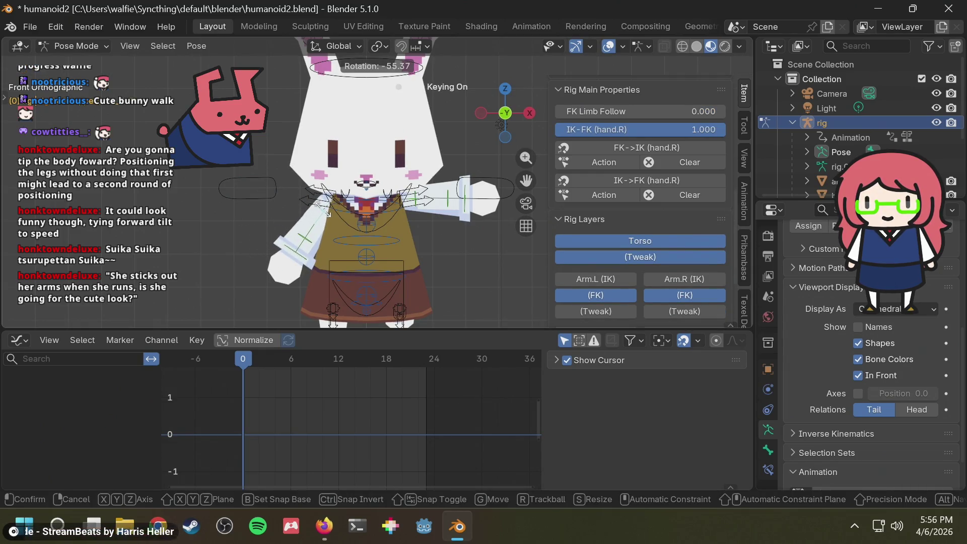
left_click(324, 210)
key("ctrl+z")
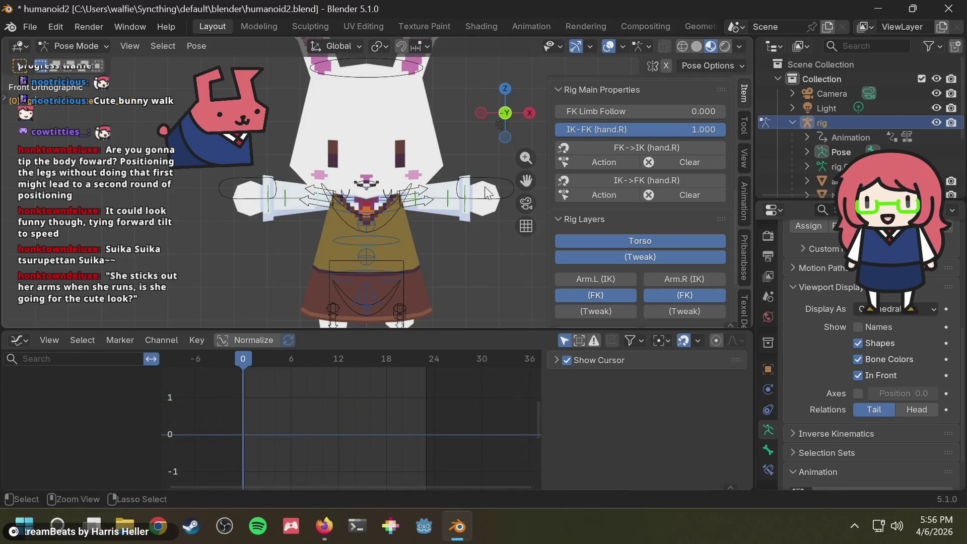
mouse_move(391, 226)
middle_mouse_down()
mouse_move(532, 236)
mouse_move(373, 224)
mouse_move(429, 234)
mouse_move(444, 217)
mouse_move(395, 194)
mouse_move(438, 233)
mouse_move(519, 240)
mouse_move(454, 234)
middle_mouse_up()
key("space")
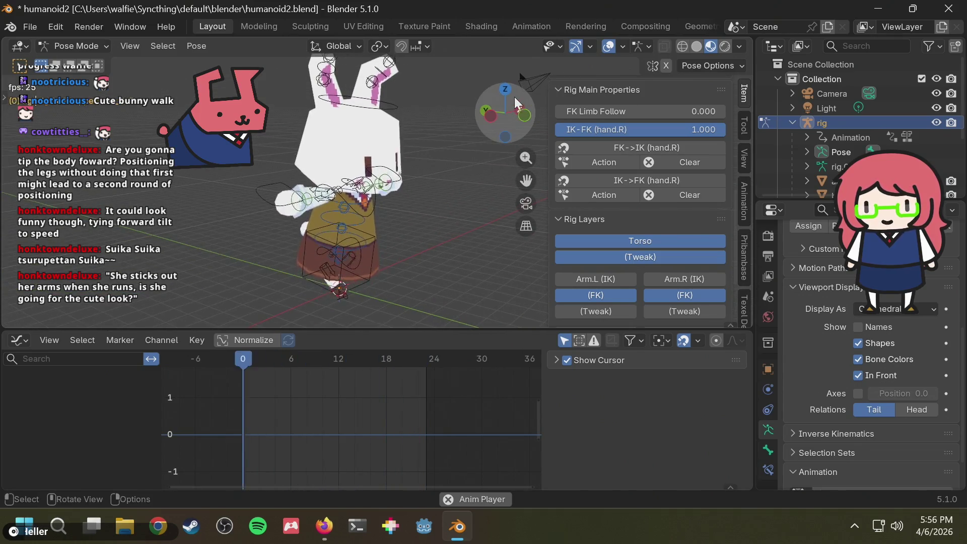
- Key upper_arm_fk.R rotated about -55° downward at frame 7, viewed from the front
left_click(492, 117)
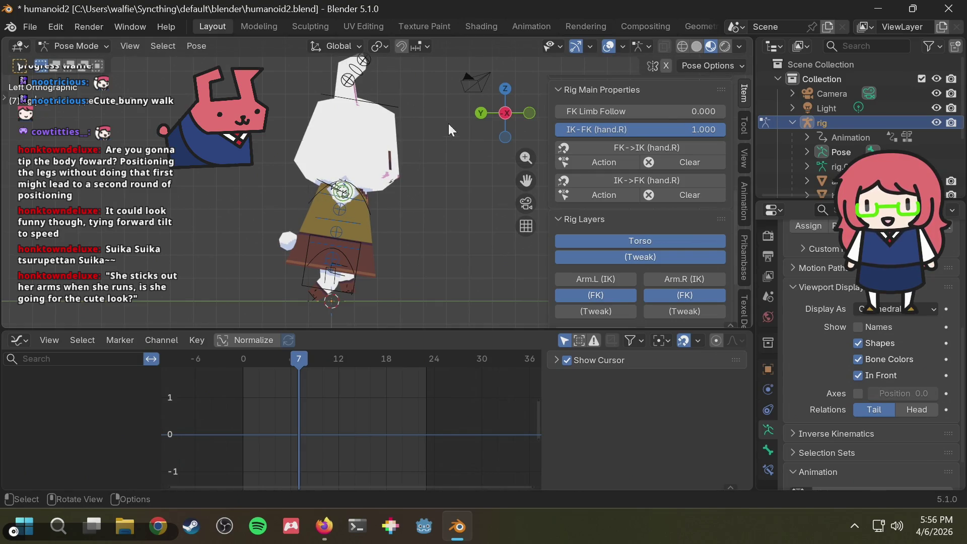
left_click(505, 115)
left_click(505, 116)
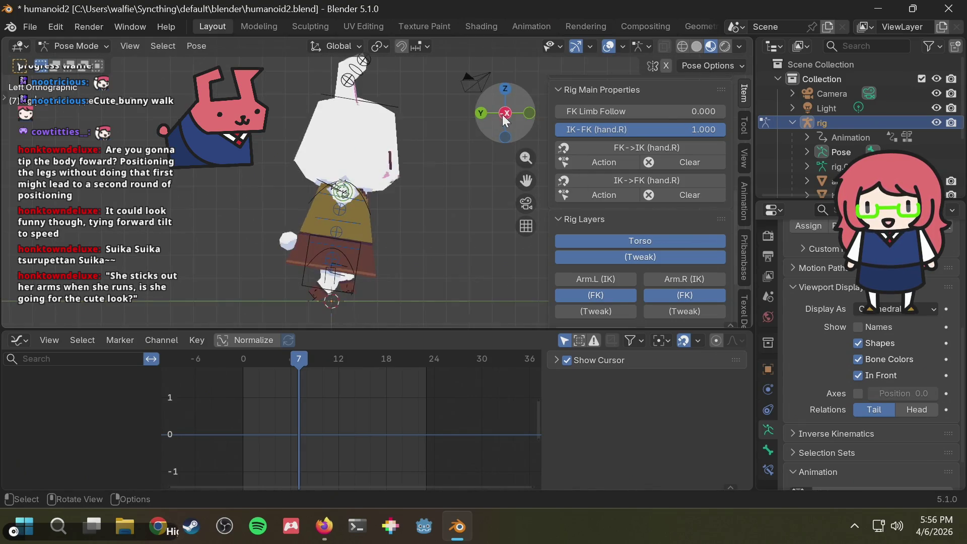
left_click(530, 114)
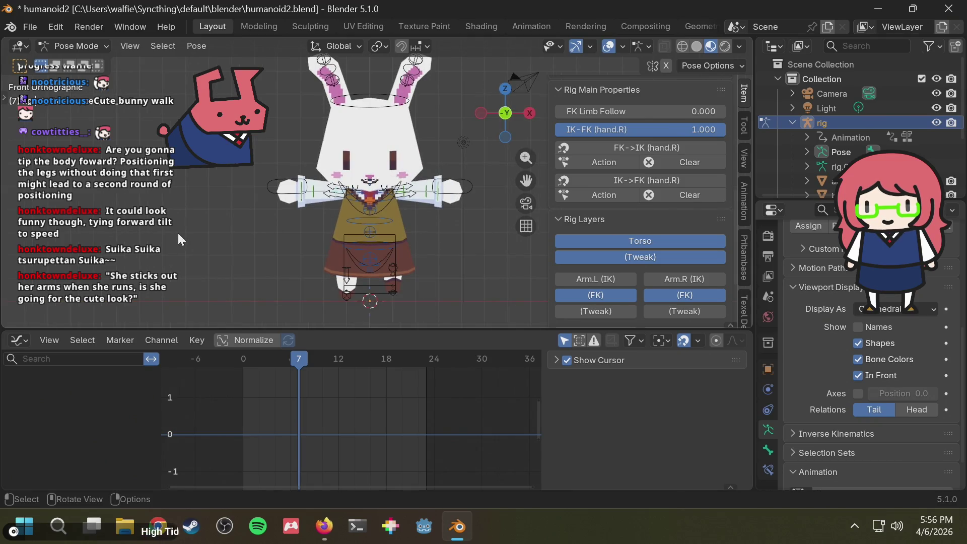
key("r")
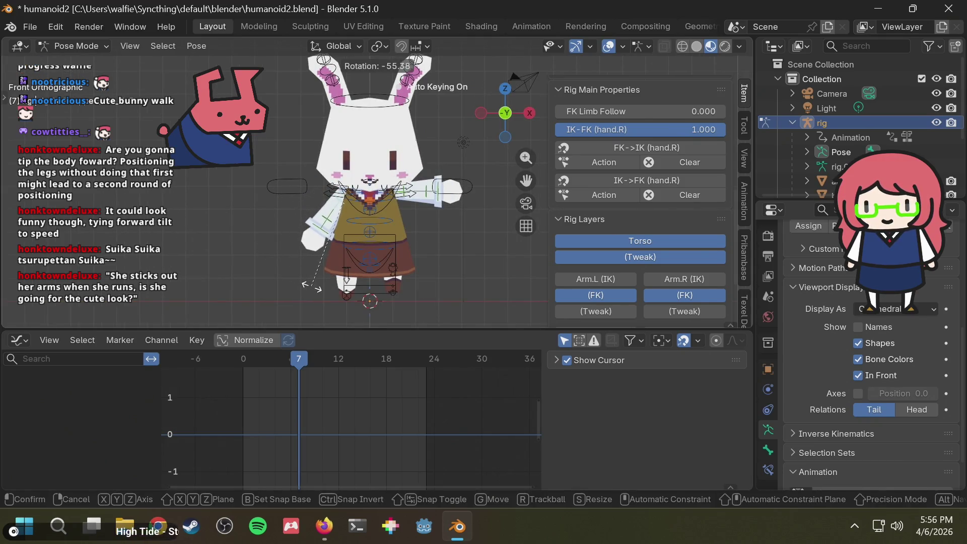
left_click(318, 292)
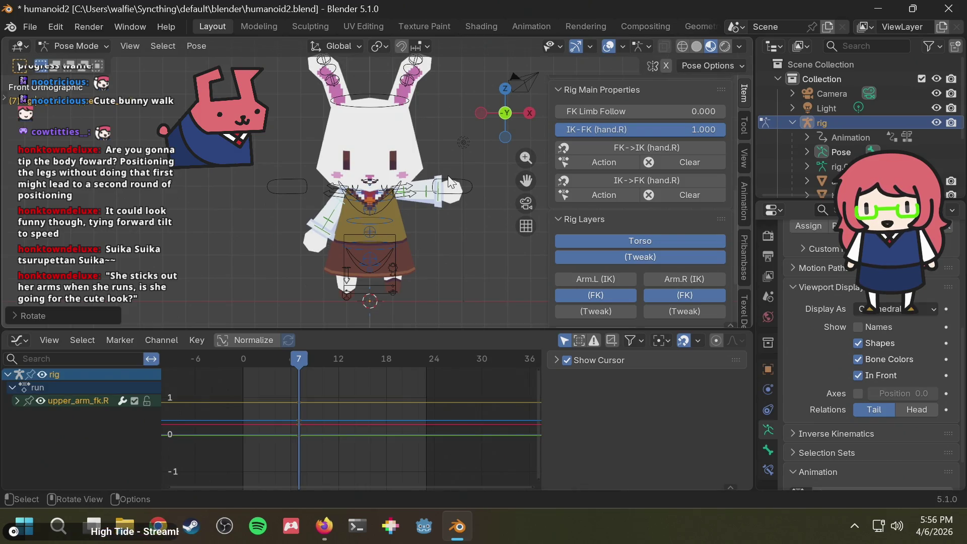
left_click(483, 110)
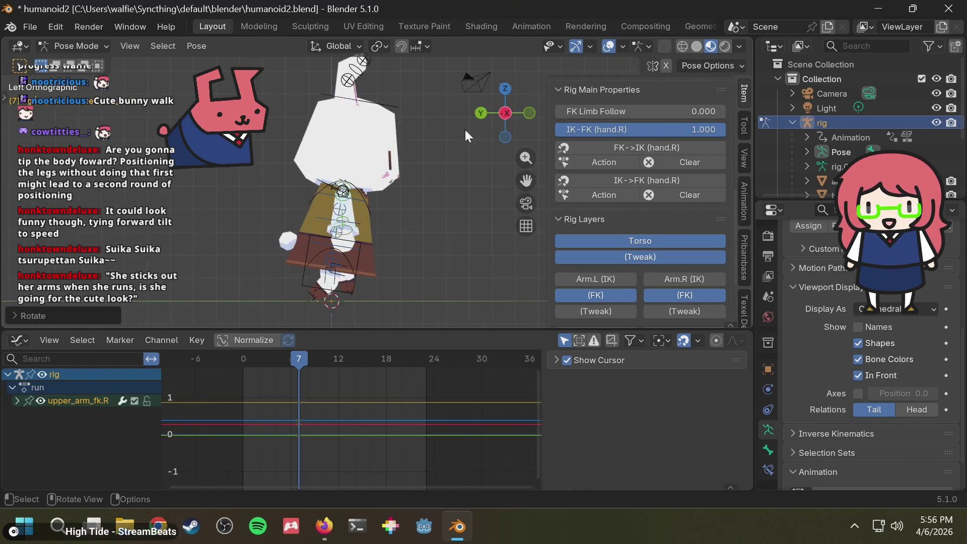
key("alt+Tab")
key("alt+Tab")
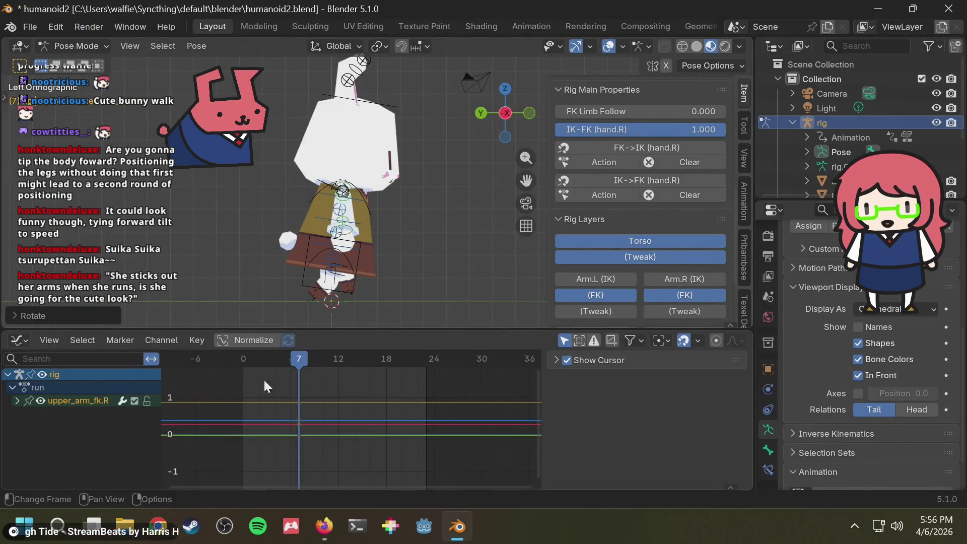
- Move upper_arm_fk.R's rotation keys along X from frame 7 to frame 0
left_click_drag(294, 359, 204, 366)
left_click_drag(325, 379, 279, 444)
key("g")
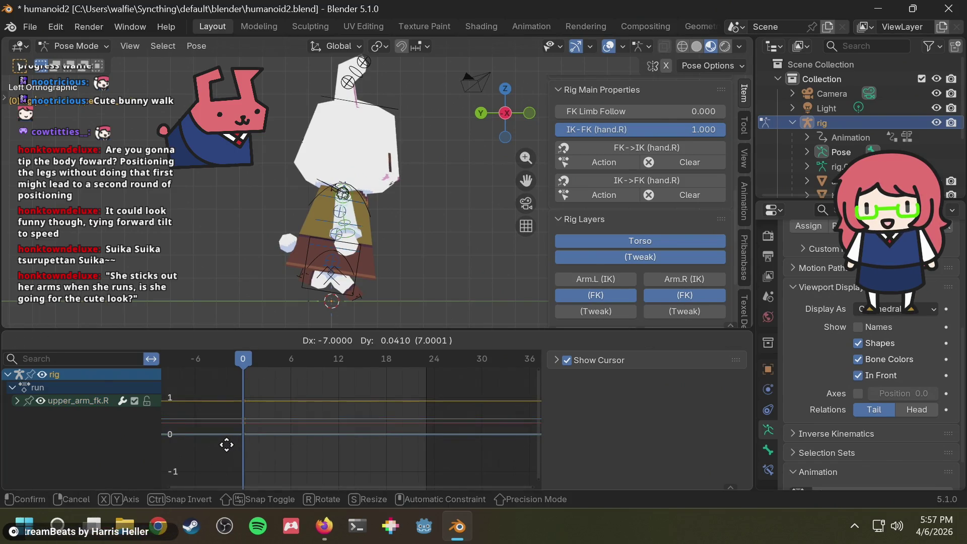
key("Escape")
key("g")
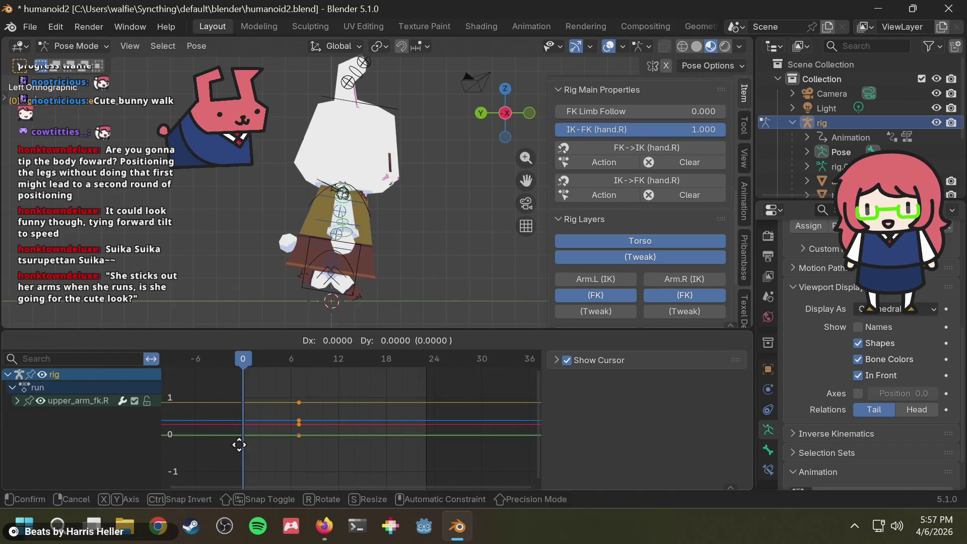
key("x")
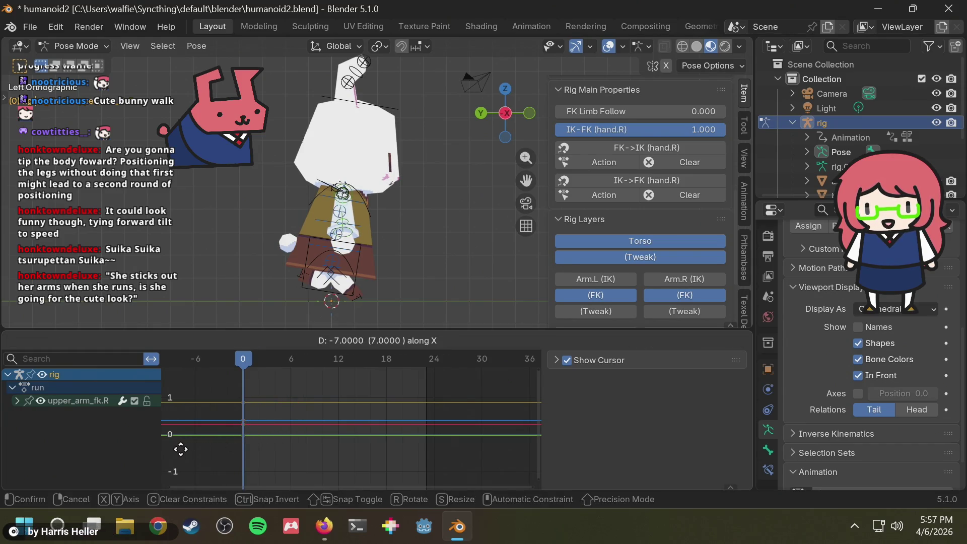
left_click(180, 449)
- Deselect the keys, briefly expand the arm's rotation channels, and orbit the view
left_click(343, 406)
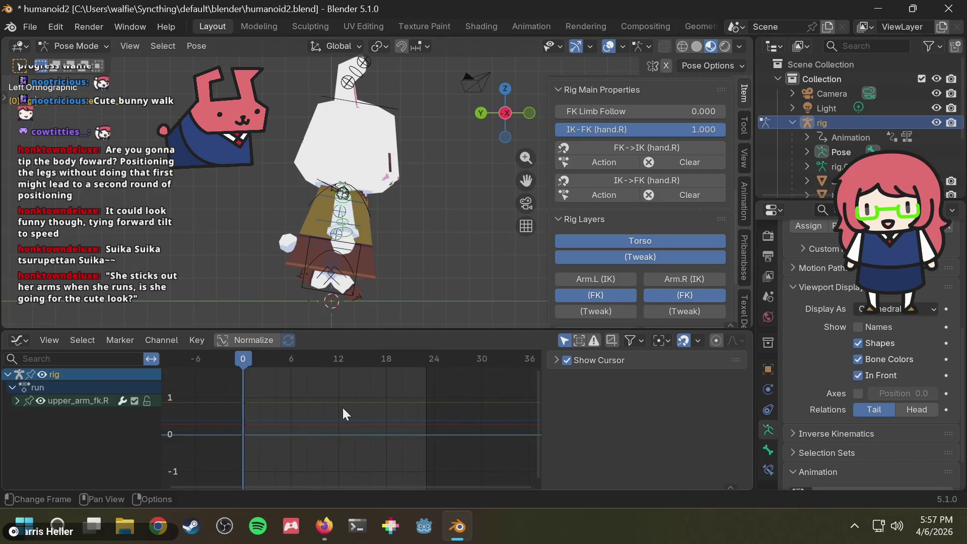
left_click(17, 401)
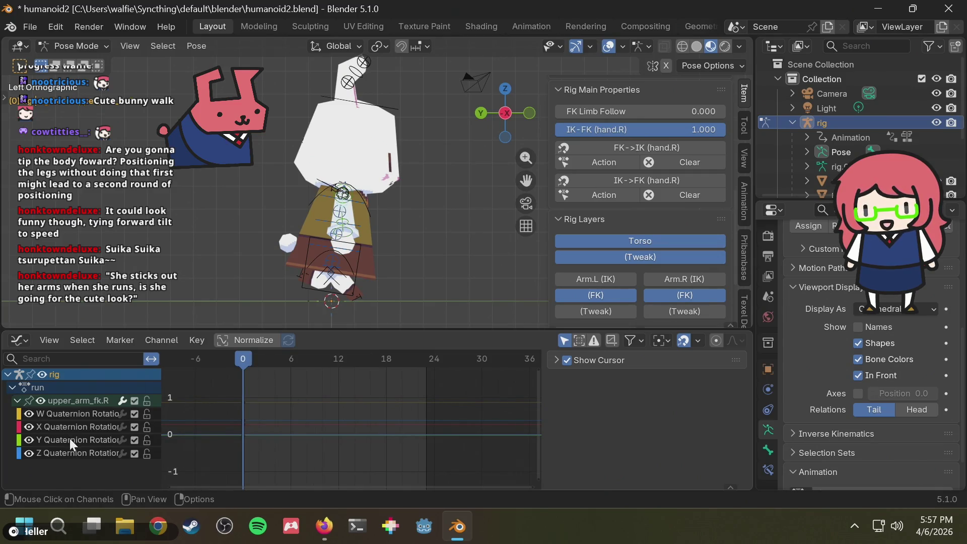
key("ctrl+z")
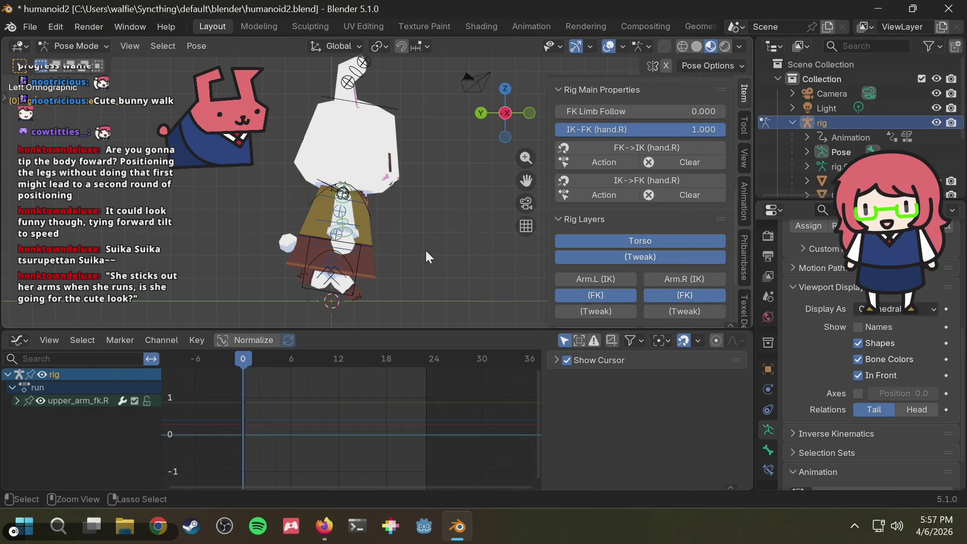
mouse_move(420, 192)
middle_mouse_down()
mouse_move(373, 196)
mouse_move(497, 175)
middle_mouse_up()
- Set upper_arm_fk.R's Rotation Mode to XYZ Euler
key("ctrl+z")
key("ctrl+z")
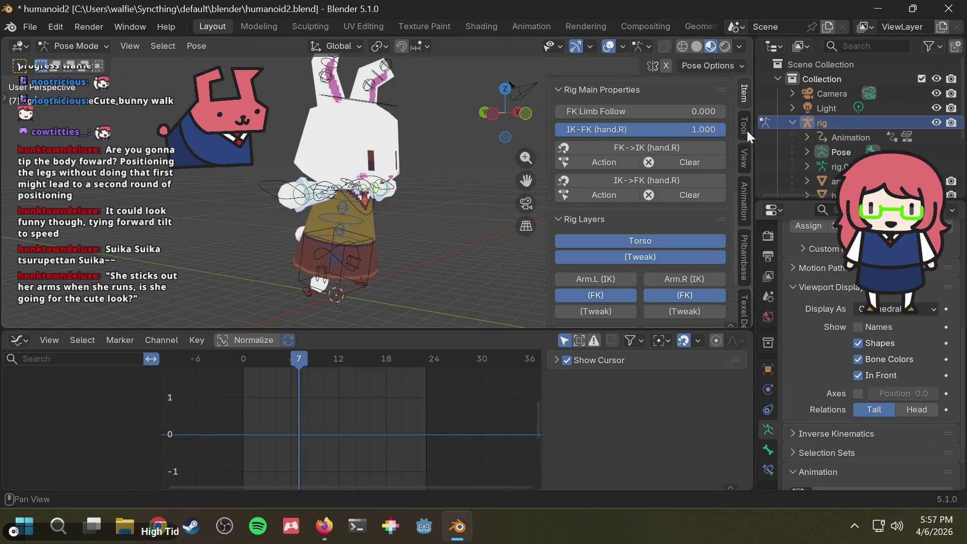
scroll(727, 183, "up", 10)
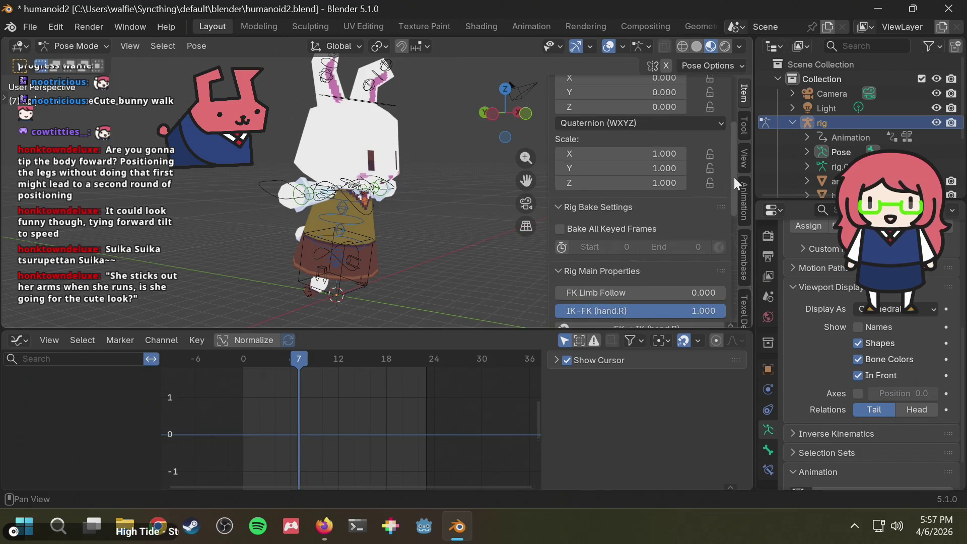
left_click(600, 243)
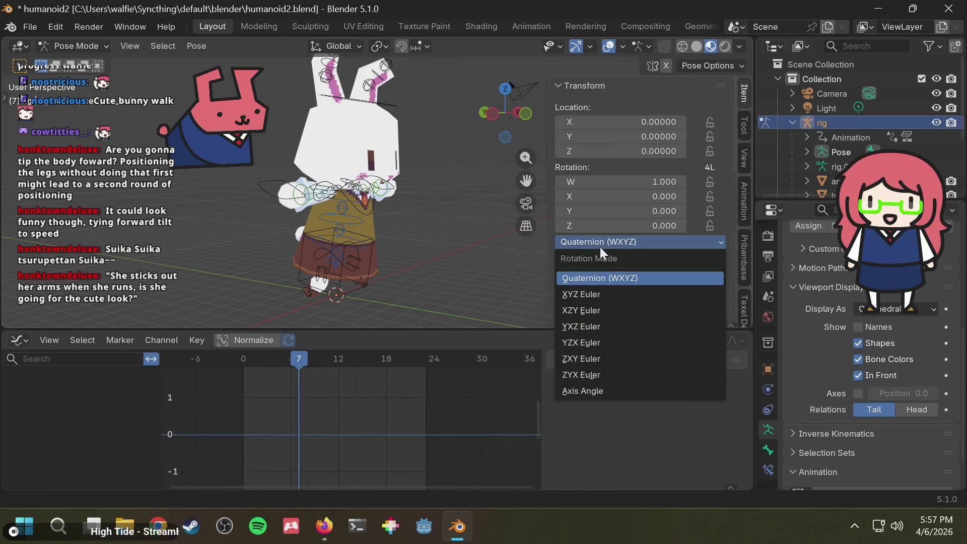
left_click(593, 296)
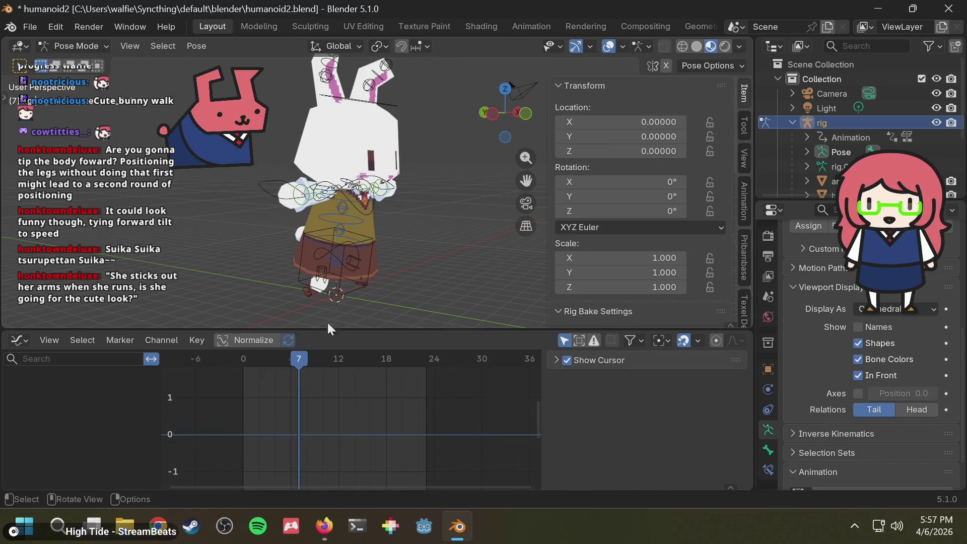
- At frame 0, key the right arm swung down (X 31.036°, Y -16.133°, Z 46.925°)
left_click_drag(300, 353, 221, 357)
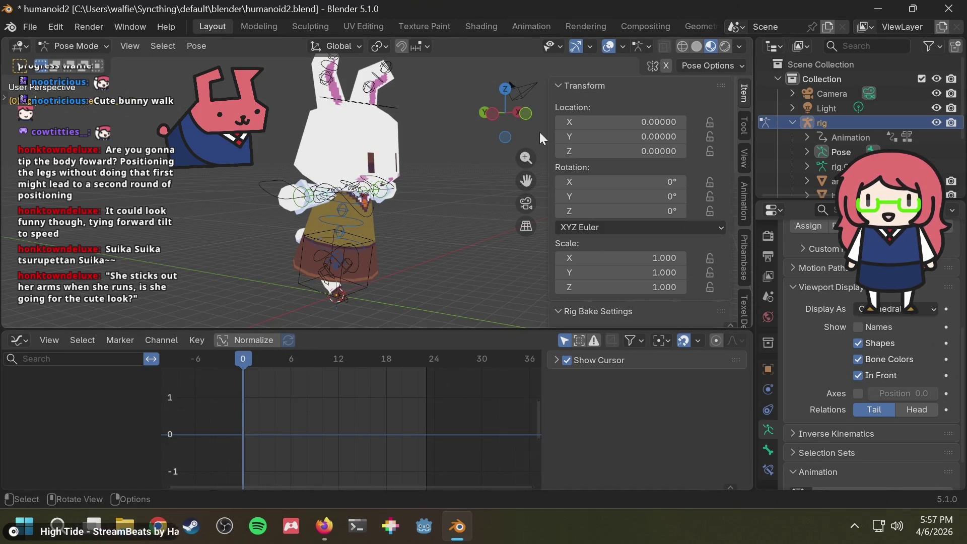
left_click(495, 114)
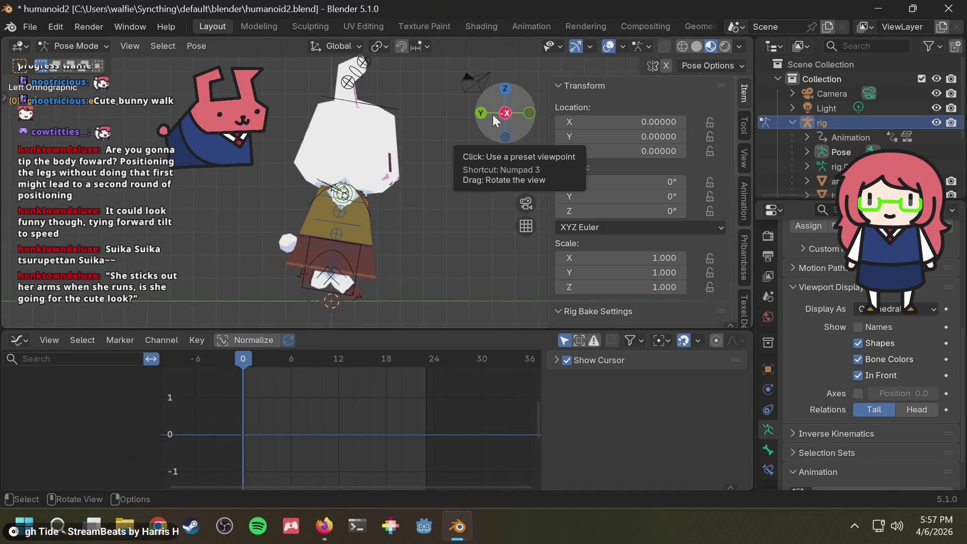
left_click(482, 114)
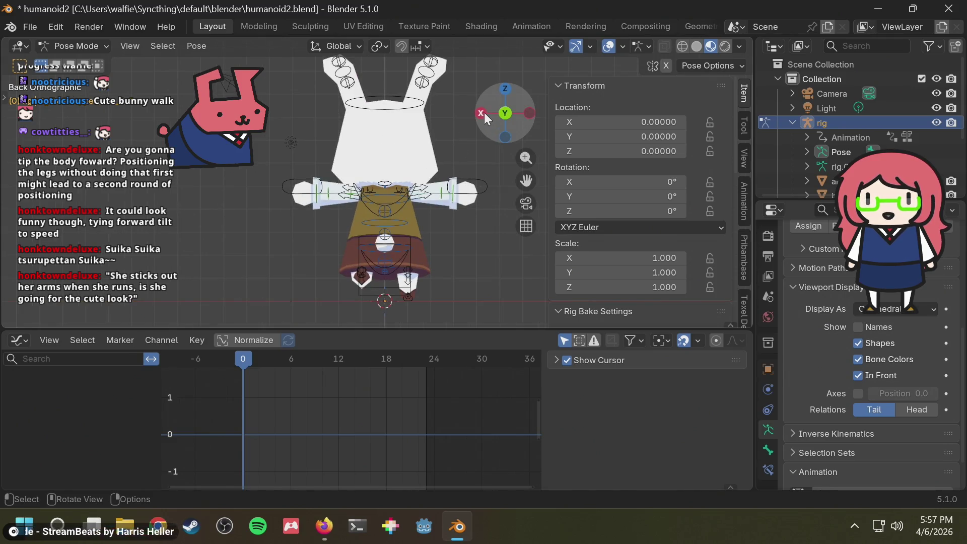
key("KP_1")
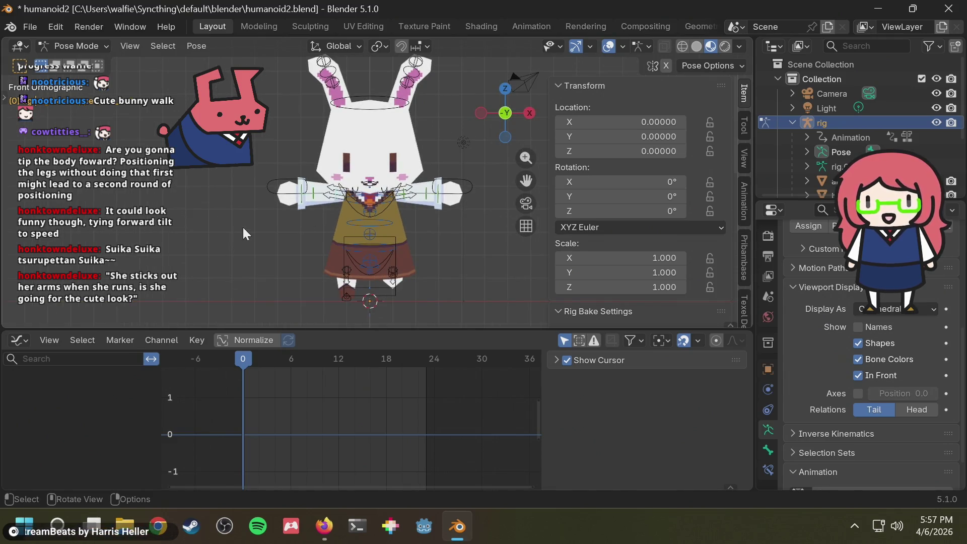
left_click(338, 197)
key("r")
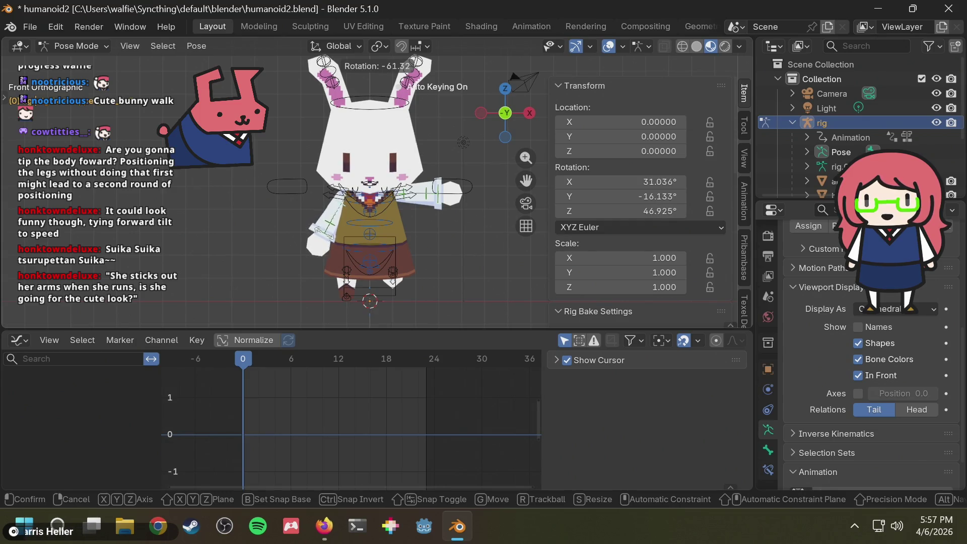
key("Return")
left_click(17, 400)
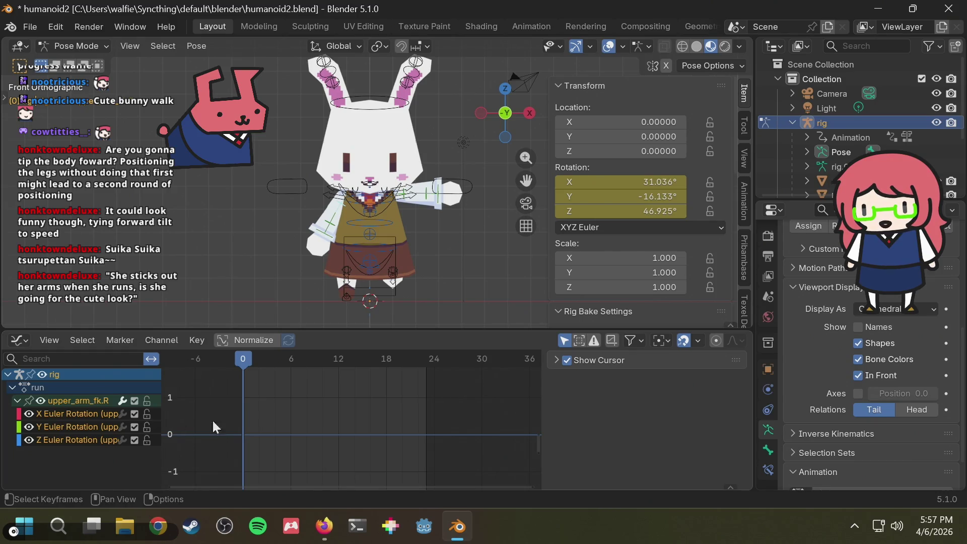
mouse_move(252, 359)
left_mouse_down()
mouse_move(261, 355)
mouse_move(243, 363)
left_mouse_up()
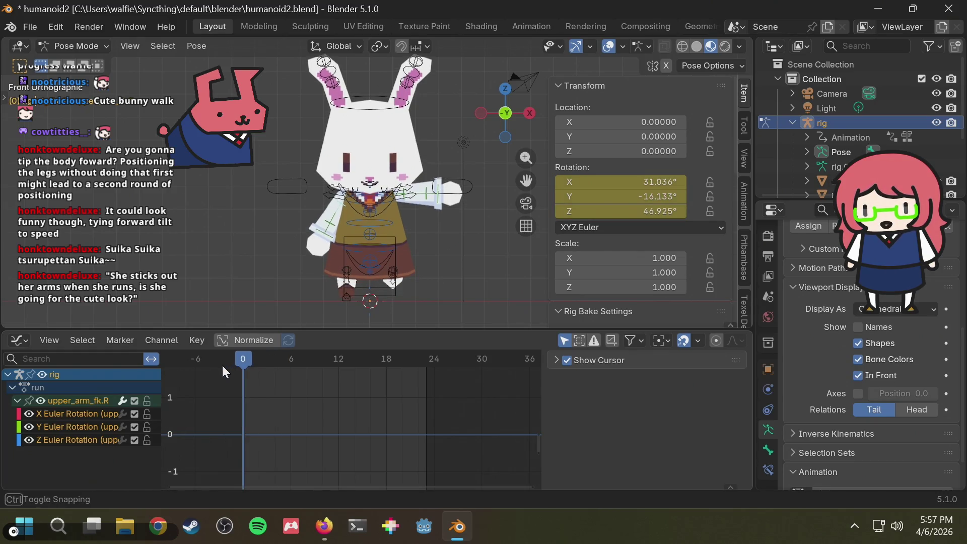
left_click(325, 243)
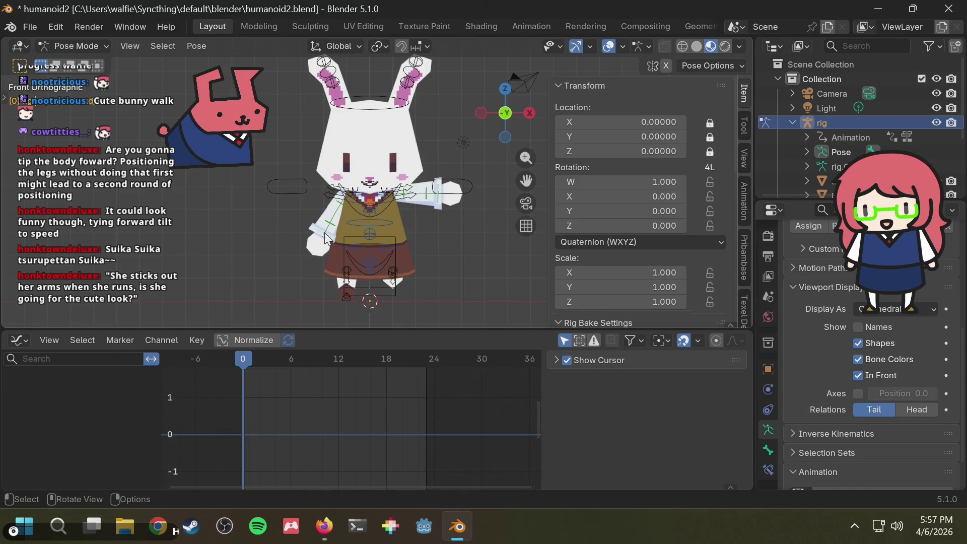
- Reselect the right upper arm and review the swing from front and side views against the reference
left_click(341, 200)
mouse_move(257, 416)
middle_mouse_down()
mouse_move(283, 459)
mouse_move(282, 449)
middle_mouse_up()
mouse_move(243, 361)
left_mouse_down()
mouse_move(266, 365)
mouse_move(232, 364)
mouse_move(252, 364)
mouse_move(240, 365)
left_mouse_up()
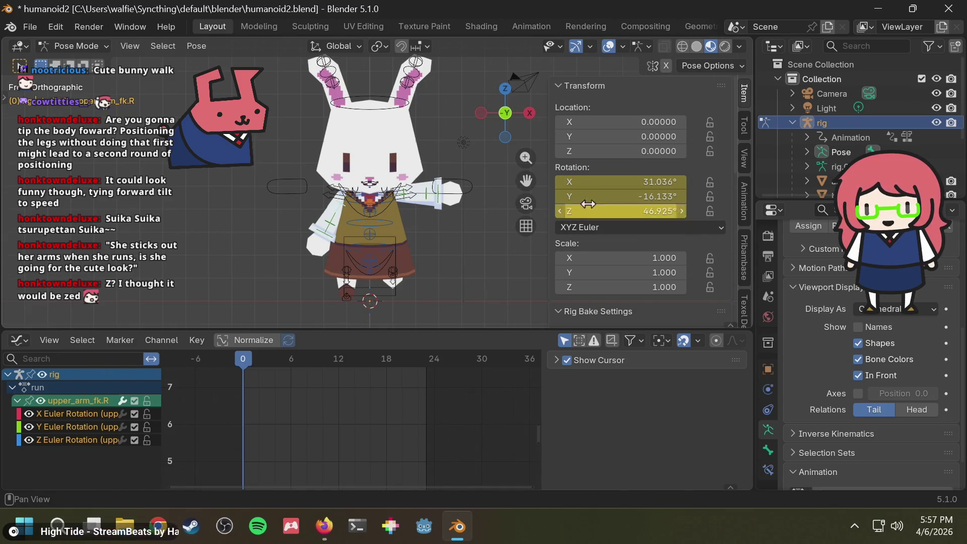
mouse_move(505, 134)
left_mouse_down()
mouse_move(464, 193)
mouse_move(566, 197)
mouse_move(485, 209)
mouse_move(510, 114)
left_mouse_up()
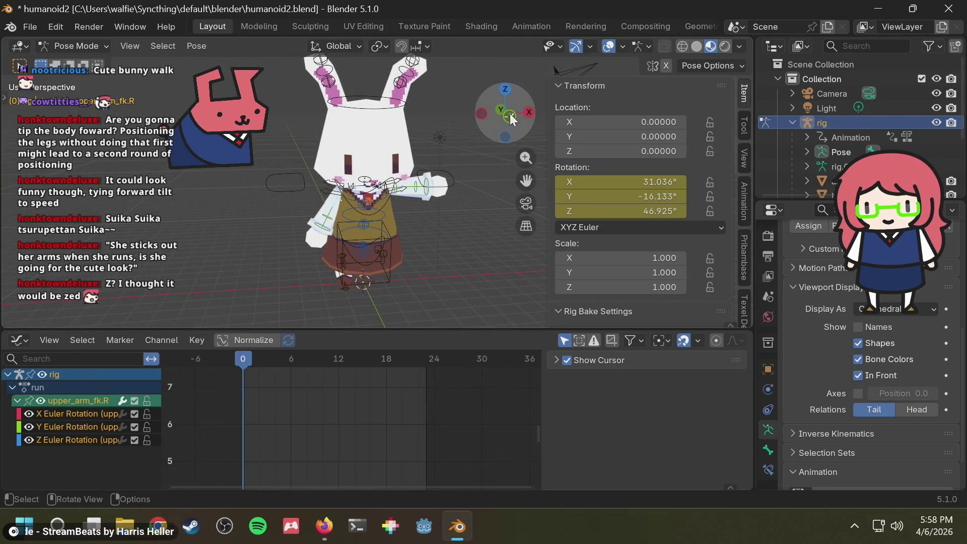
left_click(509, 112)
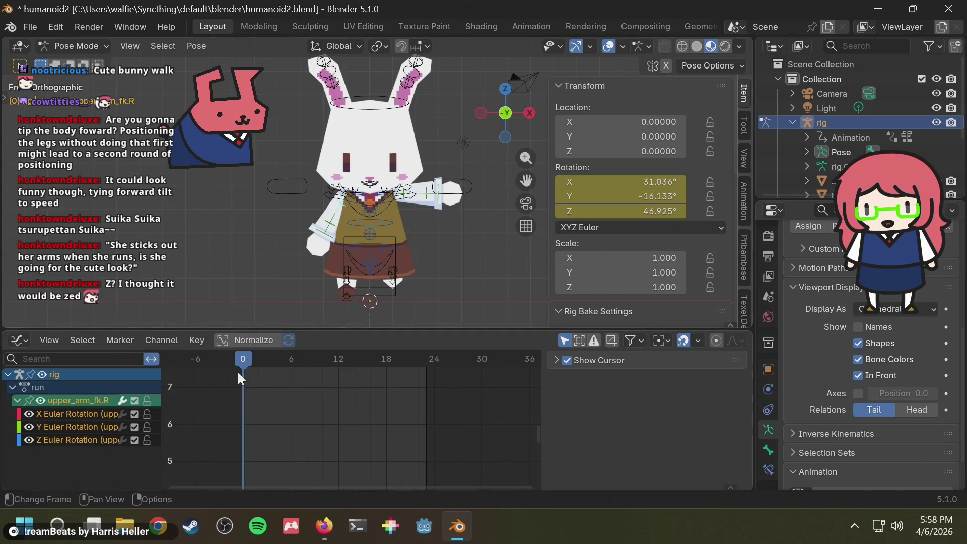
mouse_move(247, 362)
left_mouse_down()
mouse_move(258, 362)
mouse_move(235, 359)
left_mouse_up()
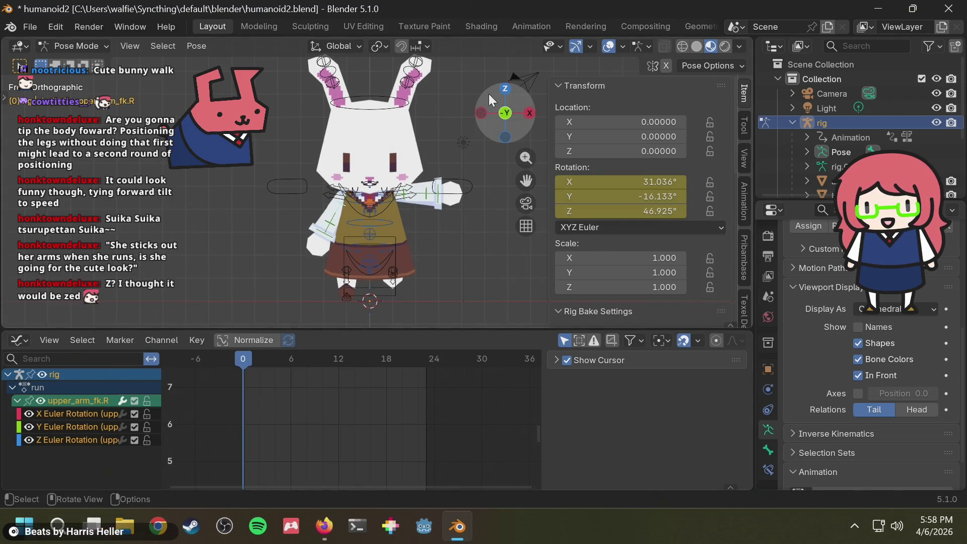
left_click(481, 110)
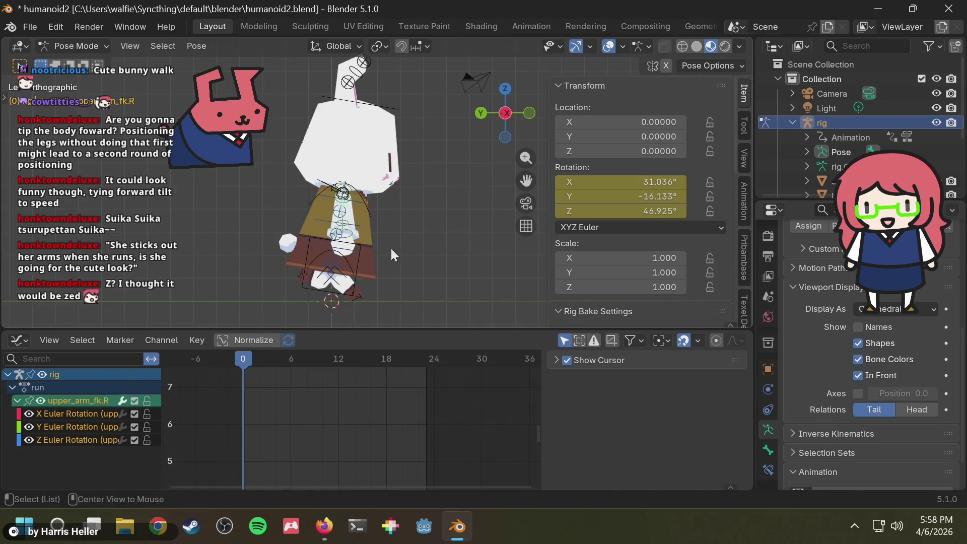
key("alt+Tab")
key("alt+Tab")
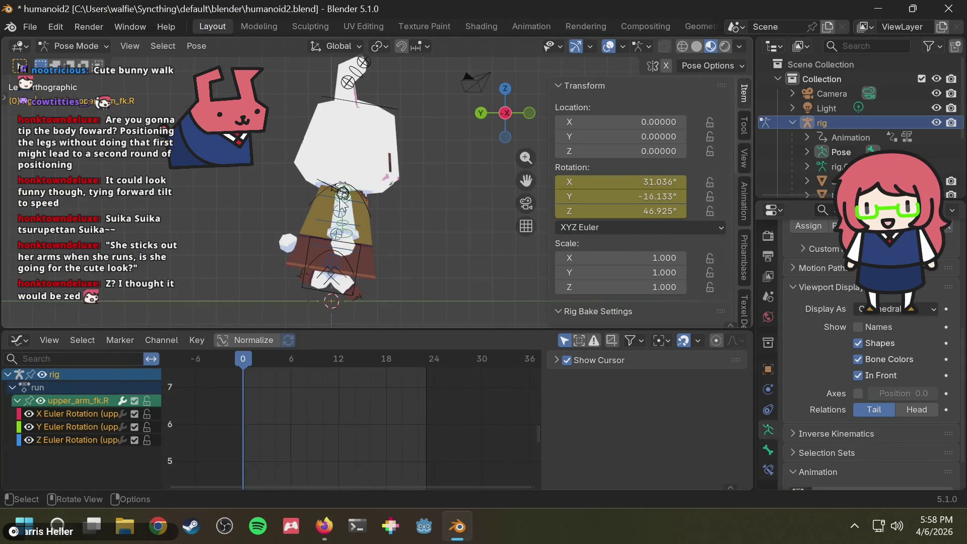
- Rotate upper_arm_fk.R into a first-frame pose and play back the motion to check it
left_click(346, 211)
key("r")
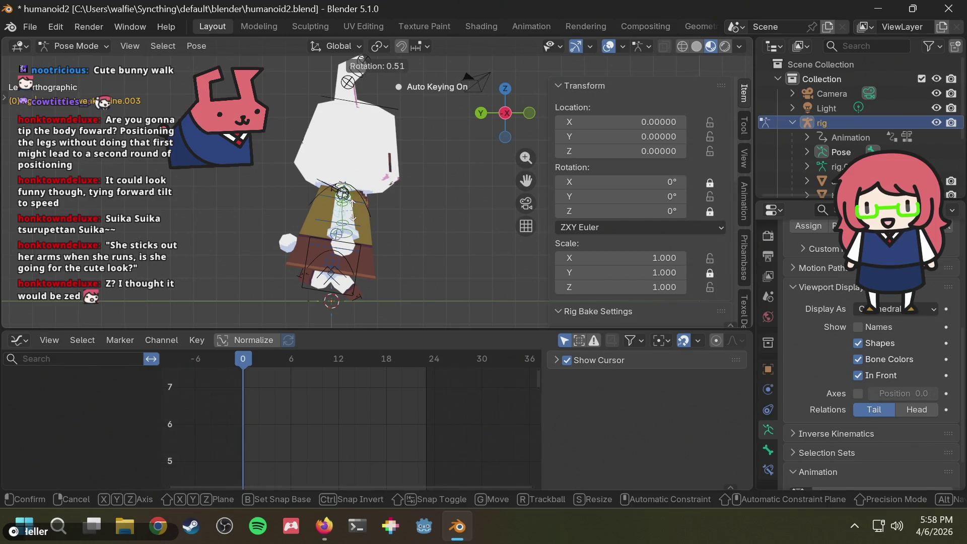
key("Escape")
left_click(347, 208)
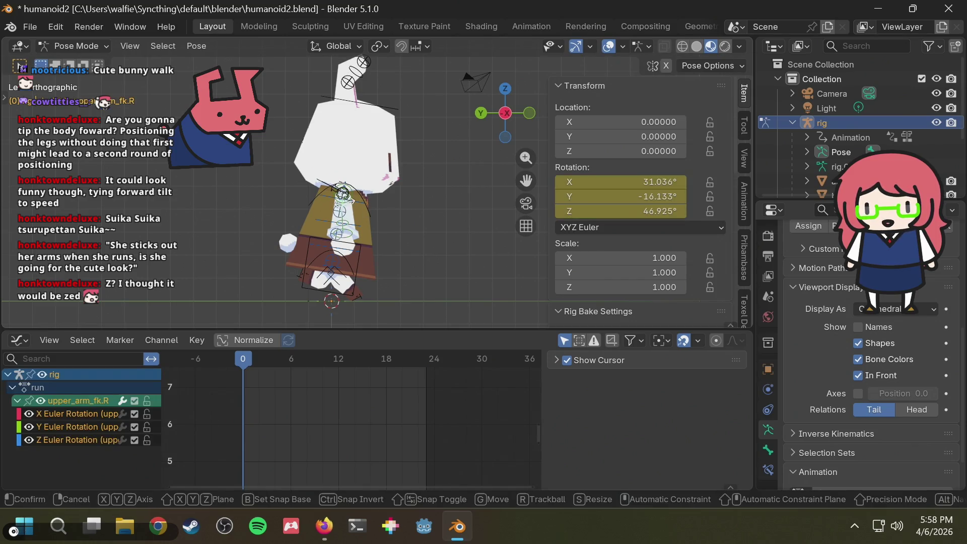
key("r")
left_click(328, 204)
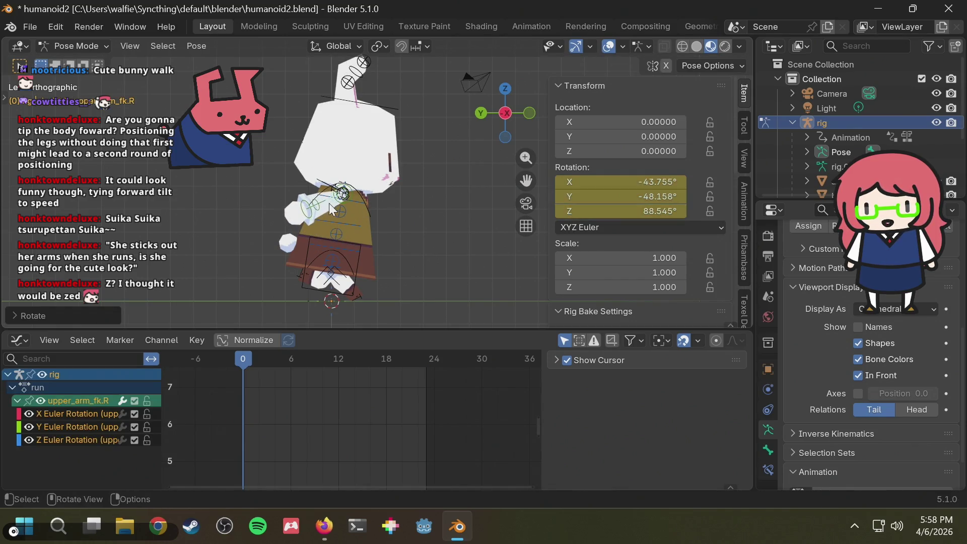
key("space")
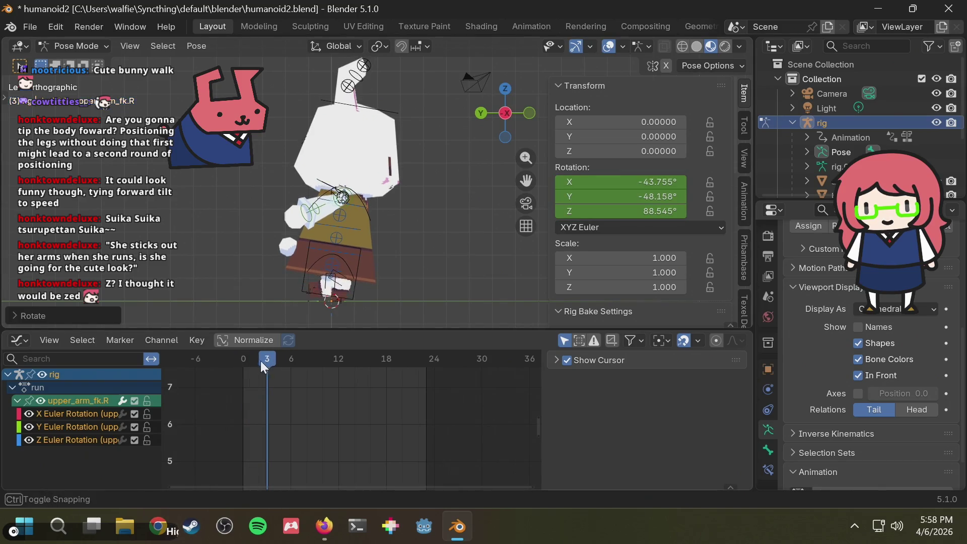
key("Escape")
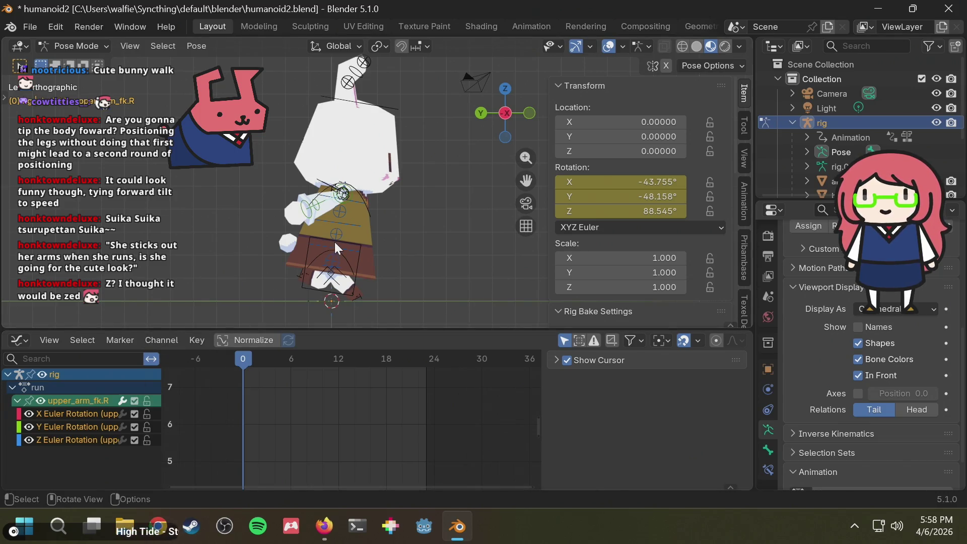
- Re-rotate the right upper arm, key it with Only Selected Channels, then undo those keys
key("alt+Tab")
key("alt+Tab")
key("r")
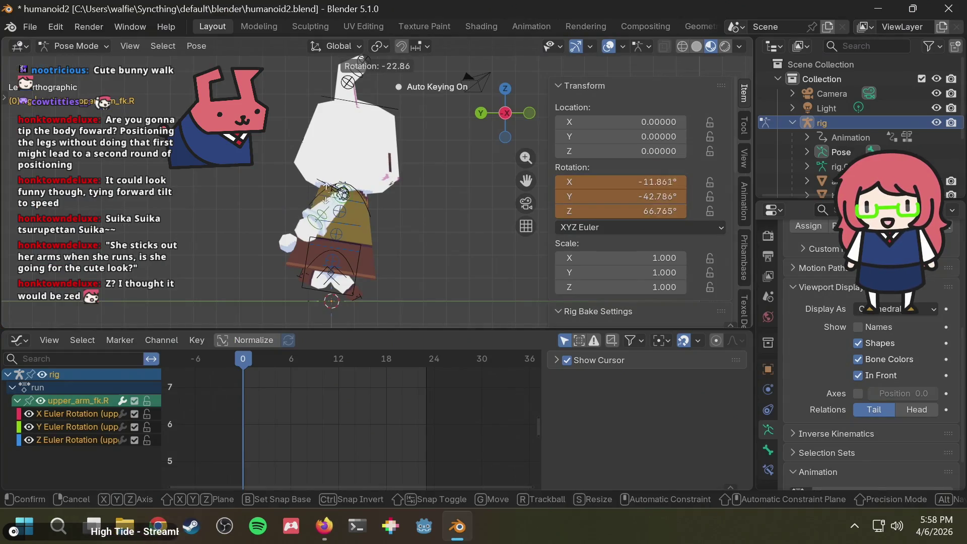
left_click(311, 167)
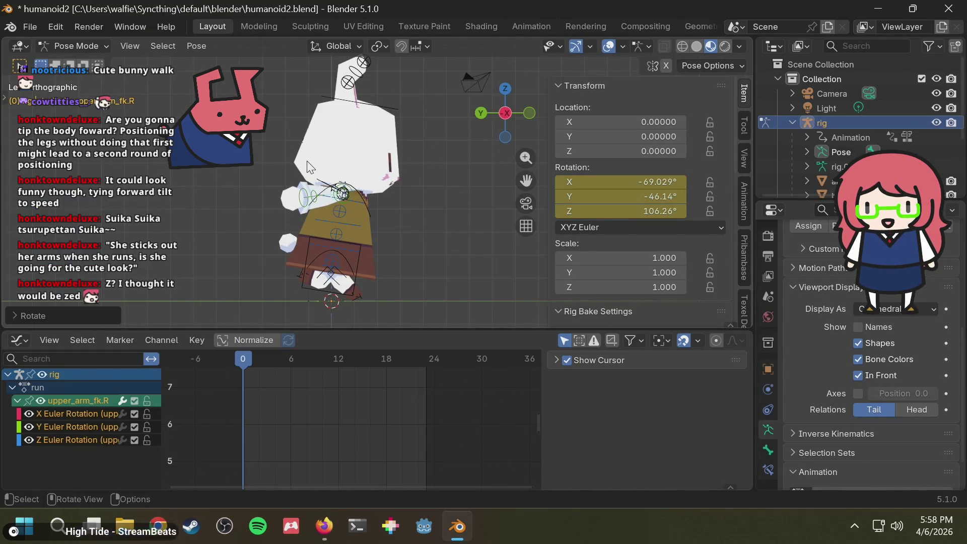
key("i")
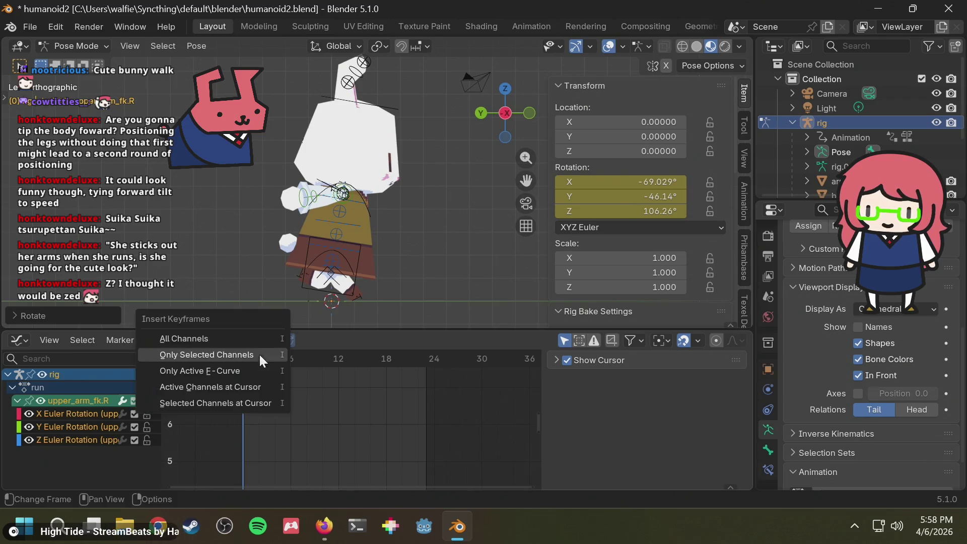
left_click(247, 355)
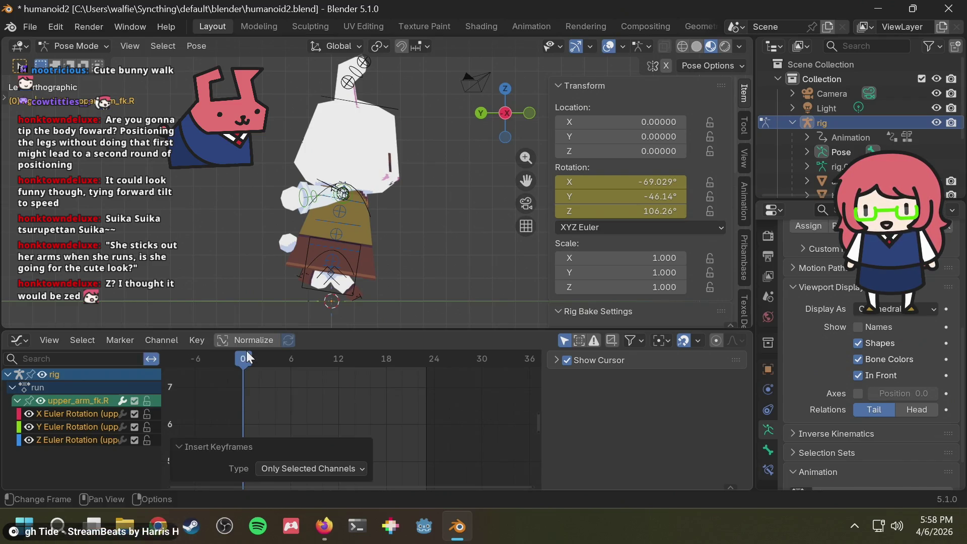
left_click_drag(283, 368, 228, 369)
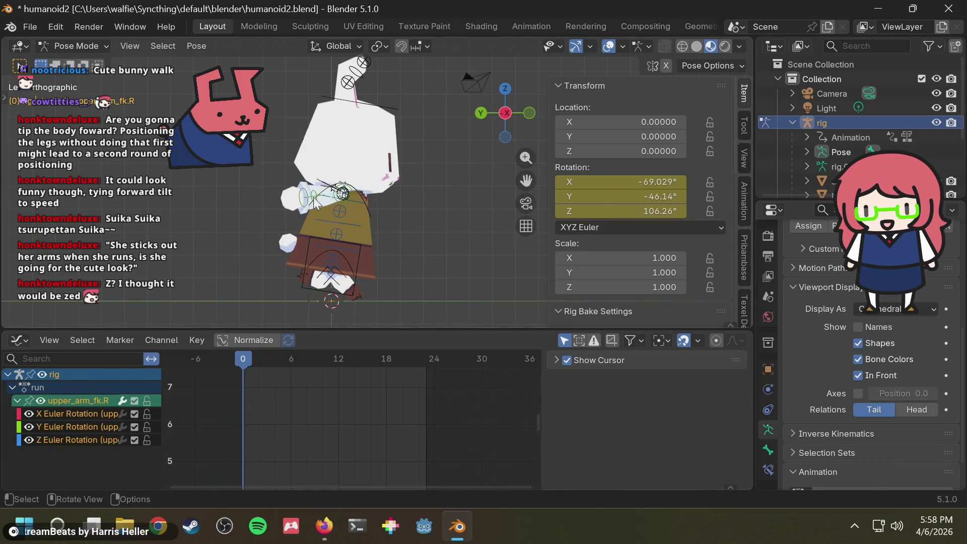
key("ctrl+z")
- Rotate forearm_fk.R at frame 0, auto-keying quaternion W 0.852, X 0.370, Y 0.243, Z -0.279
key("r")
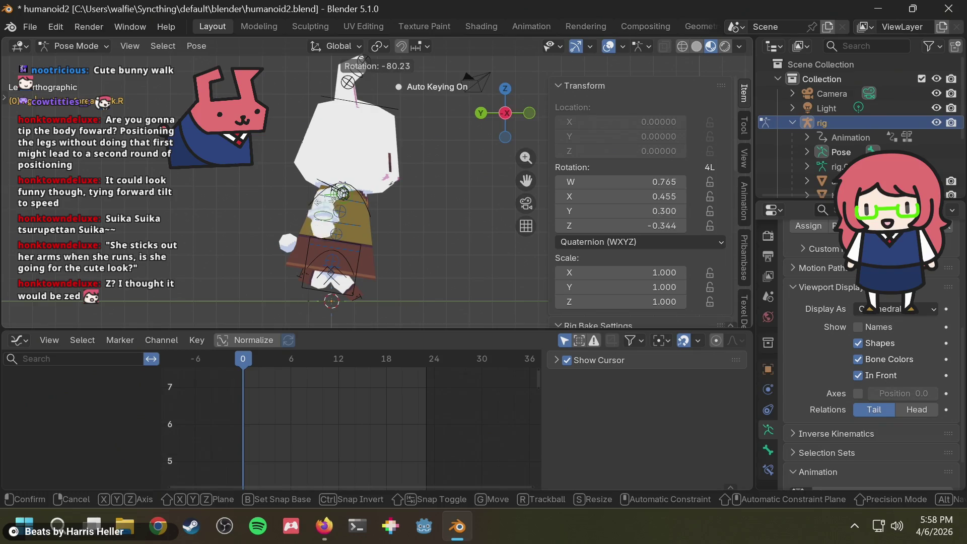
left_click(322, 201)
key("alt+Tab")
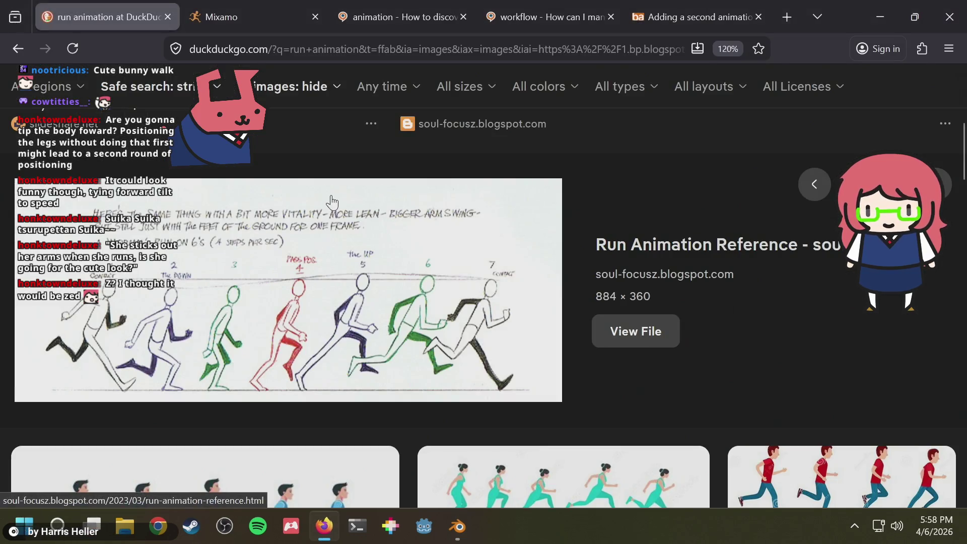
key("alt+Tab")
scroll(327, 198, "up", 3)
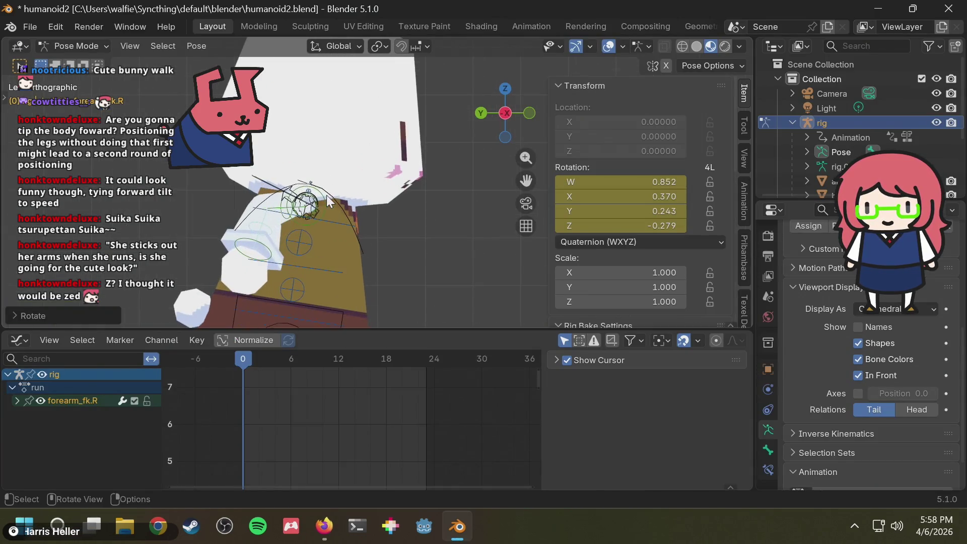
- Rotate and key upper_arm_fk.R into a new pose at frame 0
left_click(290, 208)
key("r")
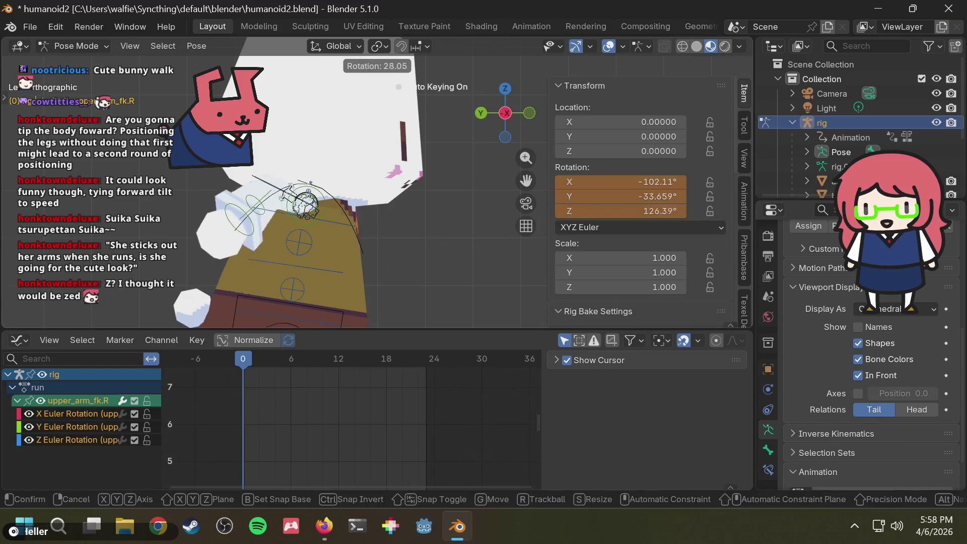
left_click(386, 211)
scroll(387, 212, "down", 2)
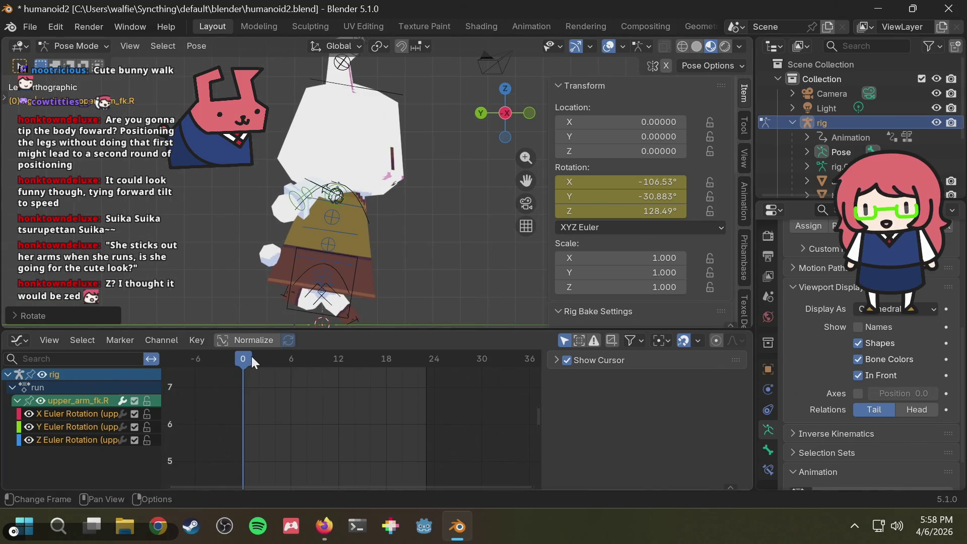
key("alt+Tab")
key("alt+Tab")
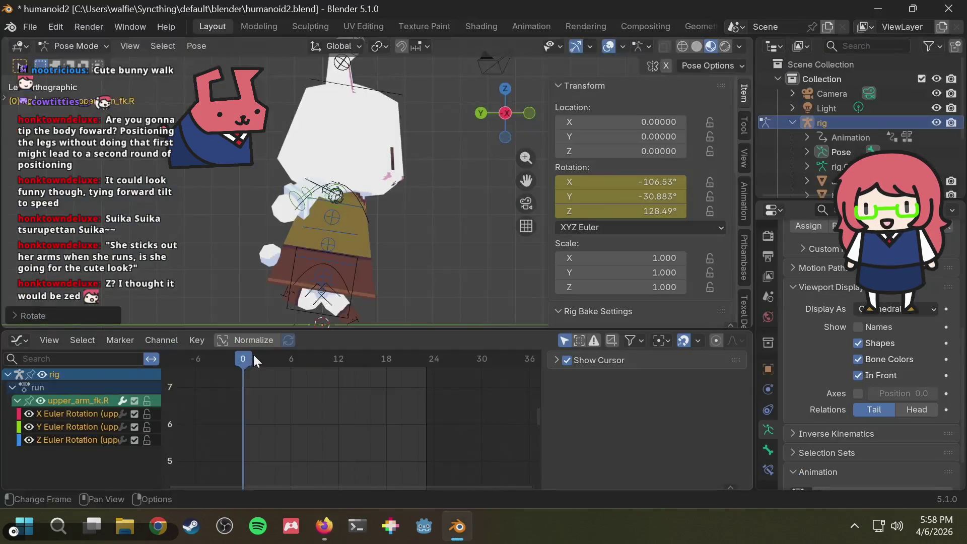
- At frame 6, reset the forearm and pose upper_arm_fk.R to Euler X 54.416°, Y 6.8049°, Z 46.801°
left_click_drag(253, 353, 290, 352)
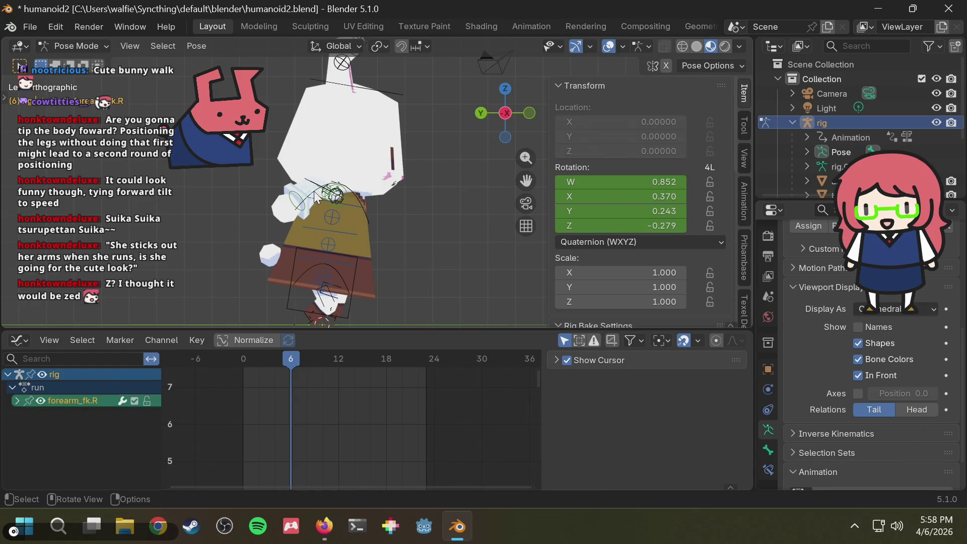
key("ctrl+z")
left_click(327, 199)
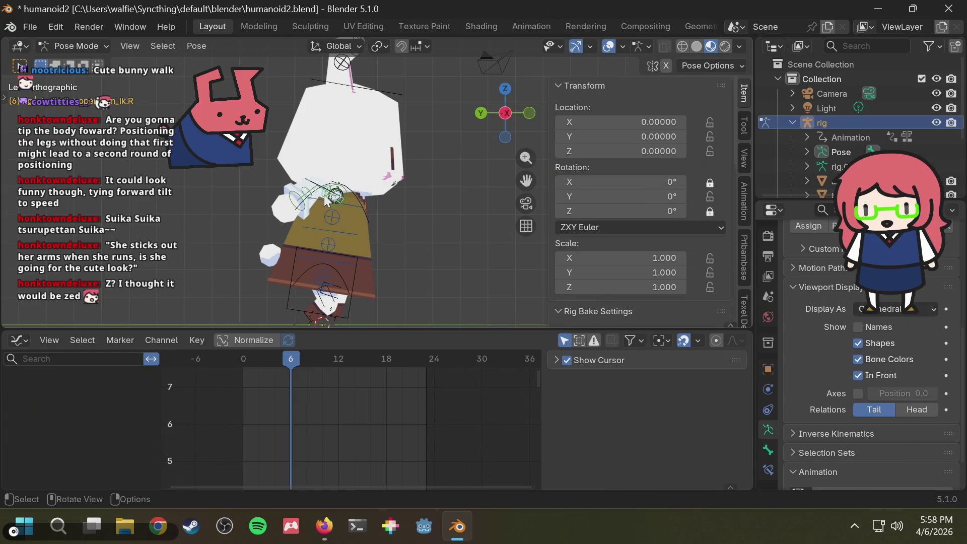
left_click(321, 202)
key("r")
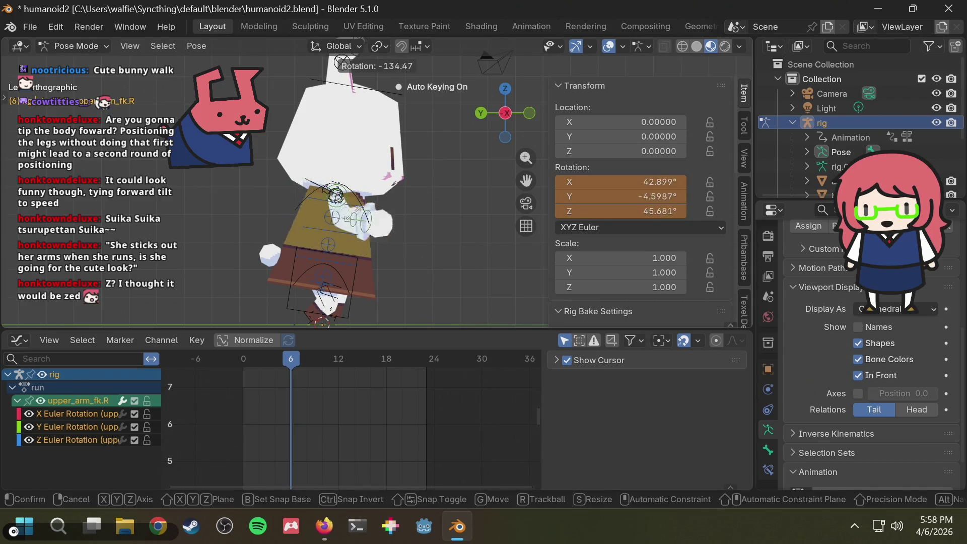
key("Return")
- Enable Normalize in the Graph Editor to show the arm curves in a -1 to 1 range
scroll(414, 430, "down", 3)
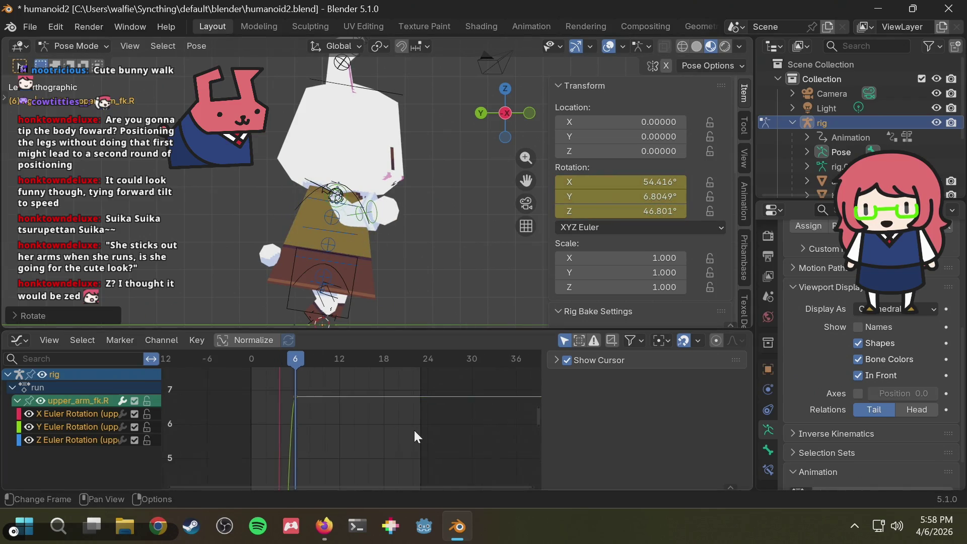
scroll(387, 425, "down", 3)
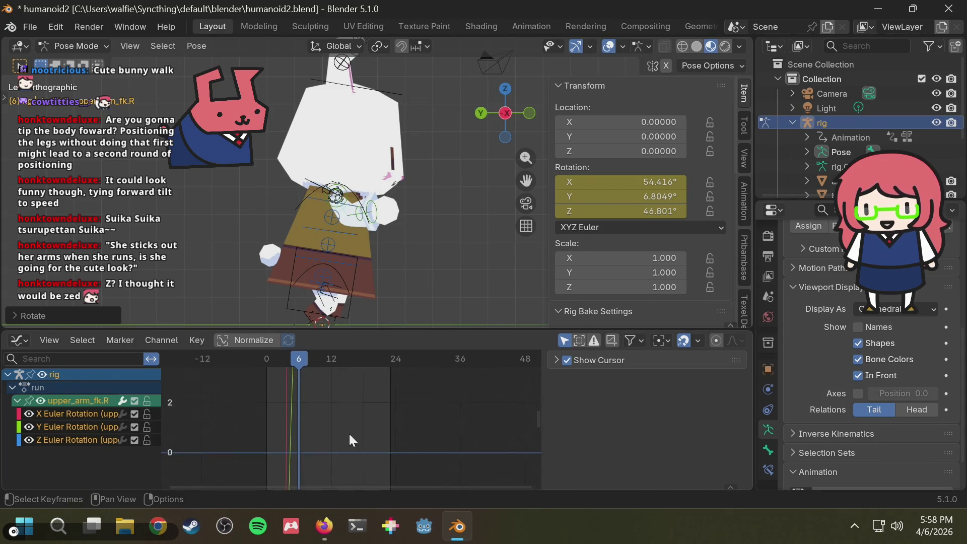
scroll(351, 440, "down", 5)
mouse_move(351, 440)
middle_mouse_down()
mouse_move(354, 356)
mouse_move(350, 449)
mouse_move(351, 436)
middle_mouse_up()
scroll(339, 453, "up", 3)
left_click(252, 340)
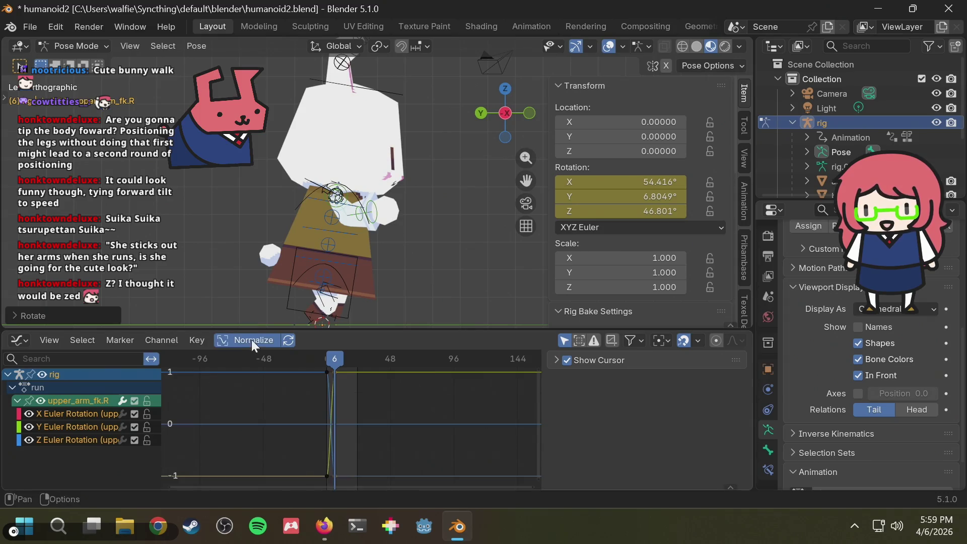
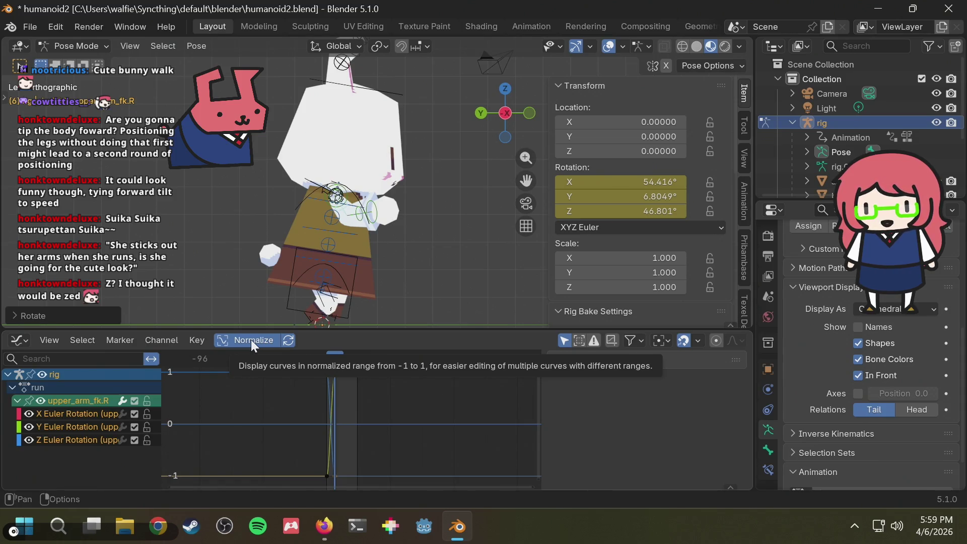
- Frame the graph curves and the bunny's torso while comparing against the run reference drawing
scroll(334, 407, "up", 3)
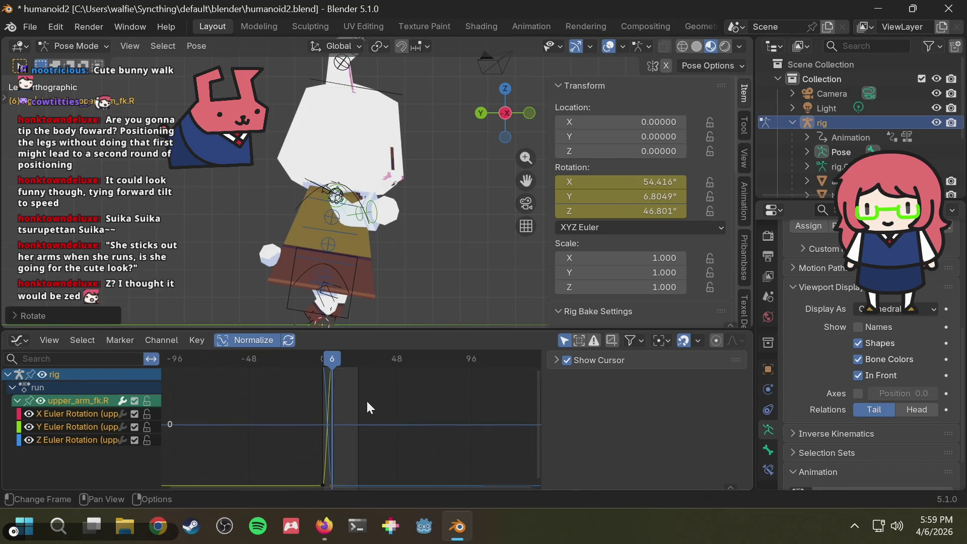
scroll(356, 385, "up", 1)
middle_click_drag(356, 385, 371, 444)
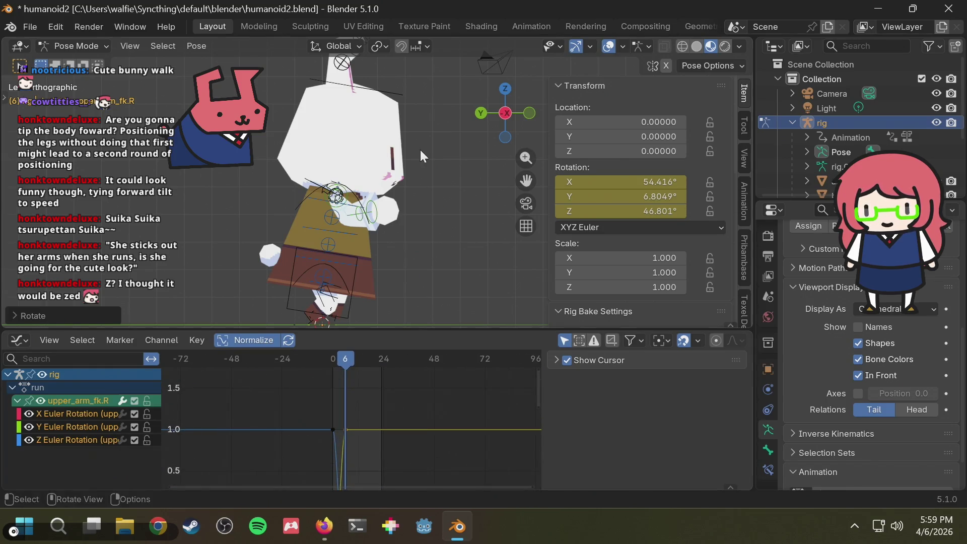
key("alt+Tab")
key("alt+Tab")
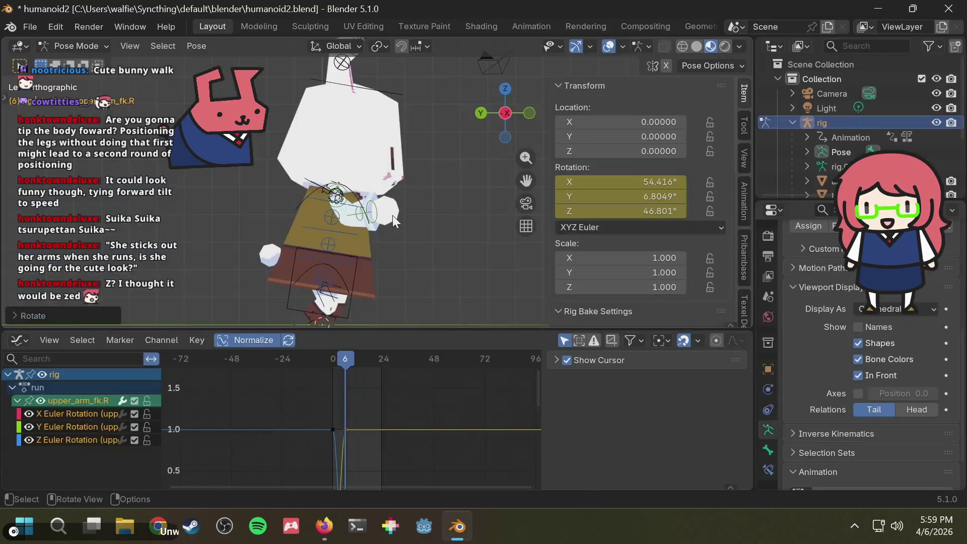
key("alt+Tab")
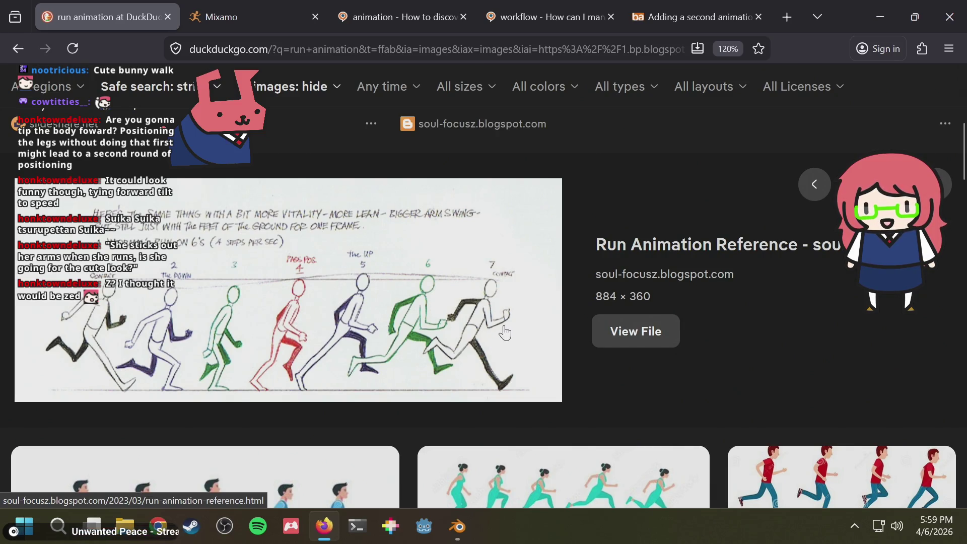
key("alt+Tab")
middle_click_drag(344, 270, 349, 201, "shift")
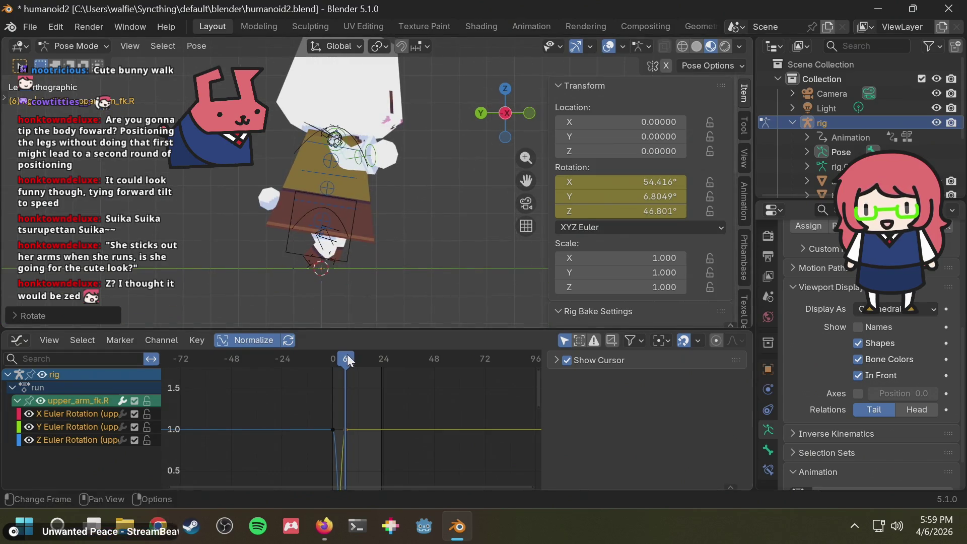
key("alt+Tab")
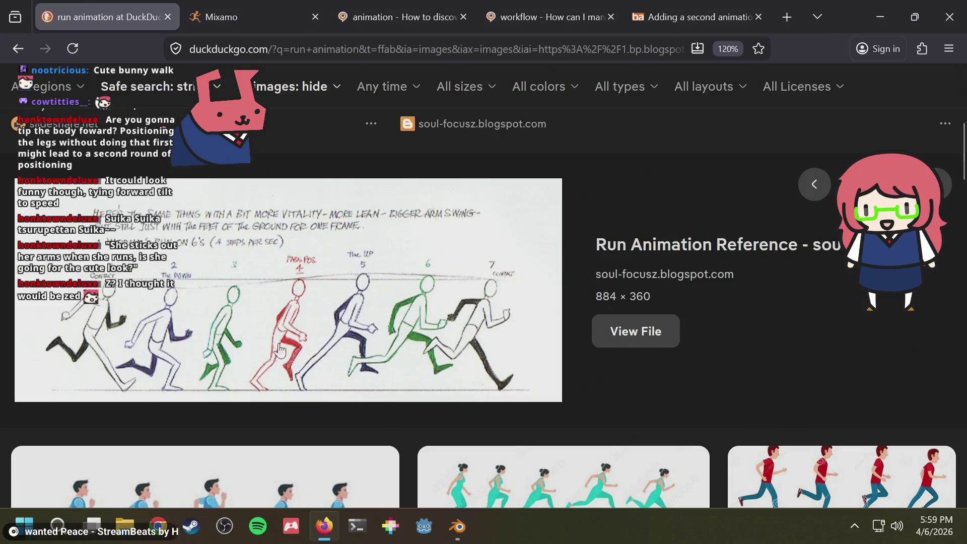
key("alt+Tab")
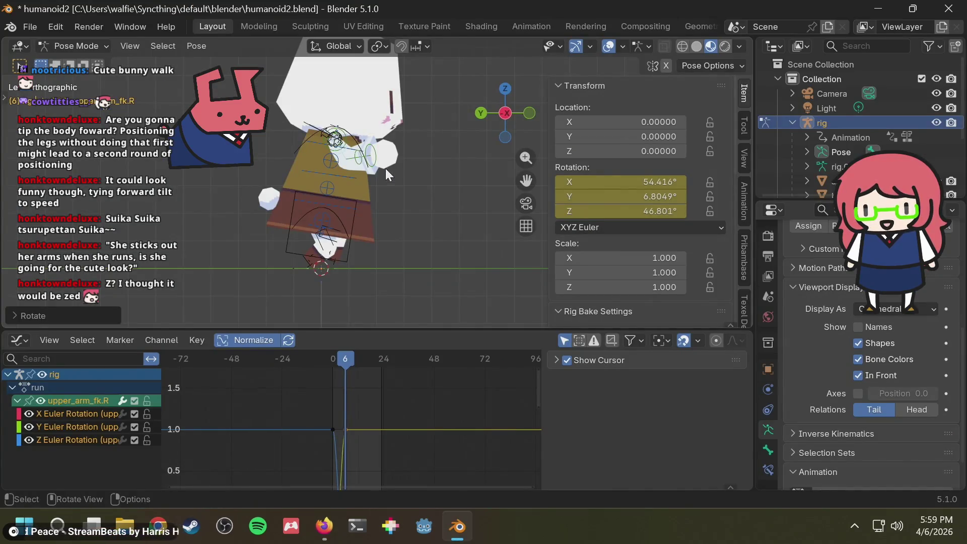
middle_click_drag(397, 192, 404, 216, "shift")
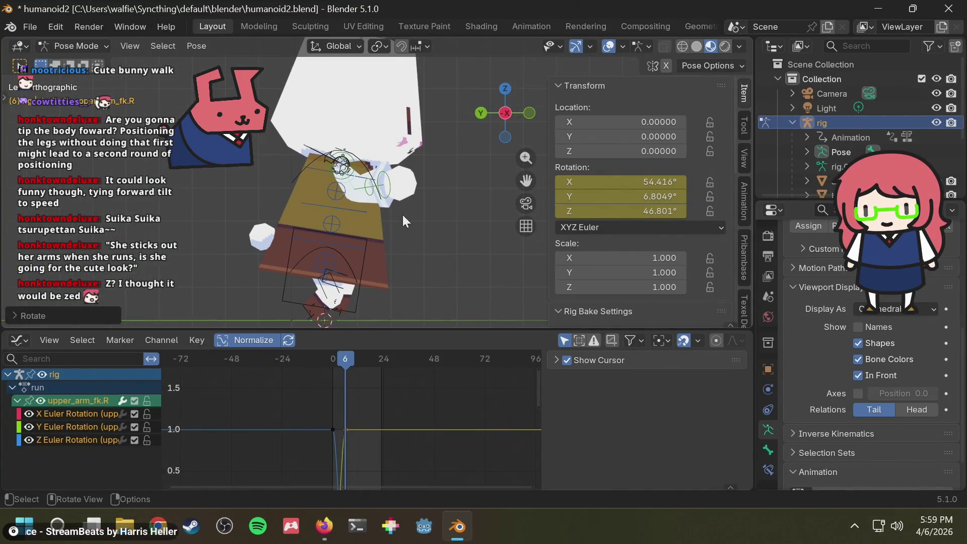
- Try a new right forearm rotation, compare it with the reference, then undo it
left_click(370, 190)
key("r")
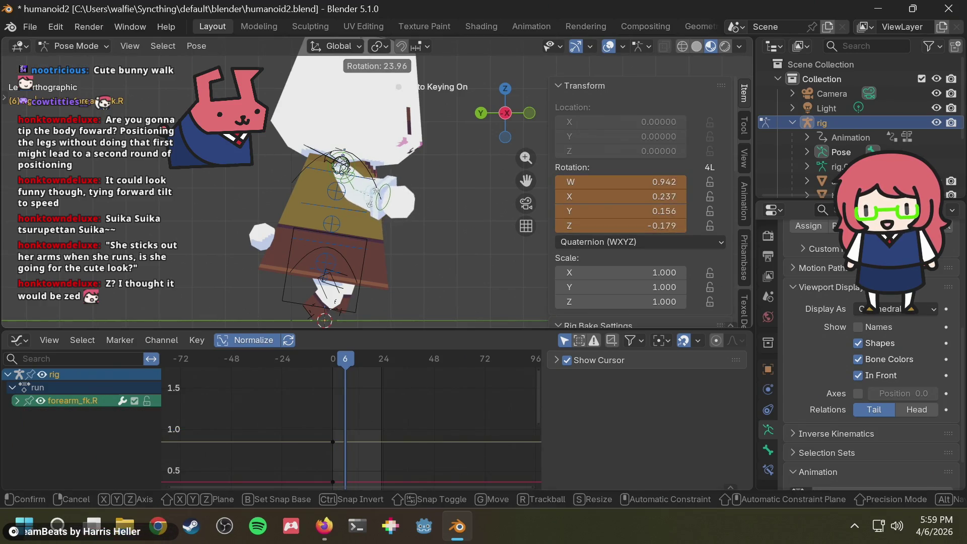
key("Return")
key("alt+Tab")
key("alt+Tab")
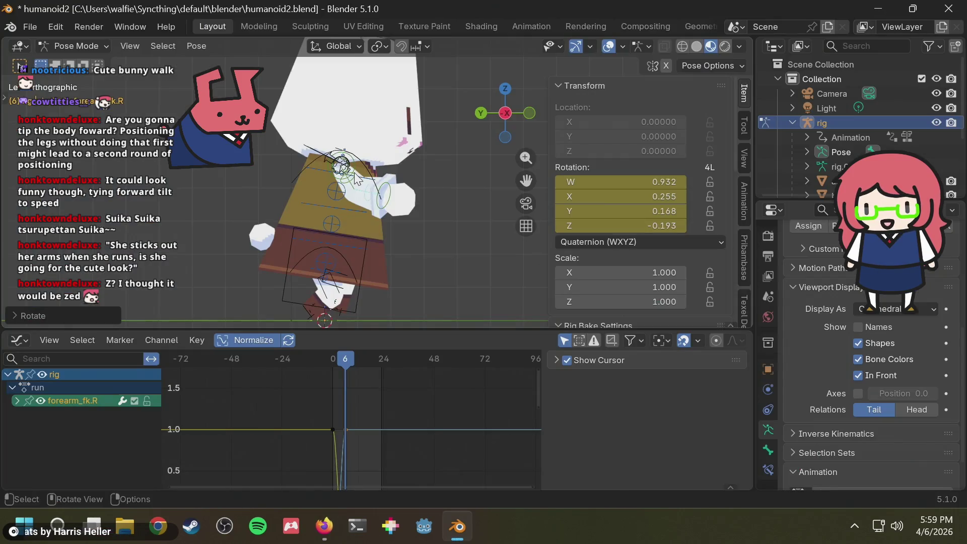
scroll(363, 188, "up", 2)
key("alt+Tab")
key("alt+Tab")
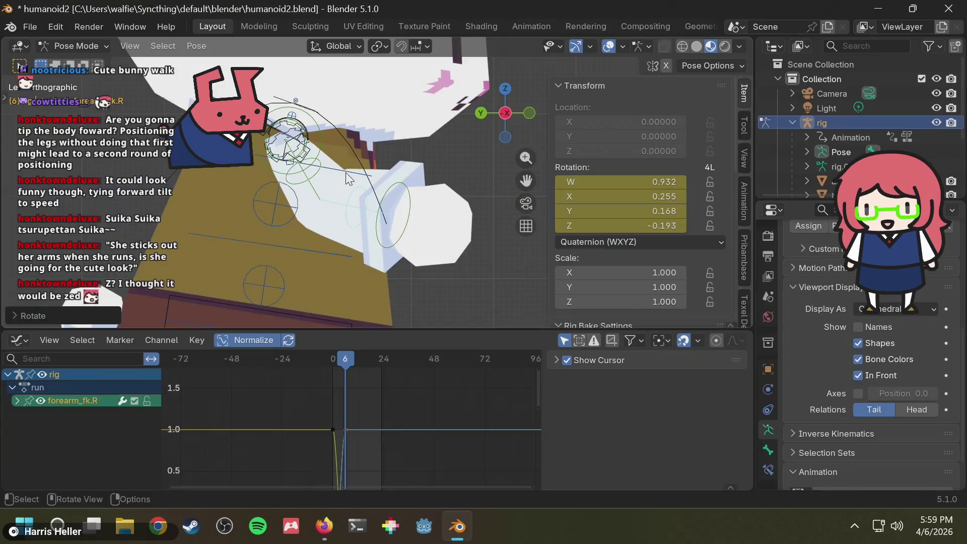
scroll(416, 228, "up", 2)
key("ctrl+z")
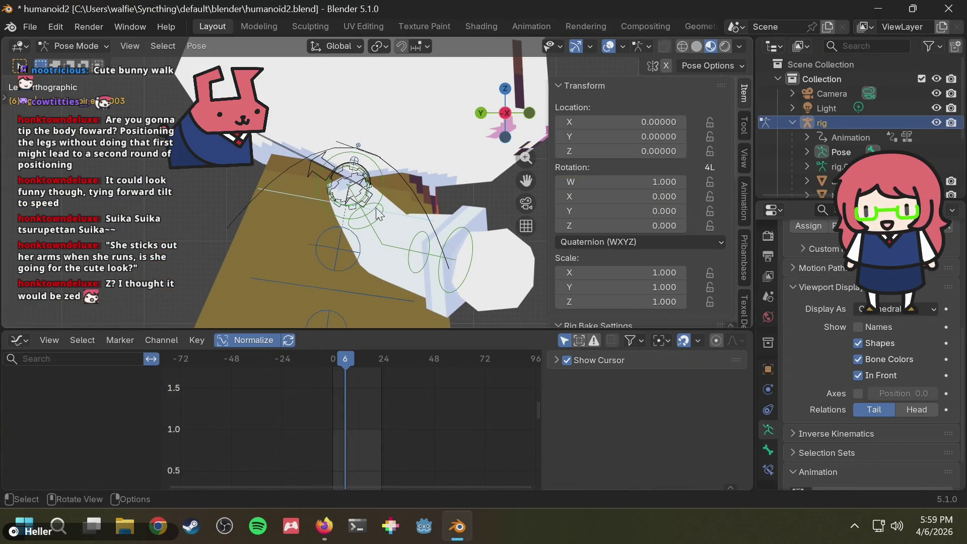
key("r")
key("Escape")
- Rotate the right upper arm at frame 6 and check it against the reference
left_click(386, 207)
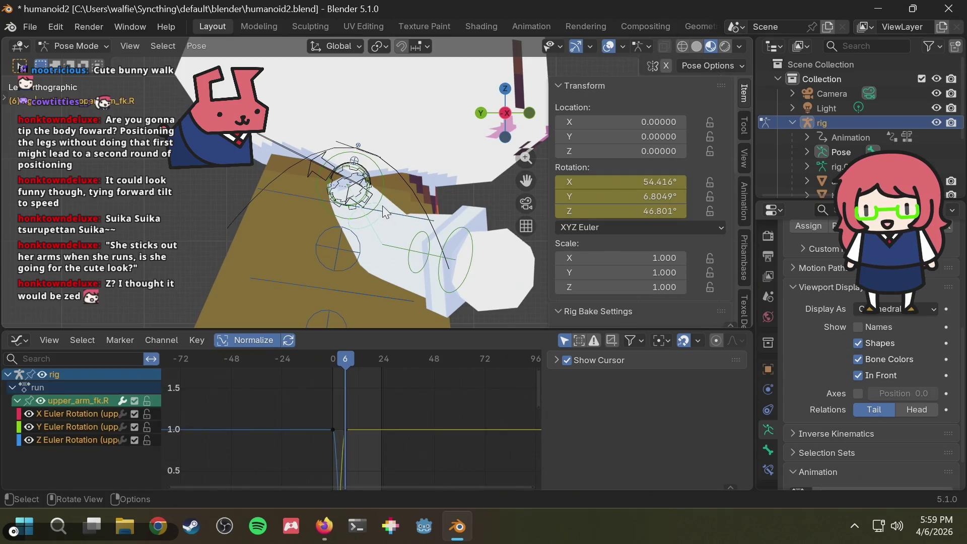
key("r")
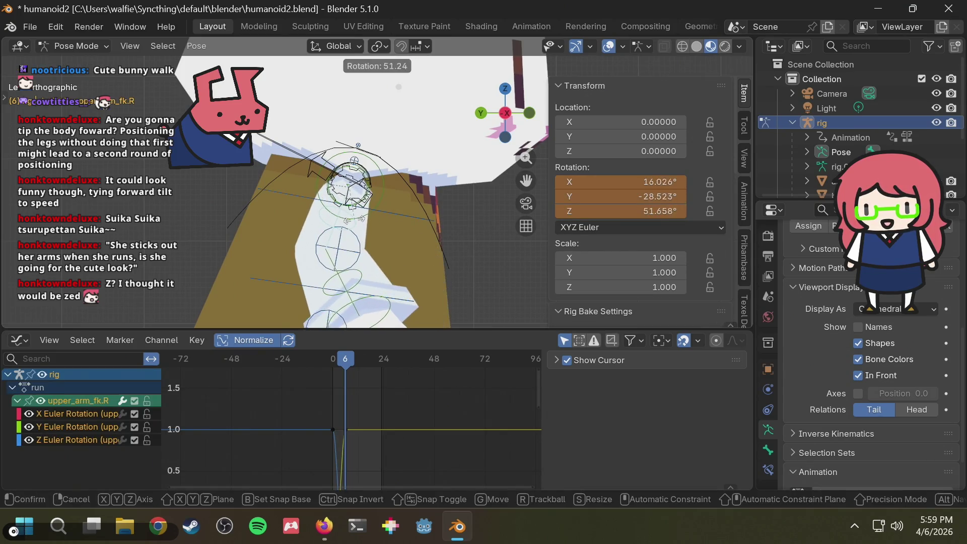
left_click(380, 234)
scroll(383, 201, "up", 2)
key("alt+Tab")
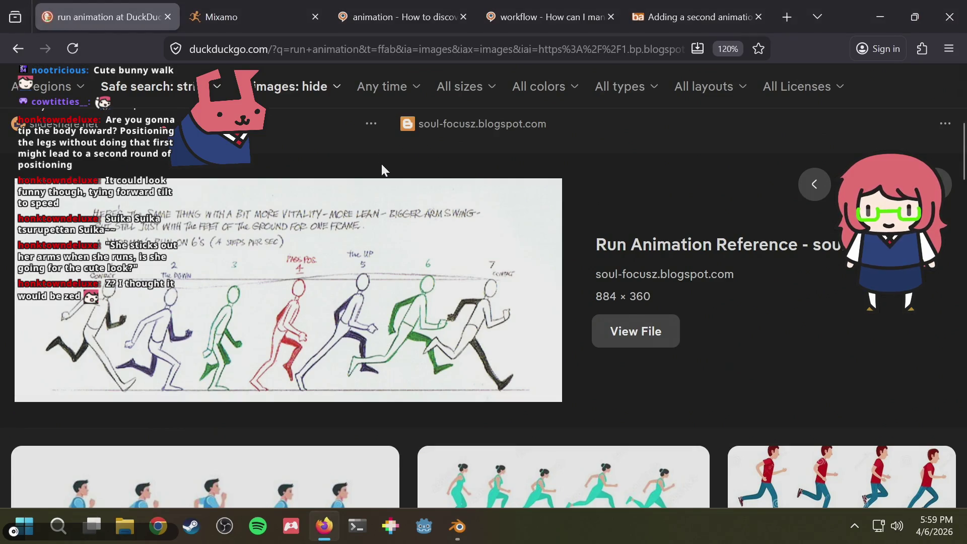
key("alt+Tab")
key("alt+Tab")
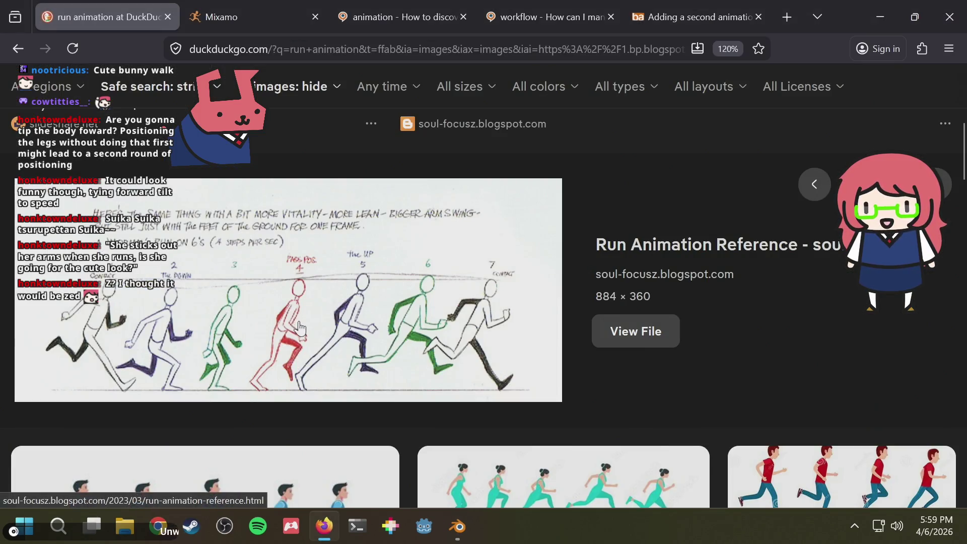
key("alt+Tab")
- Rotate the right forearm again to match the reference's arm angle
left_click(354, 187)
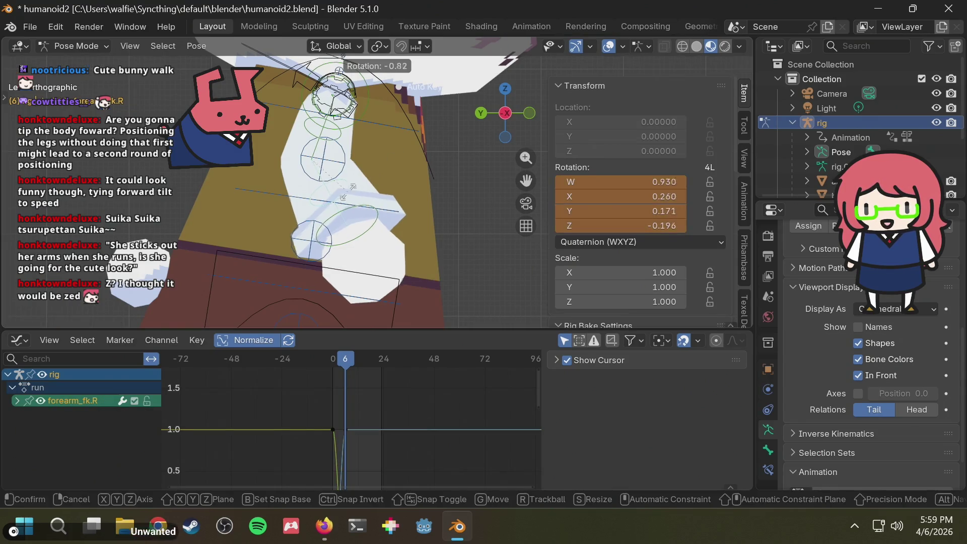
key("r")
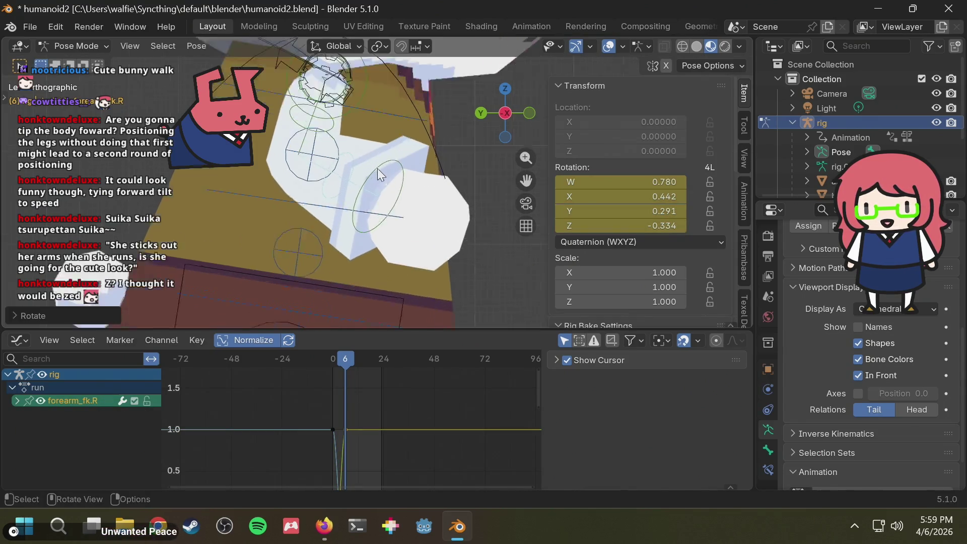
key("alt+Tab")
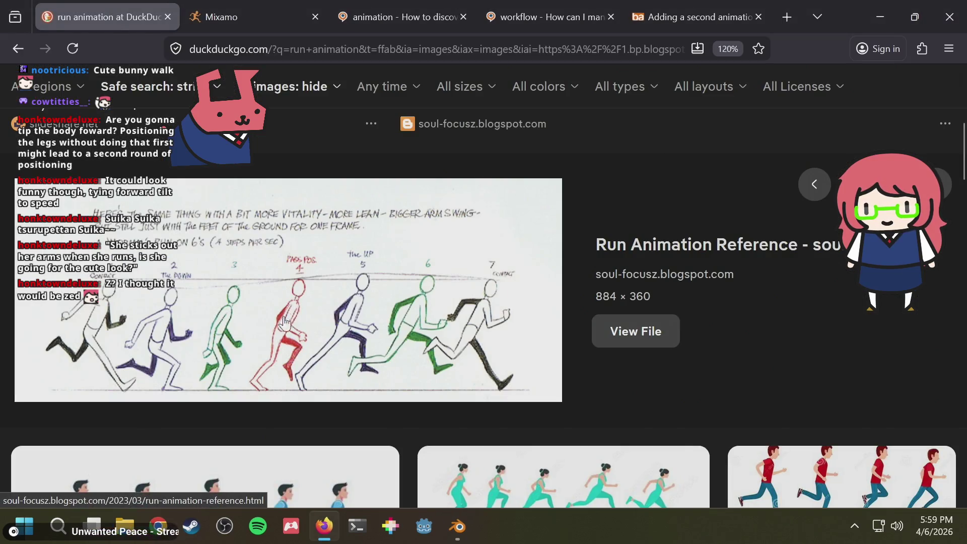
key("alt+Tab")
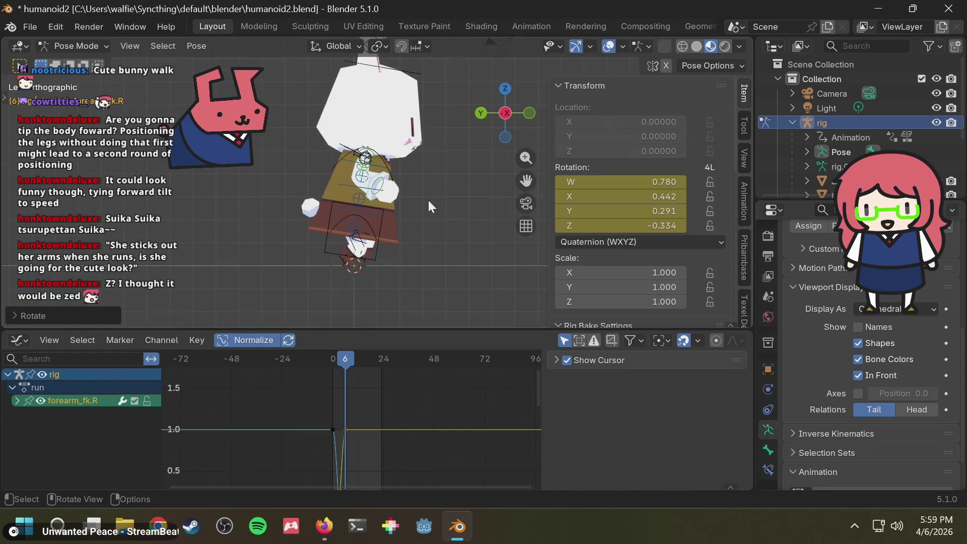
- Scrub through the run to frame 12, comparing the poses with the run reference
left_click_drag(338, 361, 337, 361)
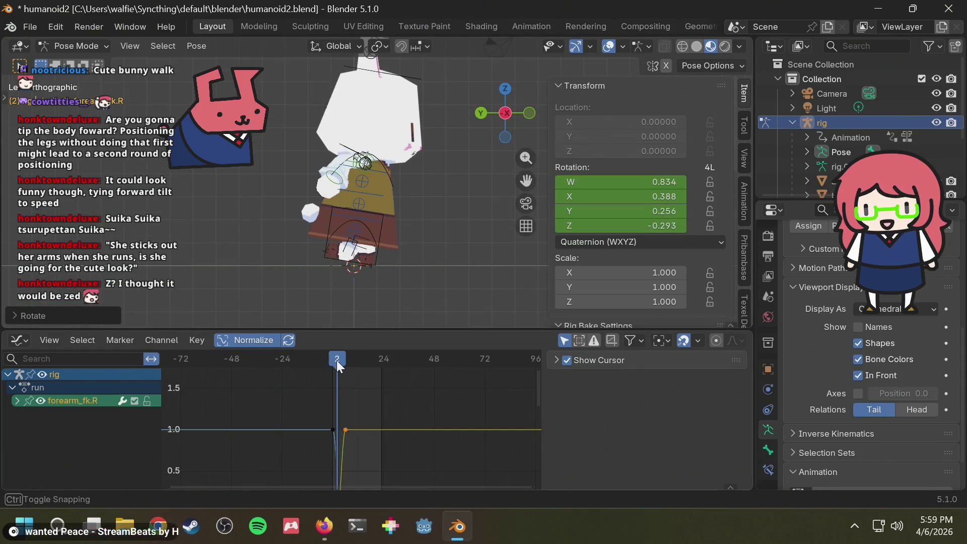
scroll(353, 177, "up", 2)
key("alt+Tab")
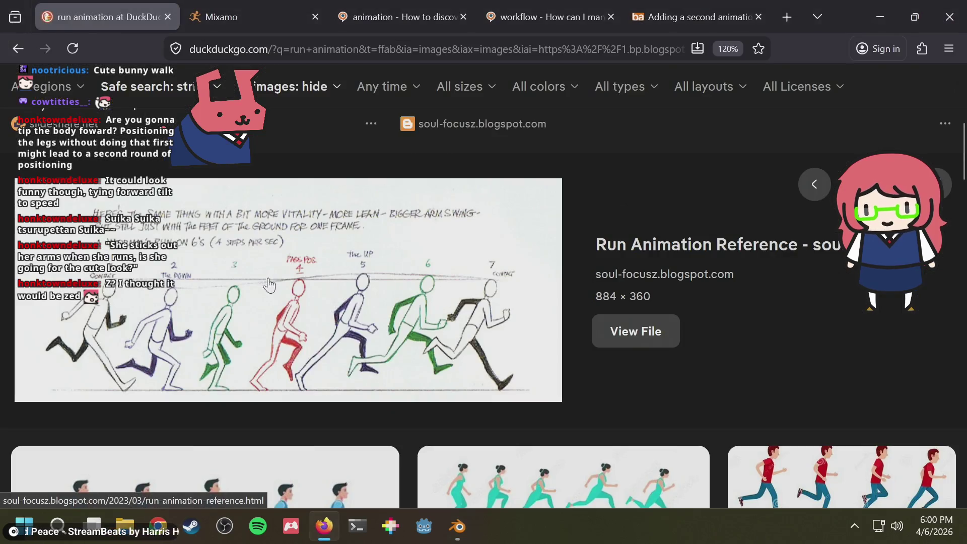
key("alt+Tab")
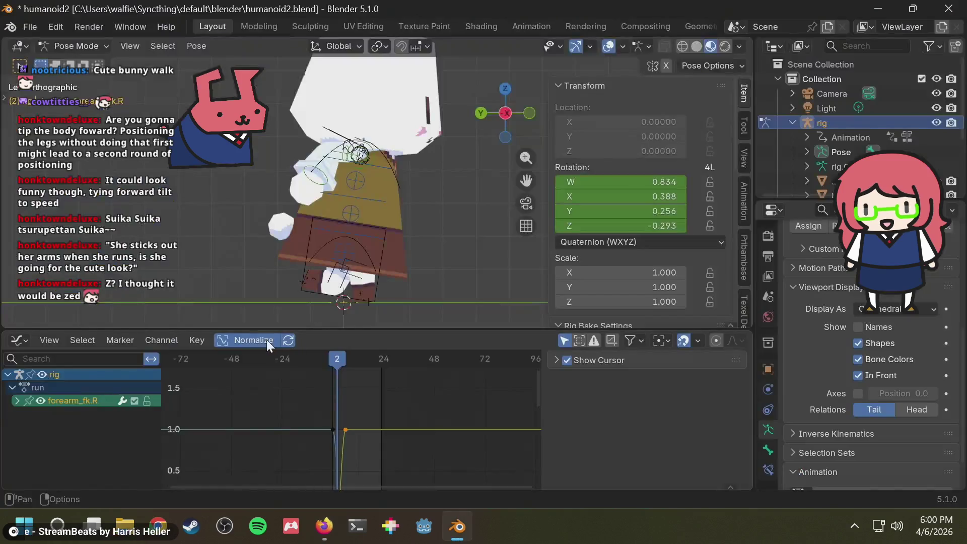
left_click_drag(330, 353, 348, 362)
key("alt+Tab")
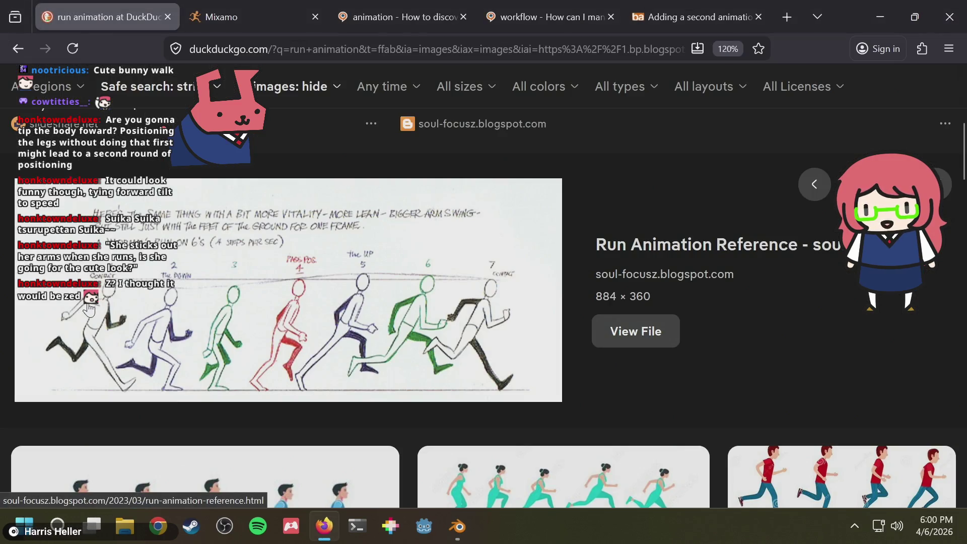
key("alt+Tab")
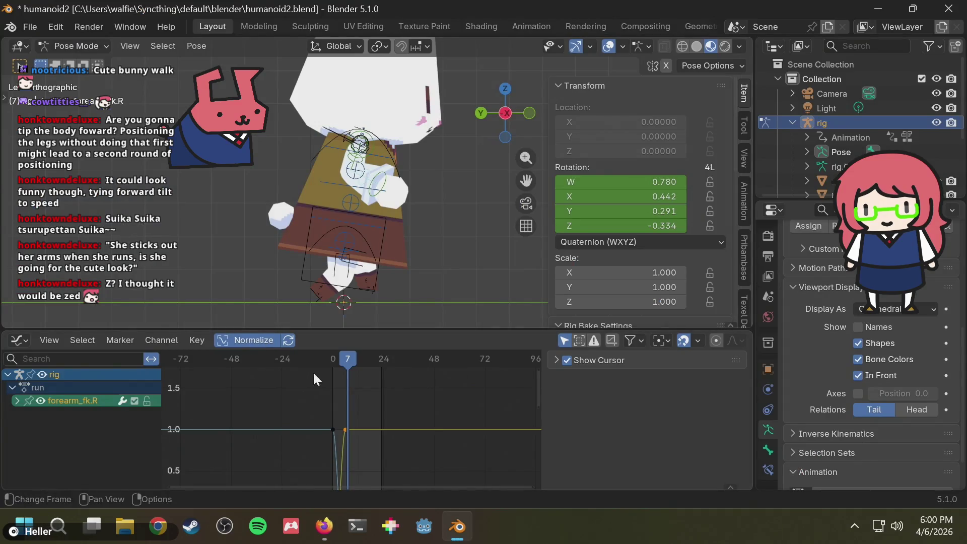
mouse_move(345, 363)
left_mouse_down()
mouse_move(332, 360)
mouse_move(358, 358)
left_mouse_up()
key("alt+Tab")
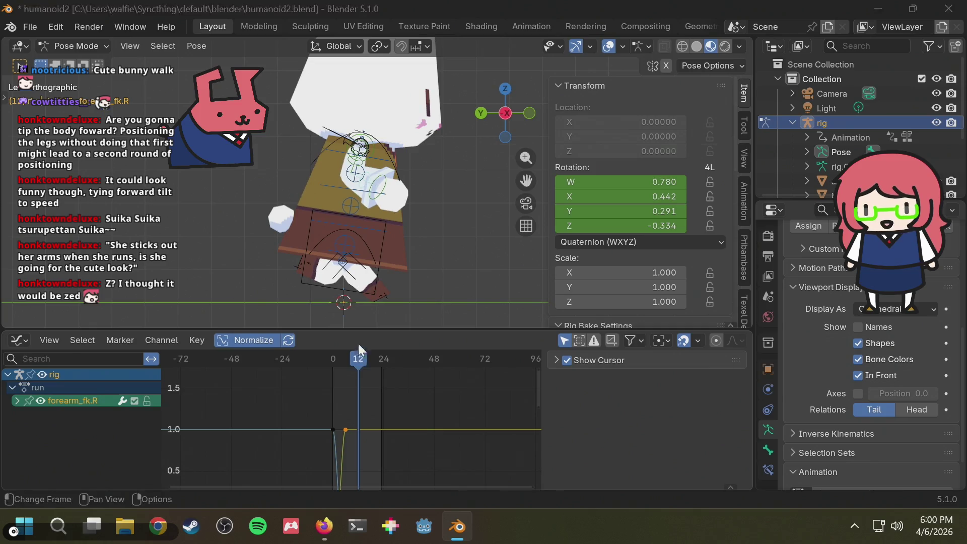
key("alt+Tab")
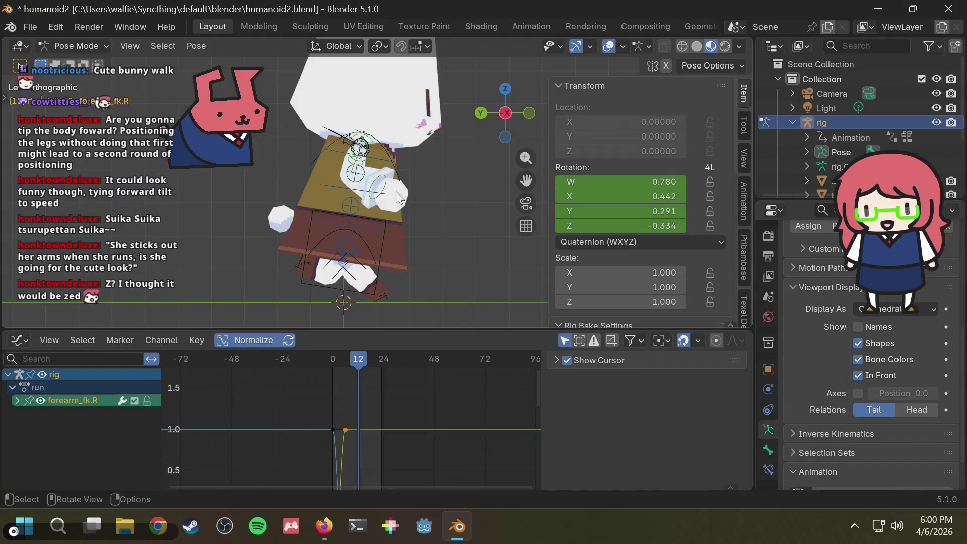
scroll(398, 185, "up", 2)
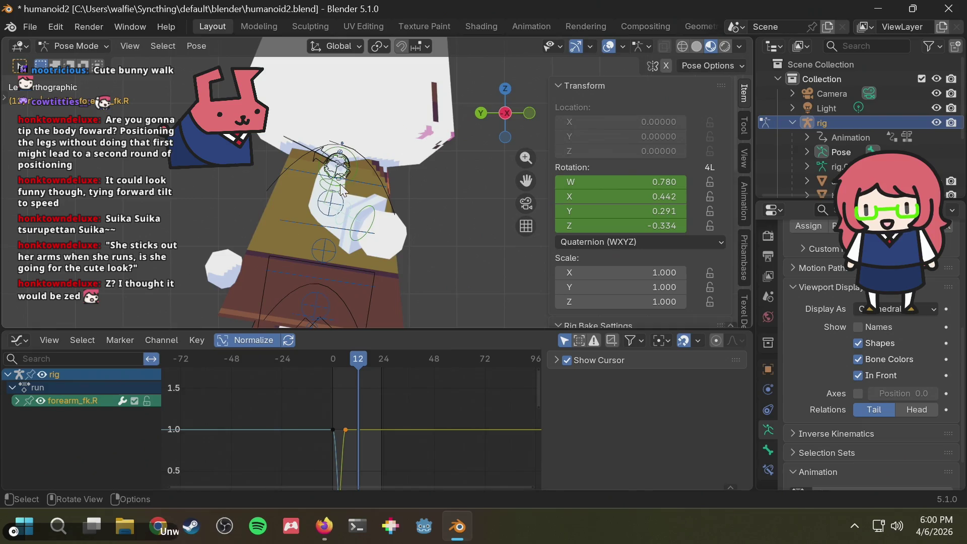
- Rotate the right upper arm at frame 12 and check it against the reference
left_click(339, 190)
key("r")
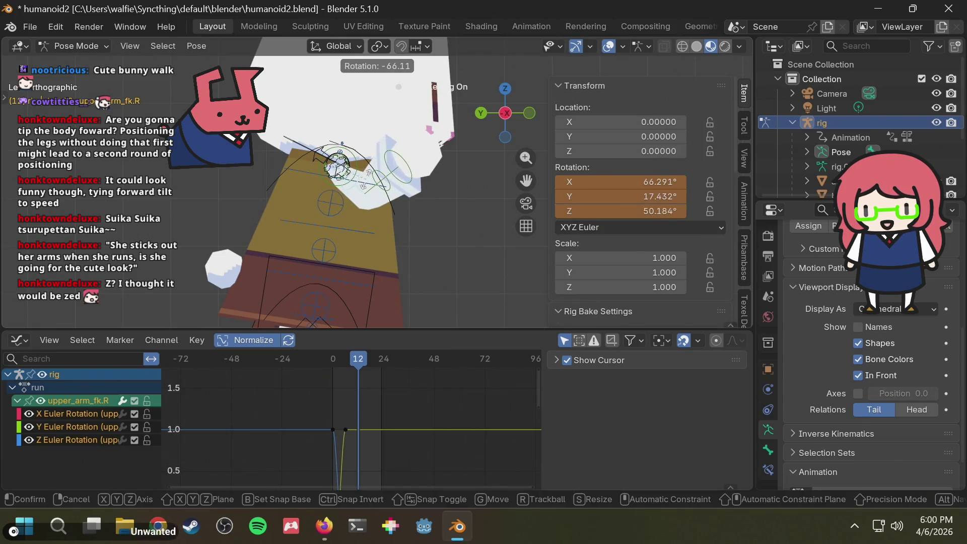
left_click(367, 187)
key("alt+Tab")
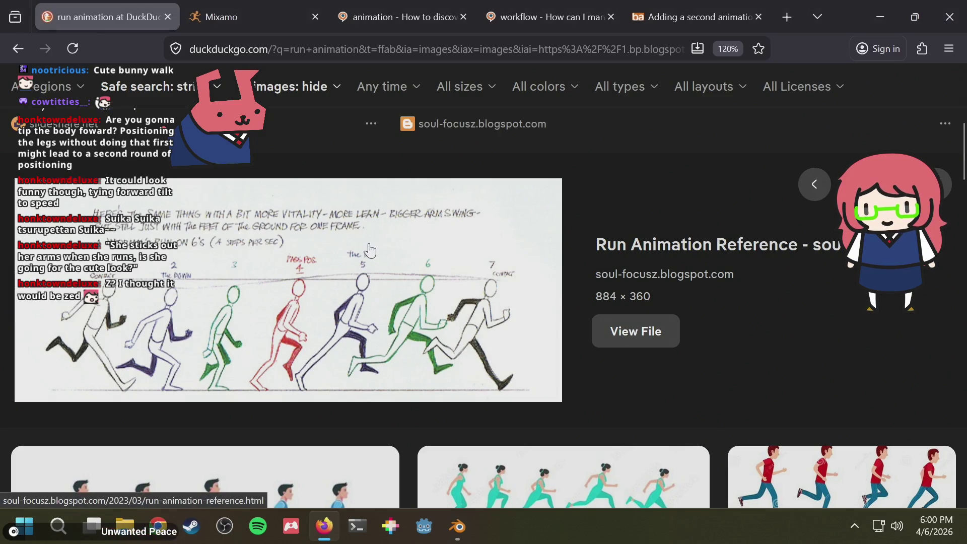
key("alt+Tab")
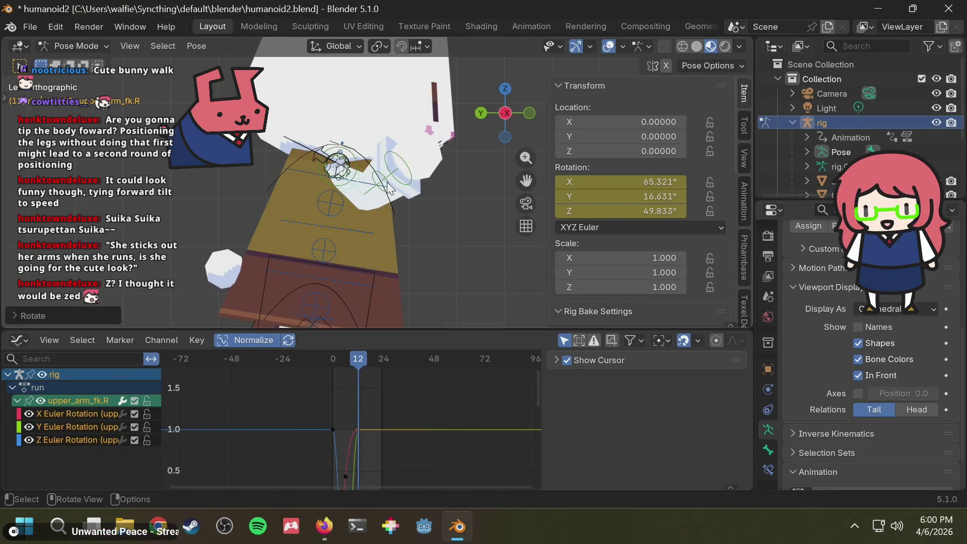
- Rotate forearm_fk.R, then set upper_arm_fk.R to X 53.651°, Y 6.0683°, Z 46.657°
left_click(388, 187)
key("r")
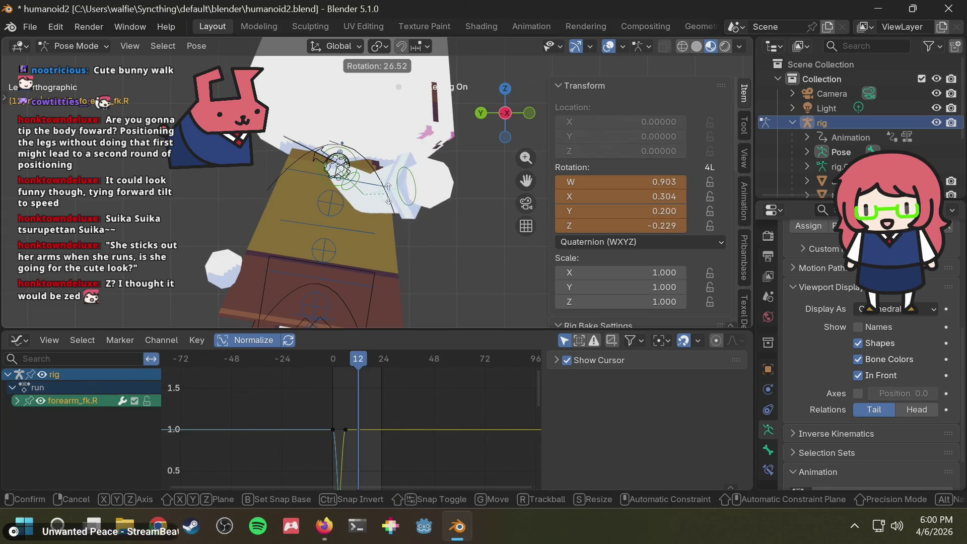
left_click(387, 196)
left_click(358, 185)
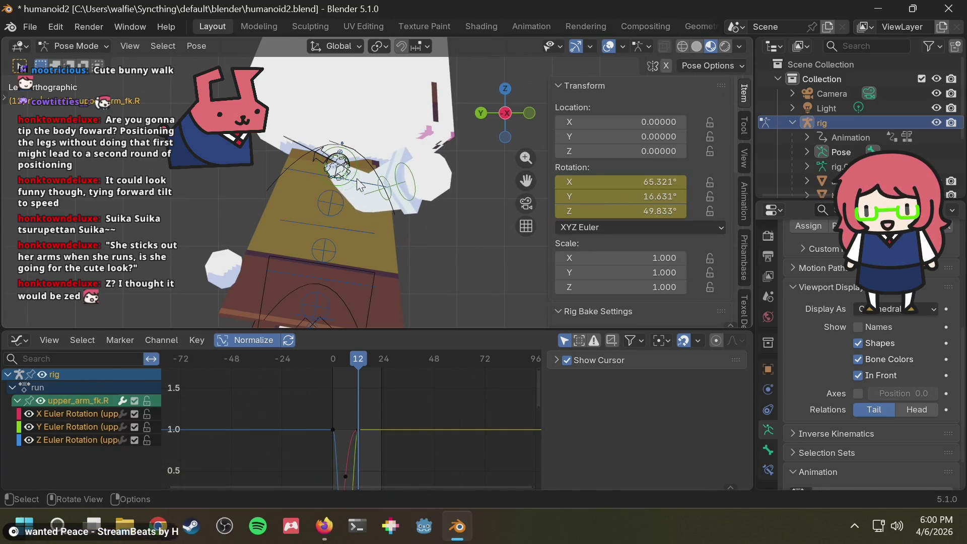
key("r")
left_click(354, 188)
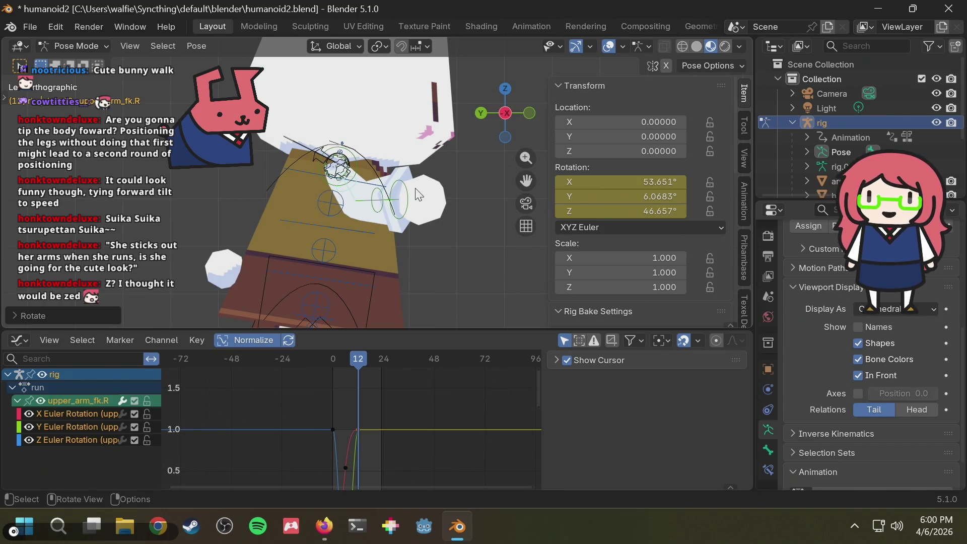
middle_click_drag(418, 195, 273, 194)
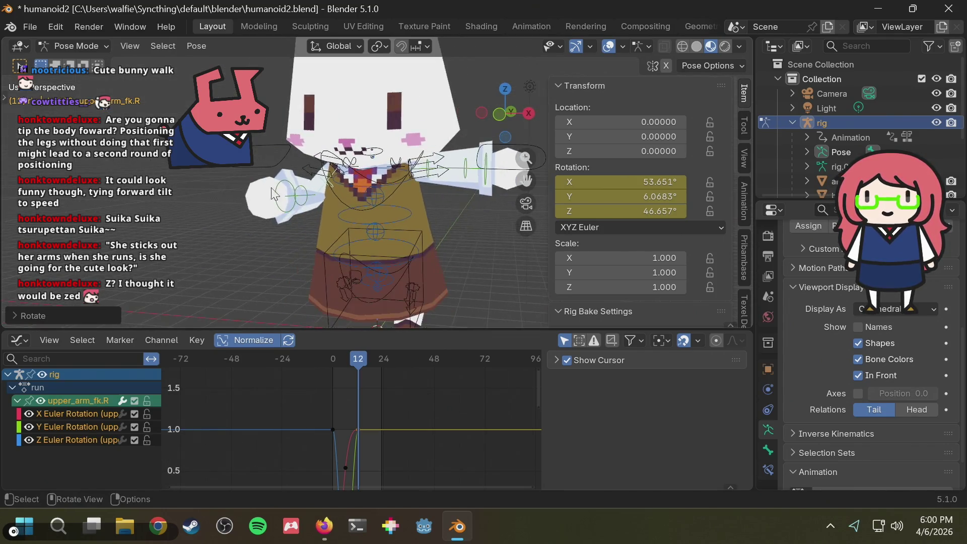
scroll(272, 194, "down", 4)
key("space")
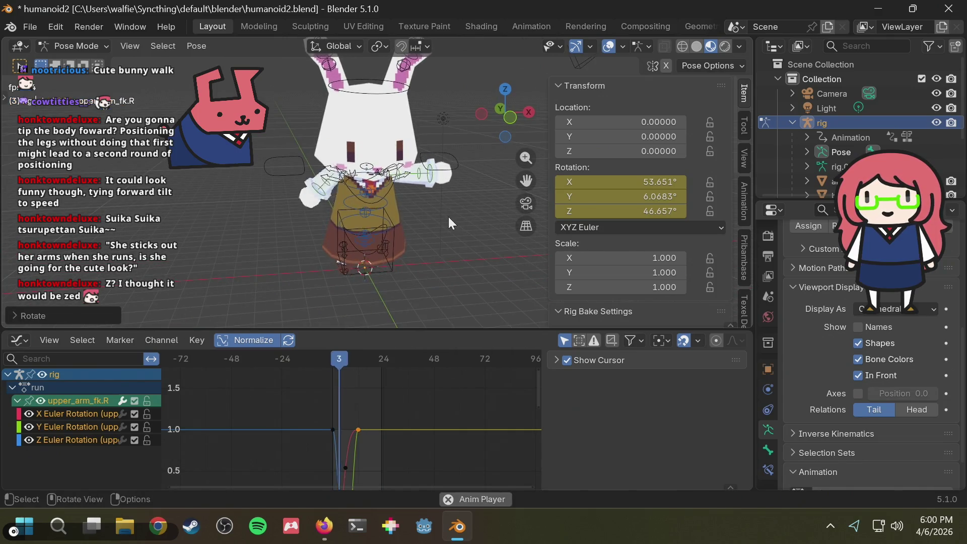
key("space")
left_click_drag(368, 360, 359, 358)
mouse_move(380, 240)
middle_mouse_down()
mouse_move(386, 208)
mouse_move(482, 198)
mouse_move(464, 243)
mouse_move(364, 249)
mouse_move(327, 210)
middle_mouse_up()
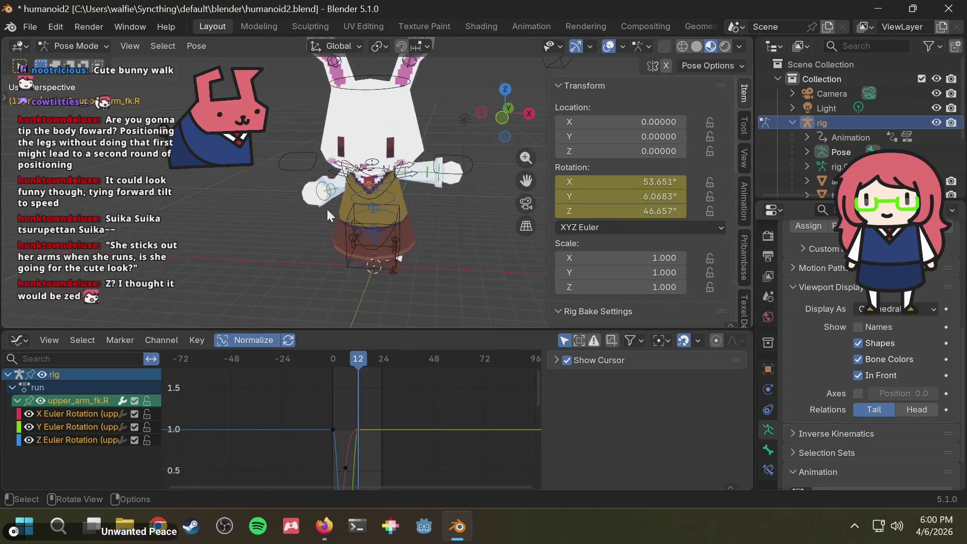
left_click(502, 116)
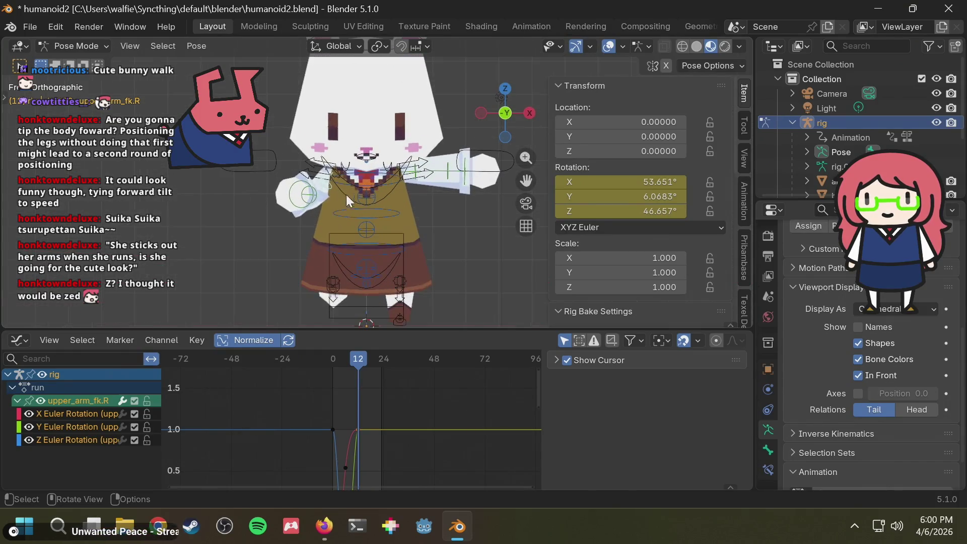
left_click(285, 203)
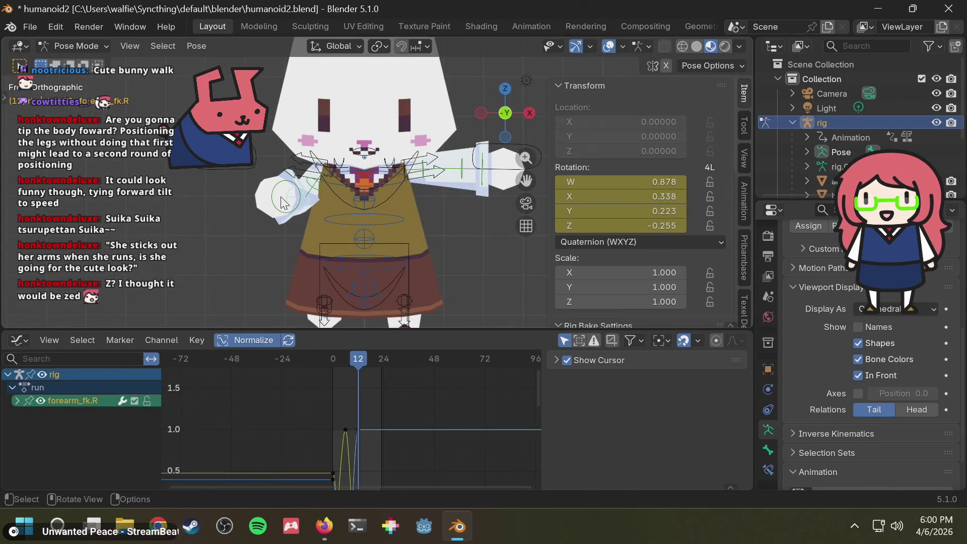
middle_click_drag(285, 199, 308, 198)
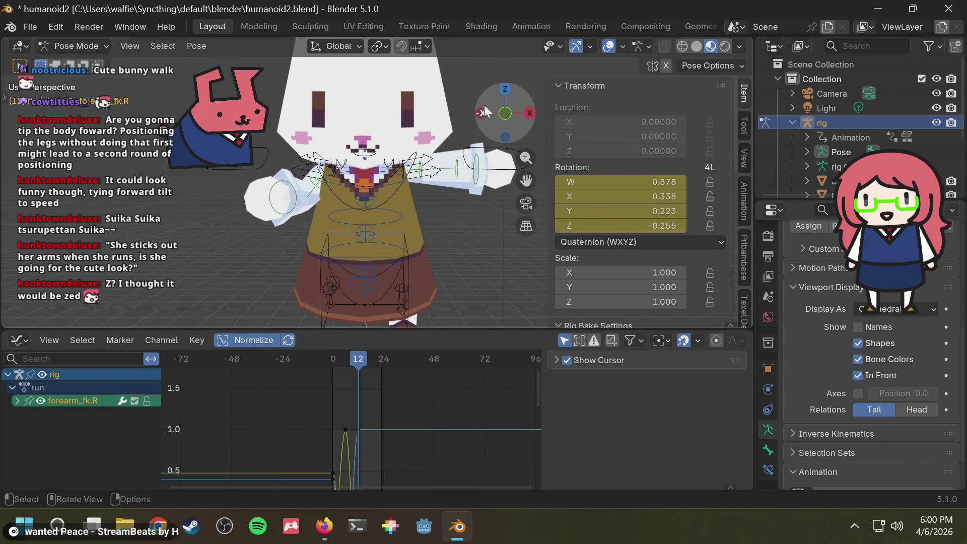
left_click(507, 114)
key("r")
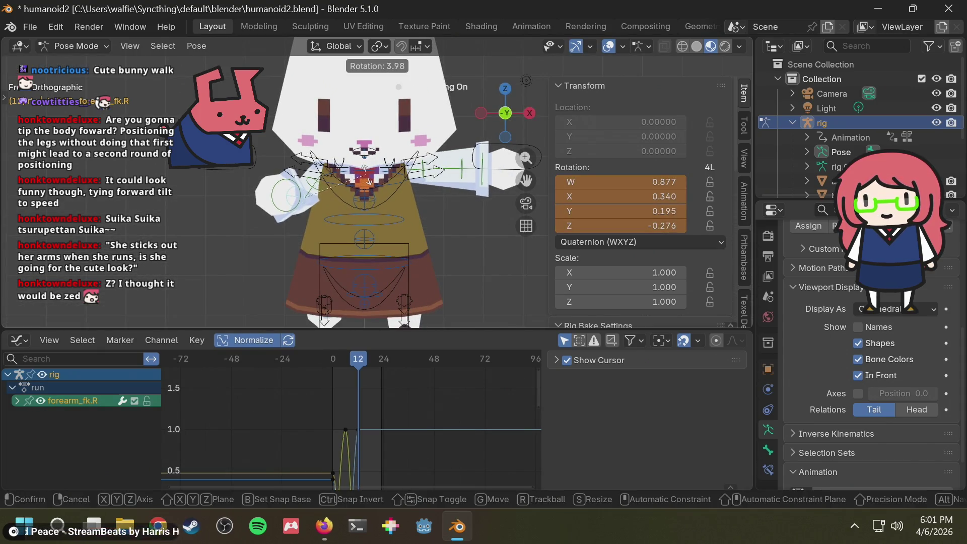
right_click(353, 183)
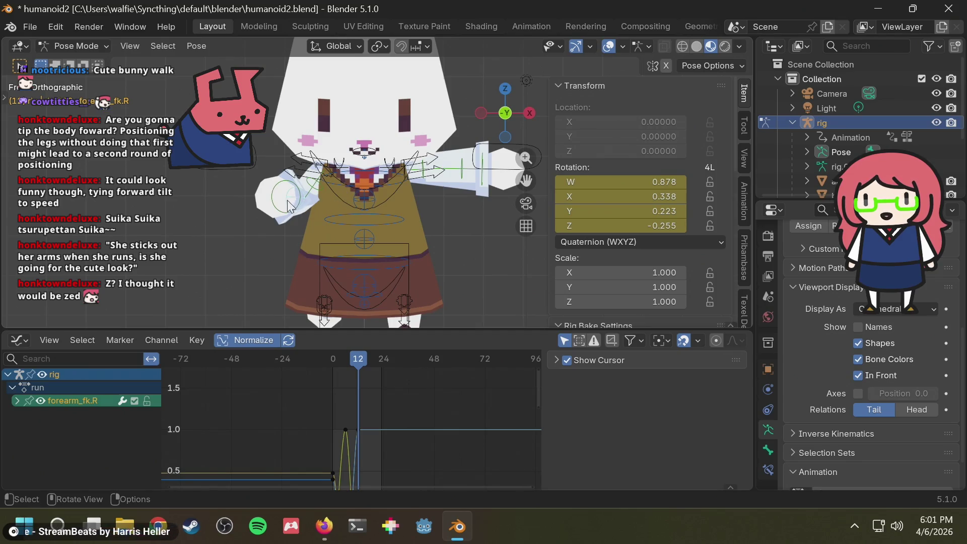
mouse_move(318, 201)
middle_mouse_down()
mouse_move(403, 215)
mouse_move(451, 241)
mouse_move(492, 286)
mouse_move(338, 321)
mouse_move(323, 274)
mouse_move(366, 222)
mouse_move(358, 205)
mouse_move(322, 244)
mouse_move(380, 223)
mouse_move(106, 280)
middle_mouse_up()
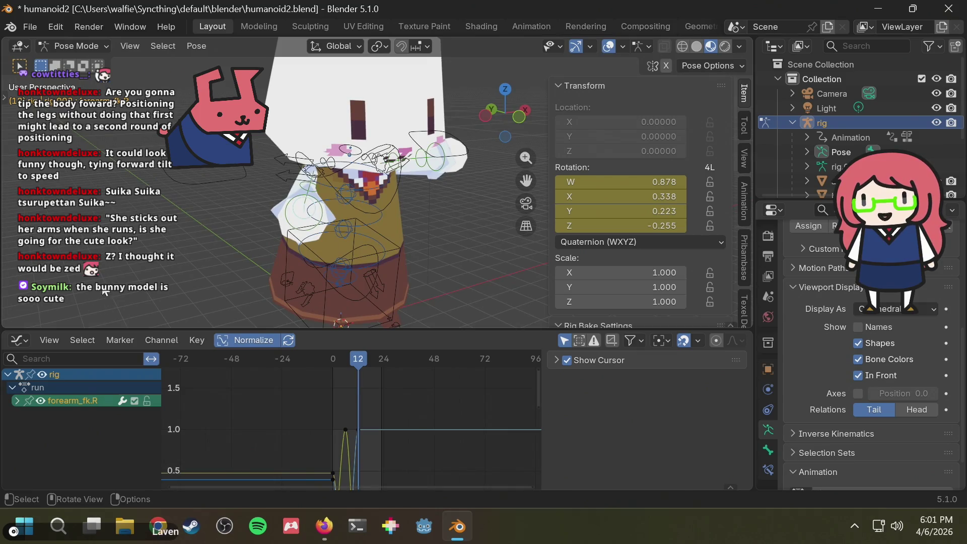
mouse_move(311, 239)
middle_mouse_down()
mouse_move(292, 222)
mouse_move(316, 162)
mouse_move(358, 170)
mouse_move(421, 212)
mouse_move(417, 192)
mouse_move(435, 184)
mouse_move(224, 199)
mouse_move(324, 196)
middle_mouse_up()
- Play and stop the run cycle, orbit to a front view, and scrub to frame 8
key("space")
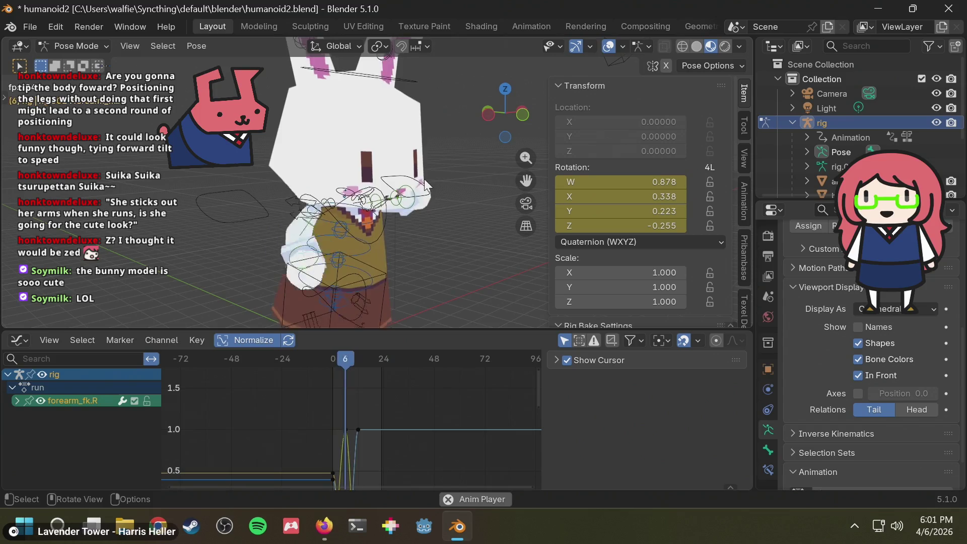
key("space")
key("space")
scroll(440, 169, "down", 5)
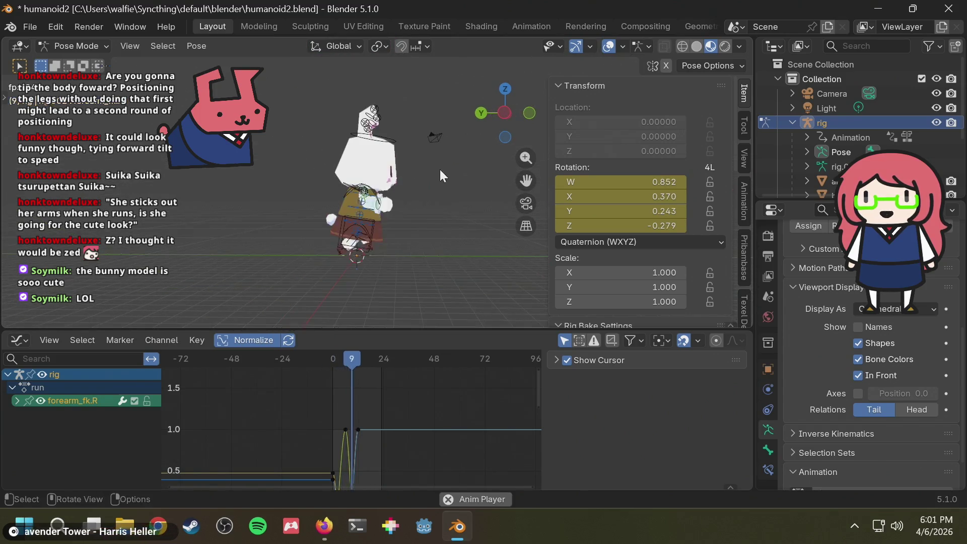
scroll(319, 182, "up", 5)
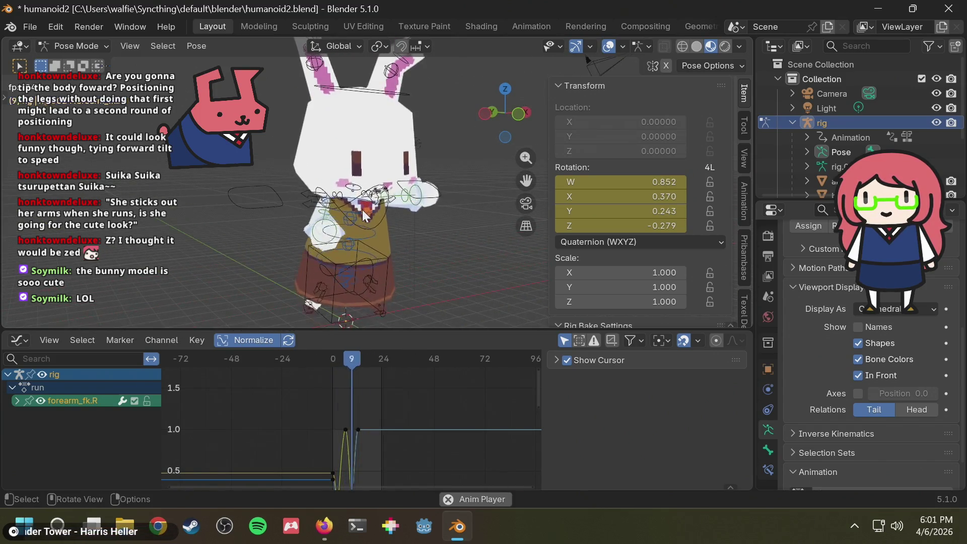
mouse_move(362, 210)
middle_mouse_down()
mouse_move(311, 194)
mouse_move(453, 197)
mouse_move(332, 195)
mouse_move(402, 177)
mouse_move(264, 174)
mouse_move(387, 180)
middle_mouse_up()
scroll(418, 193, "down", 4)
scroll(403, 177, "up", 3)
mouse_move(348, 354)
left_mouse_down()
mouse_move(319, 358)
mouse_move(352, 358)
left_mouse_up()
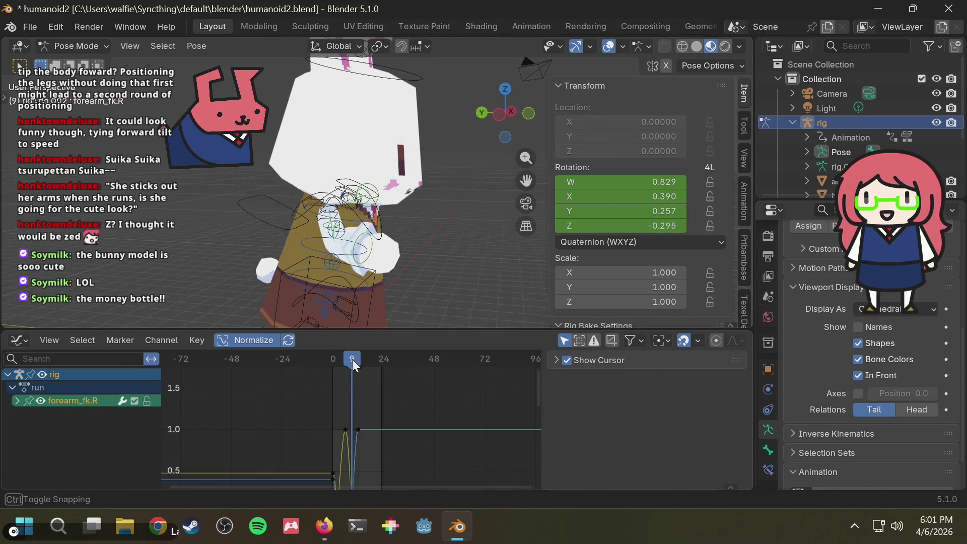
- Check the rig from side and front views, rewind to frame 0, and orbit to the arms
left_click(497, 113)
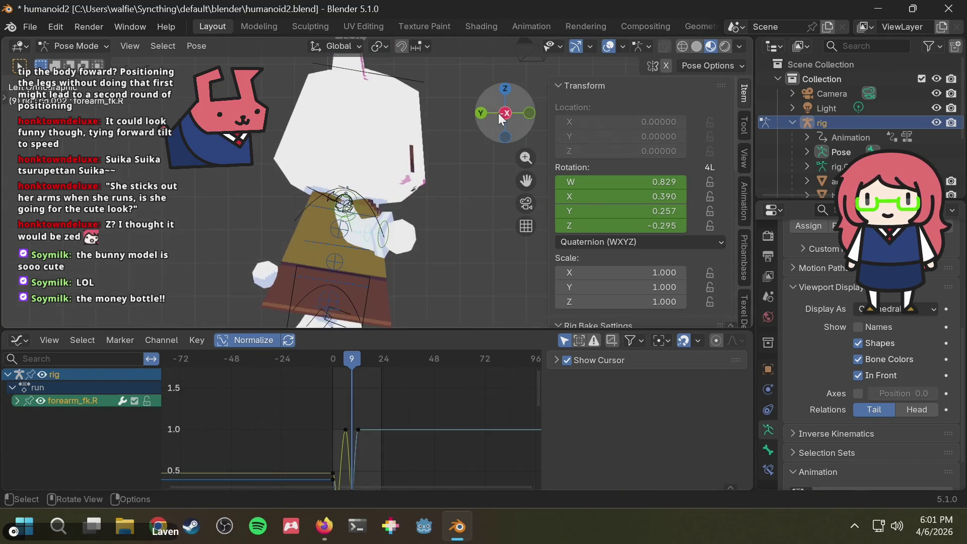
left_click(528, 113)
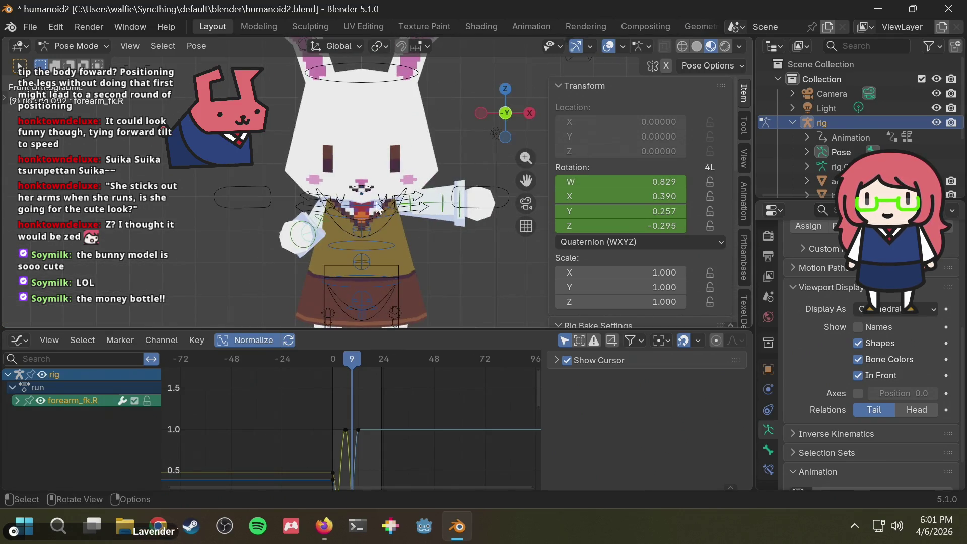
mouse_move(323, 196)
middle_mouse_down()
mouse_move(316, 264)
mouse_move(350, 267)
mouse_move(511, 225)
mouse_move(322, 237)
mouse_move(651, 216)
mouse_move(580, 262)
middle_mouse_up()
left_click_drag(352, 357, 325, 364)
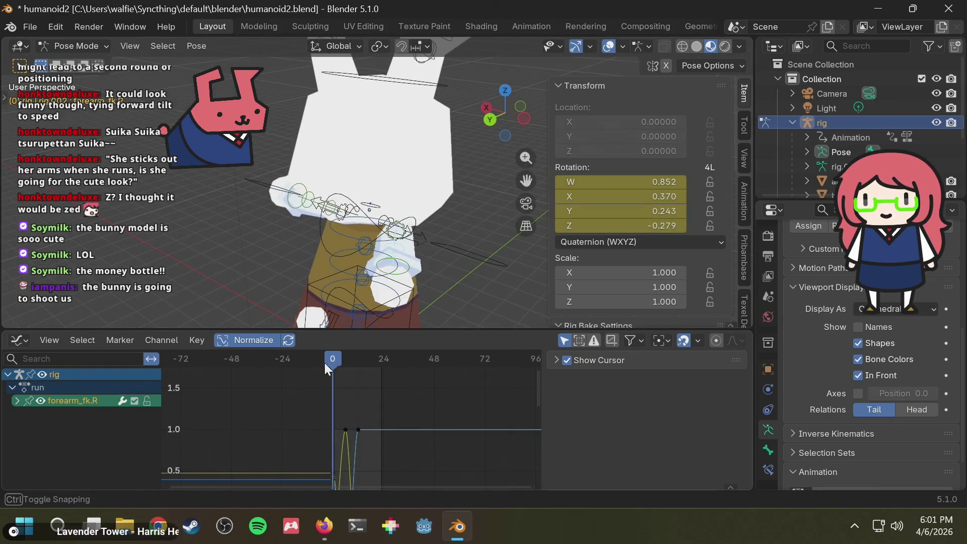
mouse_move(385, 202)
middle_mouse_down()
mouse_move(254, 182)
mouse_move(302, 193)
mouse_move(258, 186)
mouse_move(375, 235)
middle_mouse_up()
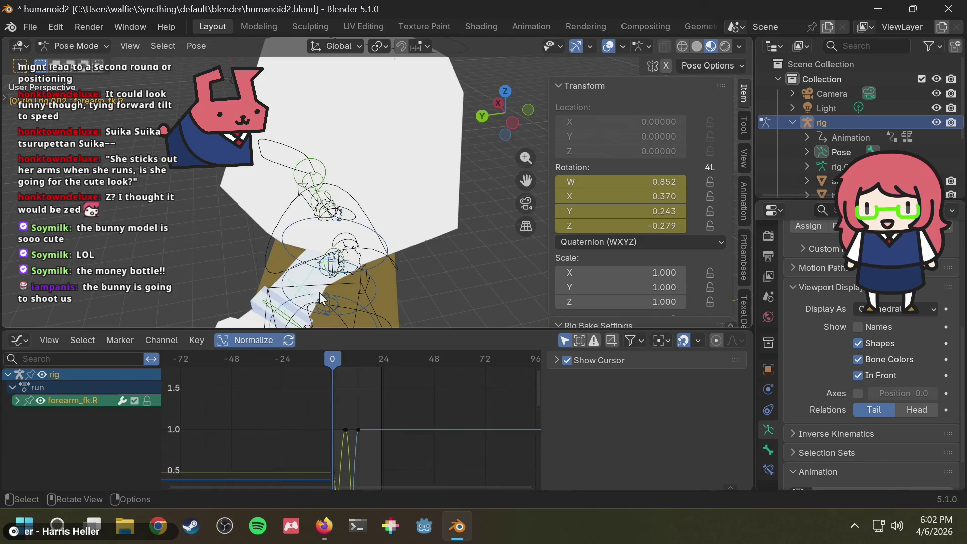
middle_click_drag(321, 299, 455, 261)
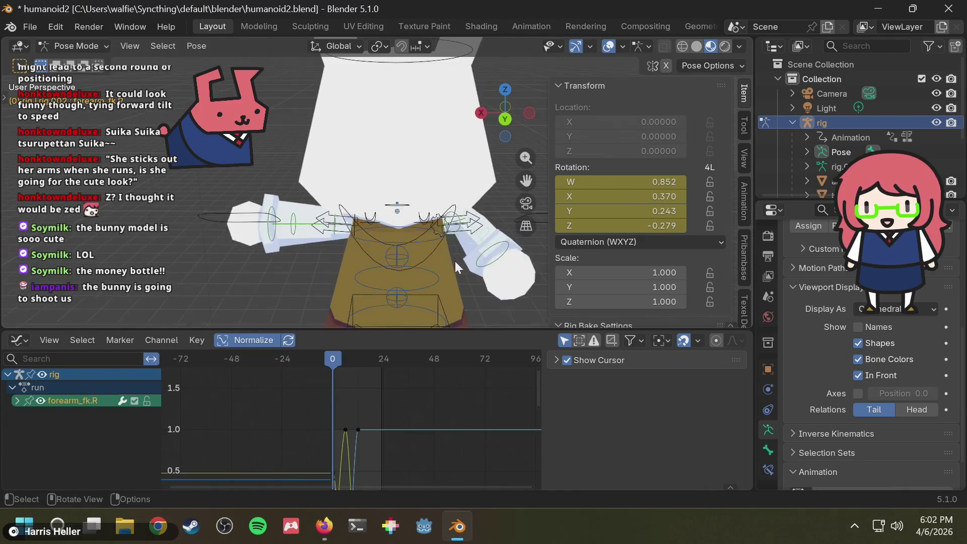
scroll(456, 261, "down", 5)
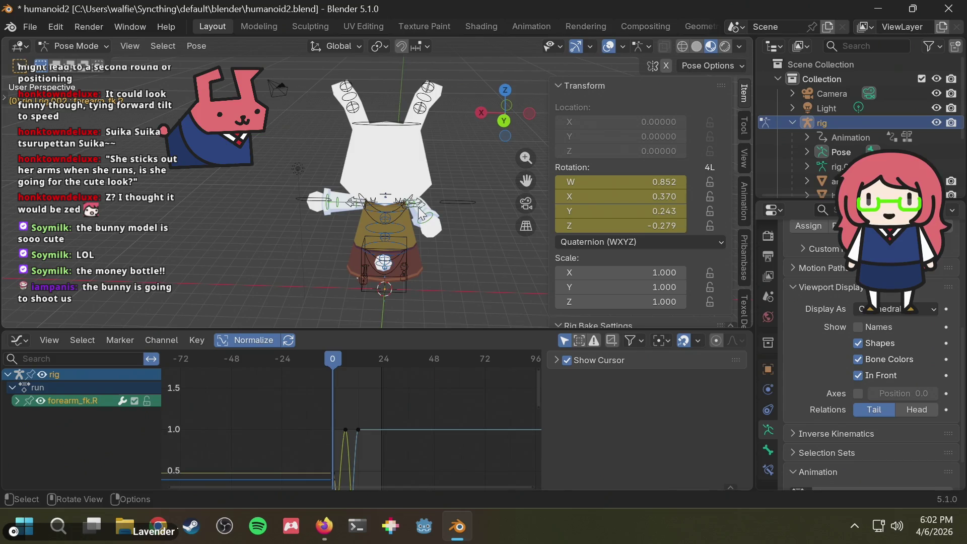
scroll(419, 202, "up", 3)
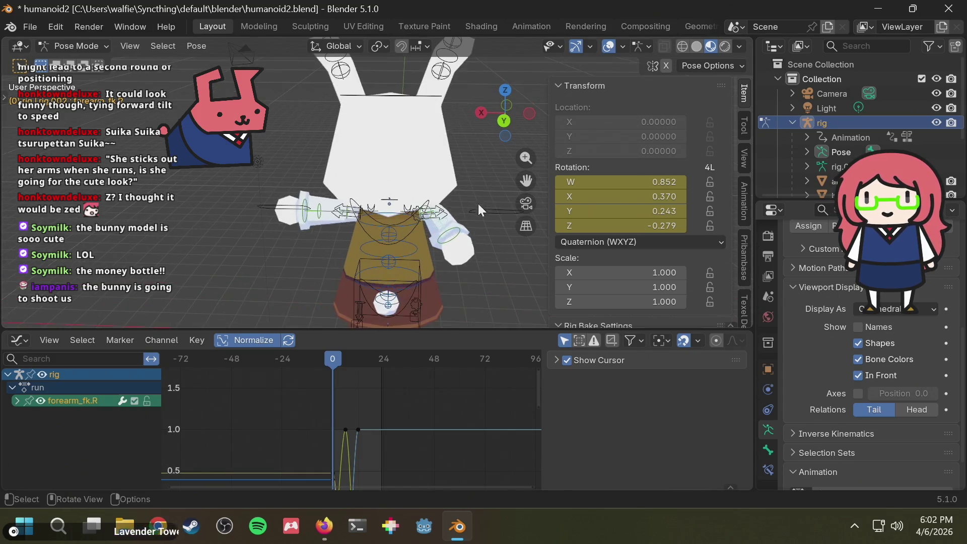
key("g")
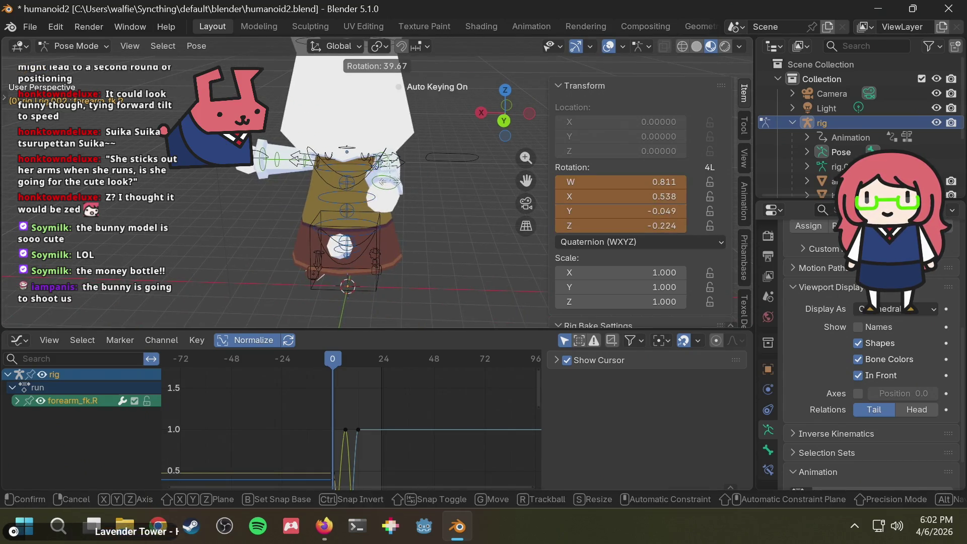
left_click(407, 178)
middle_click_drag(407, 178, 271, 148)
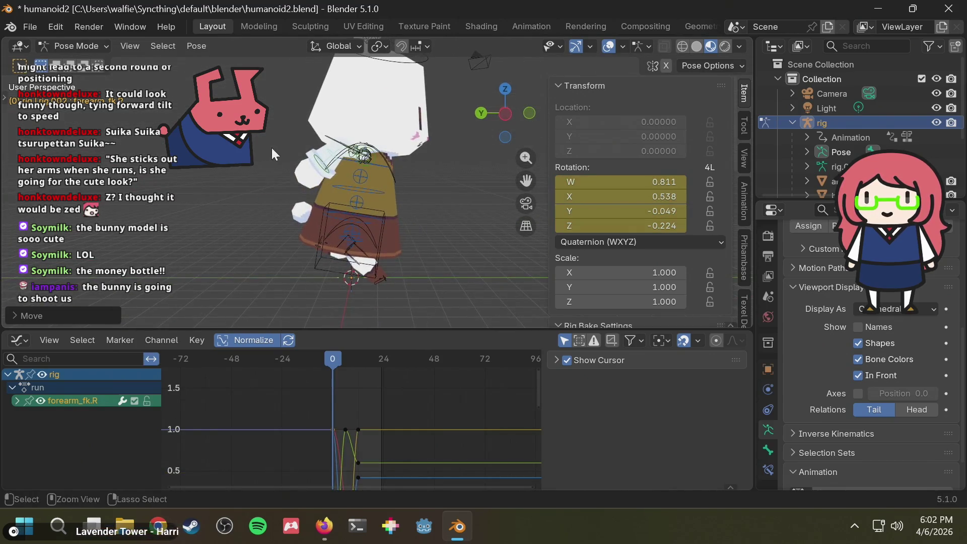
key("Up")
key("Up")
key("shift+Left")
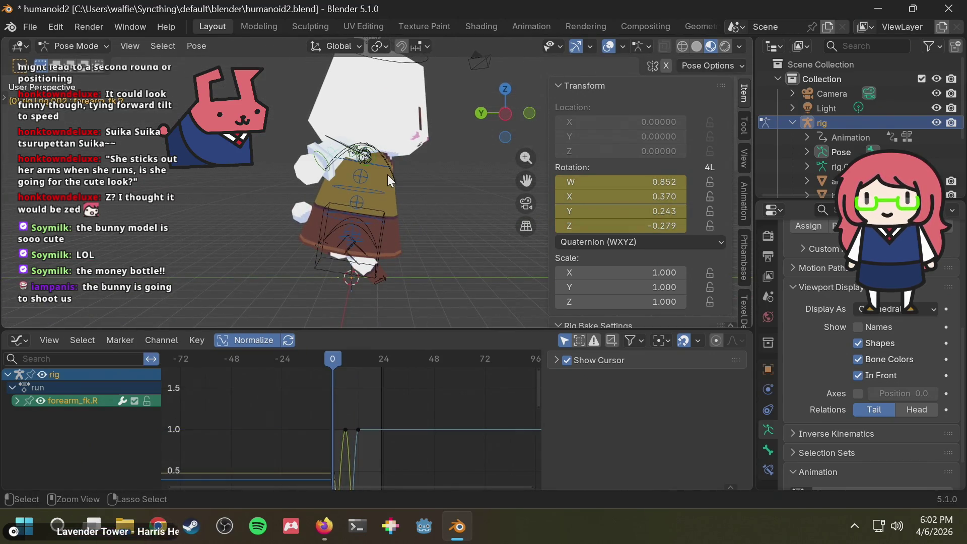
key("Up")
key("Up")
key("shift+Left")
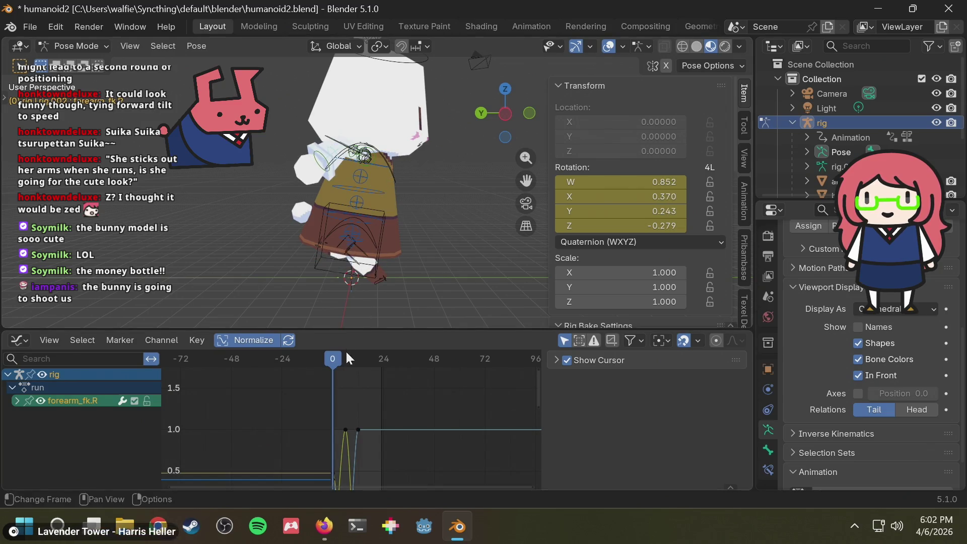
left_click(358, 352)
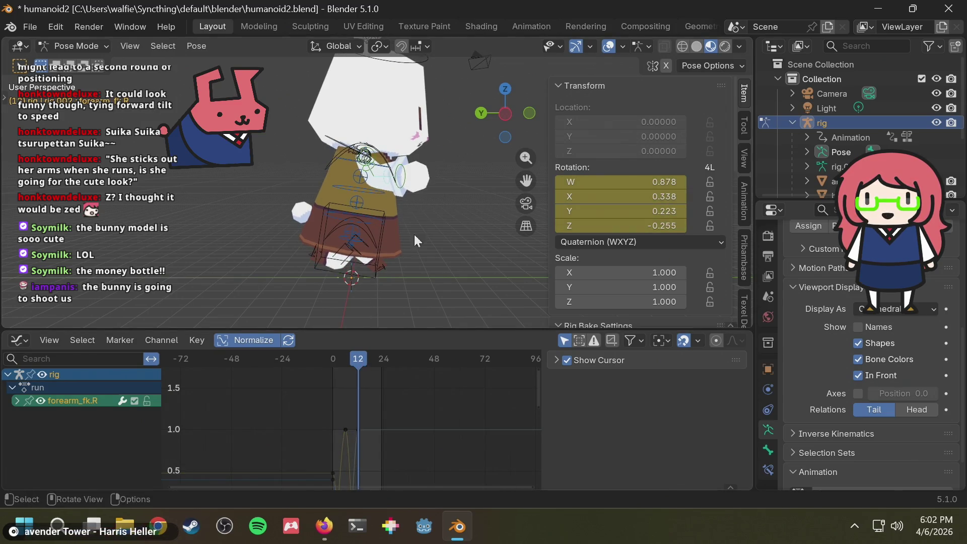
middle_click_drag(414, 235, 240, 224)
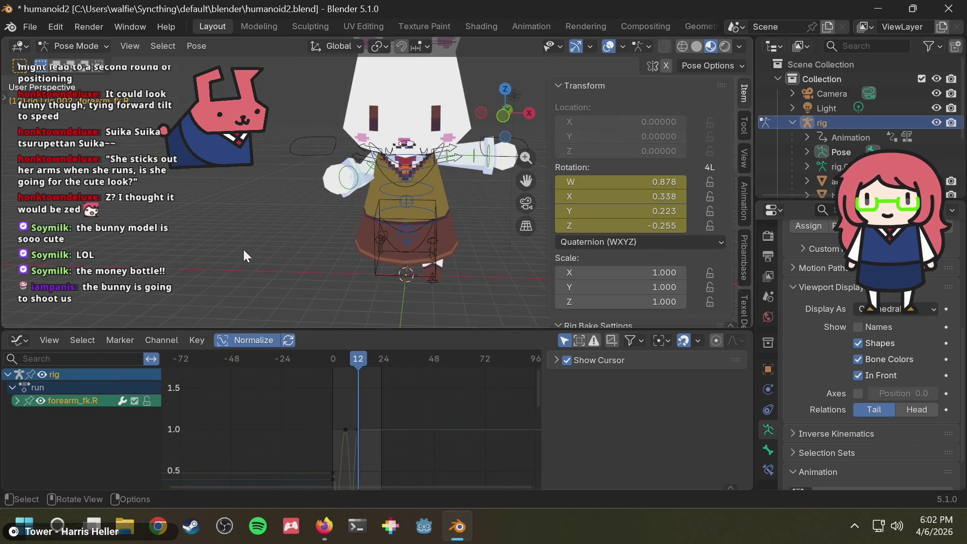
scroll(341, 188, "up", 1)
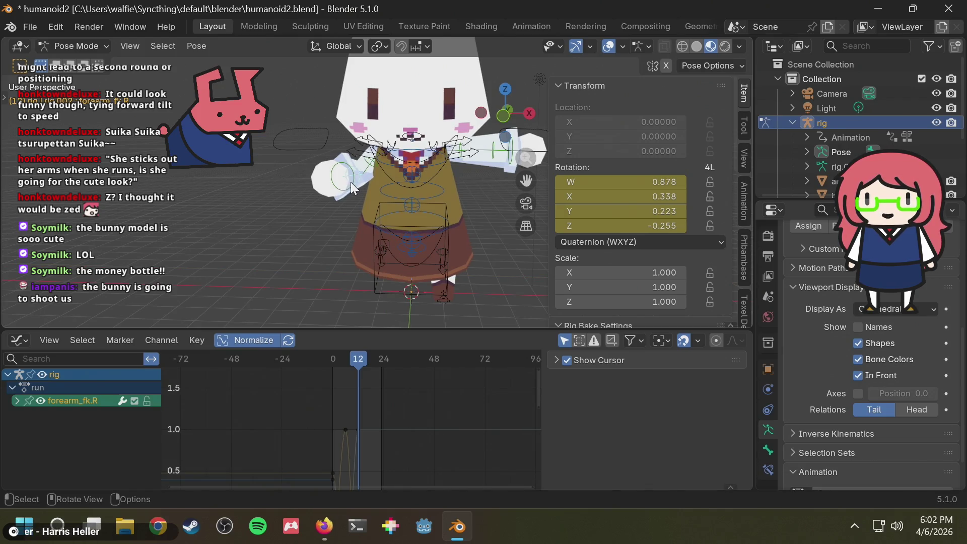
left_click(353, 178)
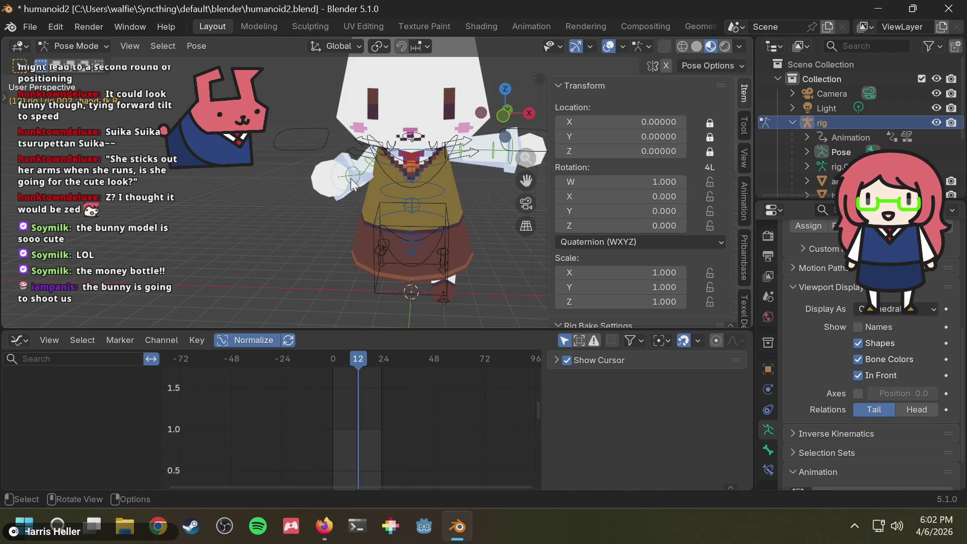
left_click(508, 122)
key("r")
key("x")
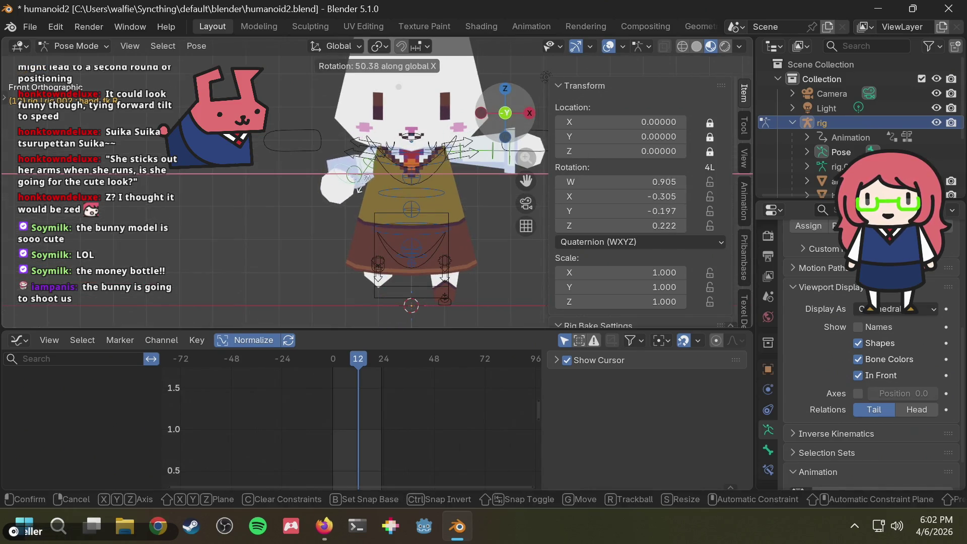
right_click(361, 187)
scroll(364, 179, "up", 4)
left_click(344, 165)
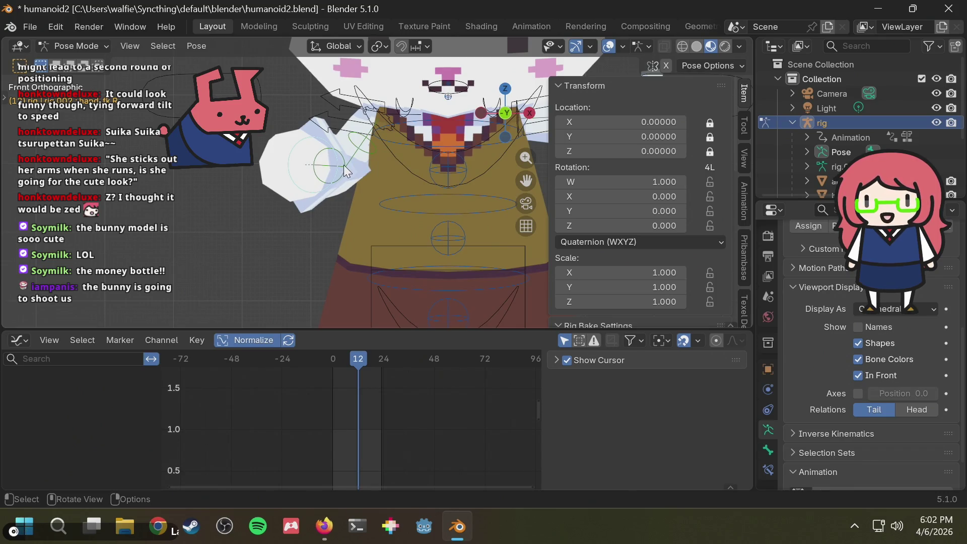
key("i")
key("r")
key("x")
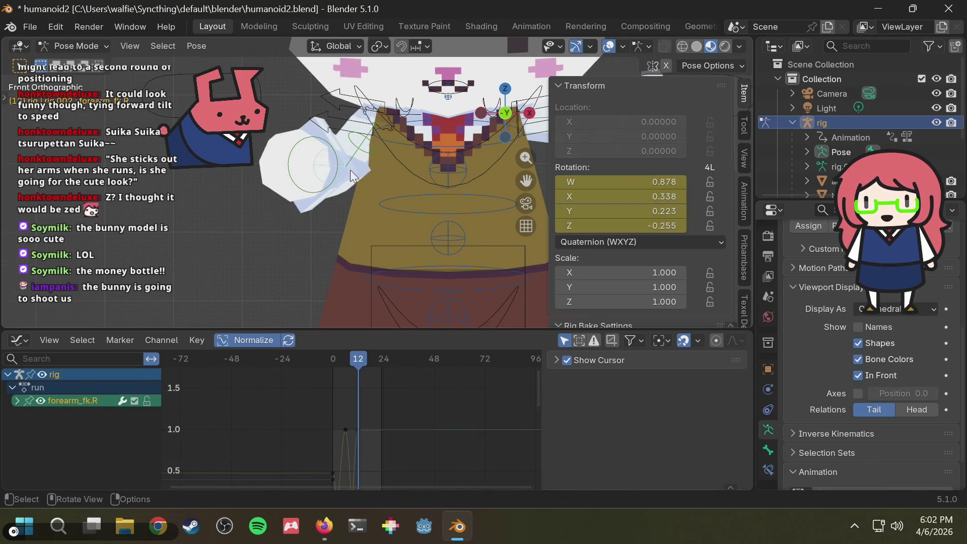
middle_click_drag(349, 170, 398, 182)
left_click(409, 183)
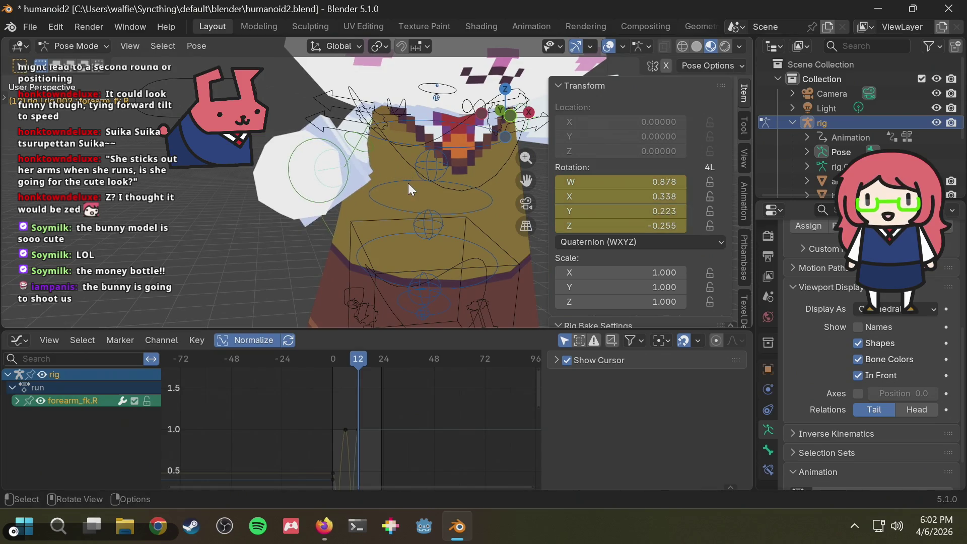
left_click(509, 115)
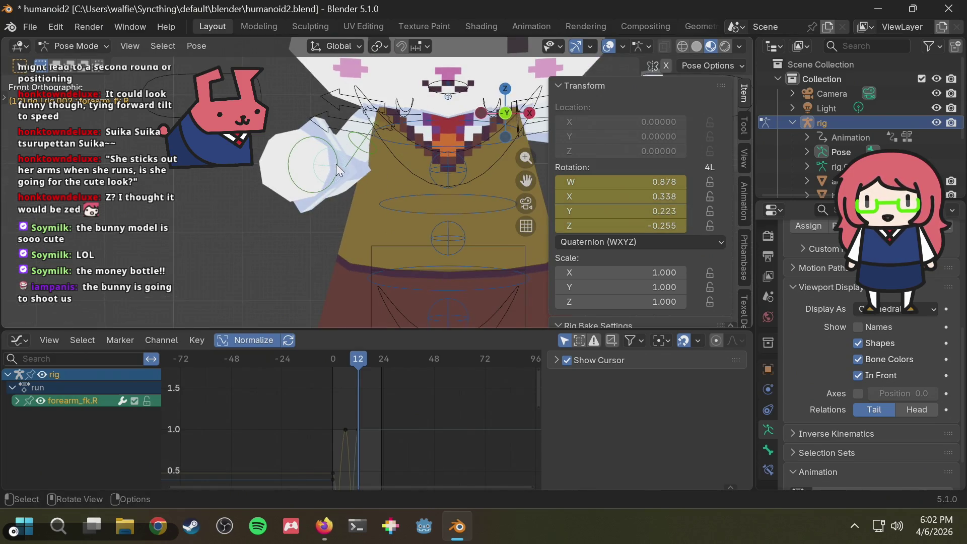
key("r")
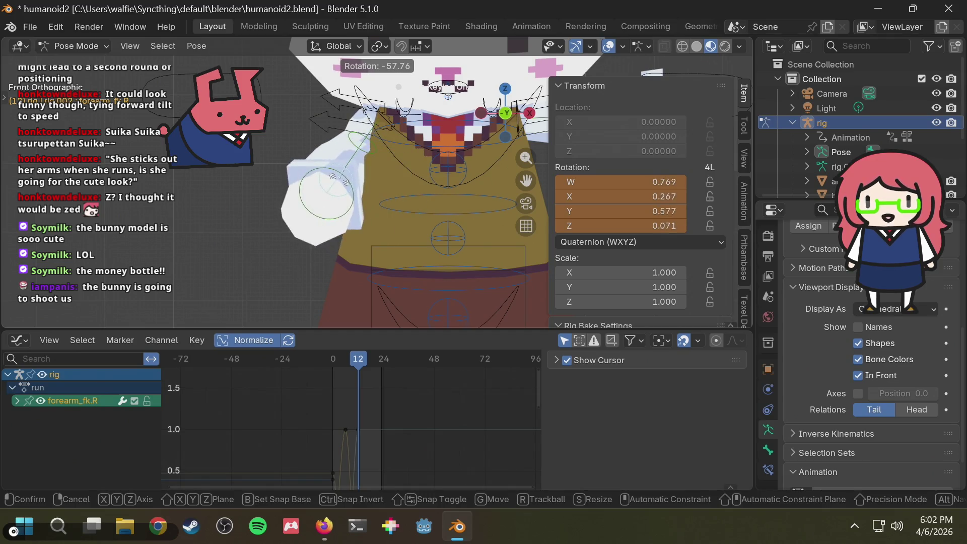
left_click(318, 173)
mouse_move(317, 174)
middle_mouse_down()
mouse_move(450, 197)
mouse_move(503, 257)
mouse_move(318, 204)
mouse_move(287, 153)
mouse_move(278, 161)
middle_mouse_up()
key("ctrl+z")
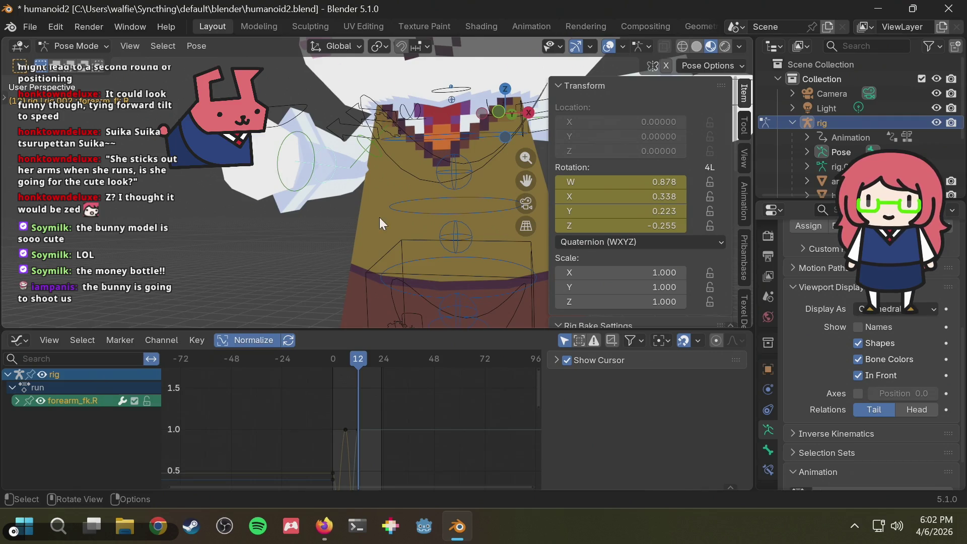
scroll(380, 216, "down", 5)
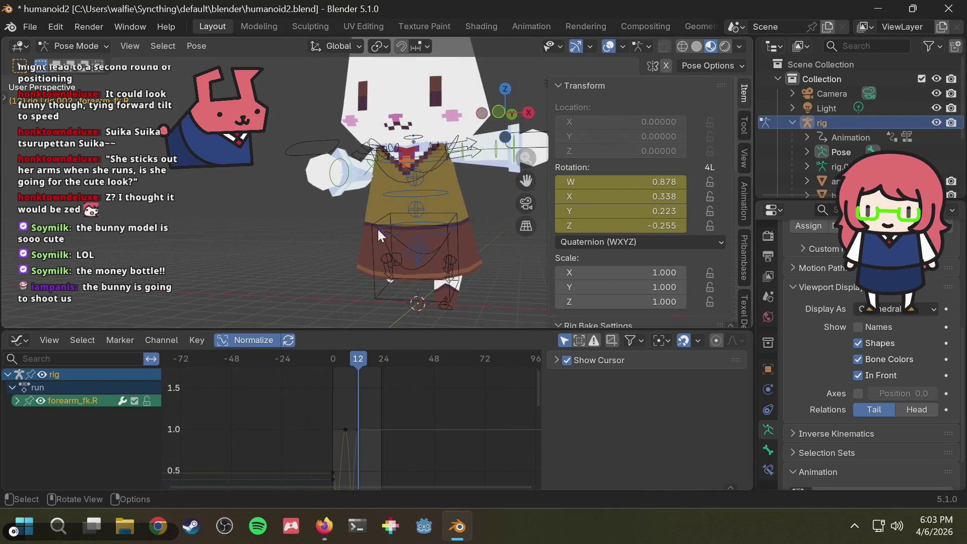
- Compare the bunny's arm pose with the striding-figure reference, then return to Blender
scroll(388, 224, "down", 2)
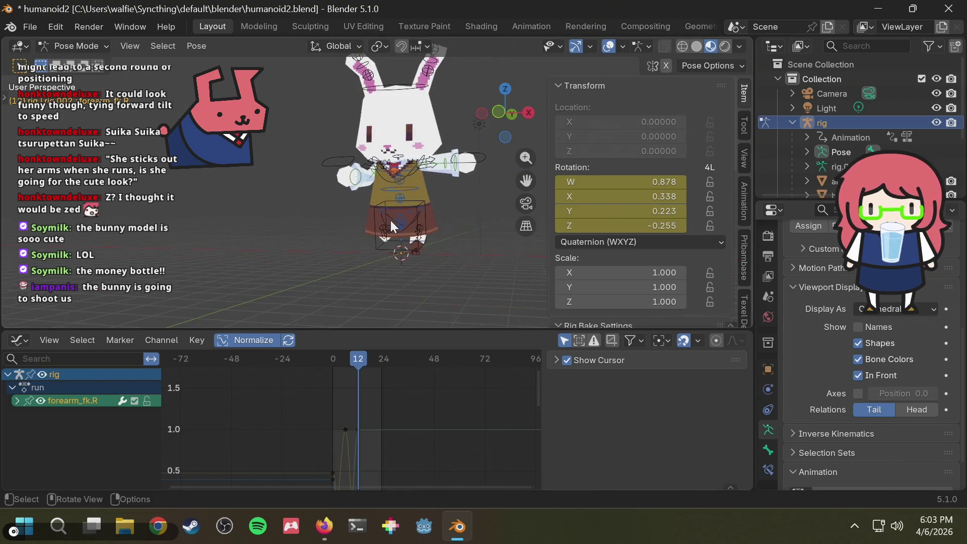
mouse_move(391, 220)
middle_mouse_down()
mouse_move(416, 221)
mouse_move(433, 240)
middle_mouse_up()
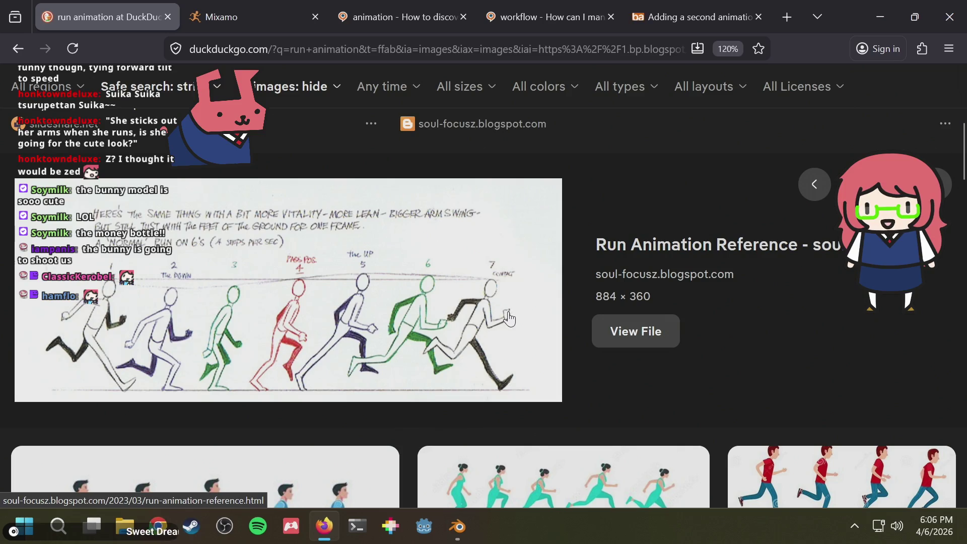
key("alt+Tab")
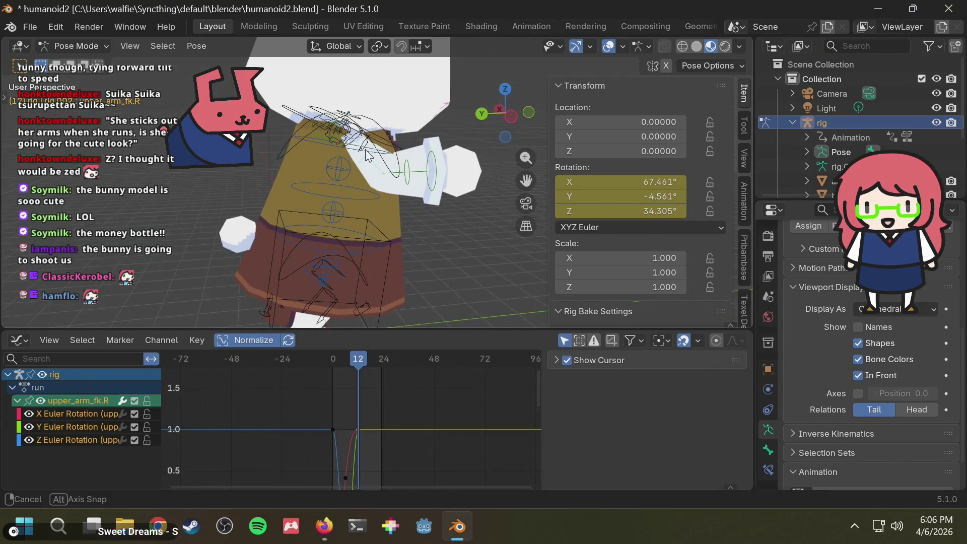
- After checking the reference, paste the upper arm's frame-0 rotation keys at frame 24
mouse_move(390, 428)
middle_mouse_down()
mouse_move(391, 391)
mouse_move(370, 379)
middle_mouse_up()
scroll(374, 405, "down", 1)
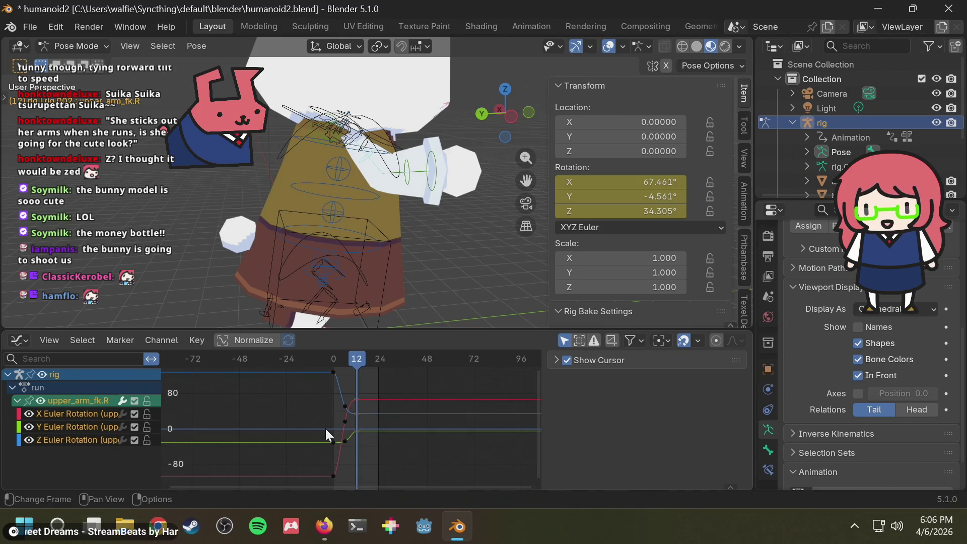
key("alt+Tab")
key("alt+Tab")
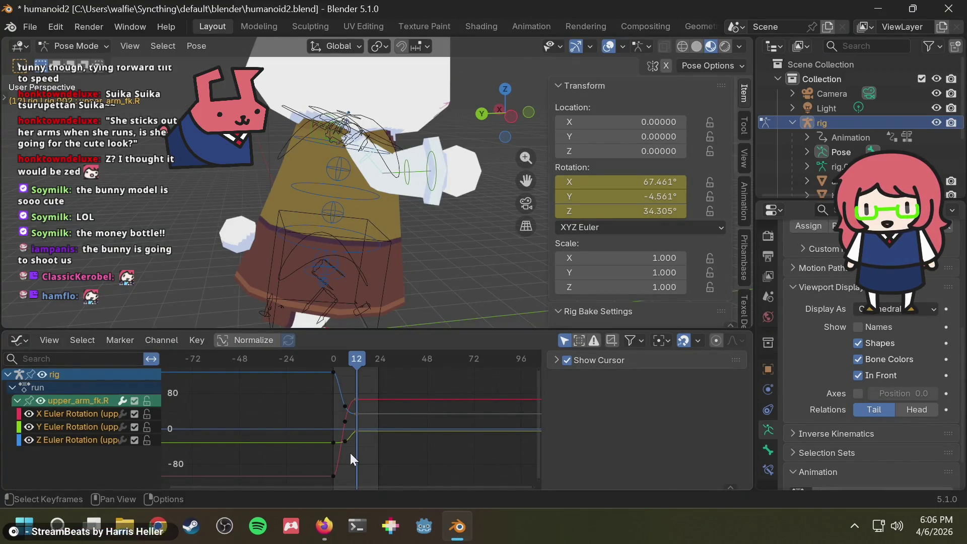
key("alt+Tab")
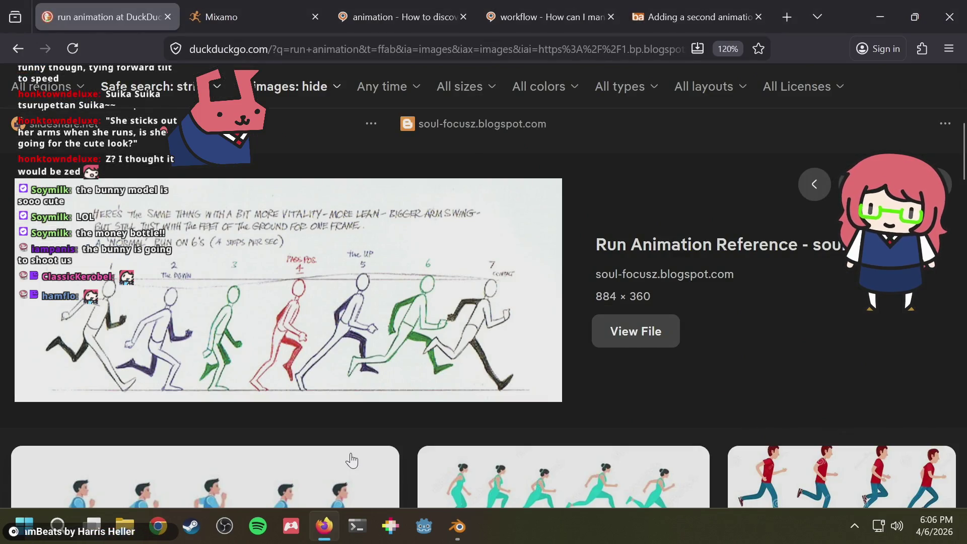
key("alt+Tab")
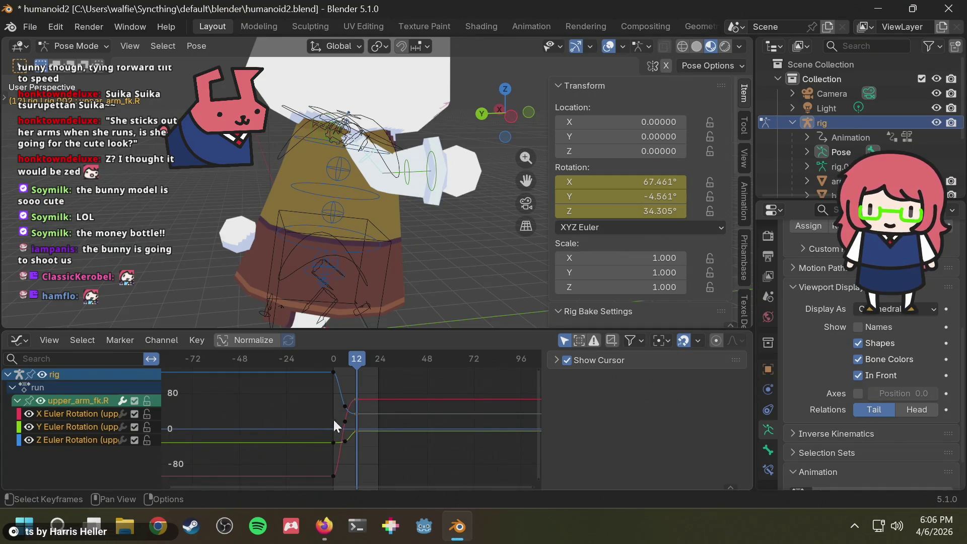
left_click_drag(344, 479, 313, 365)
left_click_drag(378, 359, 343, 370)
key("ctrl+v")
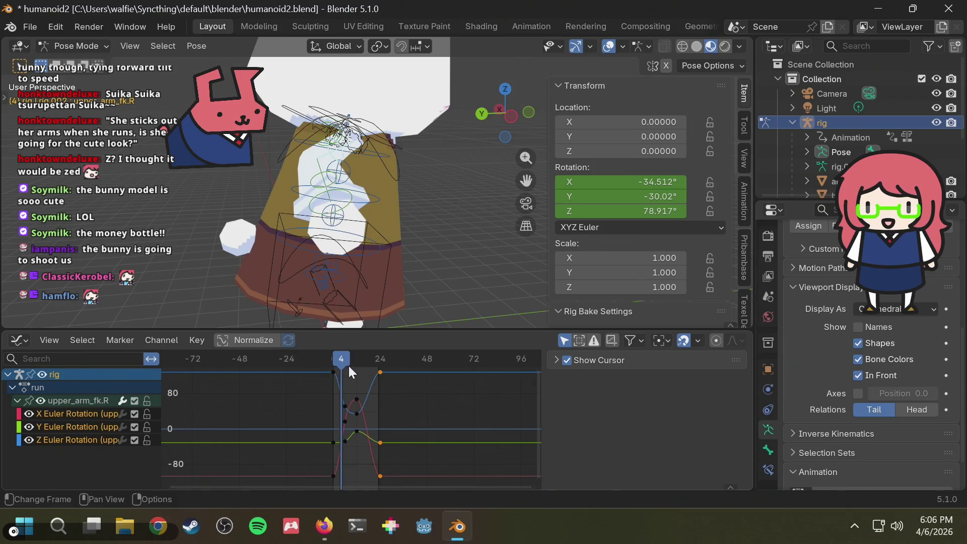
- Paste the upper arm's frame-4 rotation keys at frame 18
left_click(337, 391)
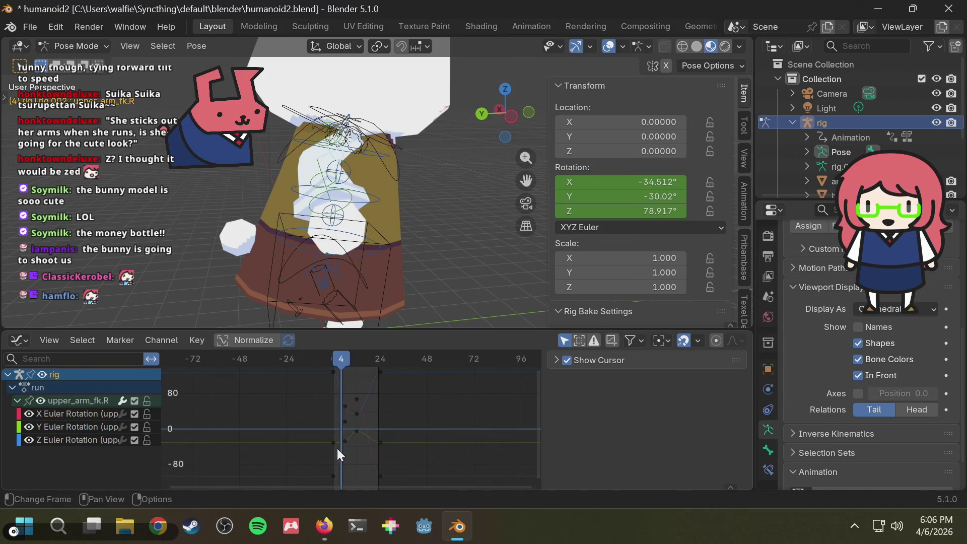
left_click_drag(341, 450, 346, 396)
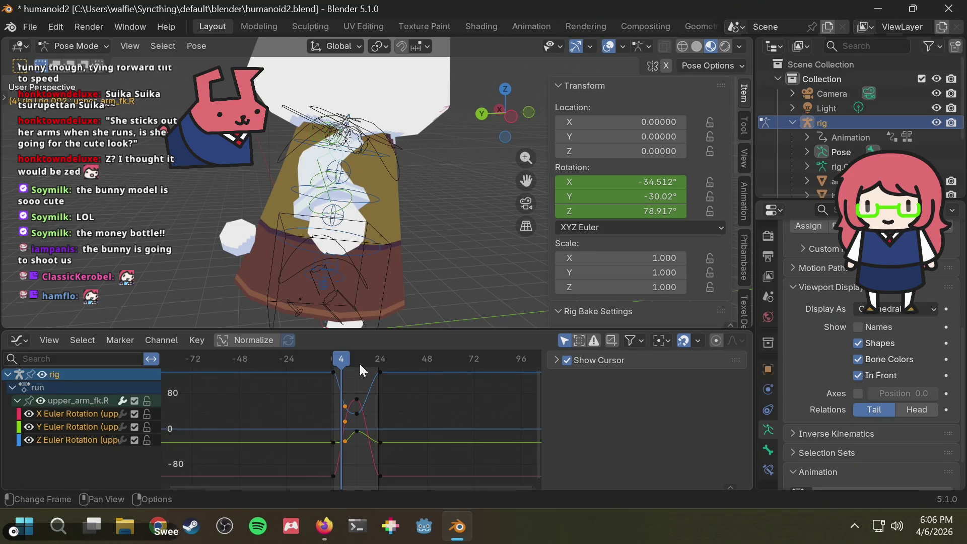
left_click_drag(361, 362, 368, 358)
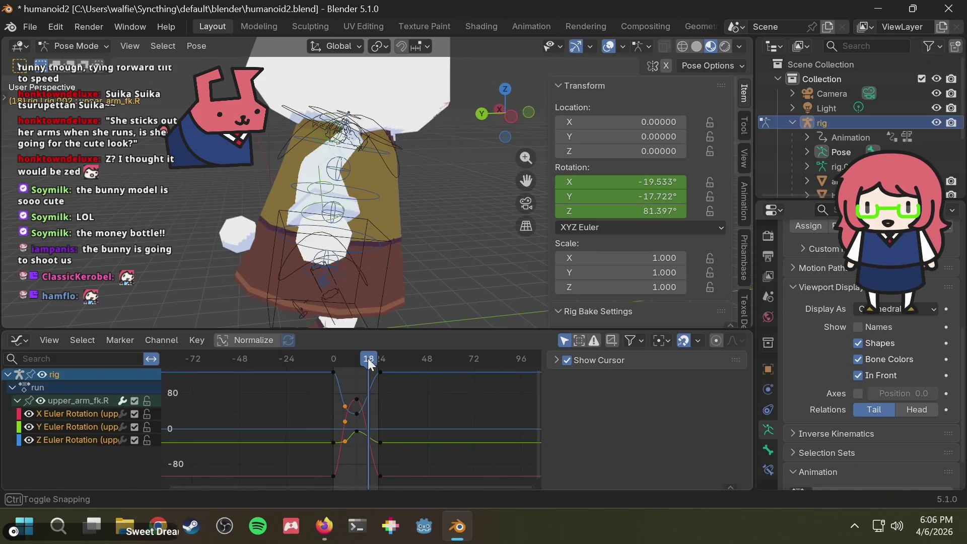
key("ctrl+v")
- Play the run cycle, reselect an arm bone, and compare the motion with the reference
key("space")
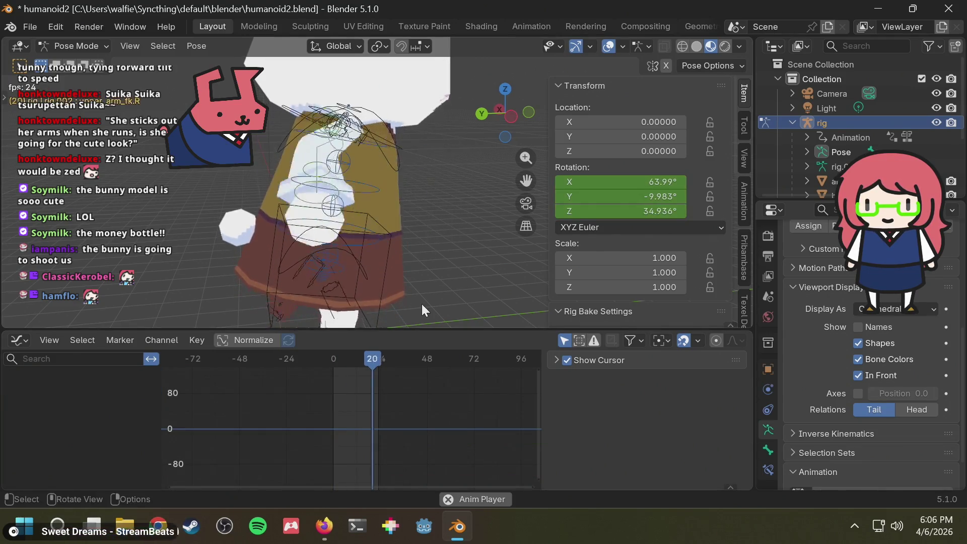
key("Escape")
left_click(414, 200)
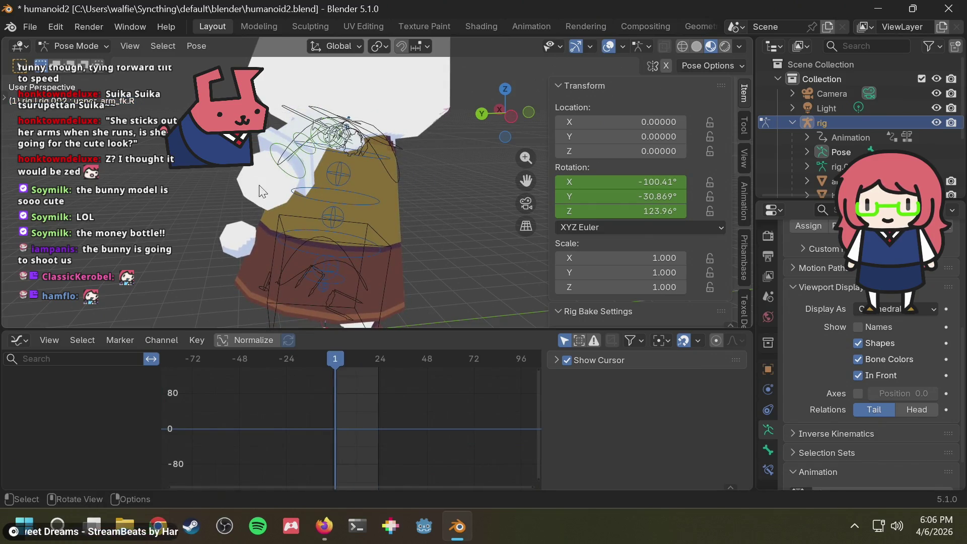
left_click(295, 165)
key("alt+Tab")
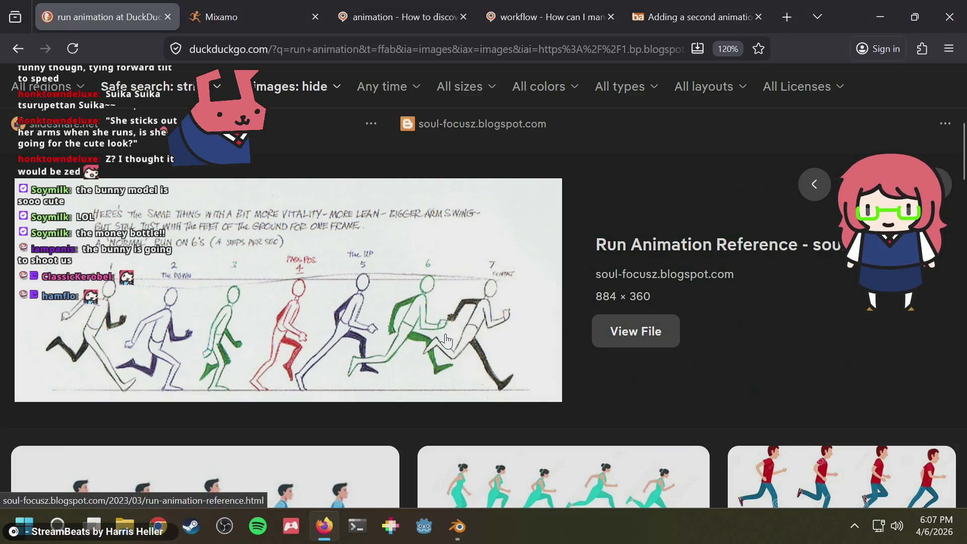
key("alt+Tab")
key("space")
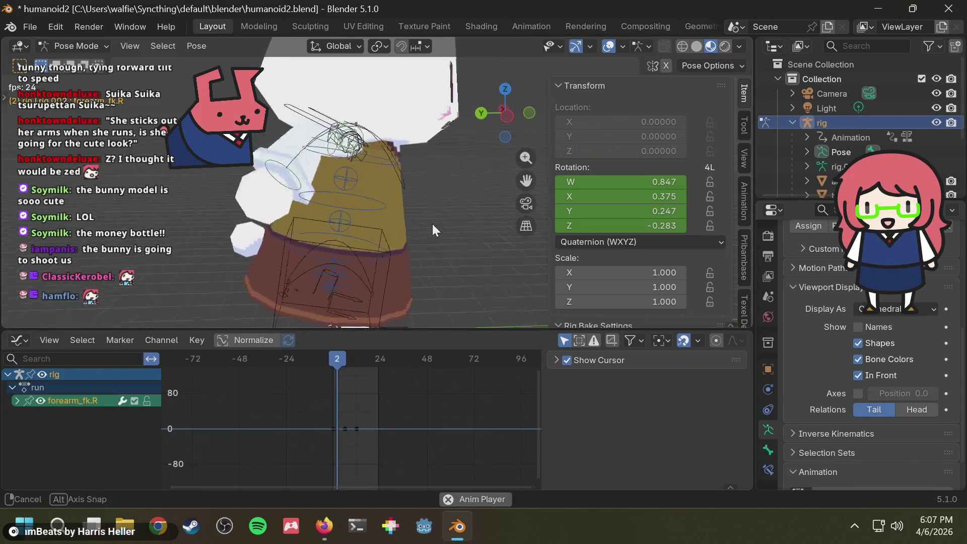
mouse_move(432, 224)
middle_mouse_down()
mouse_move(244, 206)
mouse_move(407, 231)
mouse_move(399, 182)
middle_mouse_up()
- Stop playback and paste the first forearm_fk.R key at frame 25
key("alt+Tab")
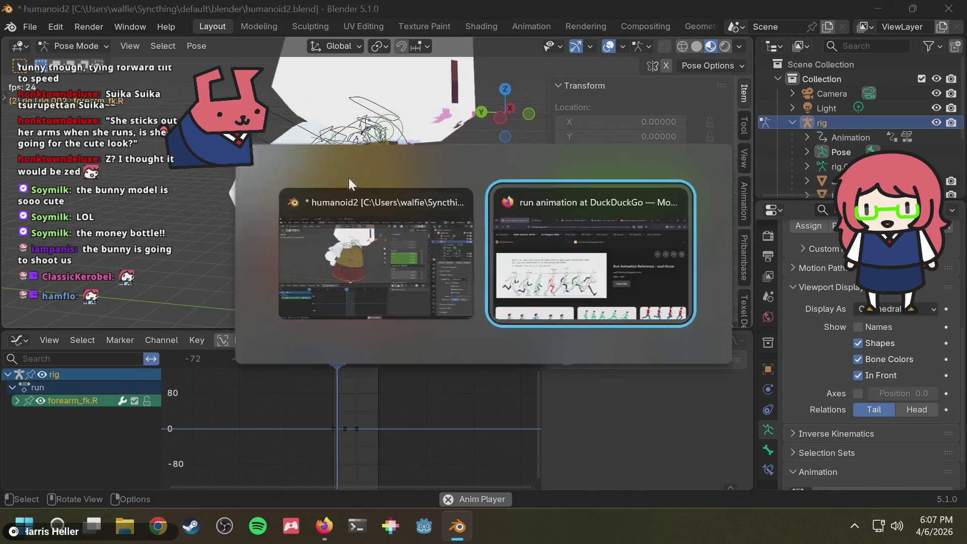
key("alt+Tab")
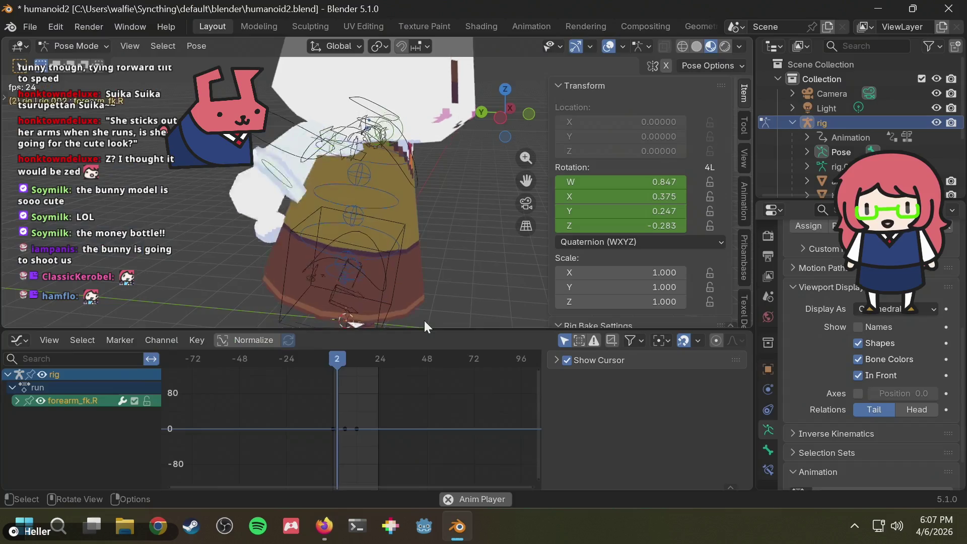
key("space")
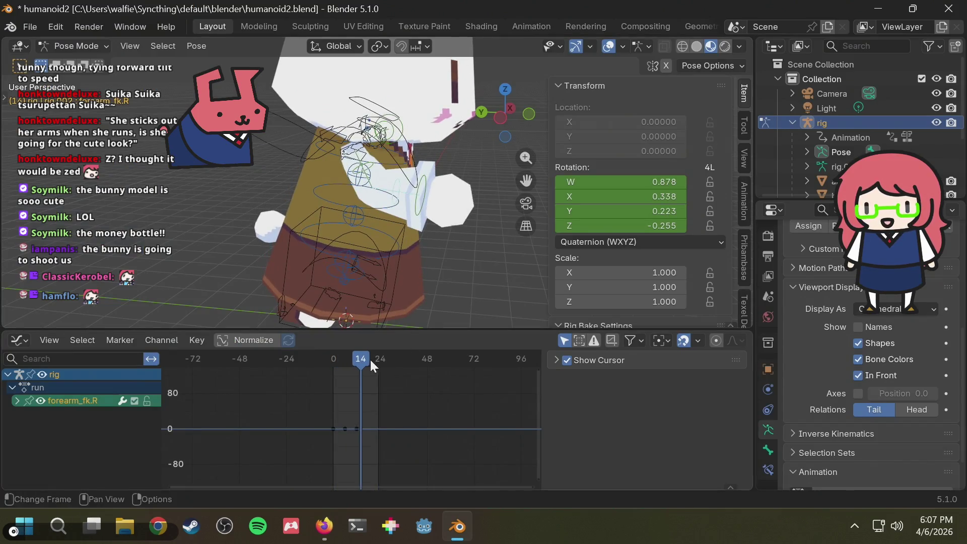
mouse_move(371, 362)
left_mouse_down()
mouse_move(329, 364)
mouse_move(352, 367)
left_mouse_up()
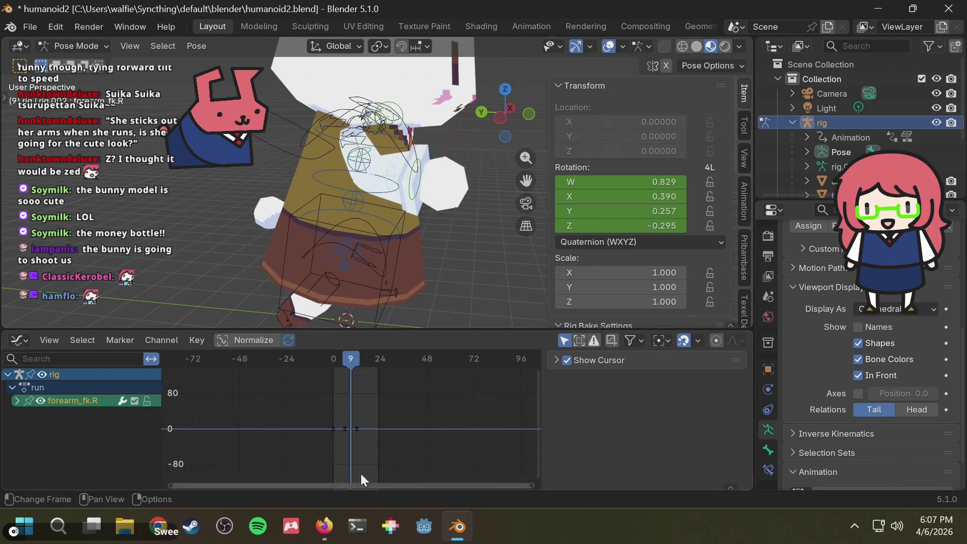
left_click(346, 428)
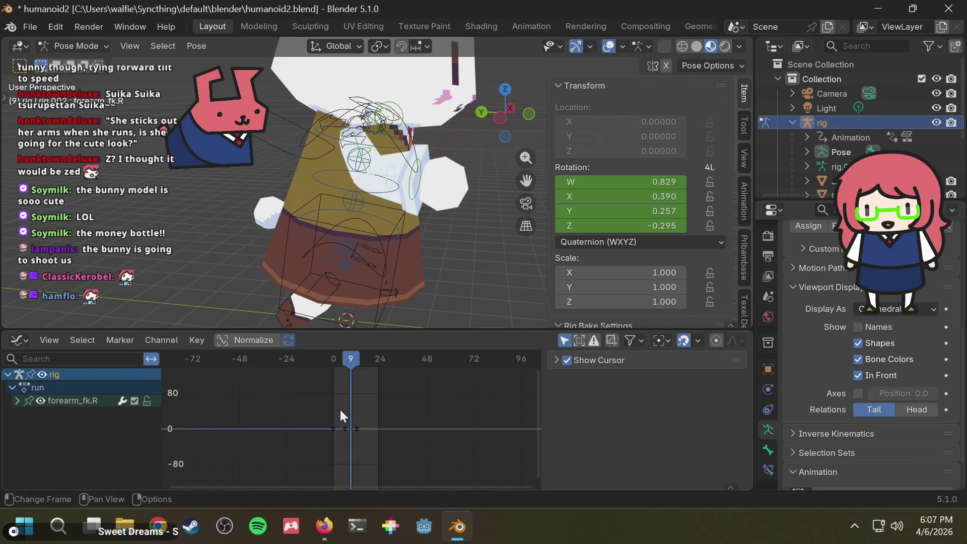
left_click(333, 429)
left_click_drag(382, 360, 352, 360)
key("ctrl+v")
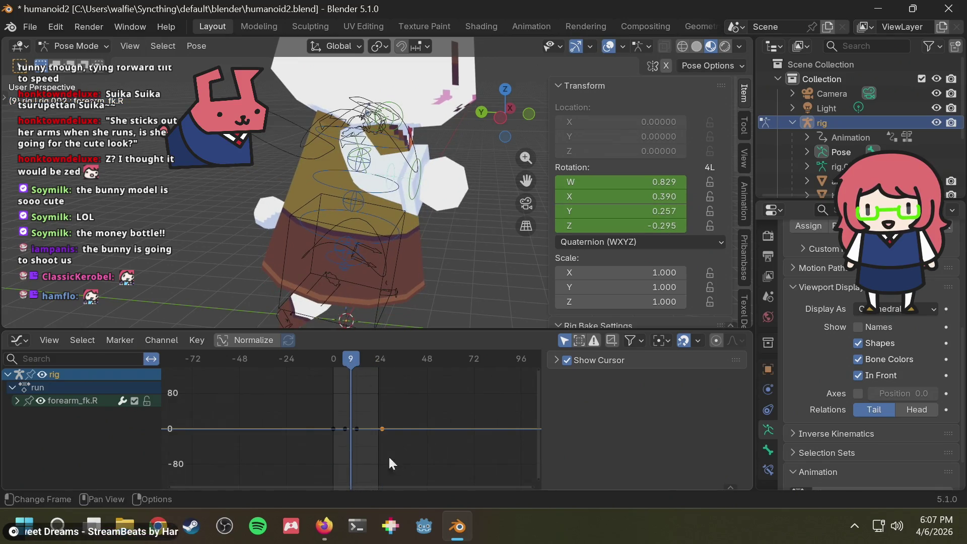
- Paste the second forearm key at frame 18, then play and scrub to review the run
left_click(346, 430)
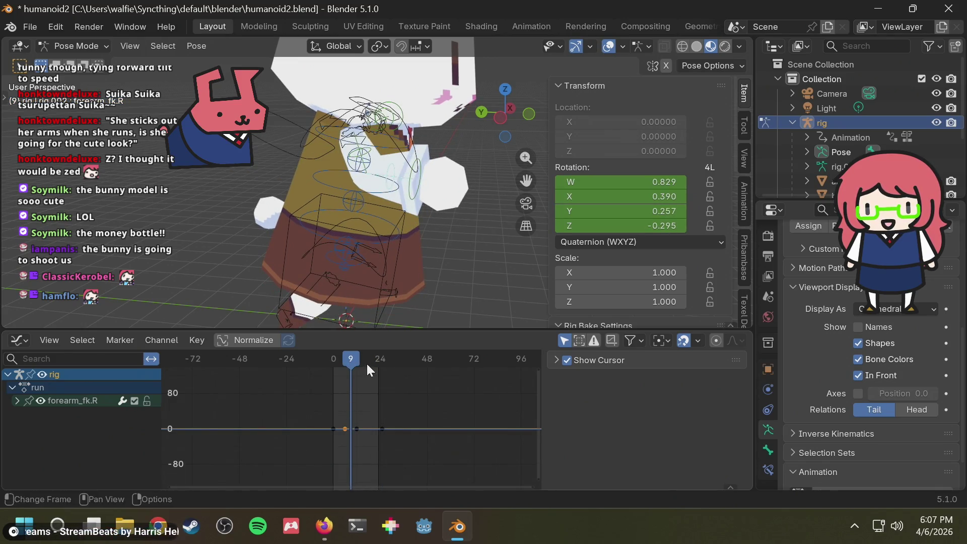
left_click_drag(367, 366, 329, 364)
key("ctrl+v")
key("space")
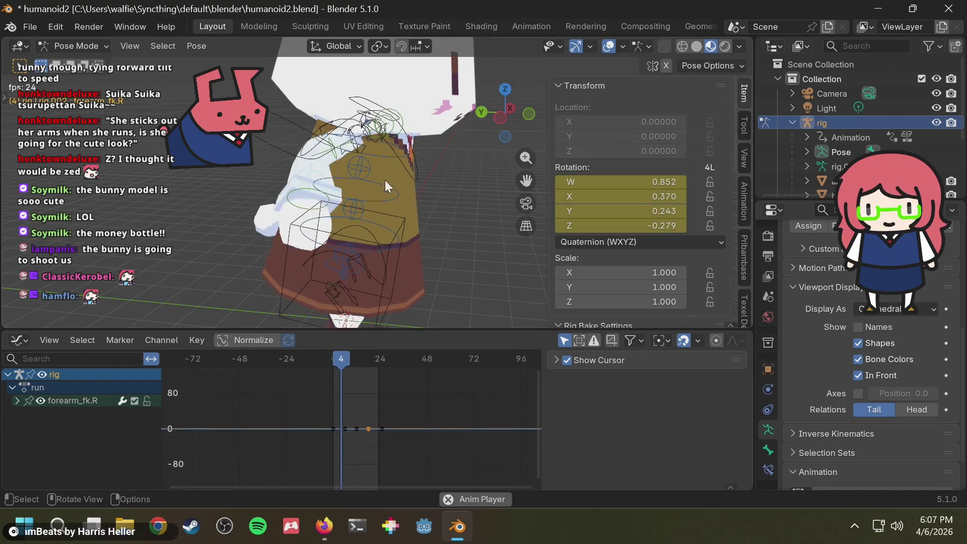
mouse_move(422, 228)
middle_mouse_down()
mouse_move(312, 219)
mouse_move(364, 216)
mouse_move(418, 220)
mouse_move(422, 228)
mouse_move(248, 227)
mouse_move(316, 213)
mouse_move(303, 189)
mouse_move(409, 213)
mouse_move(407, 256)
middle_mouse_up()
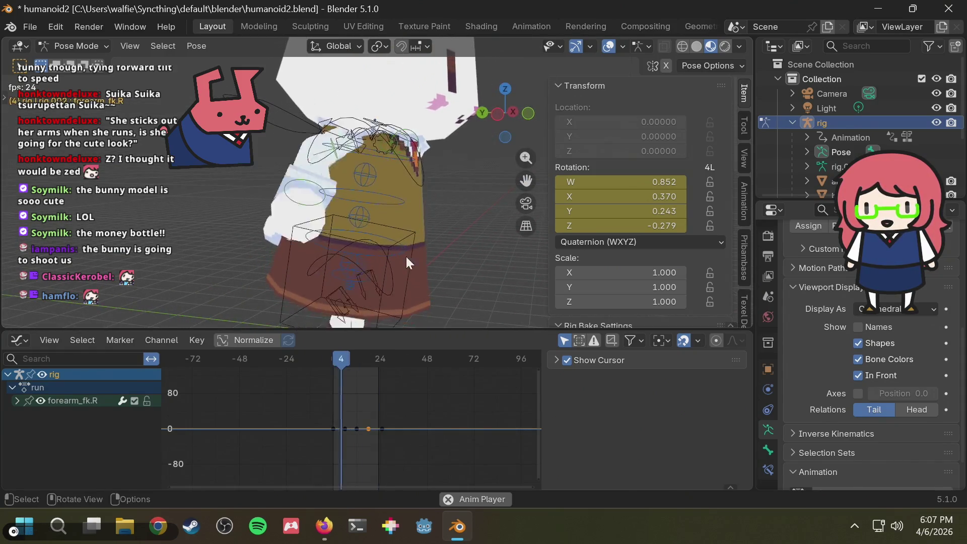
key("space")
mouse_move(363, 358)
left_mouse_down()
mouse_move(325, 362)
mouse_move(355, 364)
left_mouse_up()
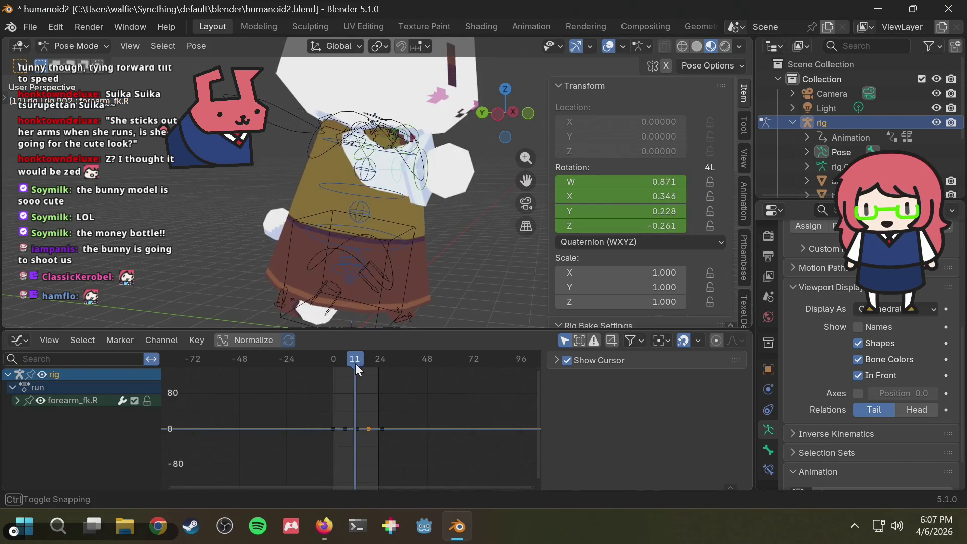
key("alt+Tab")
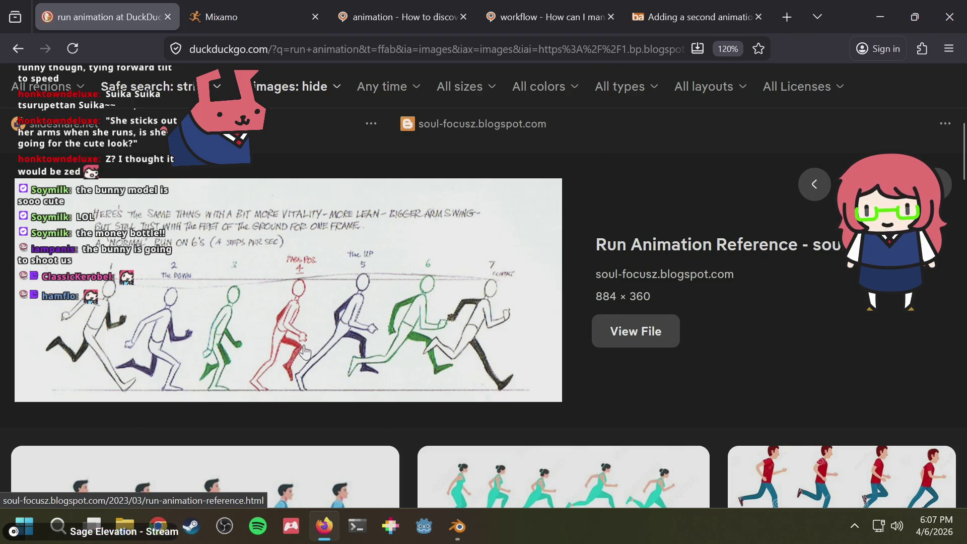
- Play the run cycle back and orbit to a frontal view of the rig
key("alt+Tab")
key("space")
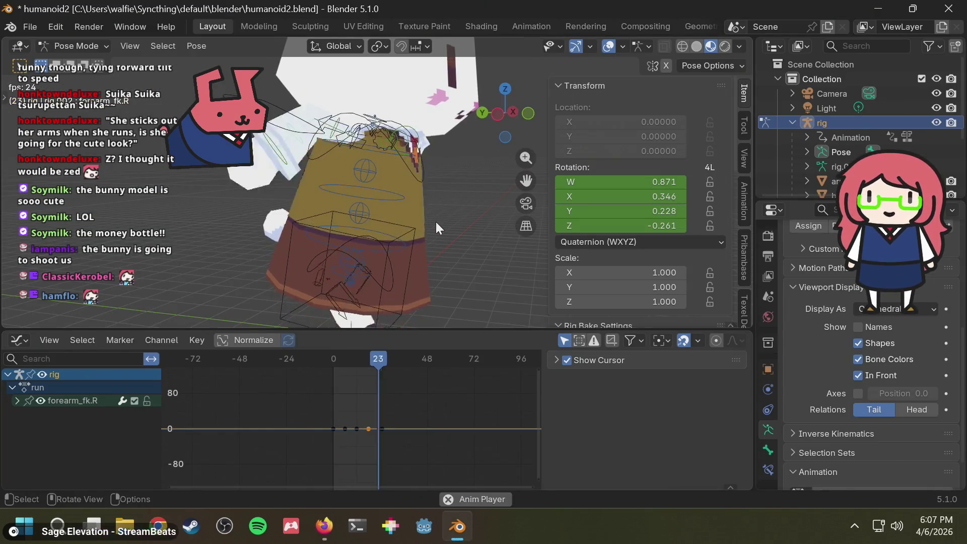
mouse_move(458, 237)
middle_mouse_down()
mouse_move(329, 236)
mouse_move(422, 230)
mouse_move(401, 288)
middle_mouse_up()
key("space")
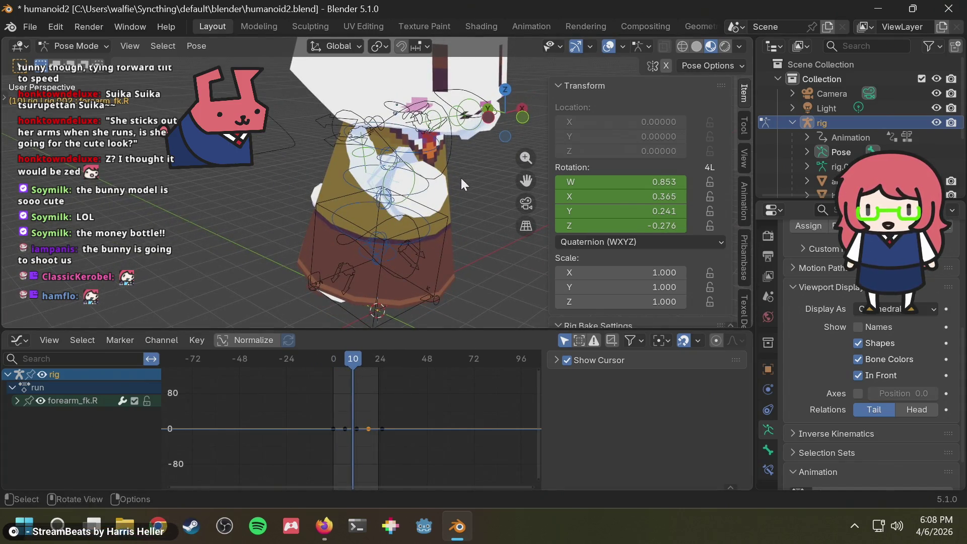
mouse_move(461, 177)
middle_mouse_down()
mouse_move(444, 178)
mouse_move(464, 170)
middle_mouse_up()
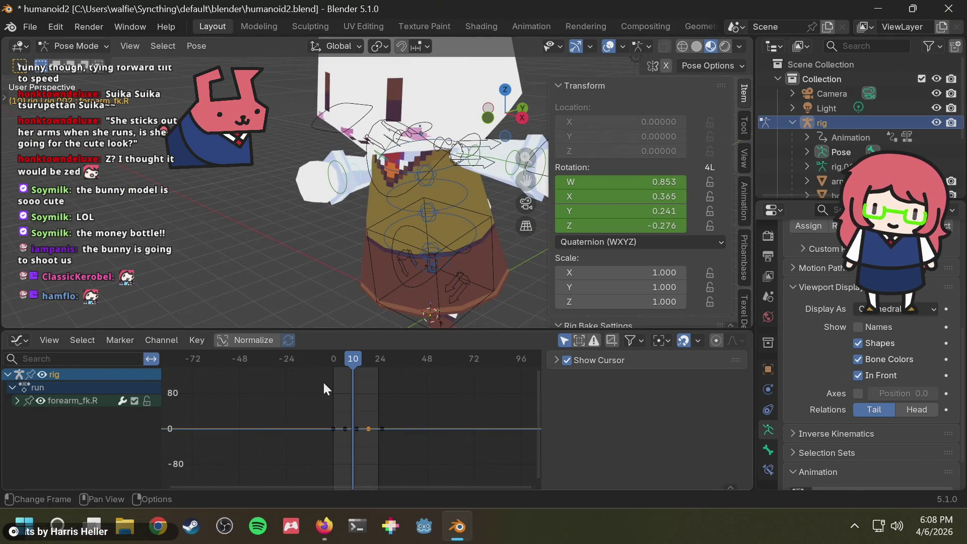
mouse_move(367, 249)
middle_mouse_down()
mouse_move(398, 159)
mouse_move(331, 222)
mouse_move(343, 182)
middle_mouse_up()
- Copy the forearm_fk.R pose (W 0.853, X 0.365, Y 0.241, Z -0.276)
left_click(365, 176)
left_click(359, 177)
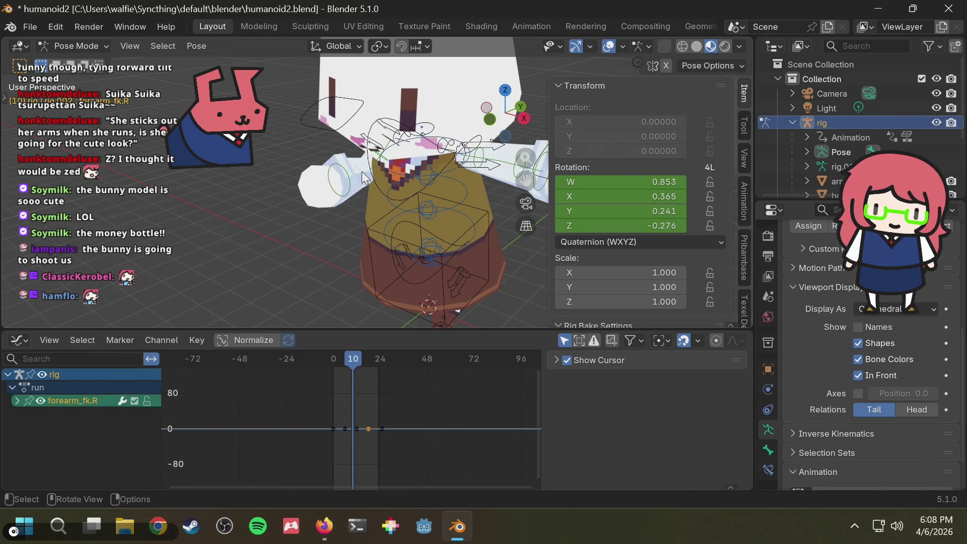
mouse_move(331, 453)
left_mouse_down()
mouse_move(411, 417)
mouse_move(334, 437)
mouse_move(365, 443)
mouse_move(393, 417)
left_mouse_up()
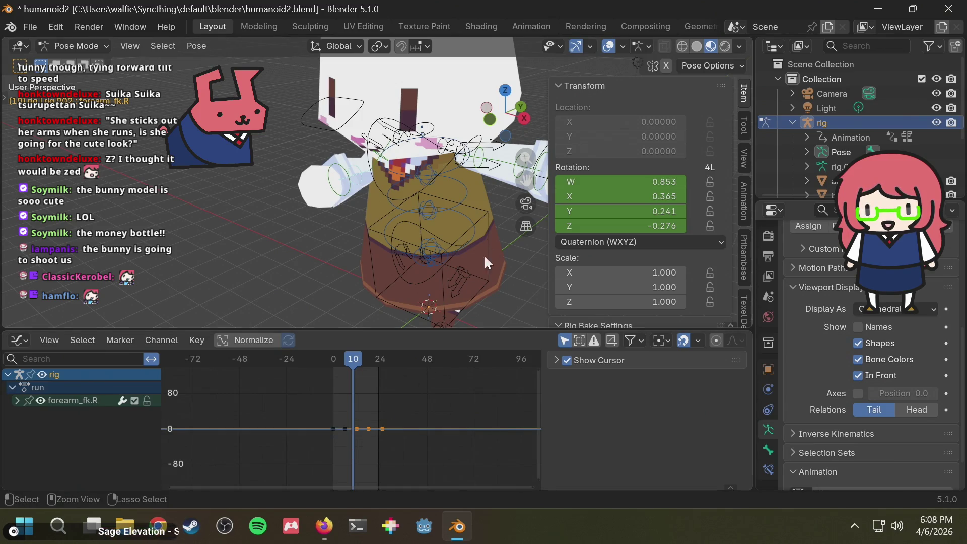
key("ctrl+c")
- Select forearm_fk.L and rewind the run to frame 0
mouse_move(453, 234)
middle_mouse_down()
mouse_move(393, 237)
mouse_move(461, 183)
mouse_move(489, 219)
mouse_move(425, 208)
mouse_move(439, 237)
middle_mouse_up()
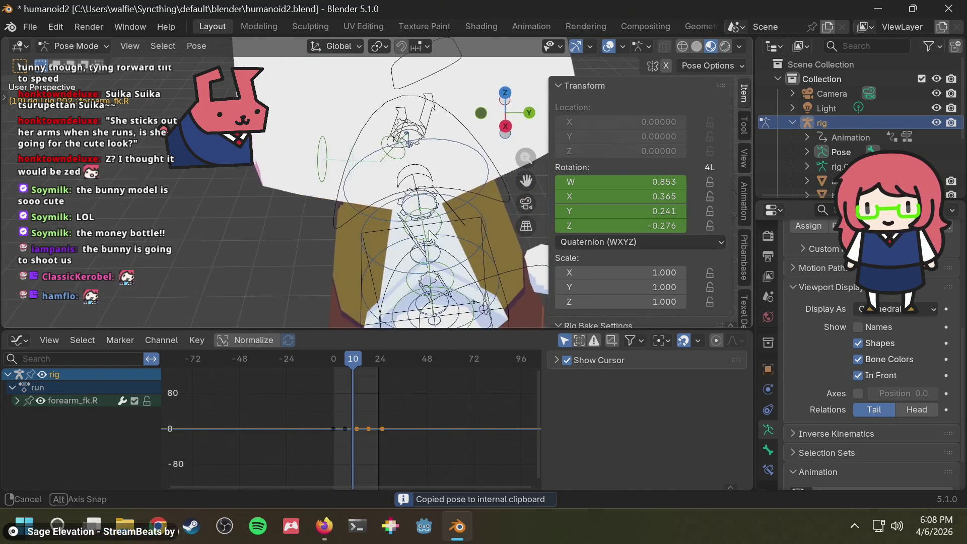
left_click(453, 274)
middle_click_drag(453, 274, 378, 229)
left_click_drag(358, 358, 333, 362)
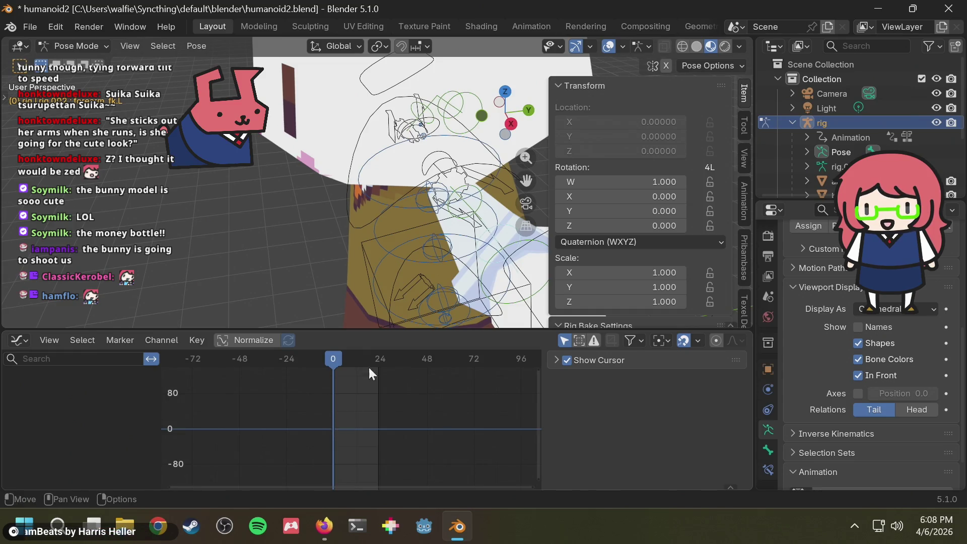
- Reposition the left forearm and paste the copied pose onto it
key("g")
left_click(432, 265)
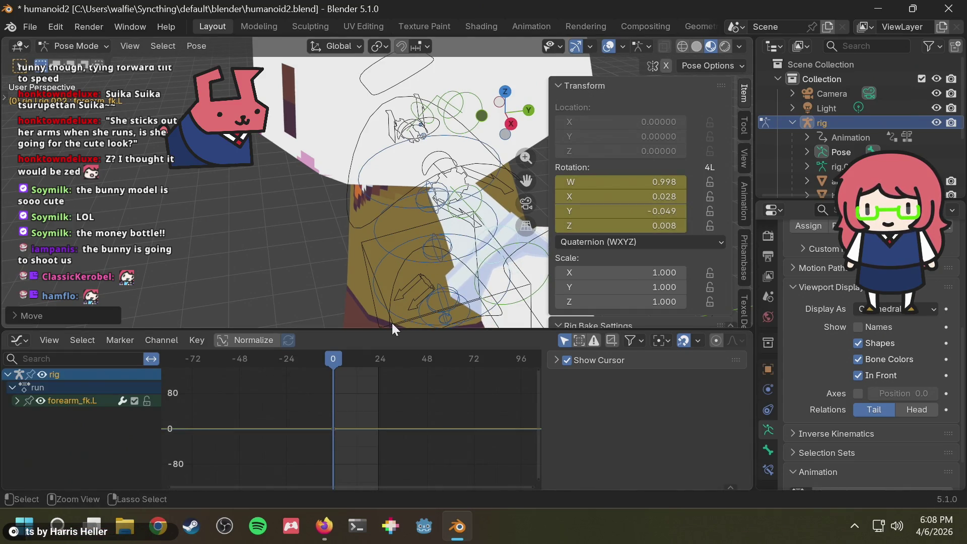
key("ctrl+v")
mouse_move(370, 289)
middle_mouse_down()
mouse_move(398, 255)
mouse_move(495, 248)
mouse_move(273, 157)
middle_mouse_up()
- Key forearm_fk.R and copy the pose from its three later keyframes
left_click(321, 123)
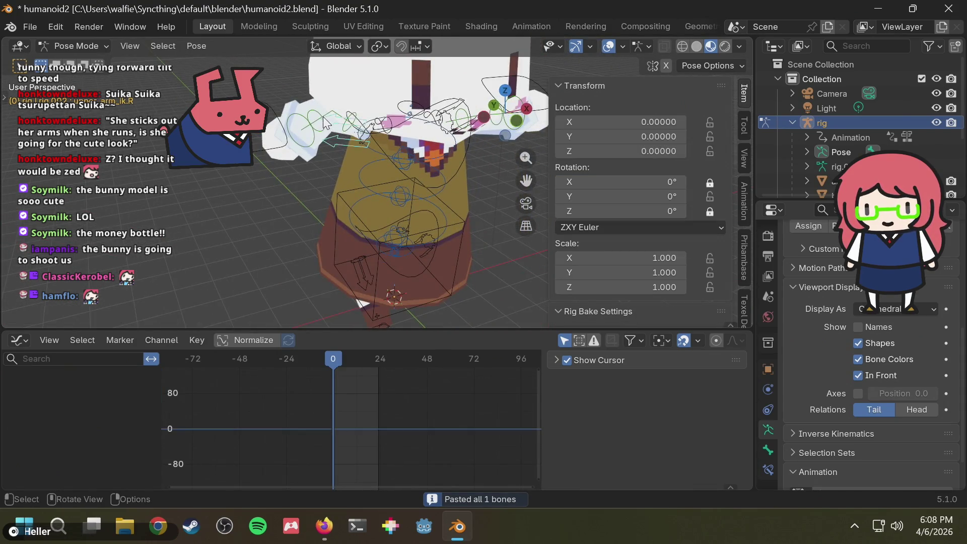
key("i")
left_click(379, 409)
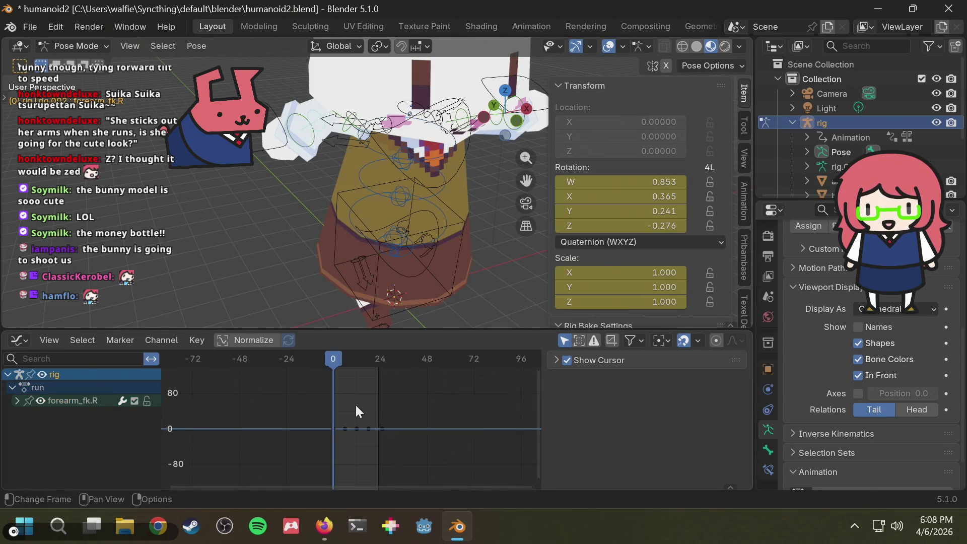
mouse_move(343, 409)
left_mouse_down()
mouse_move(383, 428)
mouse_move(388, 386)
left_mouse_up()
left_click_drag(399, 451, 353, 416)
key("ctrl+c")
- Paste the right forearm pose flipped onto forearm_fk.L, then undo it
mouse_move(441, 275)
middle_mouse_down()
mouse_move(452, 253)
mouse_move(374, 248)
mouse_move(394, 222)
middle_mouse_up()
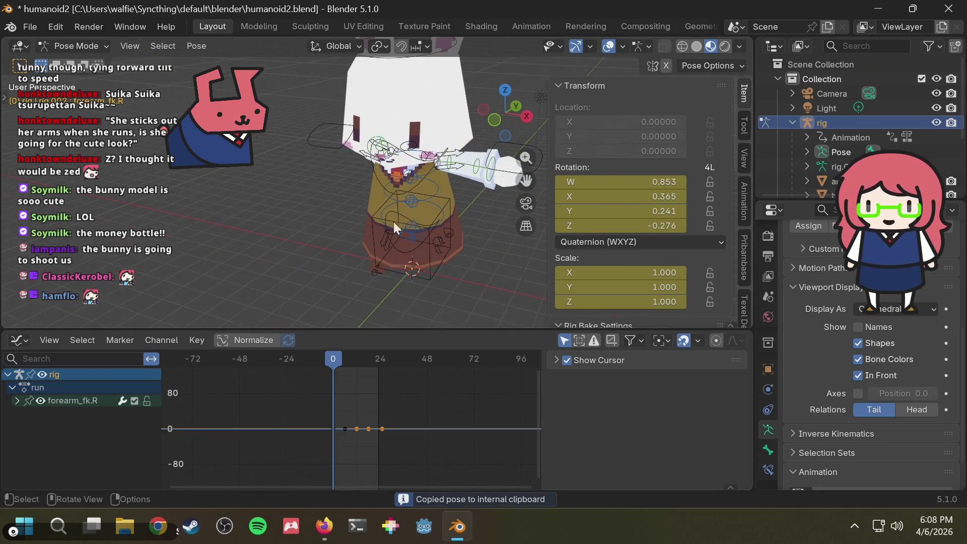
left_click(478, 167)
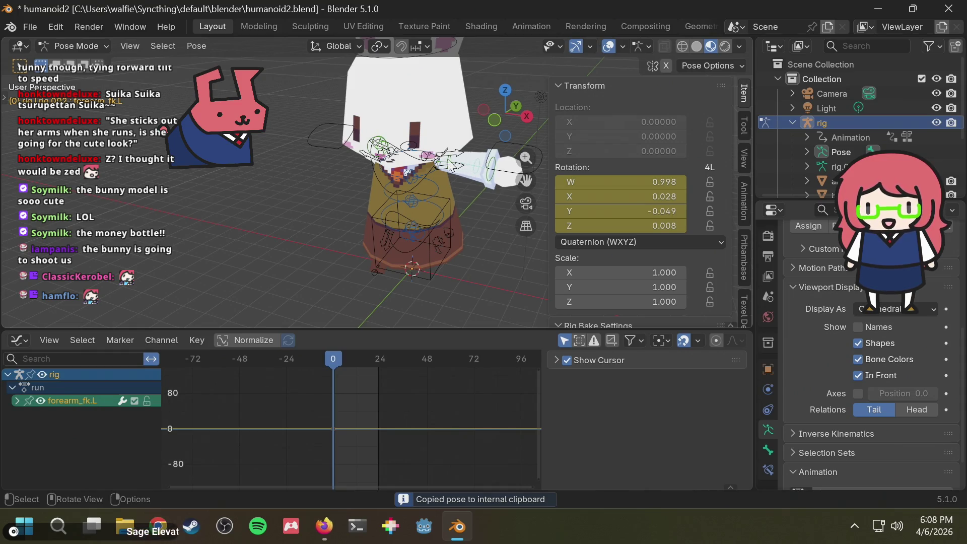
key("ctrl+shift+v")
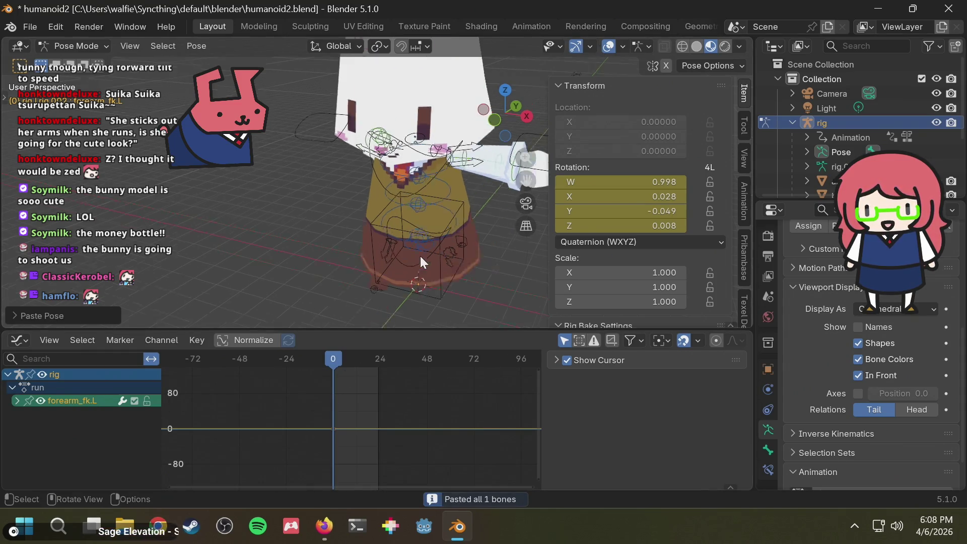
scroll(421, 256, "up", 2)
key("ctrl+z")
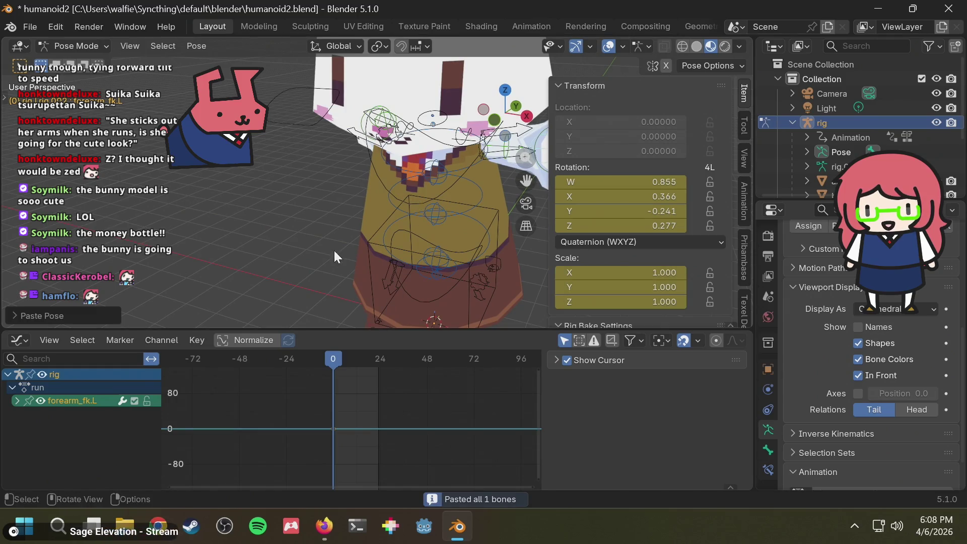
- Reselect forearm_fk.R, select all three of its keyframes and copy the pose
middle_click_drag(335, 250, 377, 231)
mouse_move(402, 163)
middle_mouse_down()
mouse_move(459, 180)
mouse_move(322, 137)
middle_mouse_up()
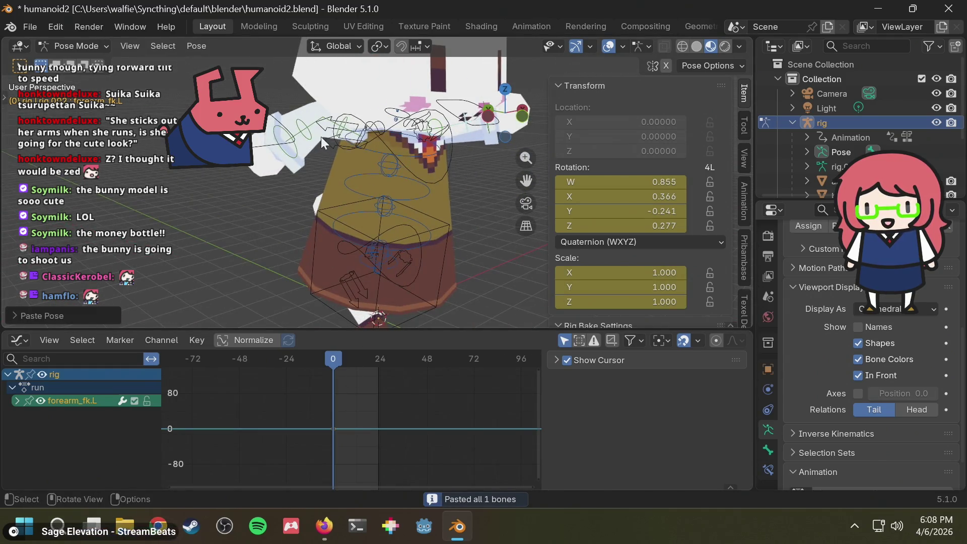
left_click(308, 134)
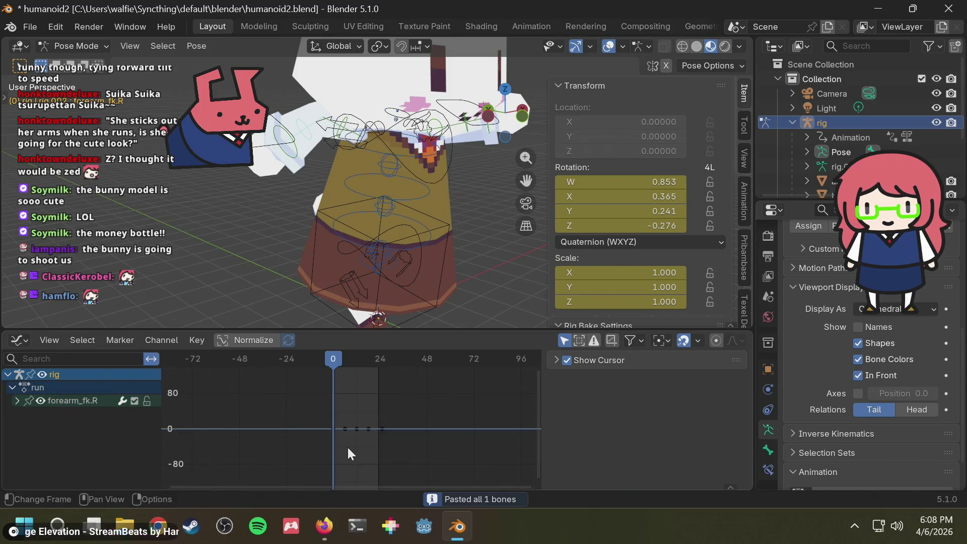
left_click_drag(398, 448, 358, 410)
mouse_move(413, 302)
middle_mouse_down()
mouse_move(453, 250)
mouse_move(325, 252)
mouse_move(348, 227)
middle_mouse_up()
middle_click_drag(383, 195, 446, 182)
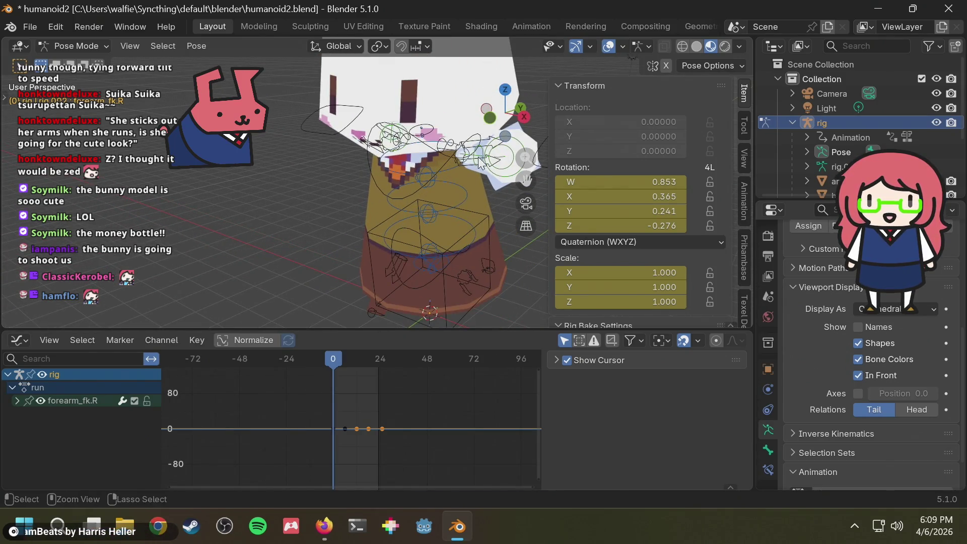
key("ctrl+c")
- Paste the copied forearm pose onto the upper_arm_ik.L bone
left_click(413, 274)
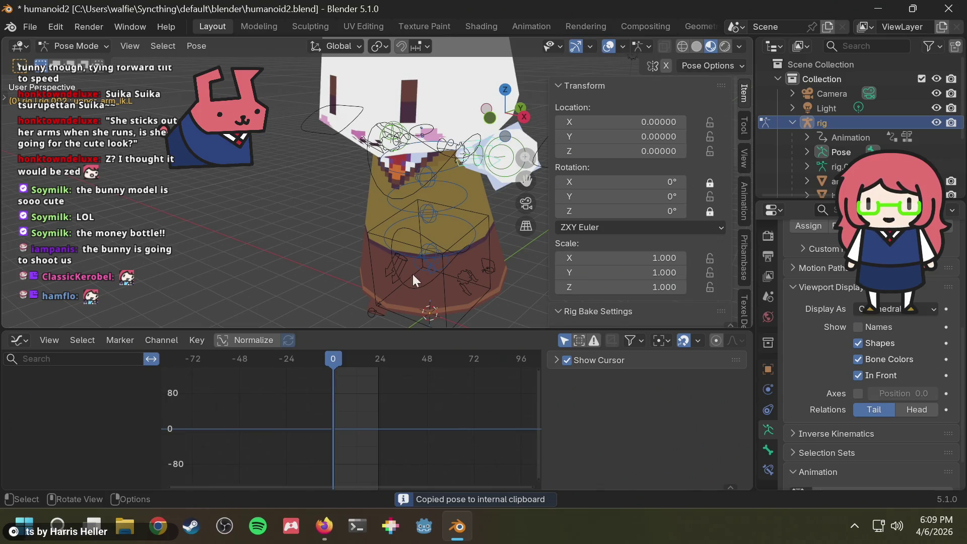
mouse_move(485, 167)
middle_mouse_down()
mouse_move(433, 186)
mouse_move(471, 189)
mouse_move(392, 260)
middle_mouse_up()
key("ctrl+v")
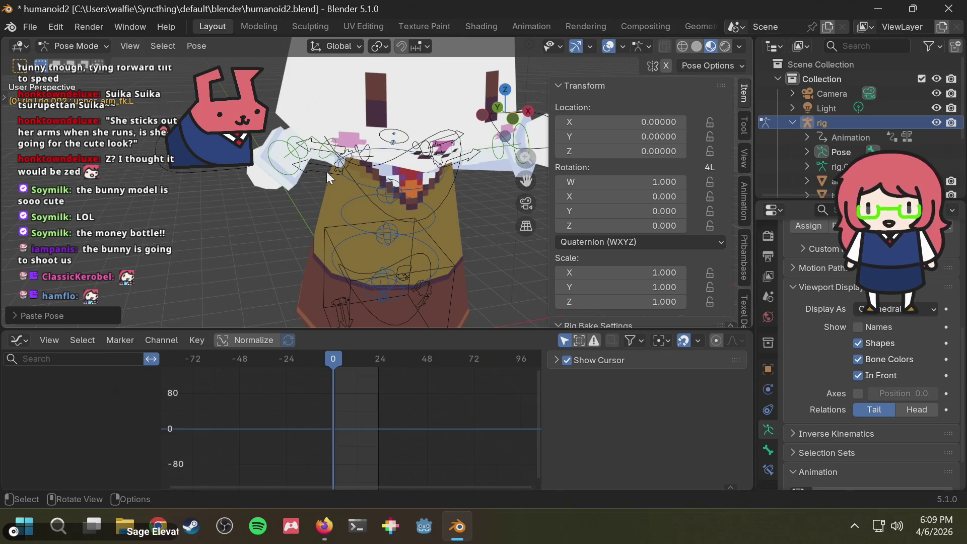
- Inspect the arm bones, selecting hand_fk.R, then make forearm_fk.R active to view its keys
left_click(305, 156)
middle_click_drag(320, 169, 383, 174)
scroll(383, 173, "up", 2)
scroll(368, 161, "up", 2)
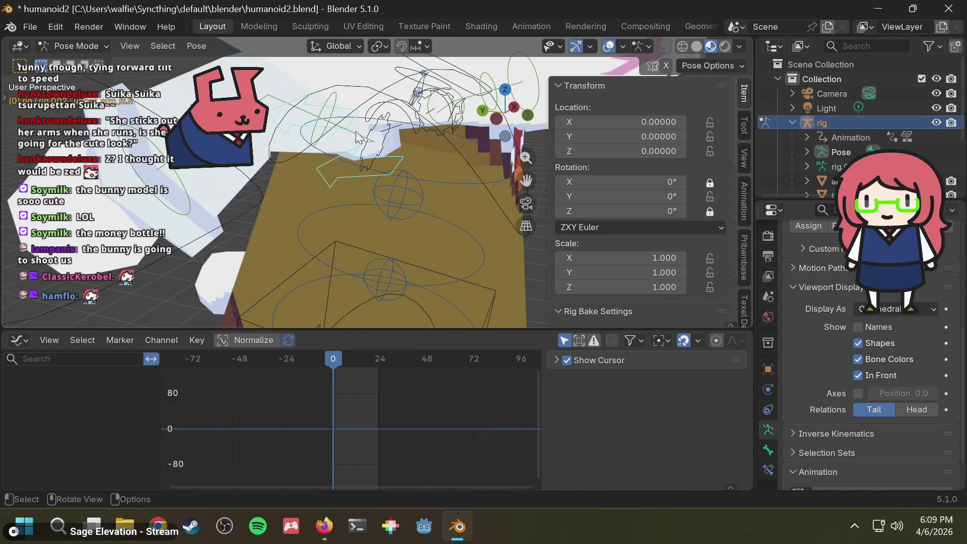
middle_click_drag(361, 153, 365, 165)
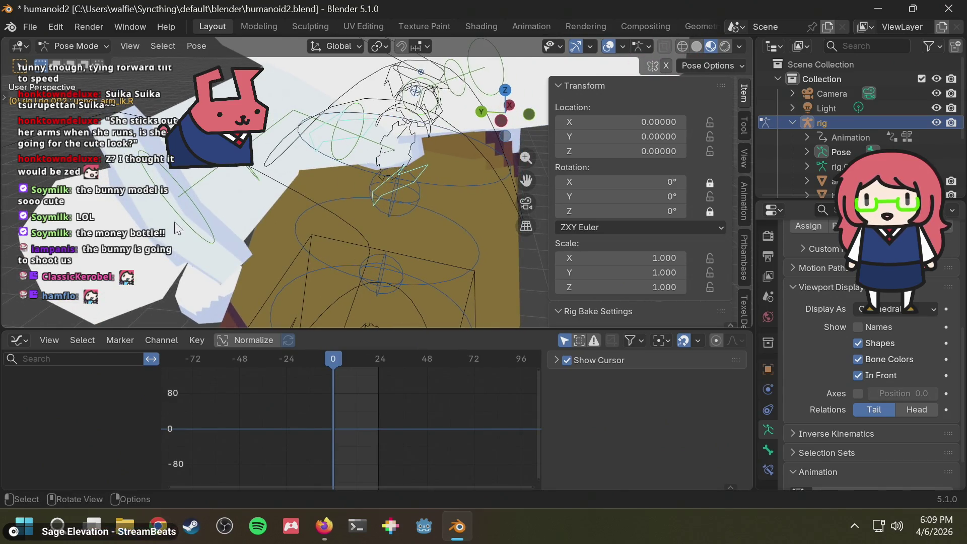
left_click(191, 210)
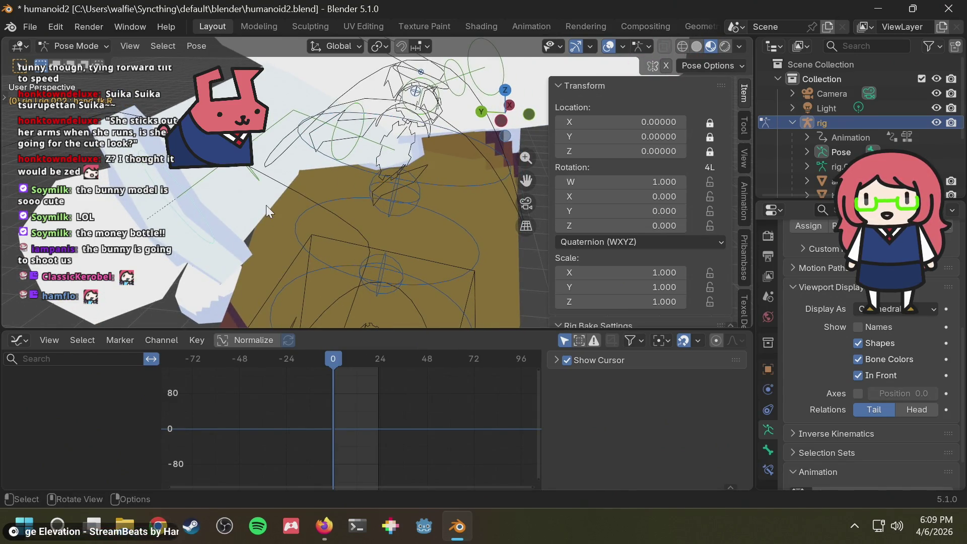
middle_click_drag(267, 205, 255, 207)
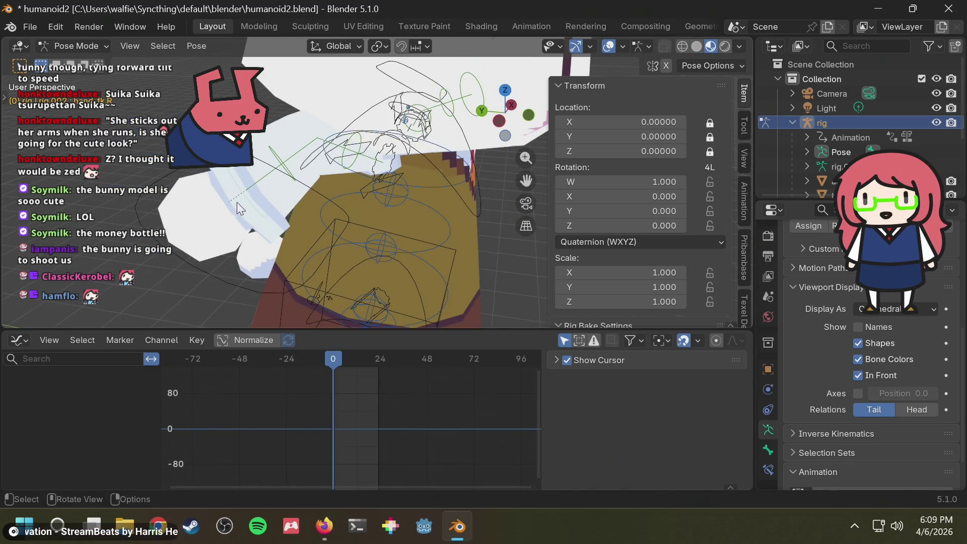
left_click(294, 176)
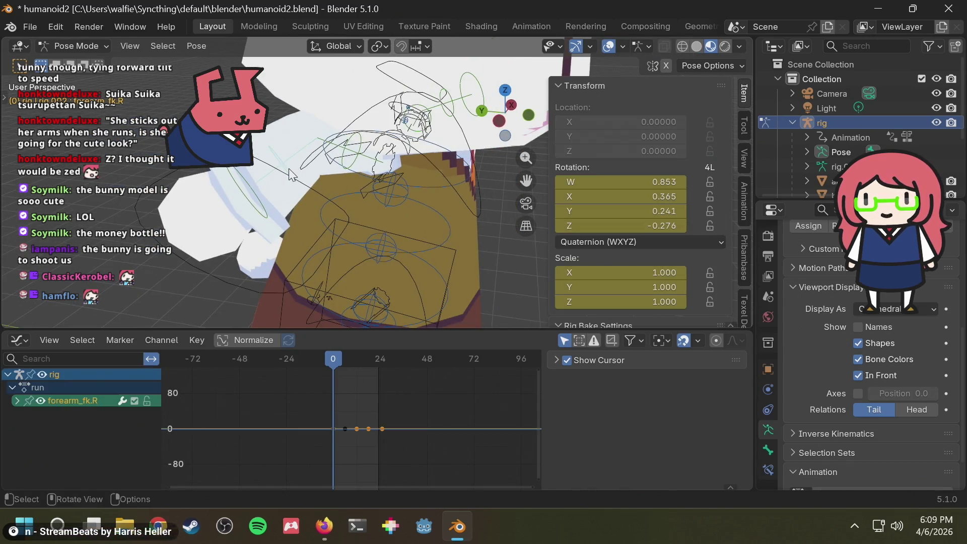
- Select upper_arm_fk.R's keyframes up to frame 24 and copy its pose
left_click(361, 162)
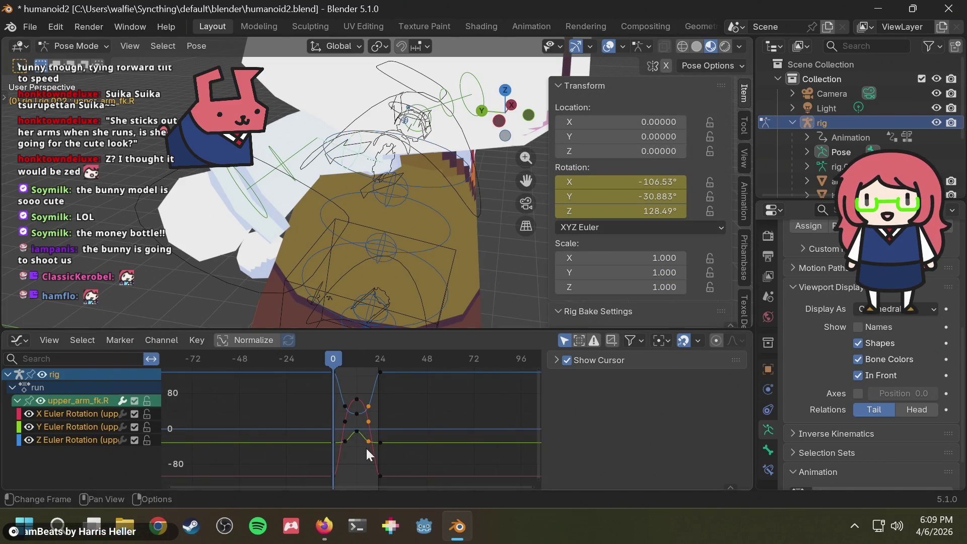
left_click(353, 461)
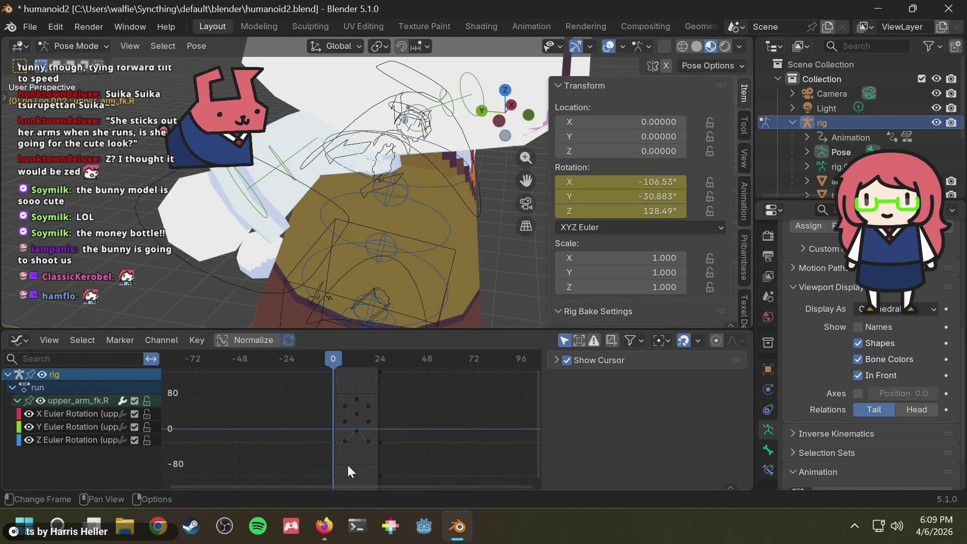
left_click_drag(352, 466, 380, 370)
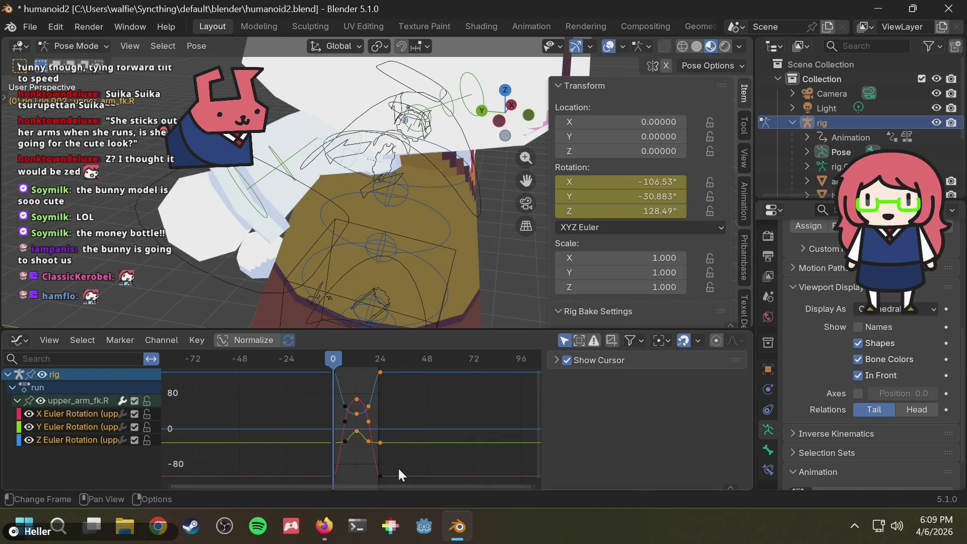
left_click_drag(395, 476, 358, 370)
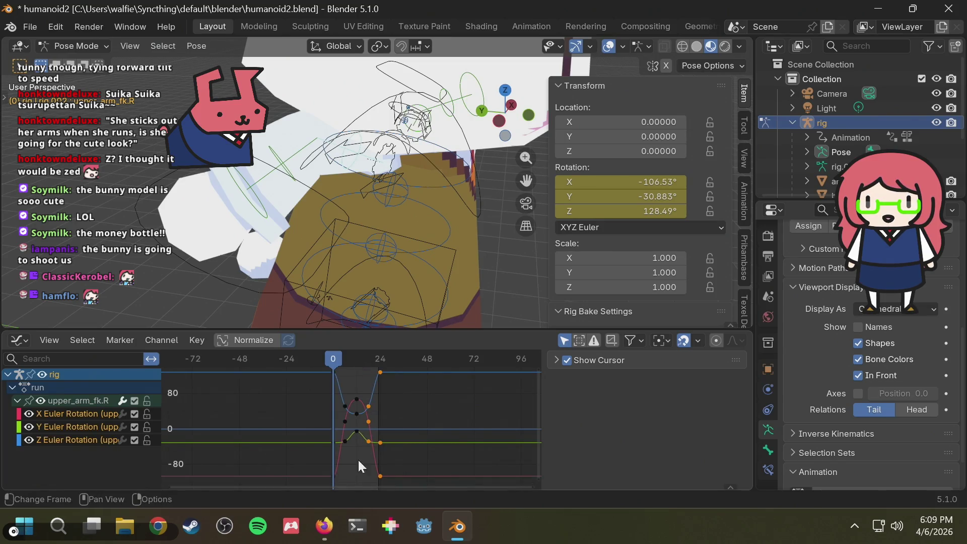
mouse_move(356, 478)
left_mouse_down()
mouse_move(380, 436)
mouse_move(395, 356)
mouse_move(377, 424)
mouse_move(399, 487)
left_mouse_up()
mouse_move(460, 256)
middle_mouse_down()
mouse_move(429, 222)
mouse_move(289, 213)
mouse_move(205, 192)
mouse_move(469, 213)
mouse_move(474, 235)
mouse_move(528, 244)
middle_mouse_up()
key("ctrl+c")
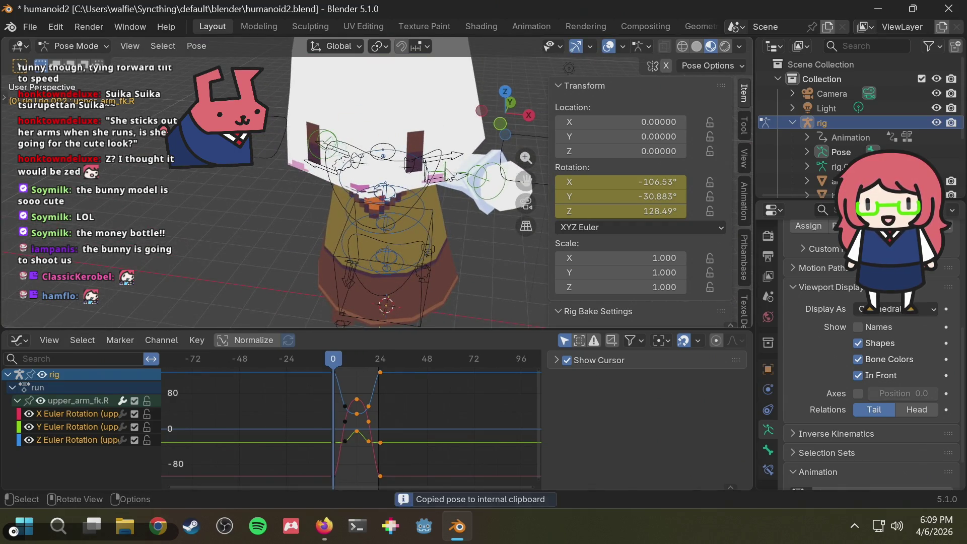
- Paste the pose flipped onto upper_arm_fk.L and insert a keyframe
left_click(447, 172)
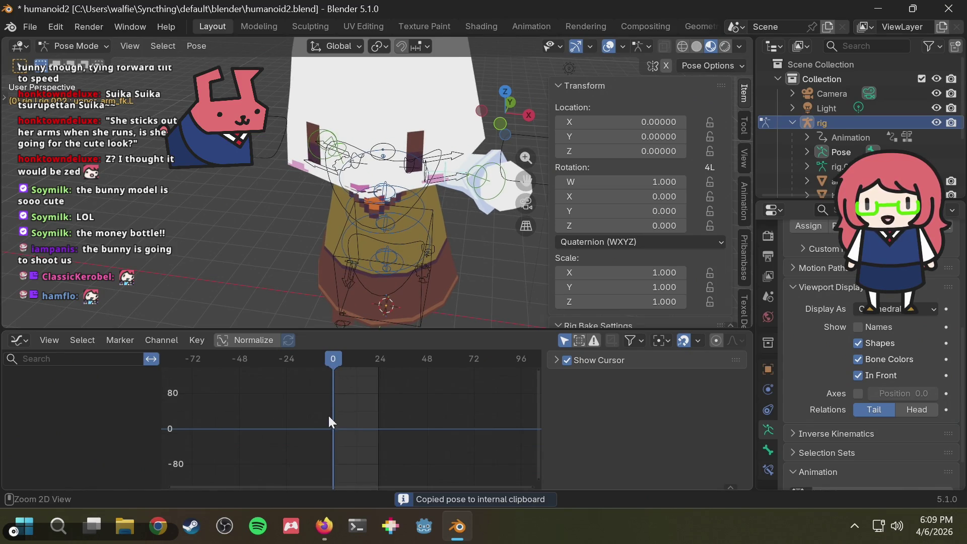
key("ctrl+shift+v")
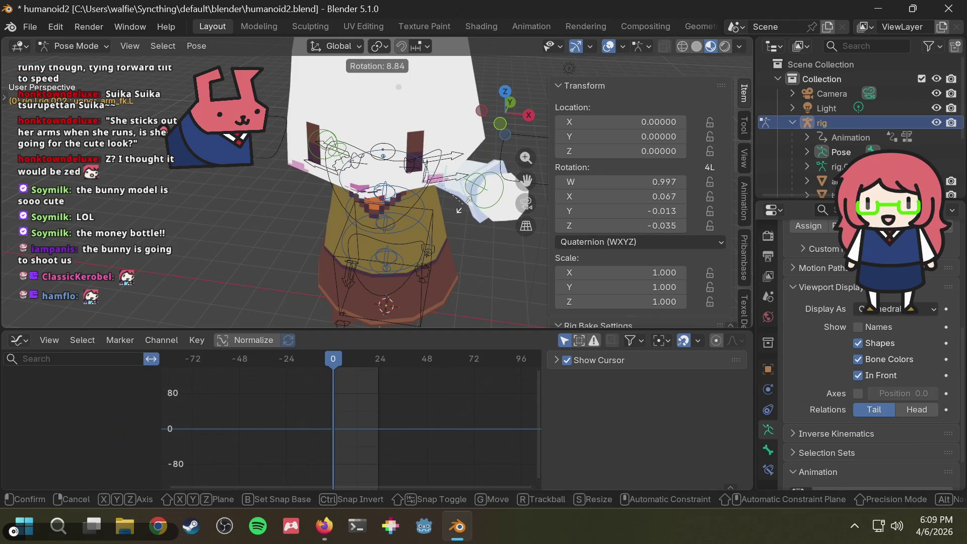
key("i")
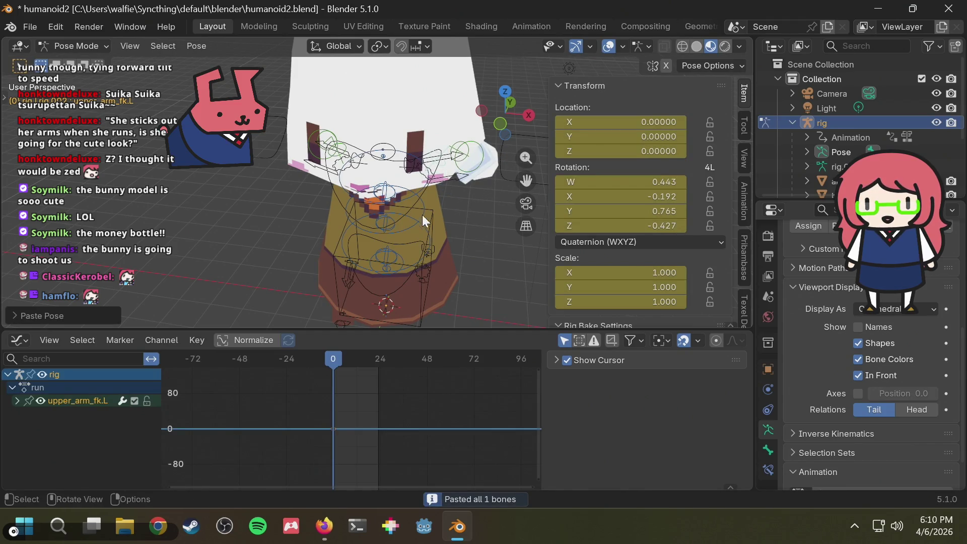
- Reselect upper_arm_fk.R and copy its pose again
middle_click_drag(422, 215, 373, 217)
scroll(330, 155, "up", 3)
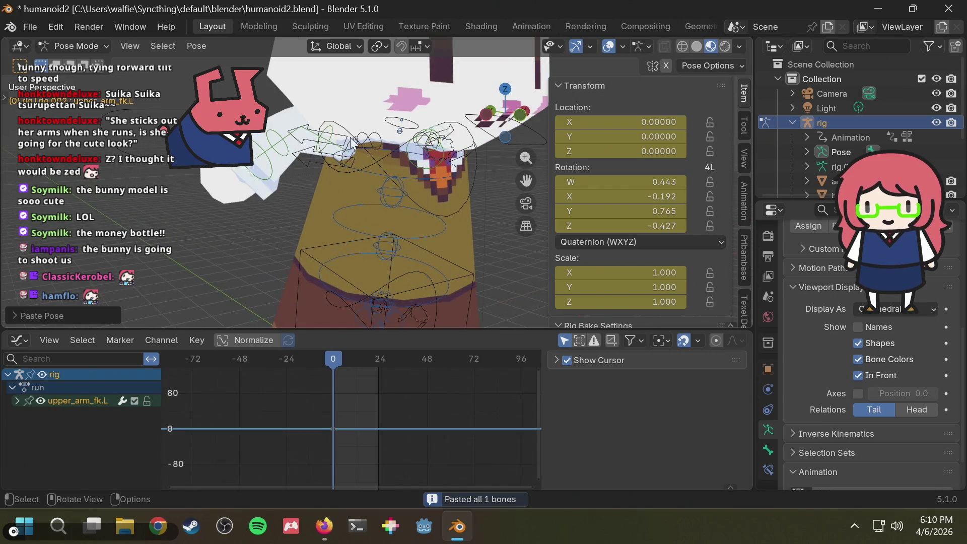
left_click(333, 133)
left_click(333, 132)
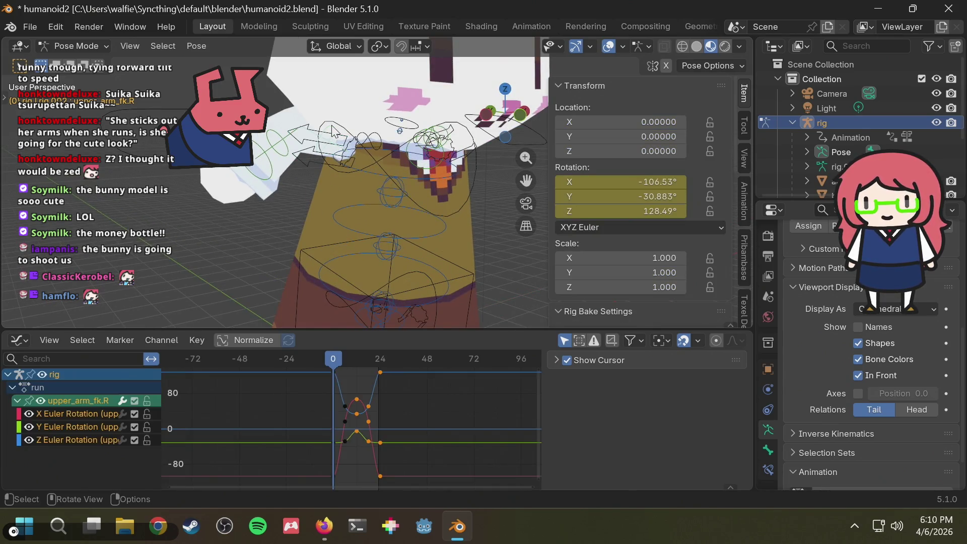
key("ctrl+c")
- Select upper_arm_fk.L and scrub frames 6 to 15 to check the arm pose
mouse_move(452, 219)
middle_mouse_down()
mouse_move(335, 222)
mouse_move(413, 171)
middle_mouse_up()
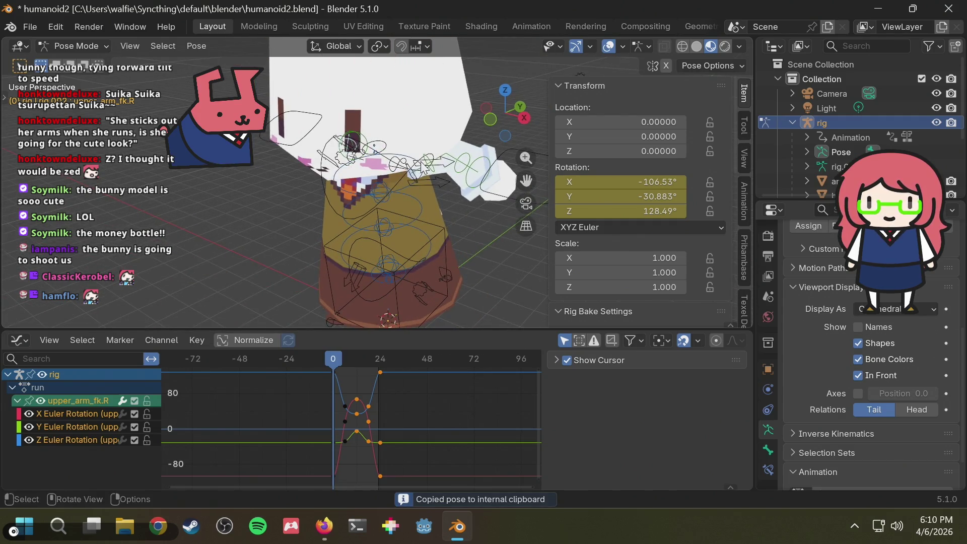
scroll(426, 169, "up", 1)
left_click(463, 171)
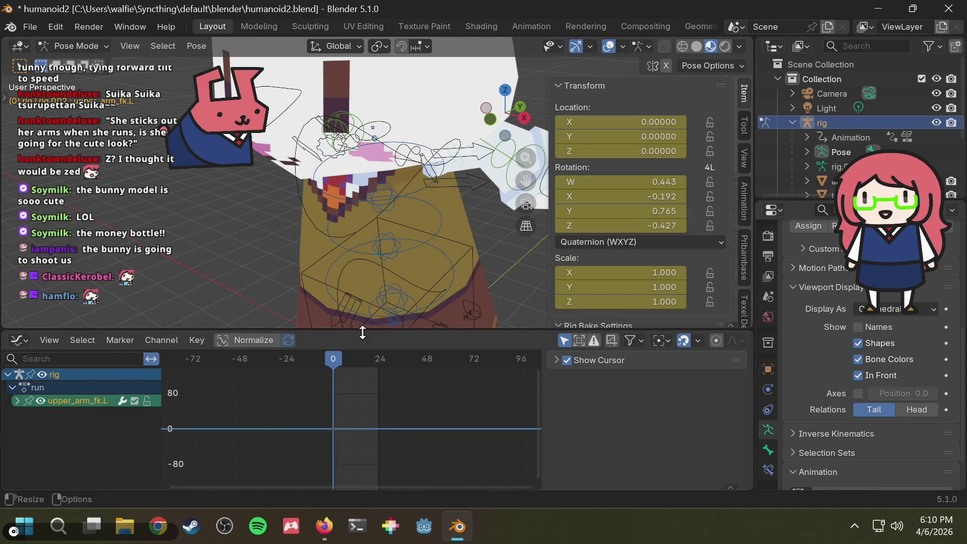
left_click_drag(338, 355, 322, 371)
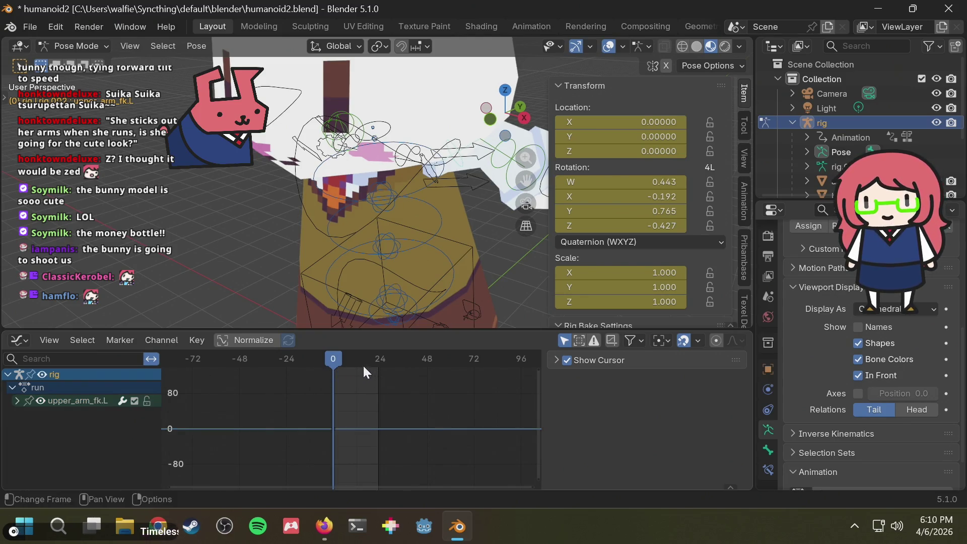
left_click_drag(325, 363, 364, 363)
middle_click_drag(346, 285, 448, 276)
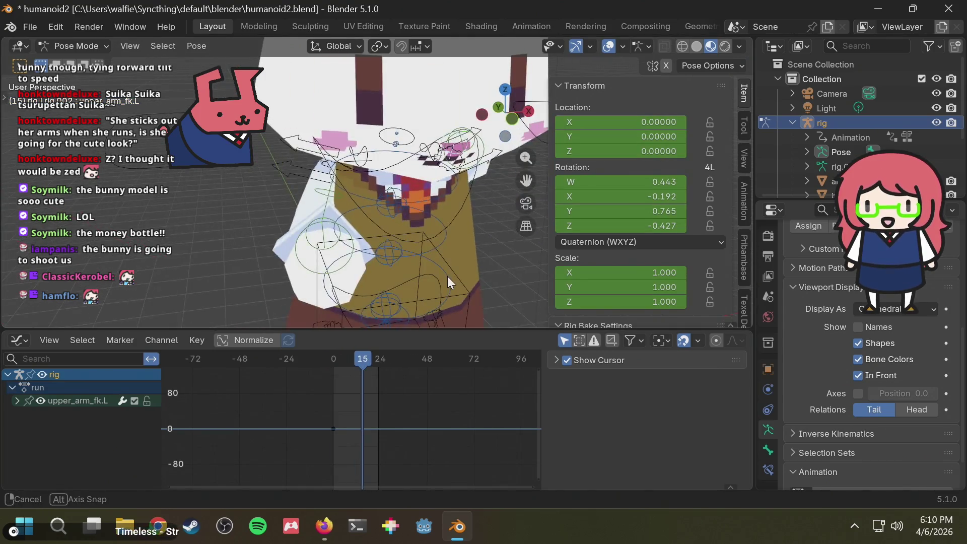
- Switch the Graph Editor to the Dope Sheet showing the run action
left_click(16, 340)
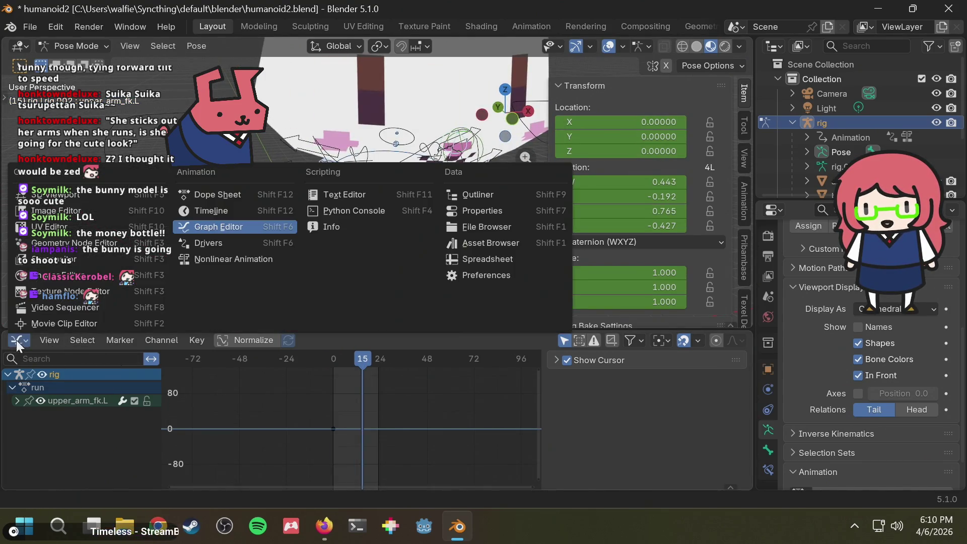
left_click(210, 195)
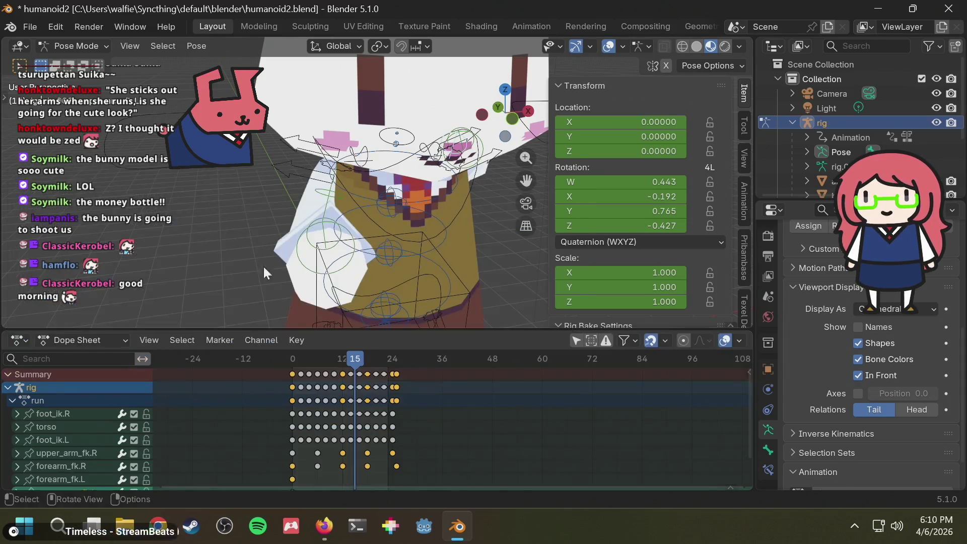
scroll(382, 448, "up", 3)
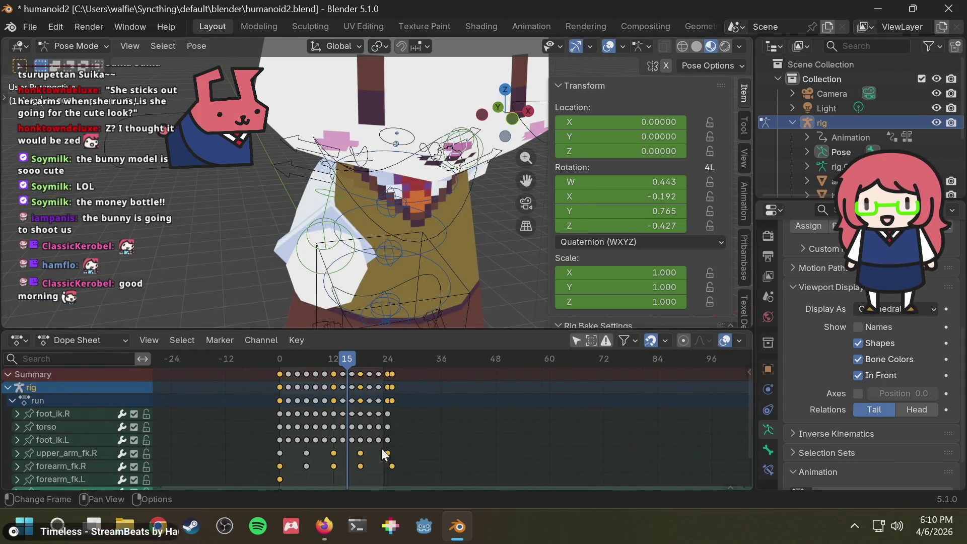
- Move forearm_fk.R's frame-25 key to frame 24
left_click(397, 460)
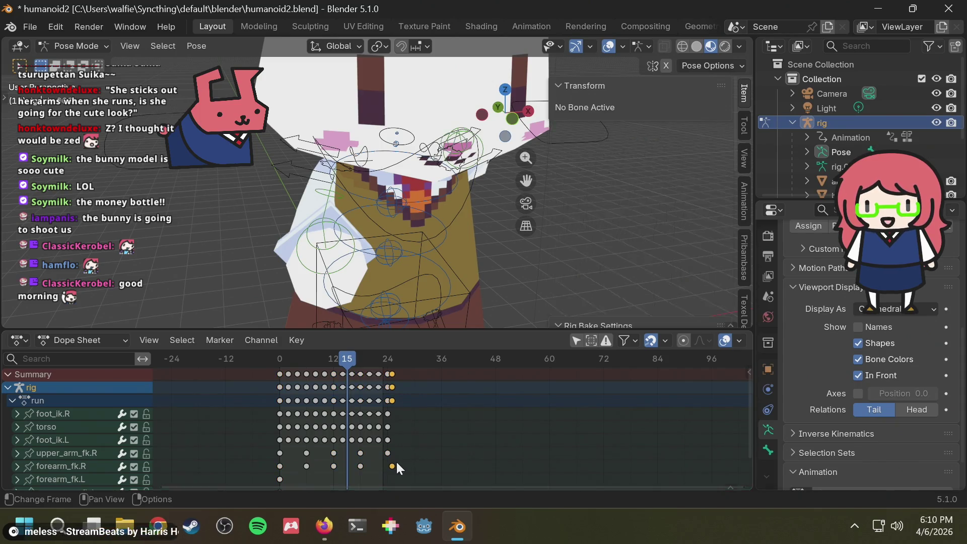
key("g")
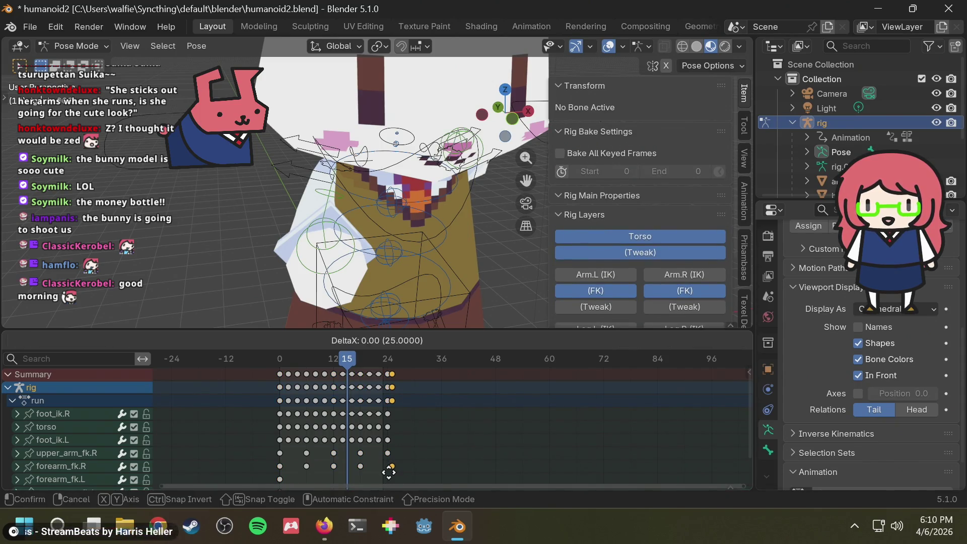
key("x")
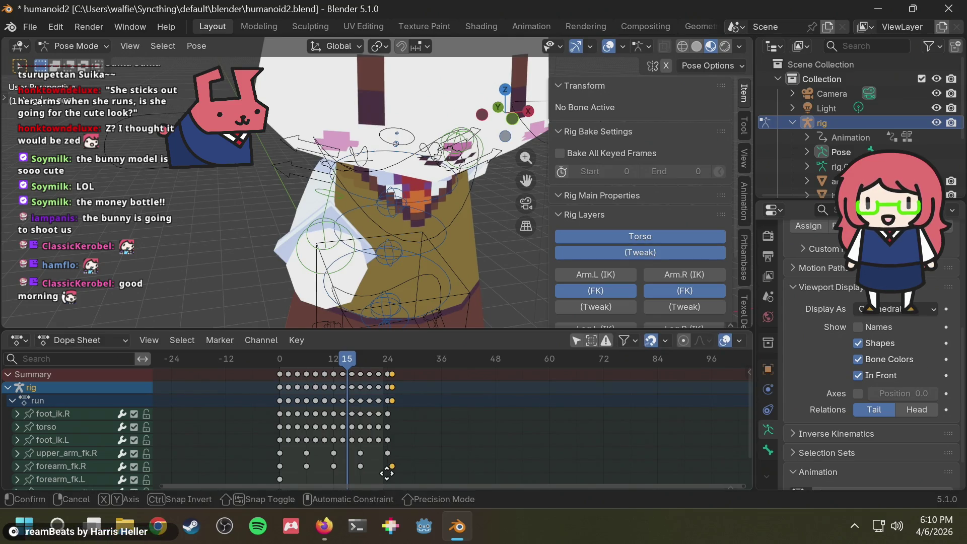
left_click(383, 473)
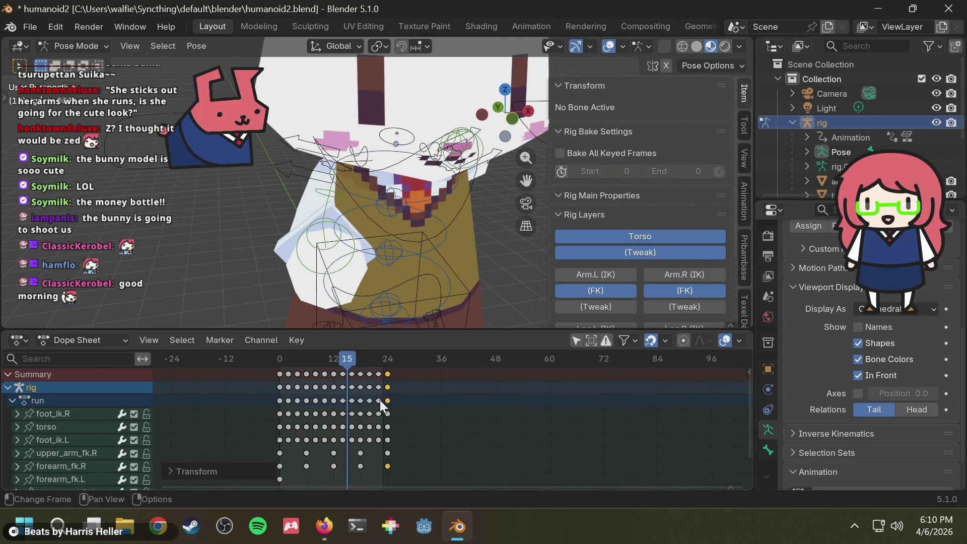
scroll(432, 434, "down", 1)
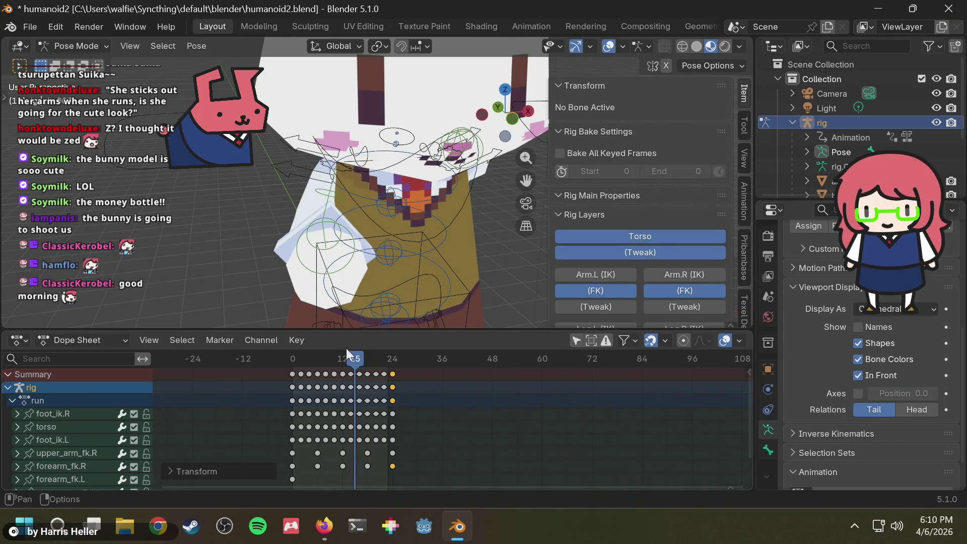
left_click_drag(342, 360, 277, 371)
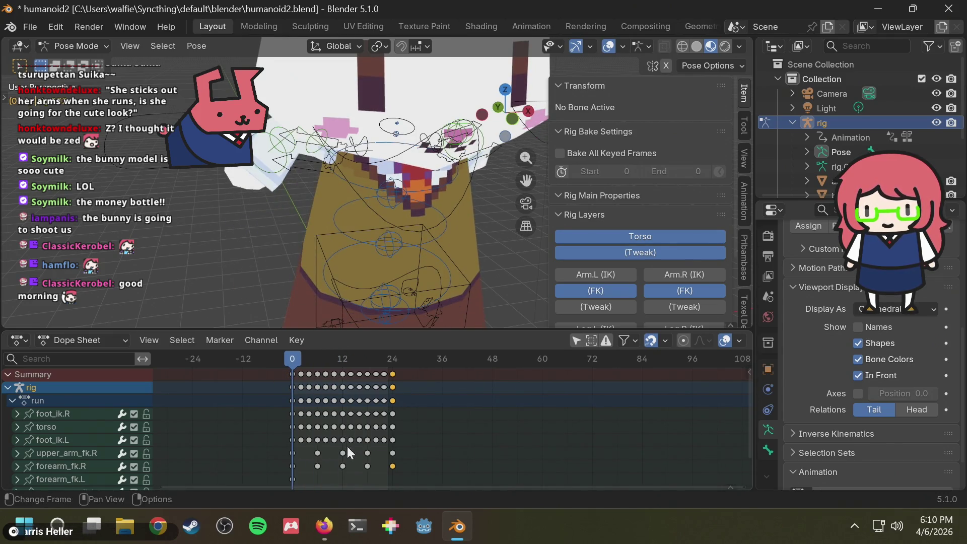
- Select the right arm keys at frames 6, 12 and 24 and paste them onto the left arm at frame 0
scroll(595, 430, "down", 3)
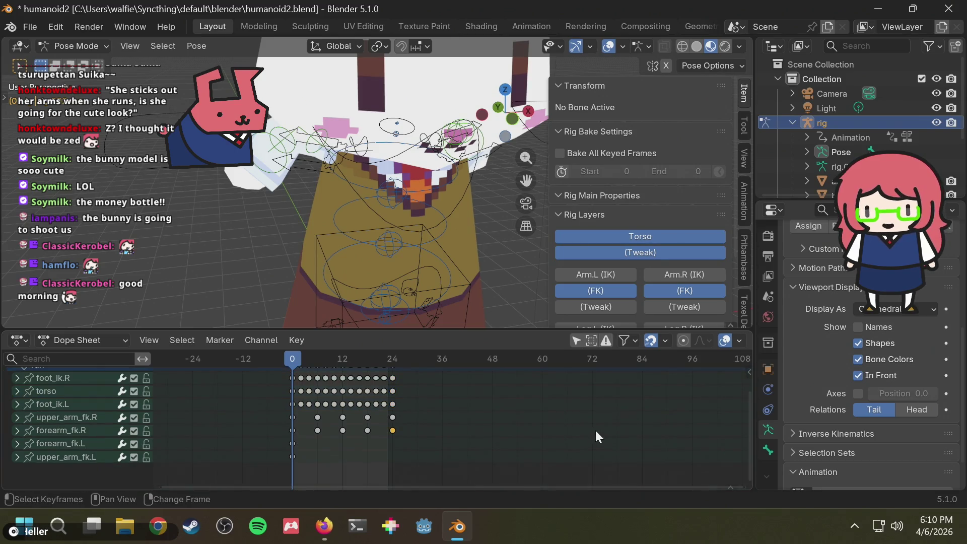
left_click(308, 438)
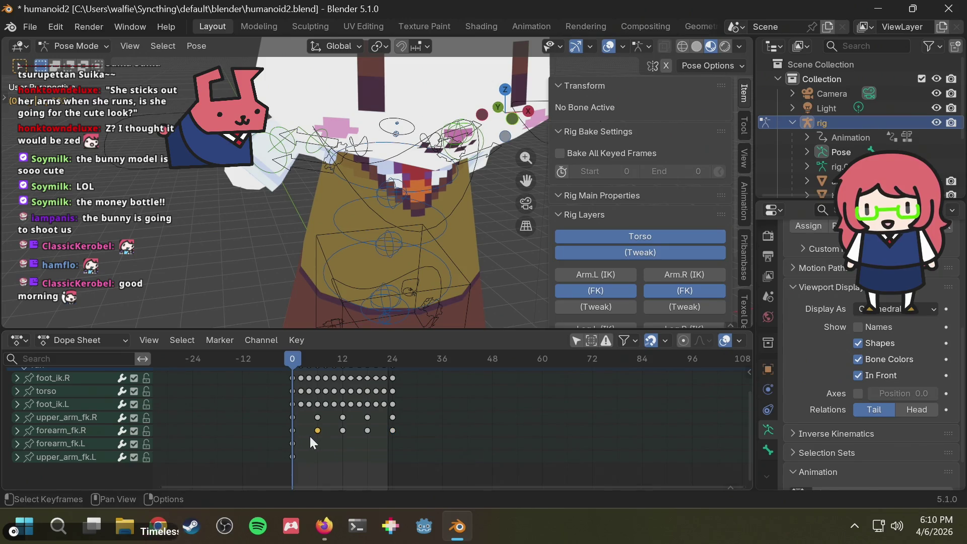
key("b")
left_click_drag(349, 416, 378, 435)
key("b")
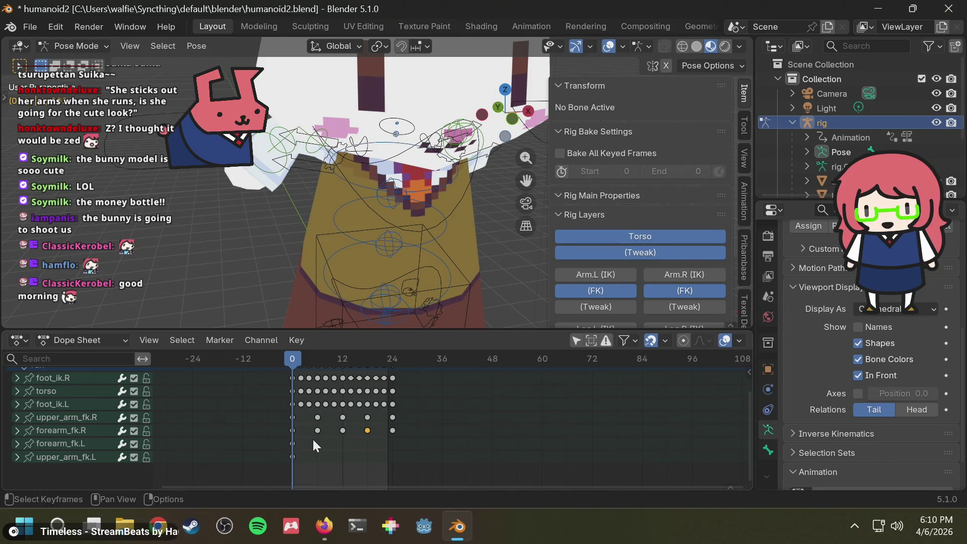
key("b")
left_click_drag(312, 436, 325, 411)
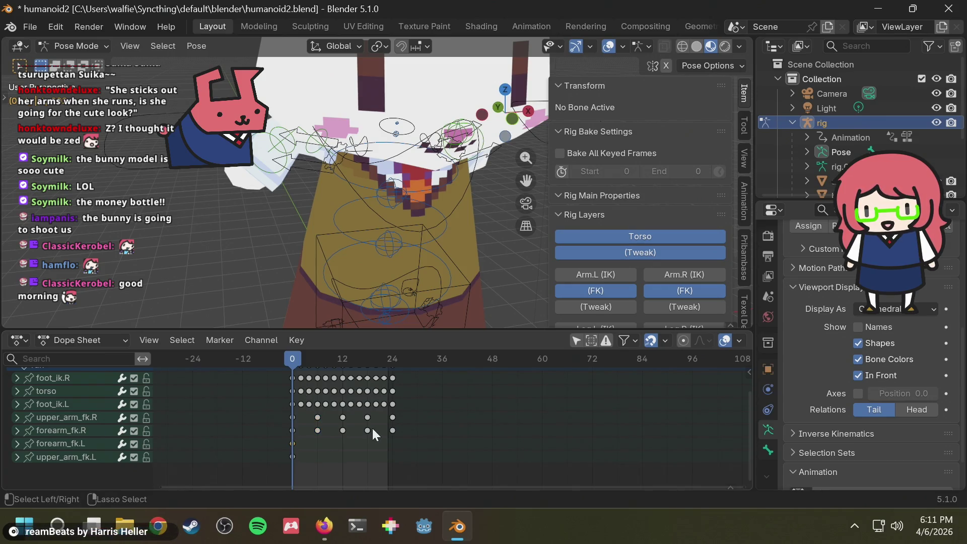
key("ctrl+v")
- Play and scrub the run cycle, then select the right arm keys at frame 0
key("space")
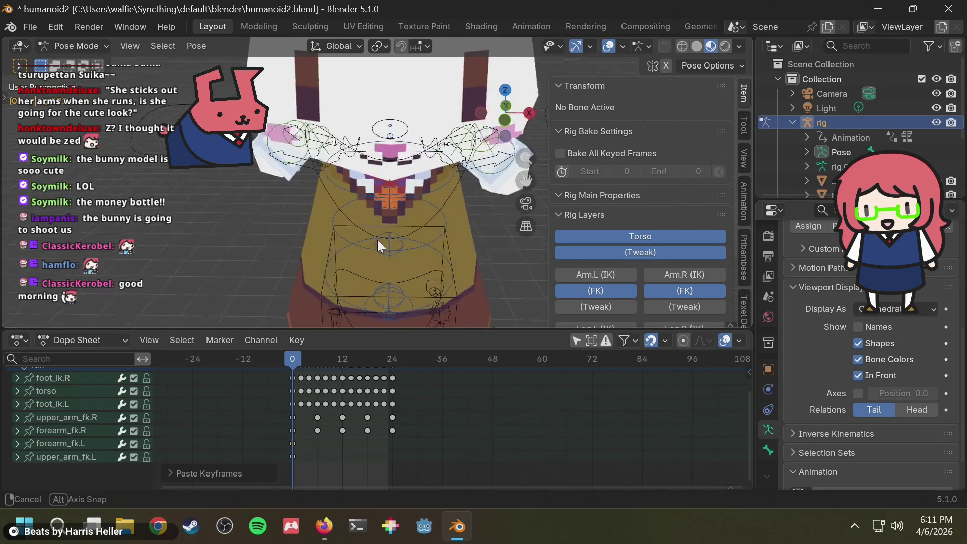
key("Escape")
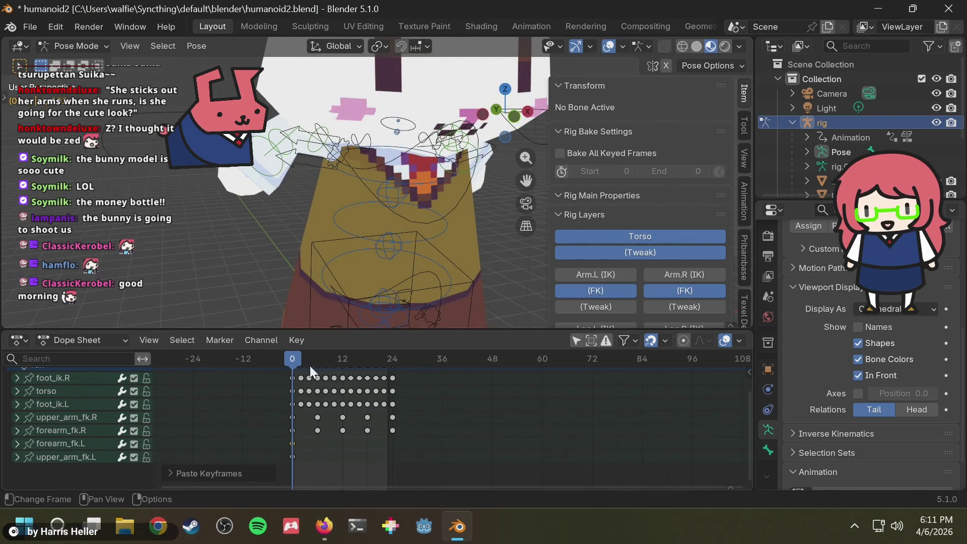
mouse_move(315, 362)
left_mouse_down()
mouse_move(285, 364)
mouse_move(316, 364)
mouse_move(289, 374)
left_mouse_up()
left_click_drag(304, 429, 283, 415)
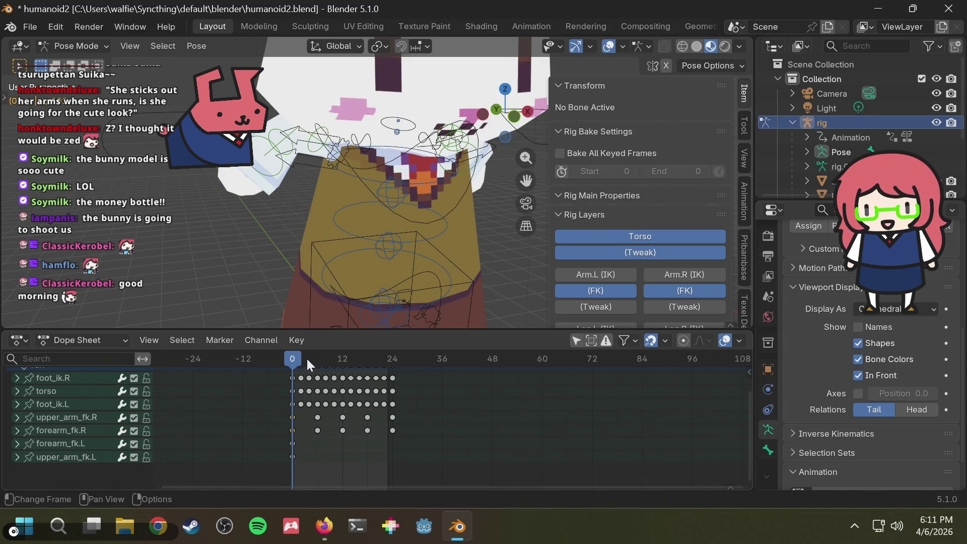
mouse_move(307, 356)
left_mouse_down()
mouse_move(317, 354)
mouse_move(291, 364)
left_mouse_up()
- Box-select the right arm's frame-0 keys and paste them at frame 6
key("b")
mouse_move(277, 416)
left_mouse_down()
mouse_move(297, 426)
mouse_move(290, 407)
left_mouse_up()
left_click(318, 357)
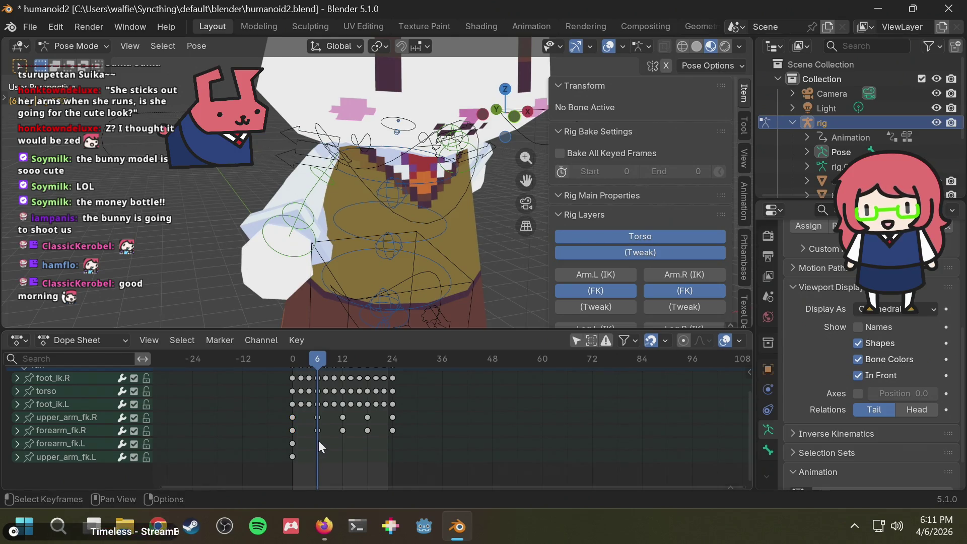
key("ctrl+v")
- Paste again from the right forearm and upper arm frame-0 keys, undoing the last paste
mouse_move(424, 201)
middle_mouse_down()
mouse_move(326, 200)
mouse_move(407, 218)
middle_mouse_up()
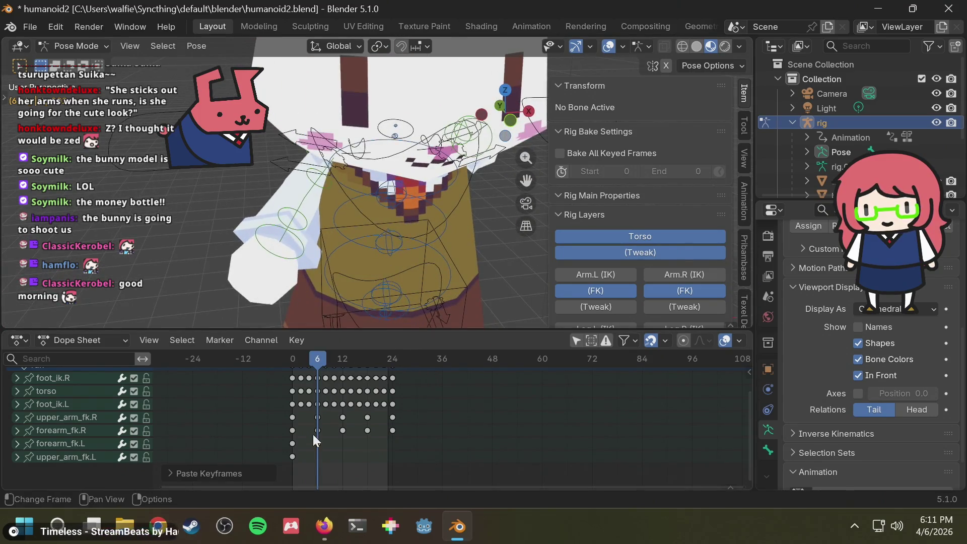
left_click(293, 430)
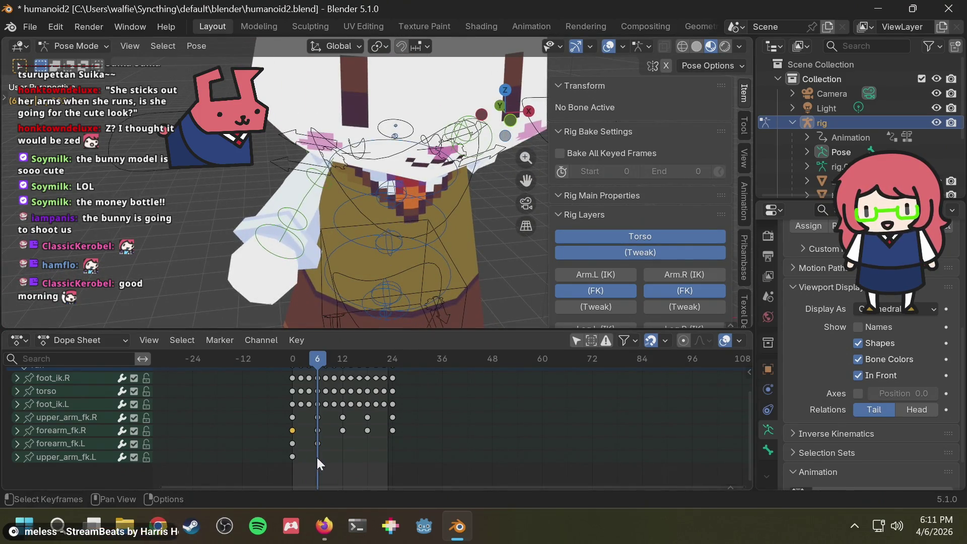
key("ctrl+v")
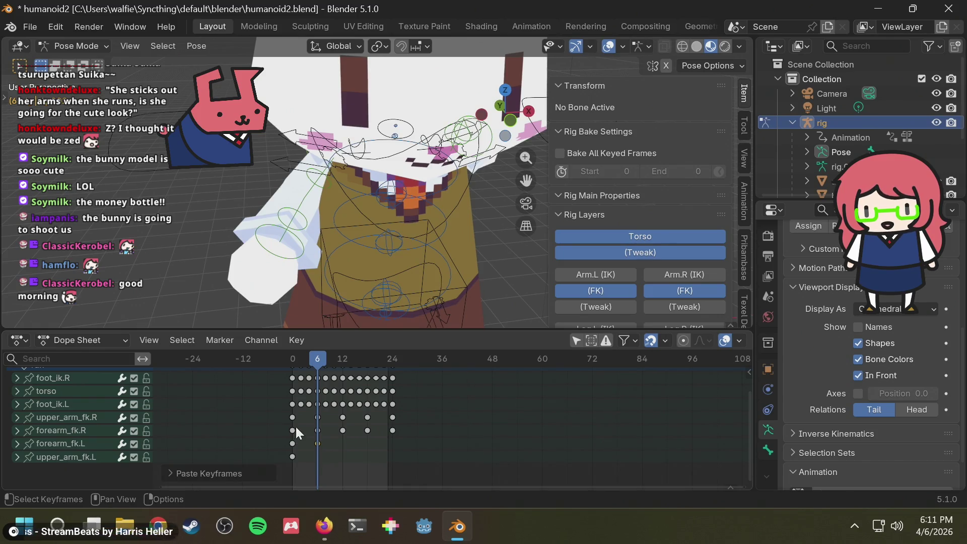
left_click(292, 417)
key("ctrl+c")
key("ctrl+v")
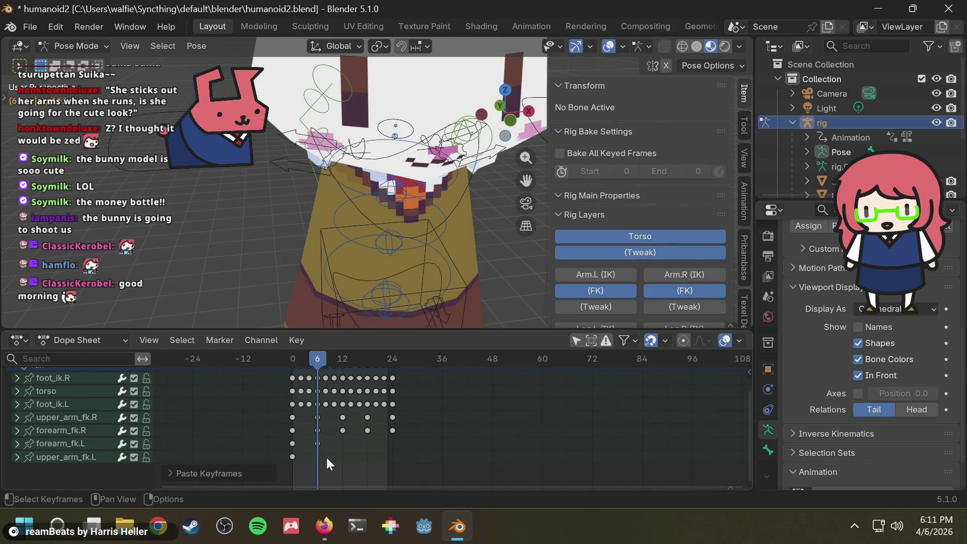
key("ctrl+z")
- Check the run animation reference in Firefox and return to Blender
mouse_move(404, 207)
middle_mouse_down()
mouse_move(294, 215)
mouse_move(384, 198)
middle_mouse_up()
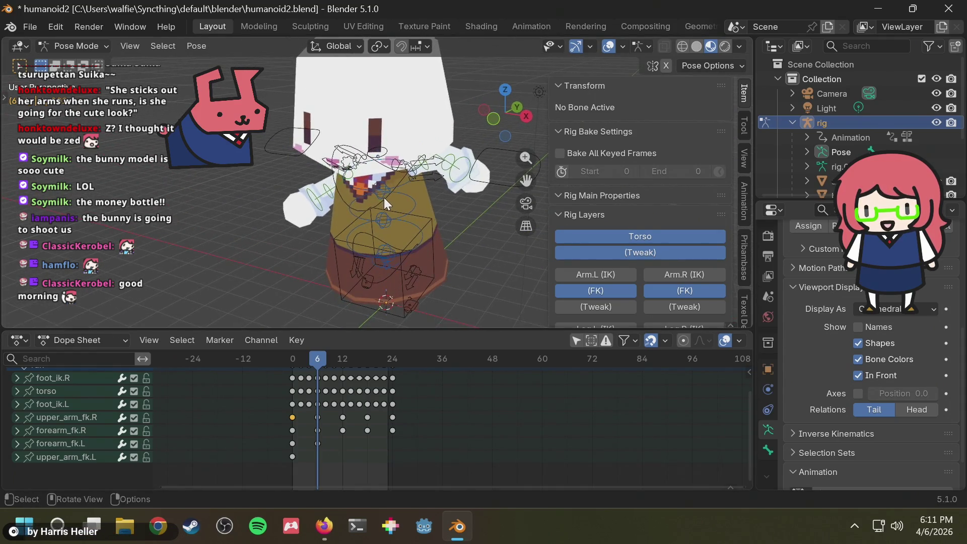
left_click(324, 526)
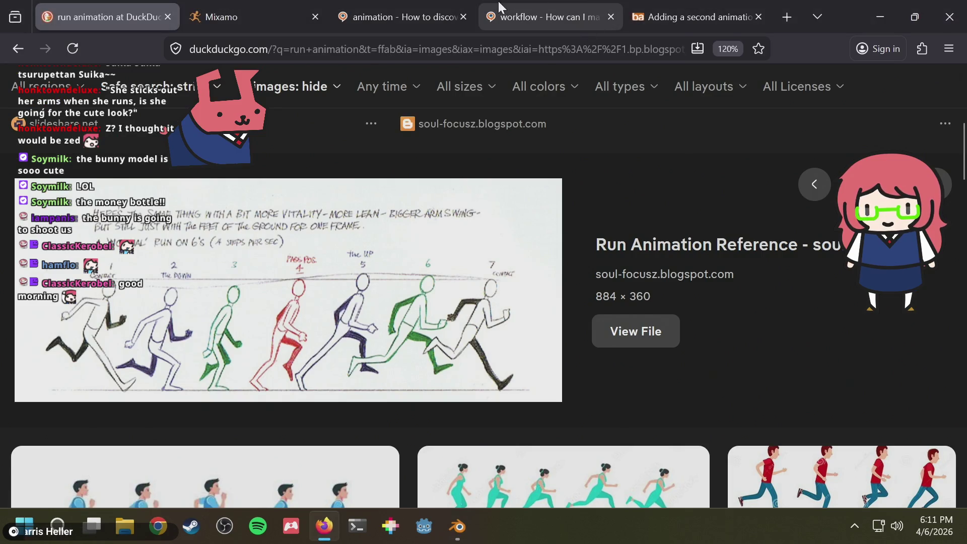
key("alt+Tab")
mouse_move(421, 222)
middle_mouse_down()
mouse_move(446, 200)
mouse_move(404, 217)
mouse_move(453, 207)
mouse_move(423, 242)
middle_mouse_up()
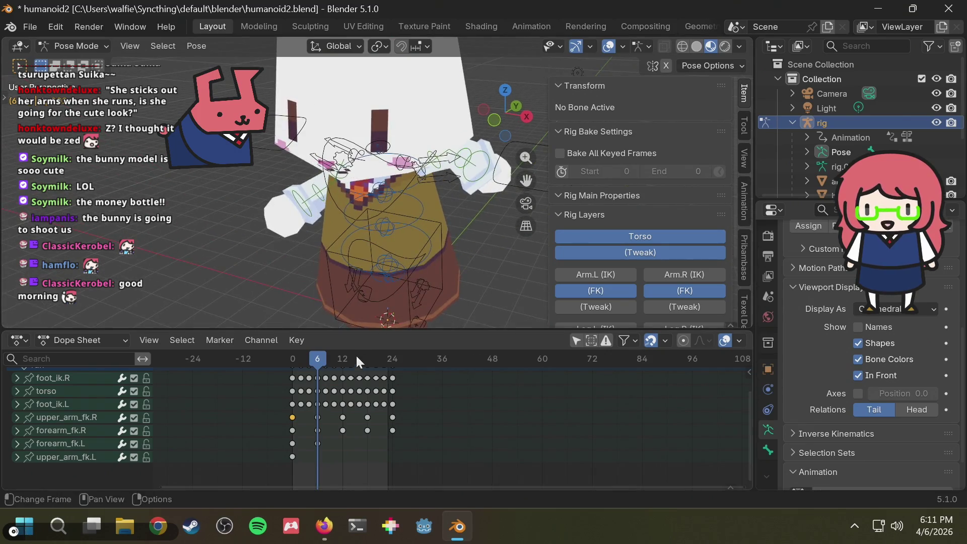
- Select the left arm's keyframes and the upper_arm_fk.L bone, then start rotating it
left_click(313, 451)
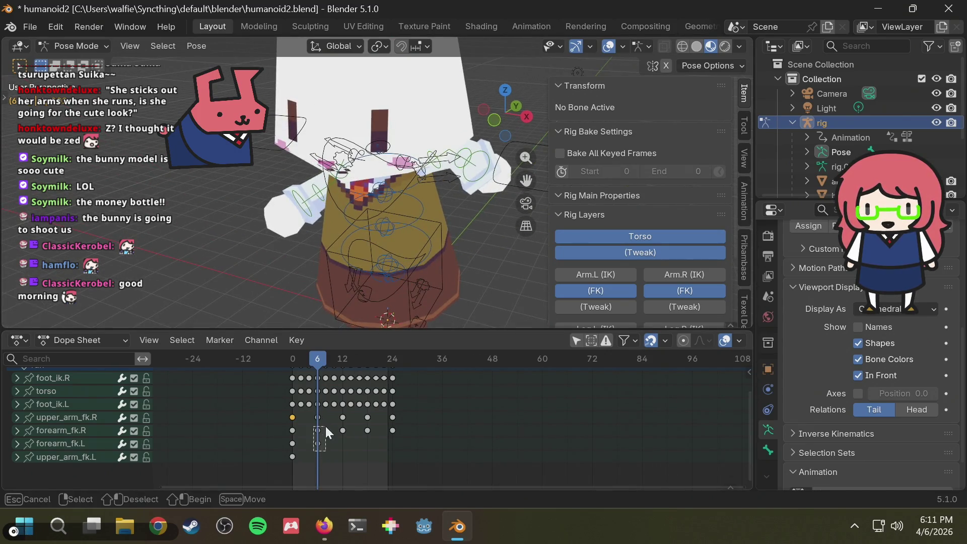
mouse_move(308, 437)
left_mouse_down()
mouse_move(312, 427)
mouse_move(293, 445)
left_mouse_up()
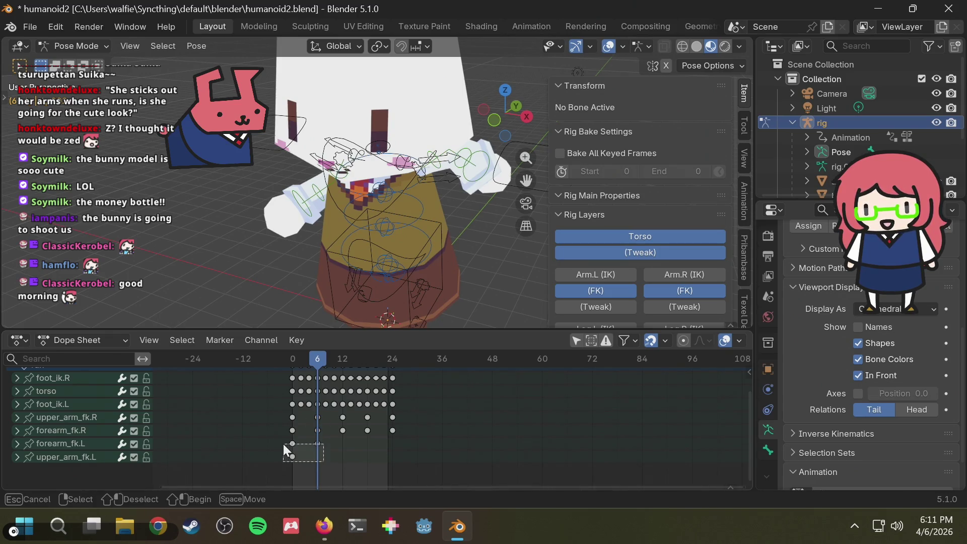
scroll(288, 446, "up", 2)
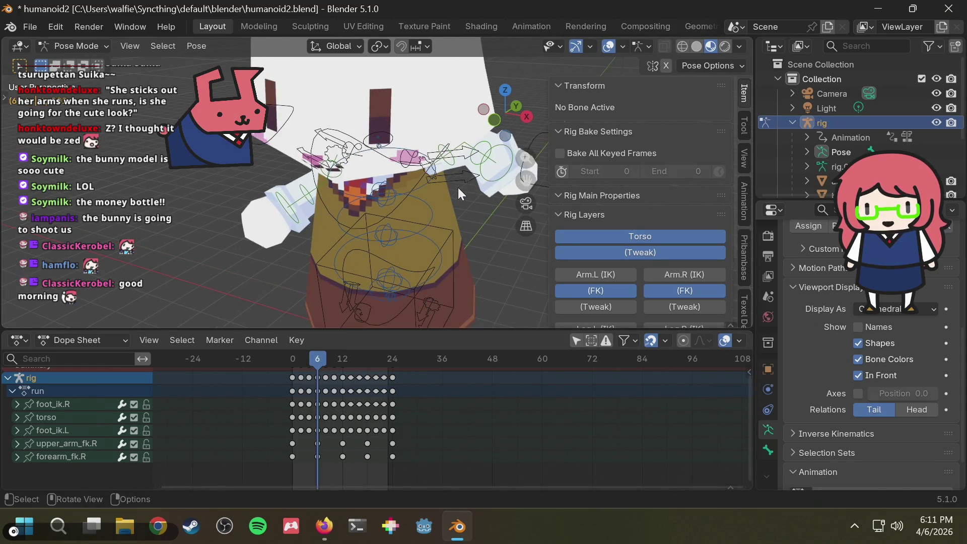
scroll(458, 187, "up", 2)
left_click(467, 160)
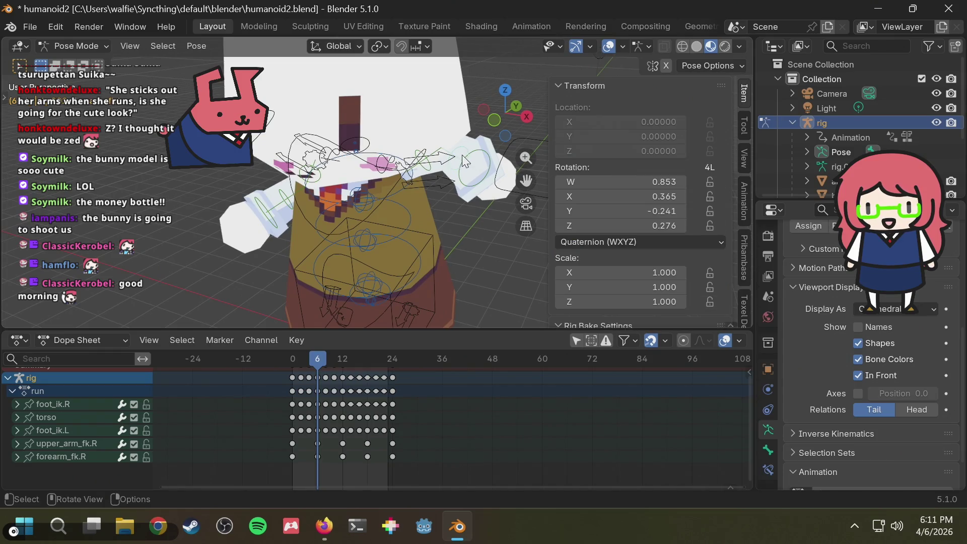
key("r")
mouse_move(464, 185)
middle_mouse_down()
mouse_move(372, 172)
mouse_move(388, 207)
mouse_move(467, 208)
middle_mouse_up()
- Rotate and key the left upper arm in side view, then undo the rotation
key("r")
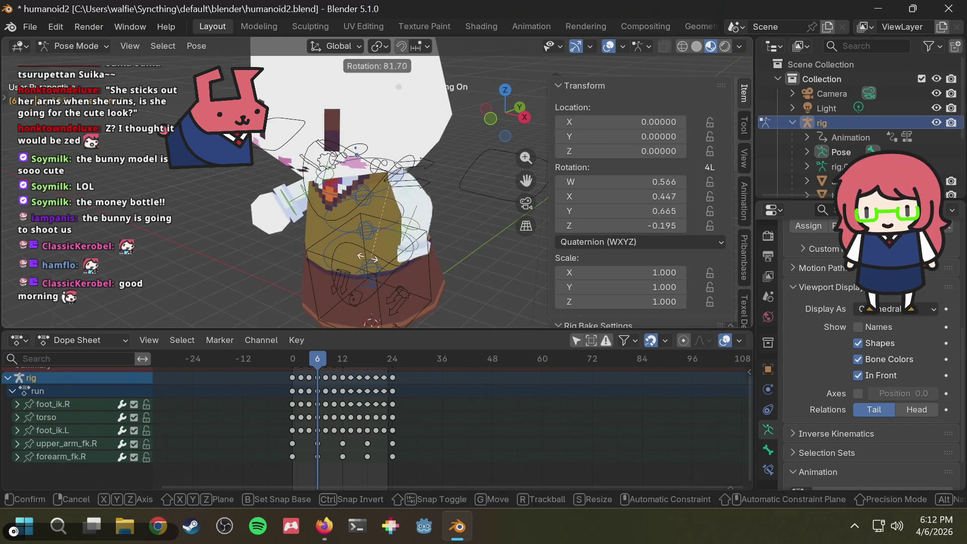
right_click(337, 262)
middle_click_drag(337, 261, 478, 166)
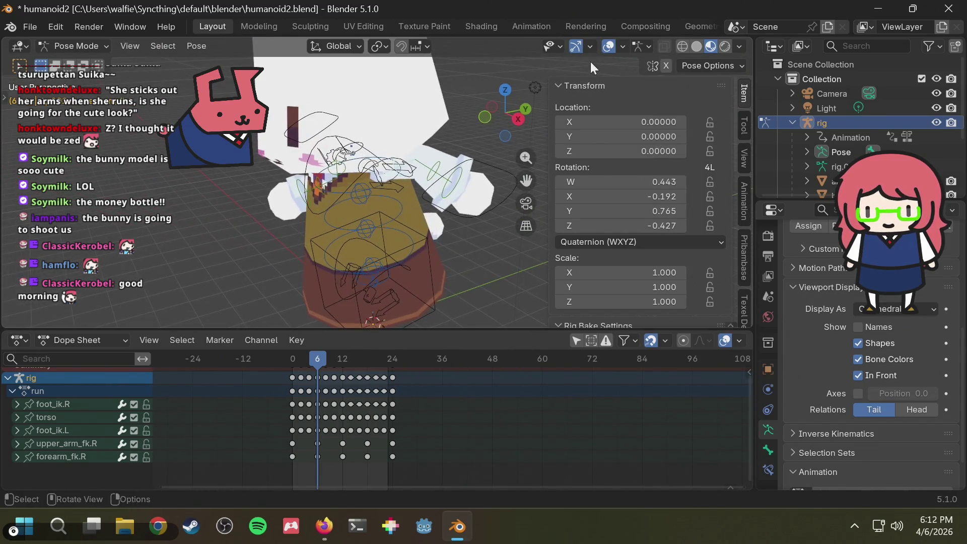
left_click(519, 119)
key("r")
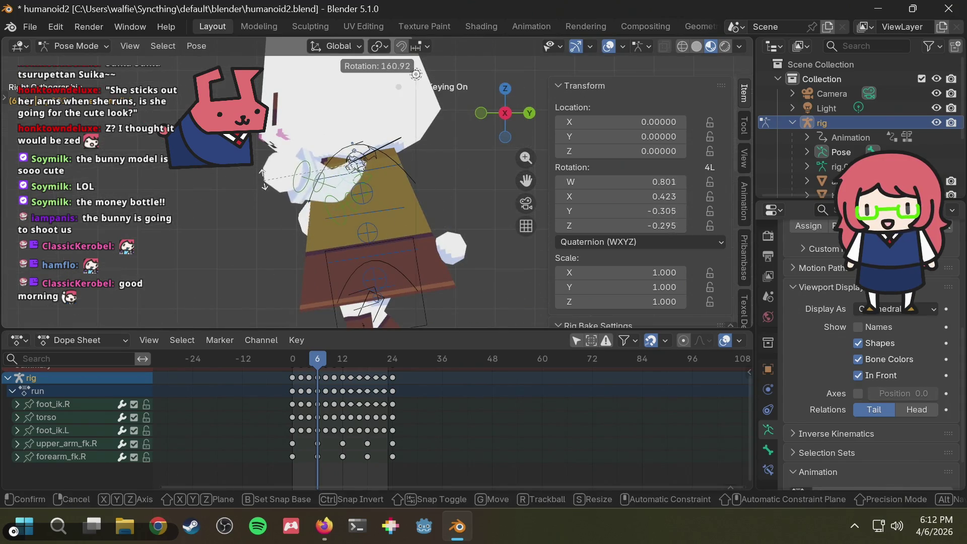
left_click(295, 229)
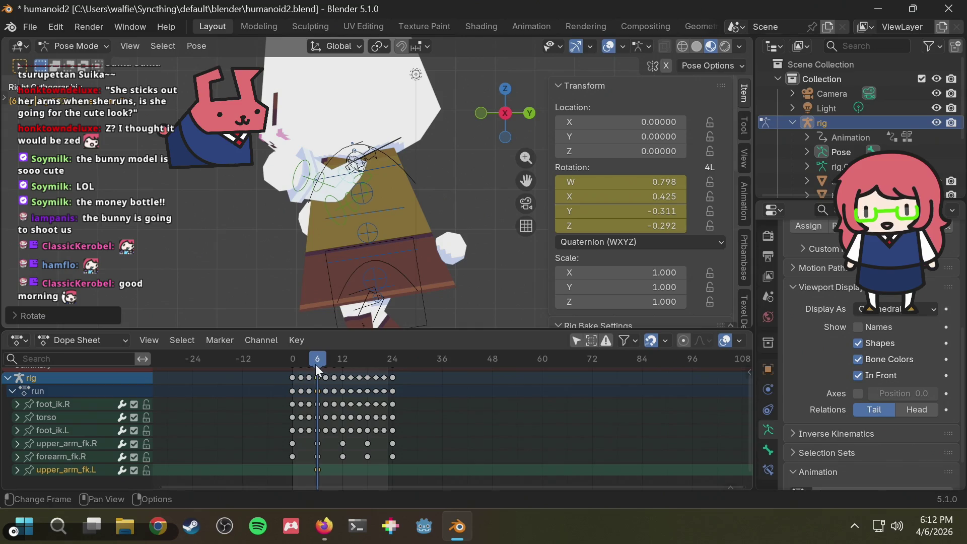
mouse_move(325, 325)
middle_mouse_down()
mouse_move(362, 249)
mouse_move(467, 257)
middle_mouse_up()
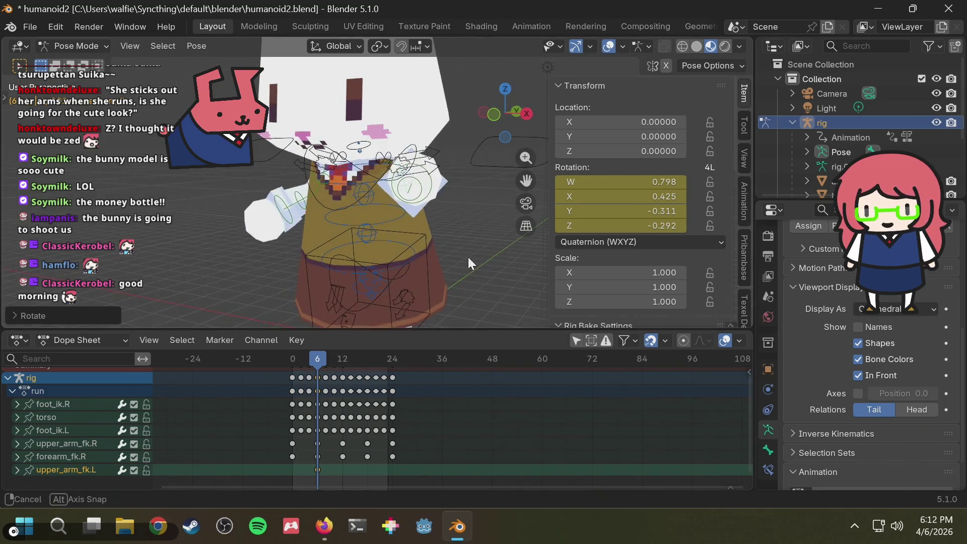
key("ctrl+z")
- At frame 0, rotate the left upper arm in side view and key it, then preview
left_click(283, 361)
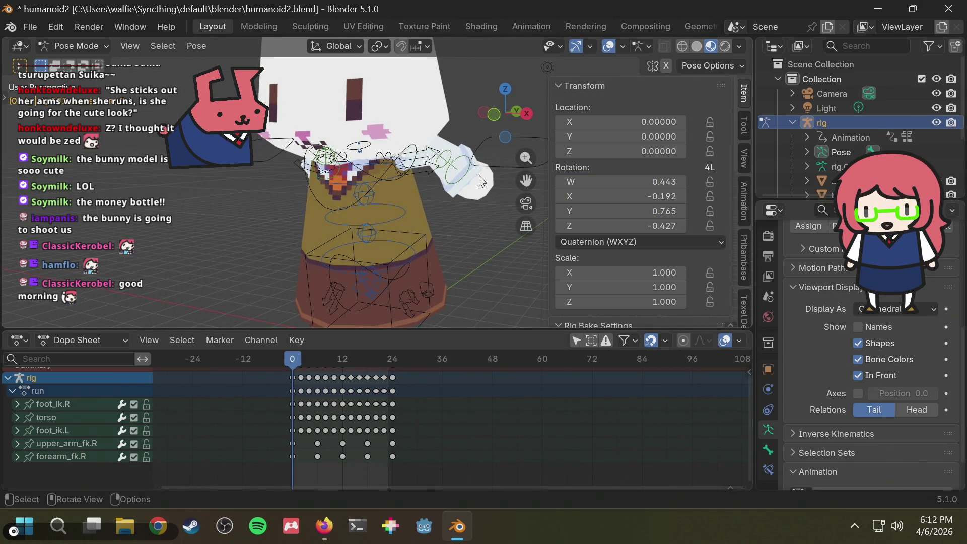
mouse_move(482, 181)
middle_mouse_down()
mouse_move(422, 193)
mouse_move(407, 183)
middle_mouse_up()
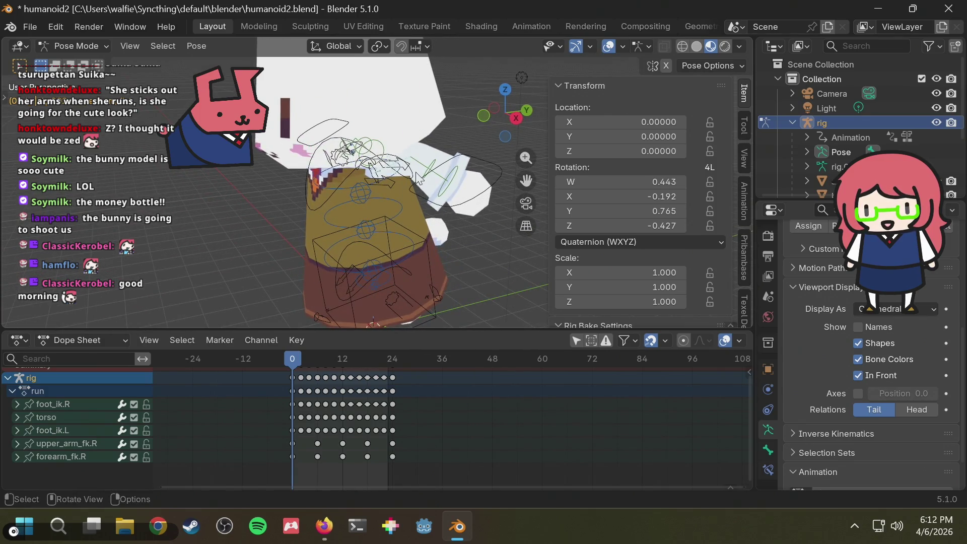
left_click(516, 118)
key("r")
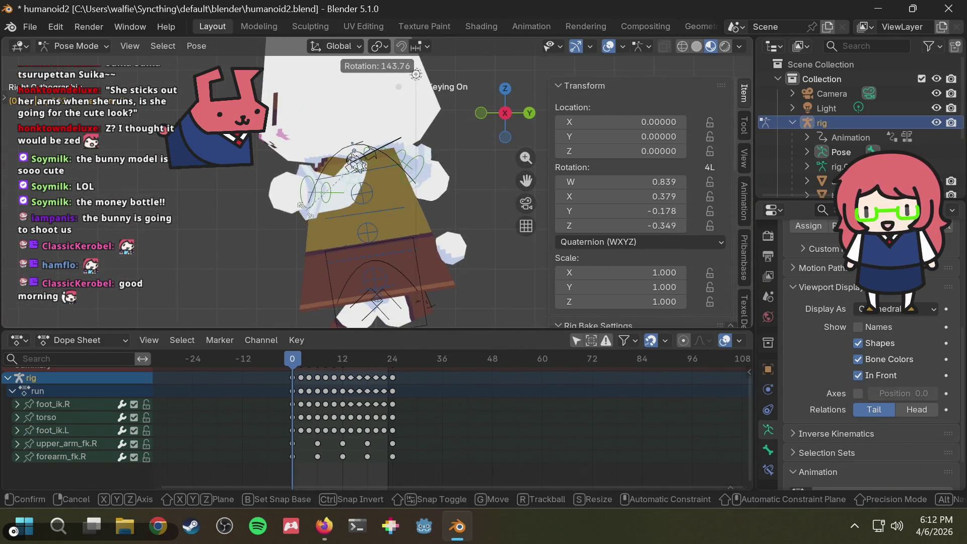
left_click(292, 199)
mouse_move(292, 199)
middle_mouse_down()
mouse_move(342, 221)
mouse_move(510, 236)
mouse_move(504, 242)
middle_mouse_up()
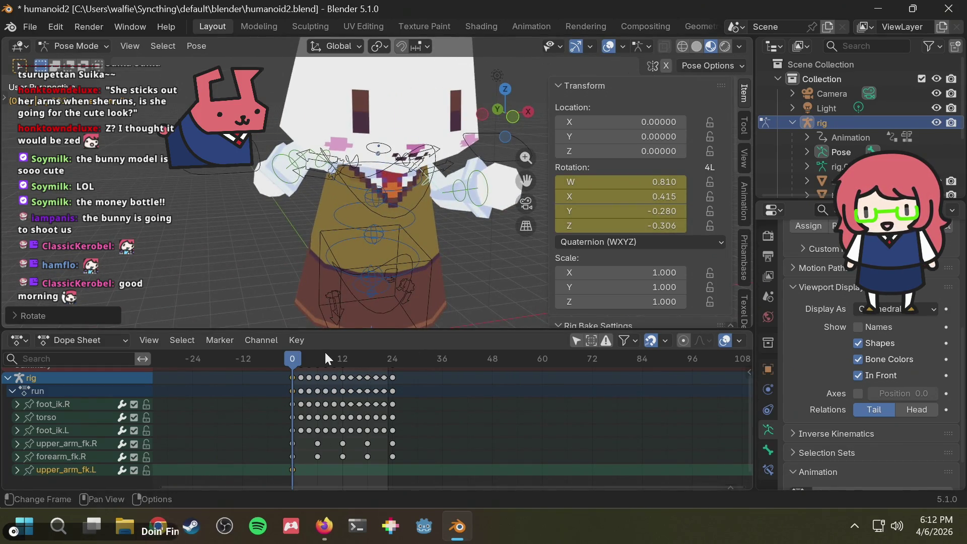
left_click_drag(314, 359, 344, 356)
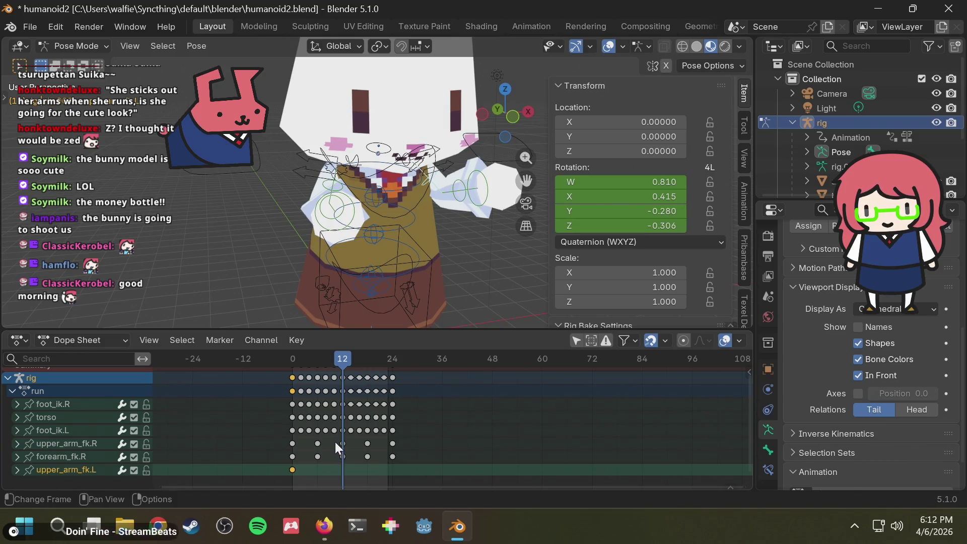
- Deselect keys, return to frame 0, and paste the copied keyframes onto upper_arm_fk.L
left_click(334, 442)
left_click(341, 463)
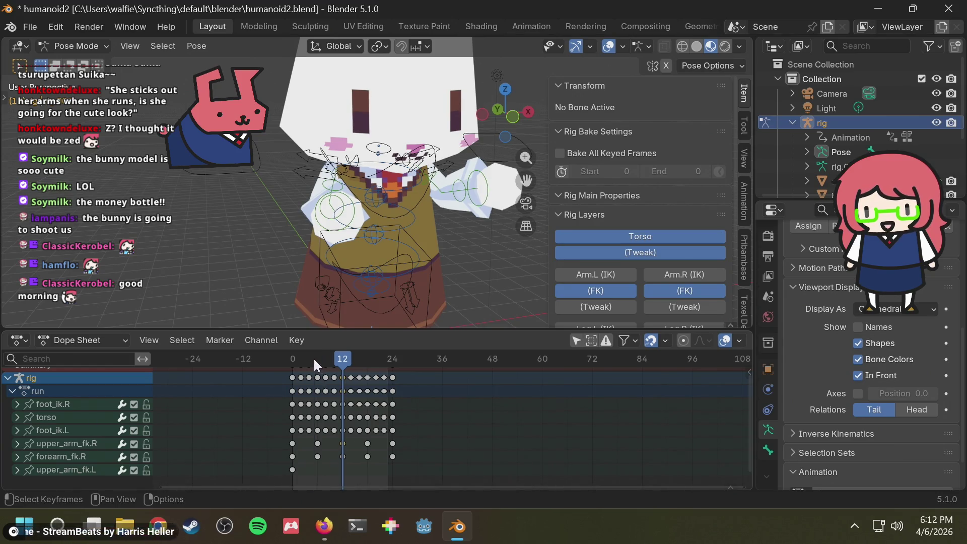
left_click_drag(313, 357, 284, 359)
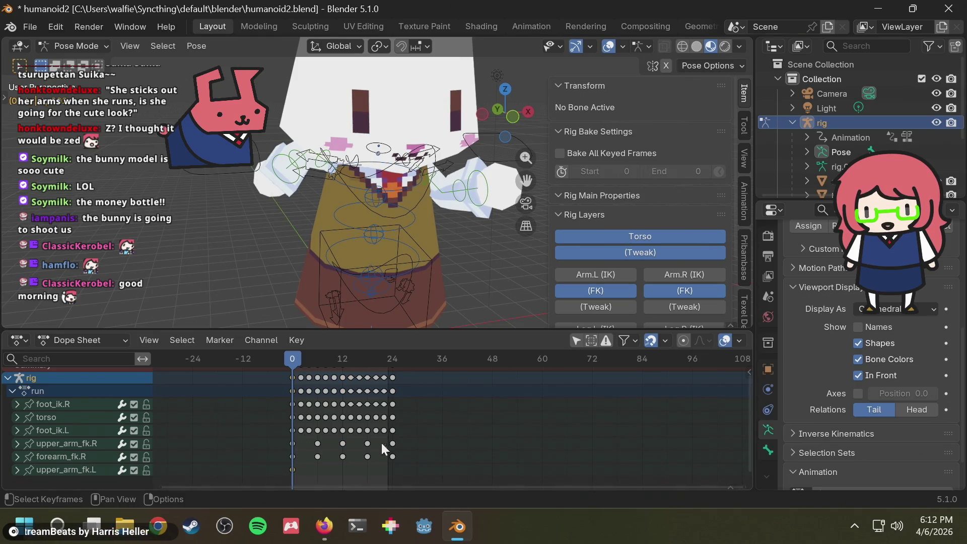
key("ctrl+v")
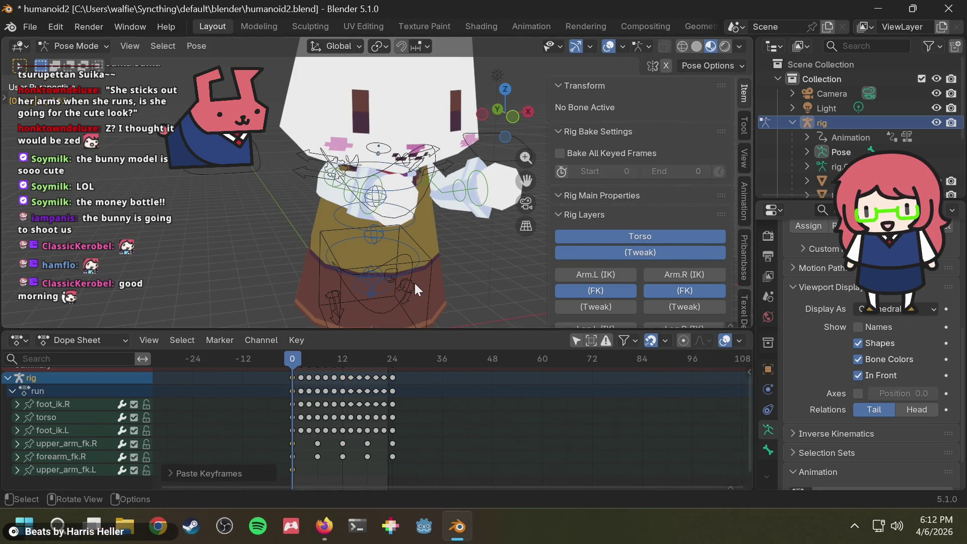
key("ctrl+z")
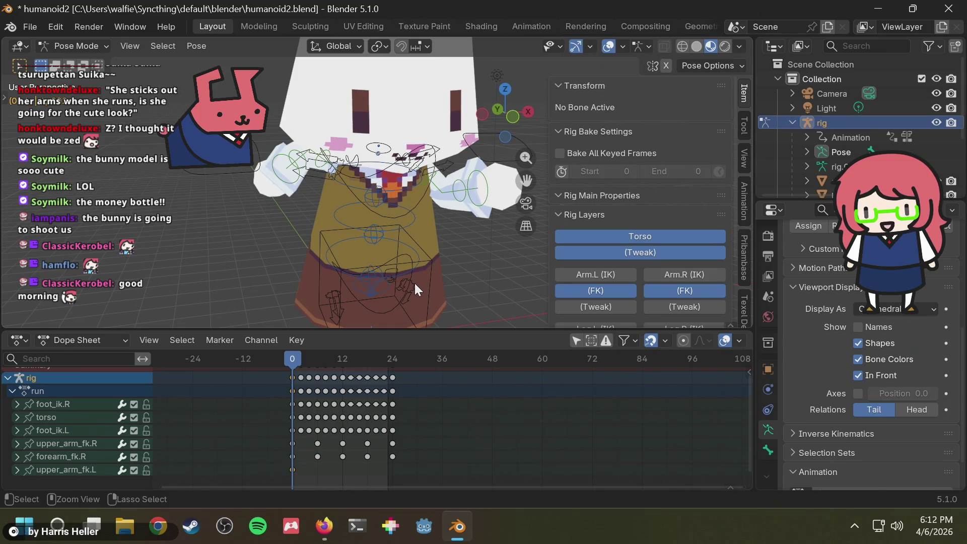
key("ctrl+v")
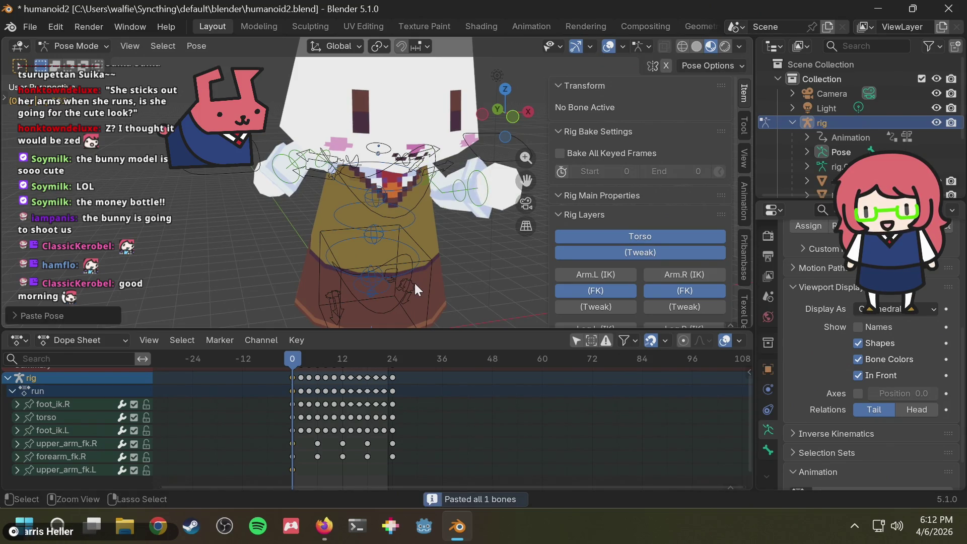
- Paste the copied keyframe again at frame 0, then play the run cycle and stop
left_click(341, 360)
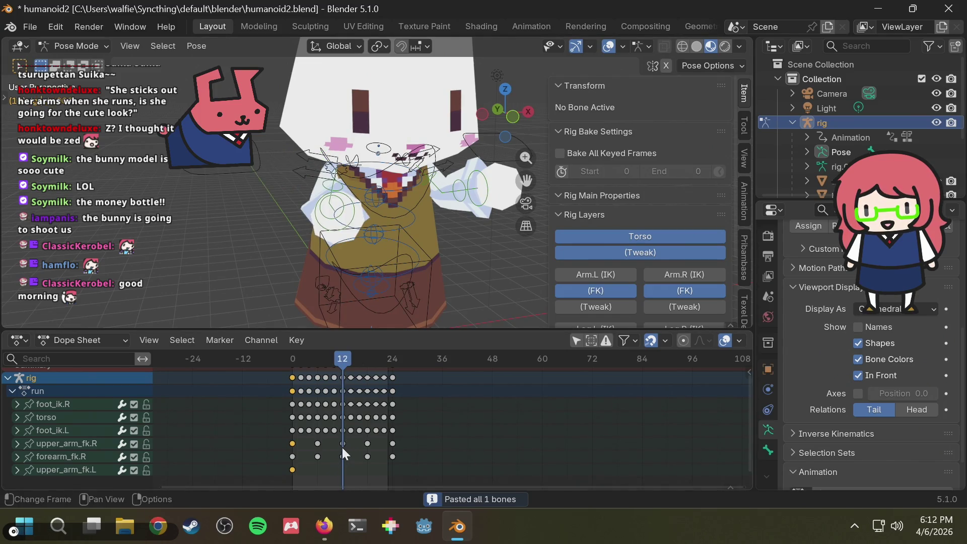
left_click(354, 440)
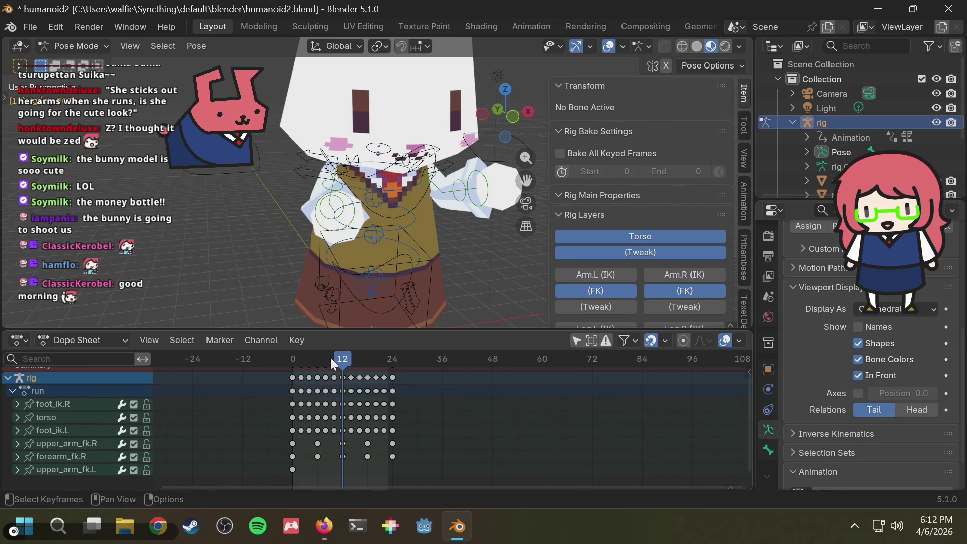
left_click_drag(332, 364, 293, 361)
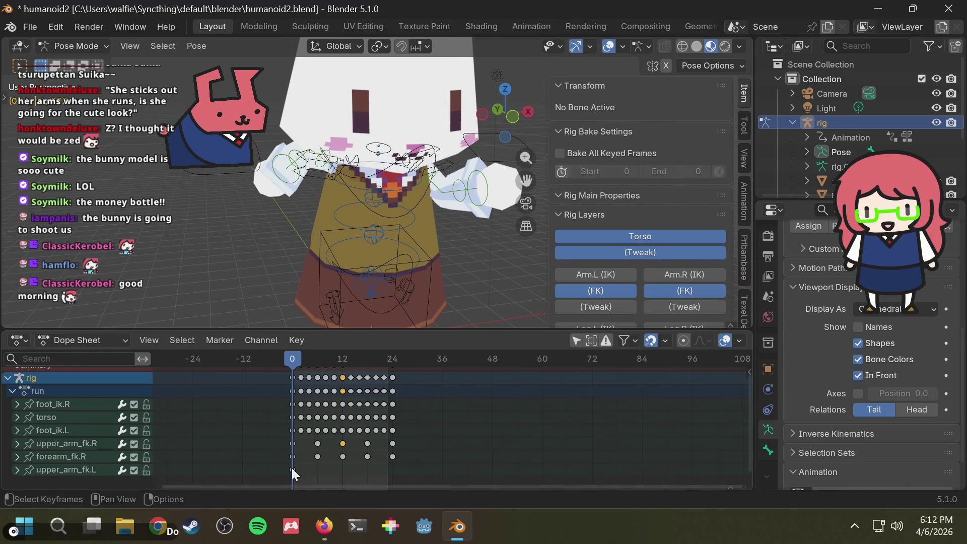
key("ctrl+v")
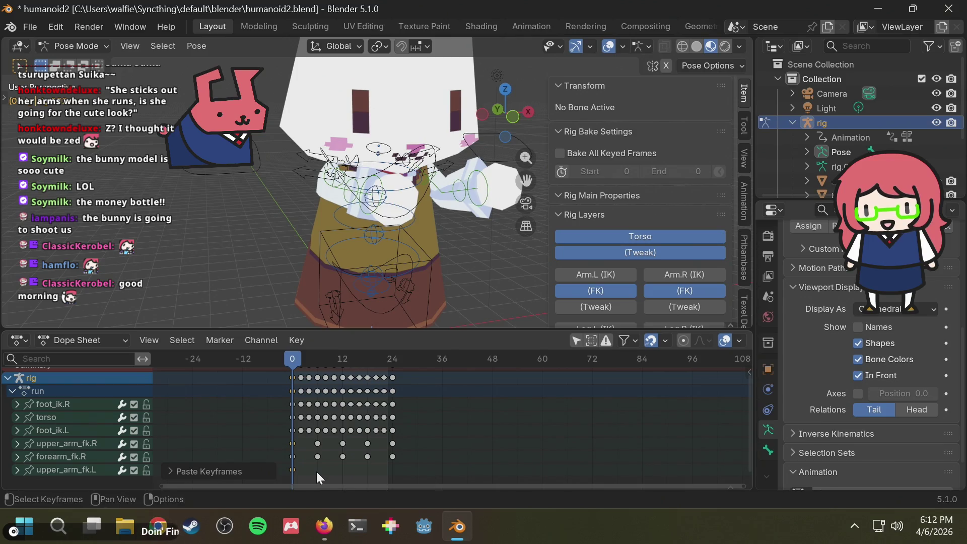
mouse_move(401, 234)
middle_mouse_down()
mouse_move(464, 230)
mouse_move(342, 252)
mouse_move(371, 247)
mouse_move(322, 282)
middle_mouse_up()
key("space")
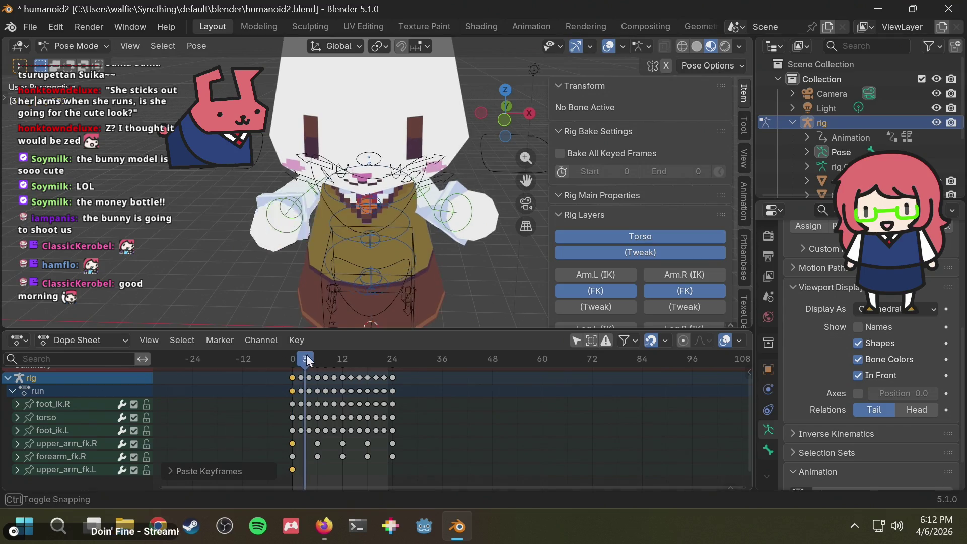
key("Escape")
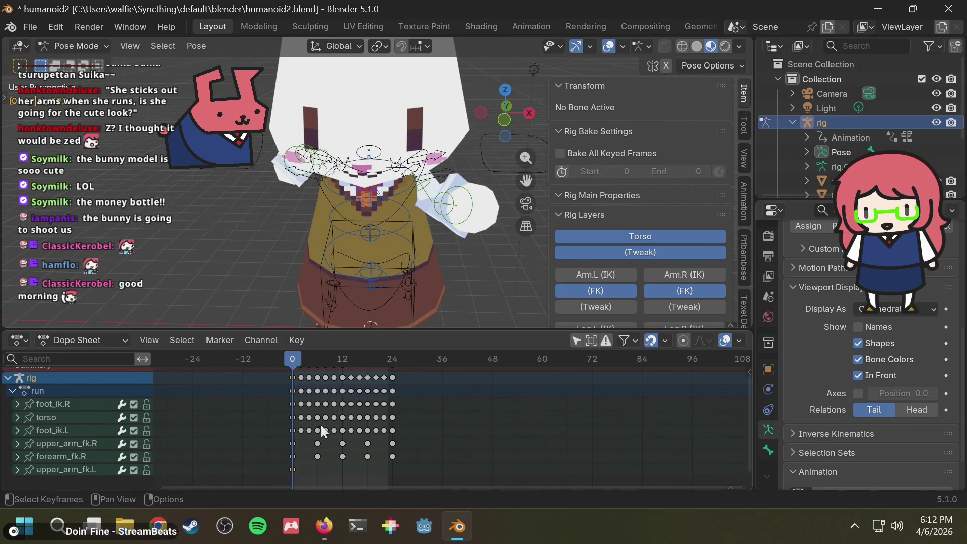
- Search in a new Firefox tab for 'blender copy pase animation to other side reversed'
left_click(324, 525)
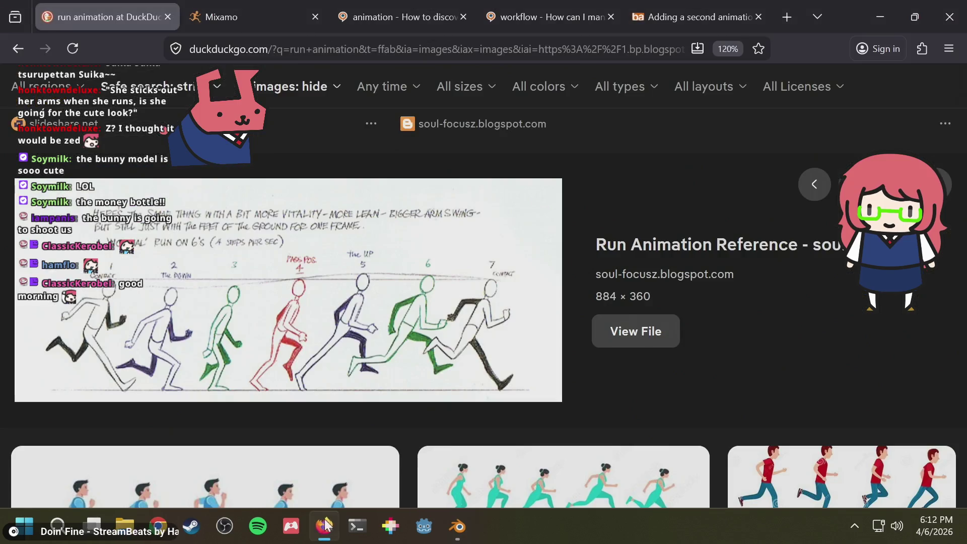
key("ctrl+t")
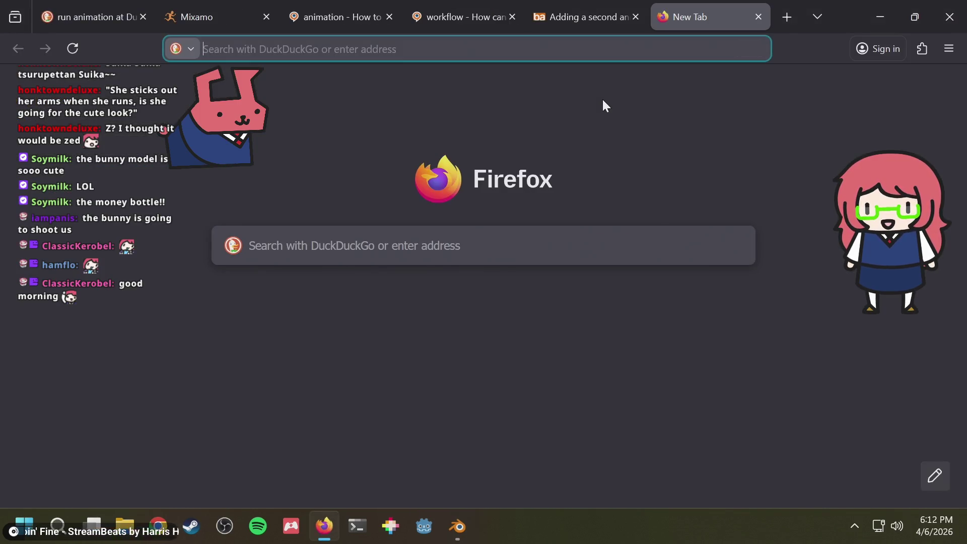
type("b")
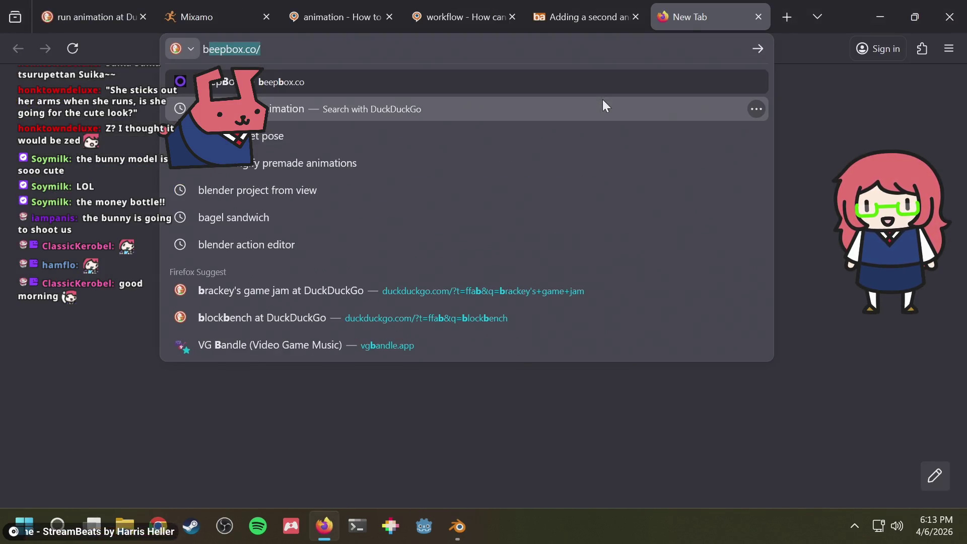
type("lender copy ")
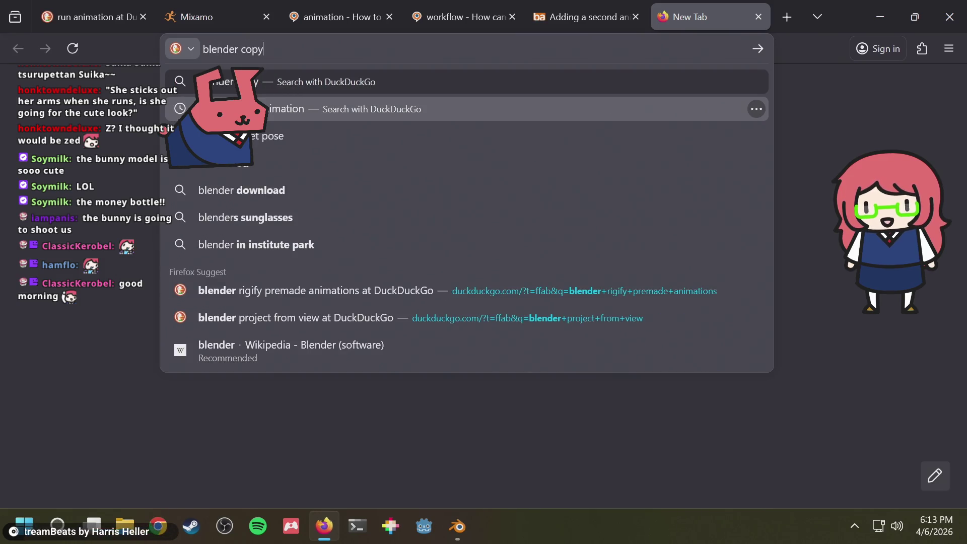
type("pase")
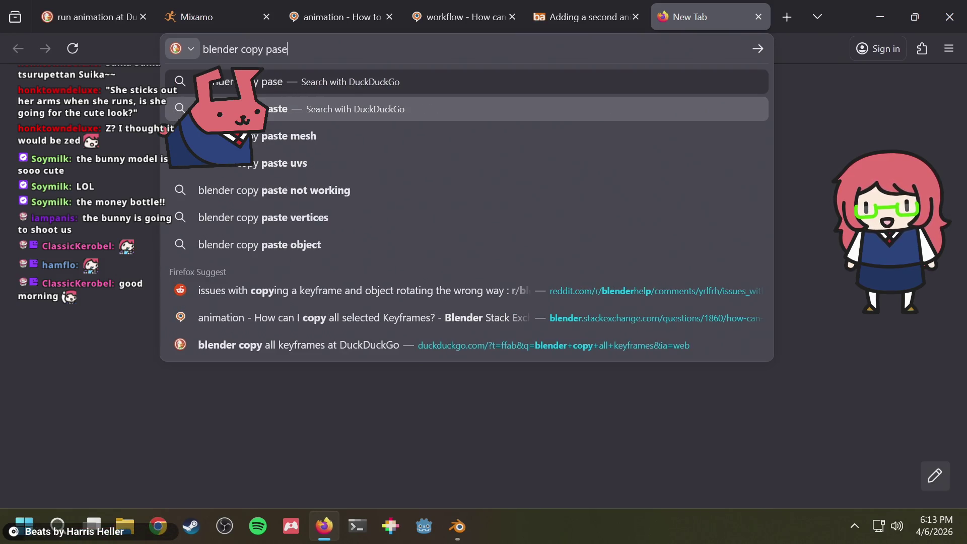
type(" animation ")
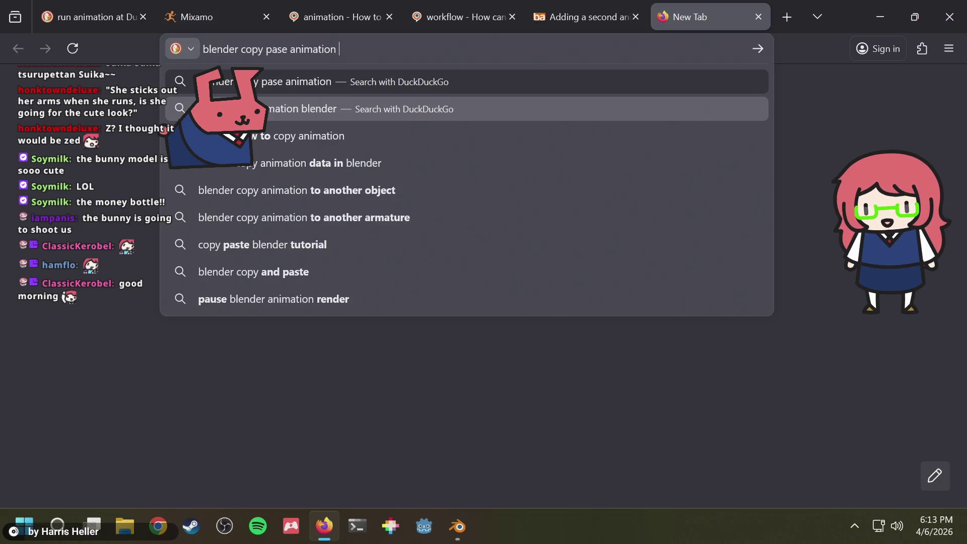
type("to other side ")
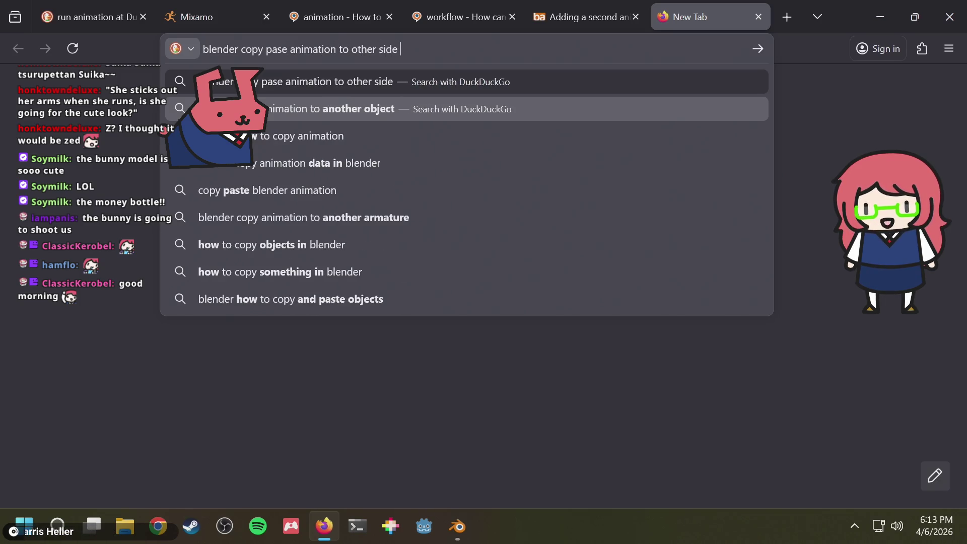
type("reversed")
key("Return")
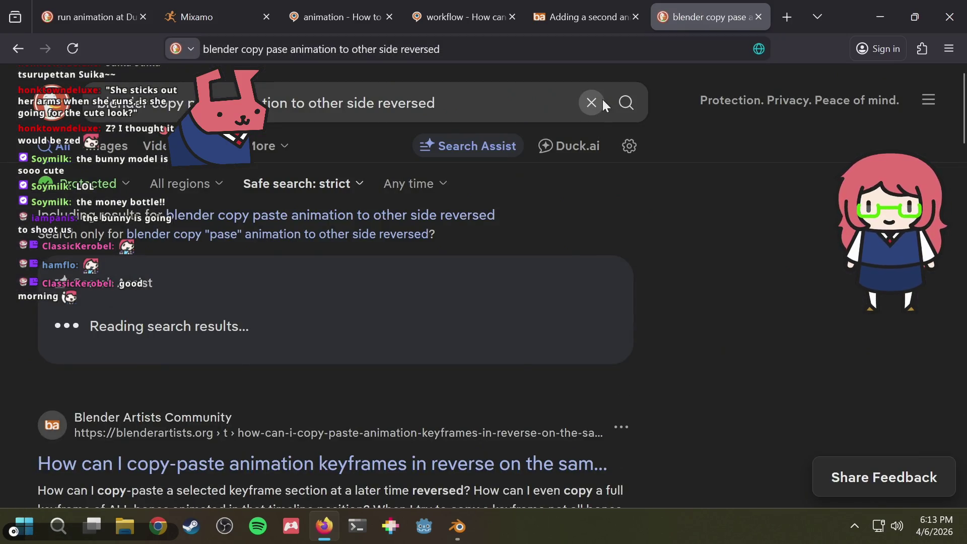
- Open the Blender Artists thread on copy-pasting keyframes in reverse and start reading down
left_click(341, 371)
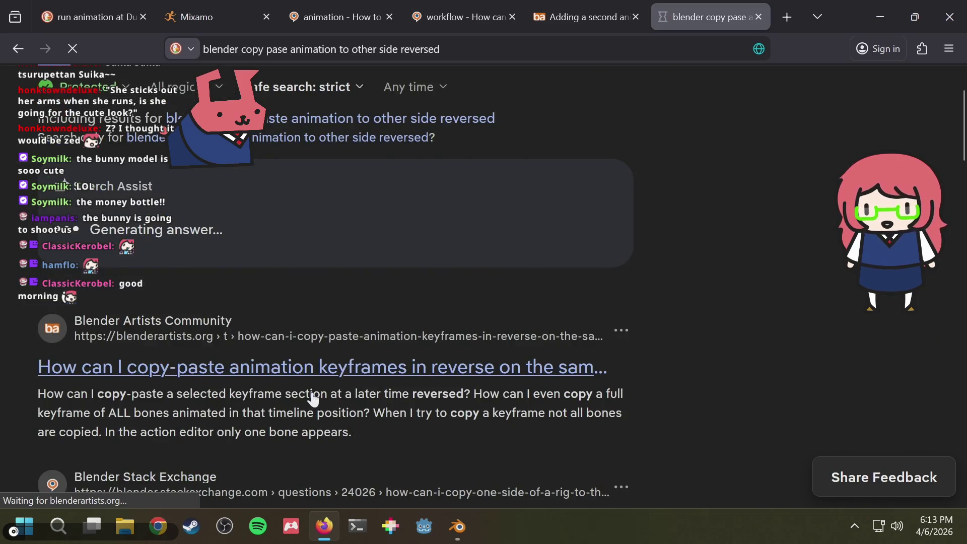
scroll(539, 301, "down", 10)
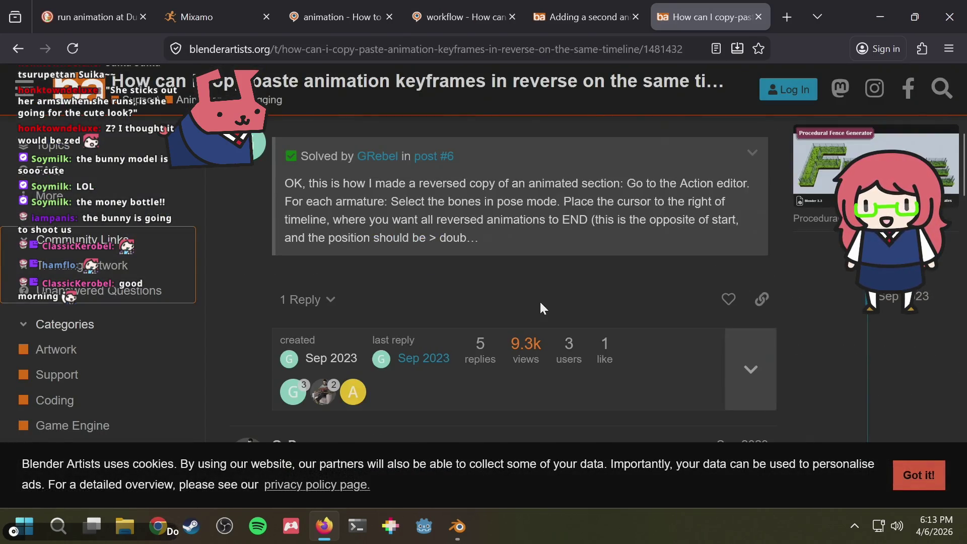
scroll(540, 301, "down", 2)
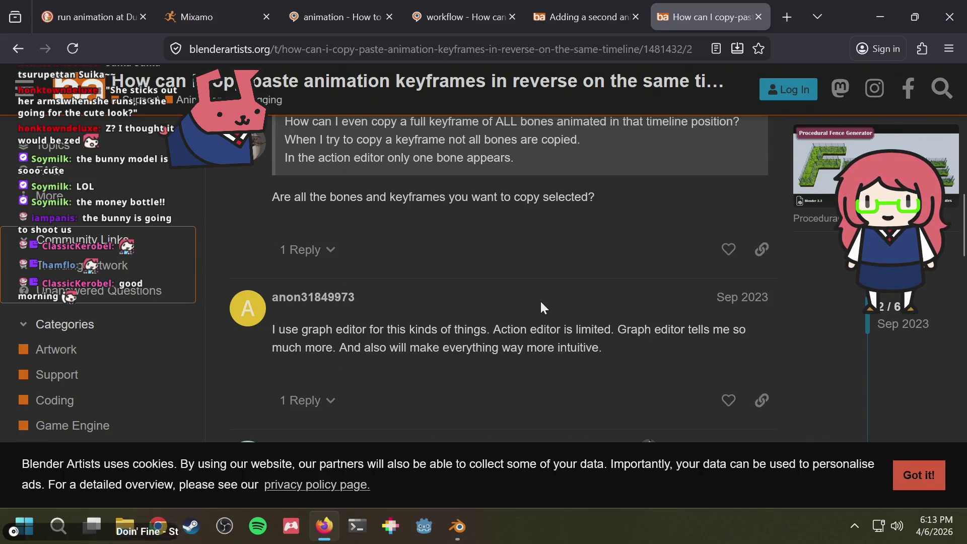
scroll(542, 302, "down", 5)
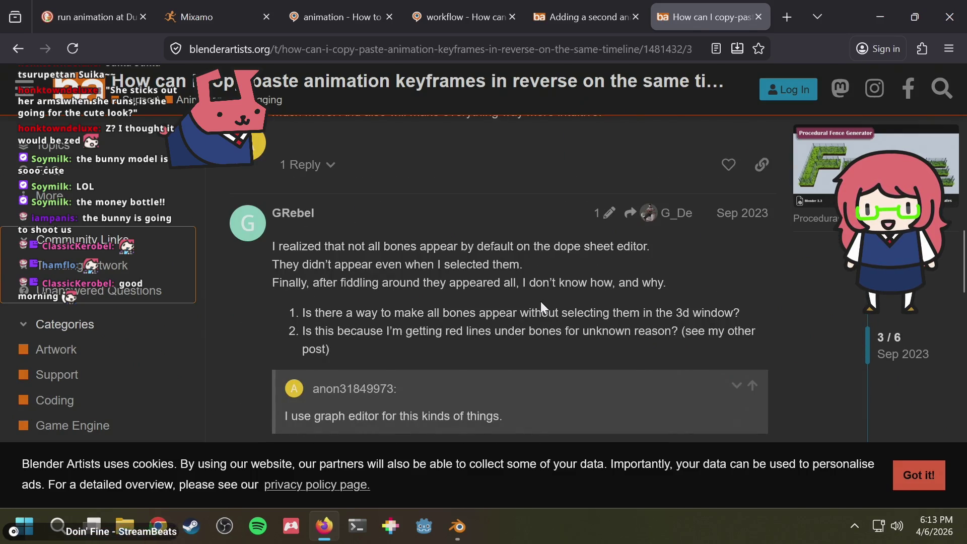
scroll(541, 305, "down", 1)
scroll(541, 304, "down", 6)
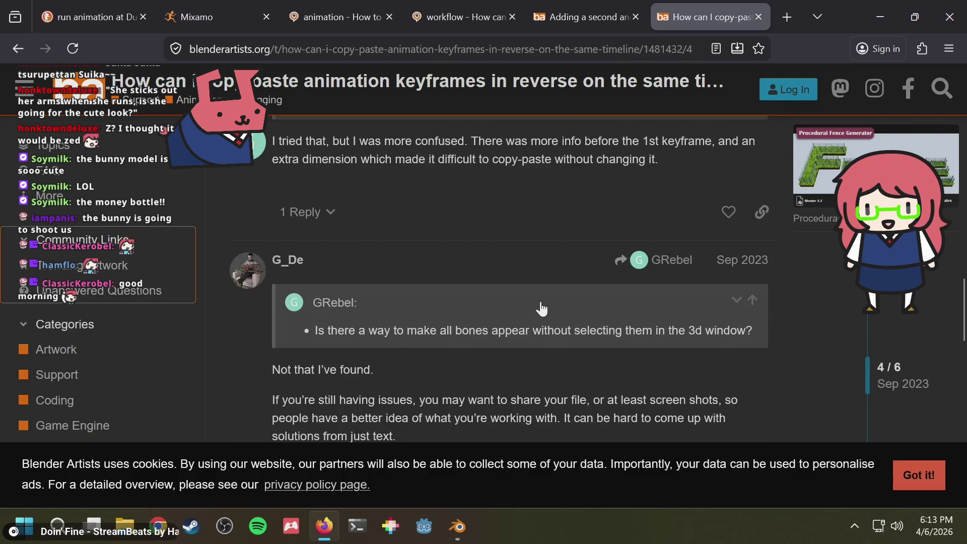
scroll(541, 302, "down", 2)
- Scroll to the solved 7-step Dope Sheet answer and highlight its 'S -1' flip step
scroll(541, 302, "down", 5)
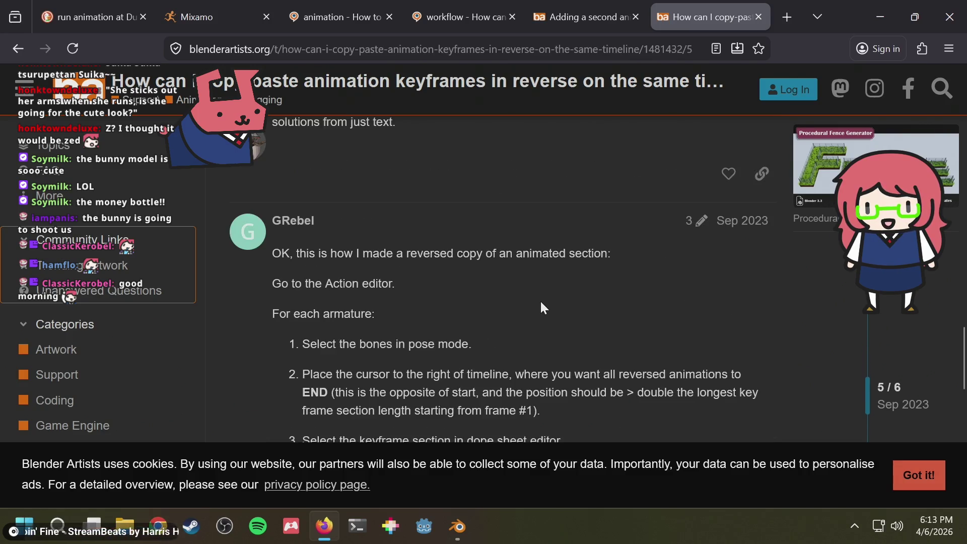
scroll(541, 304, "down", 2)
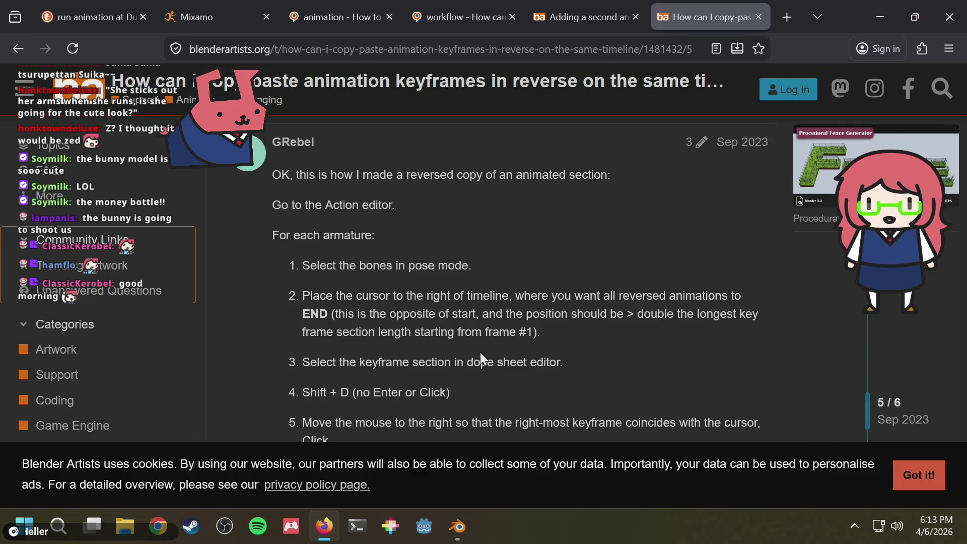
scroll(439, 310, "down", 2)
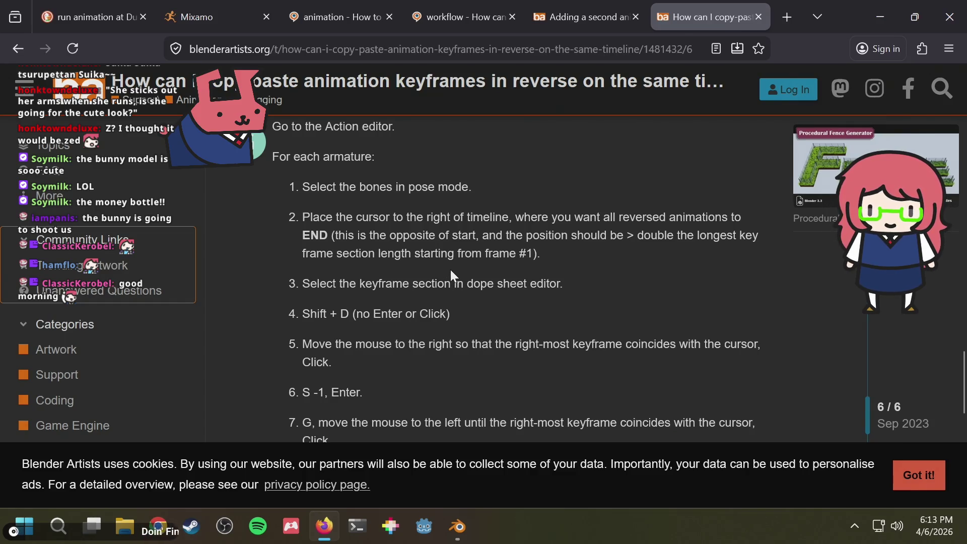
scroll(451, 270, "down", 2)
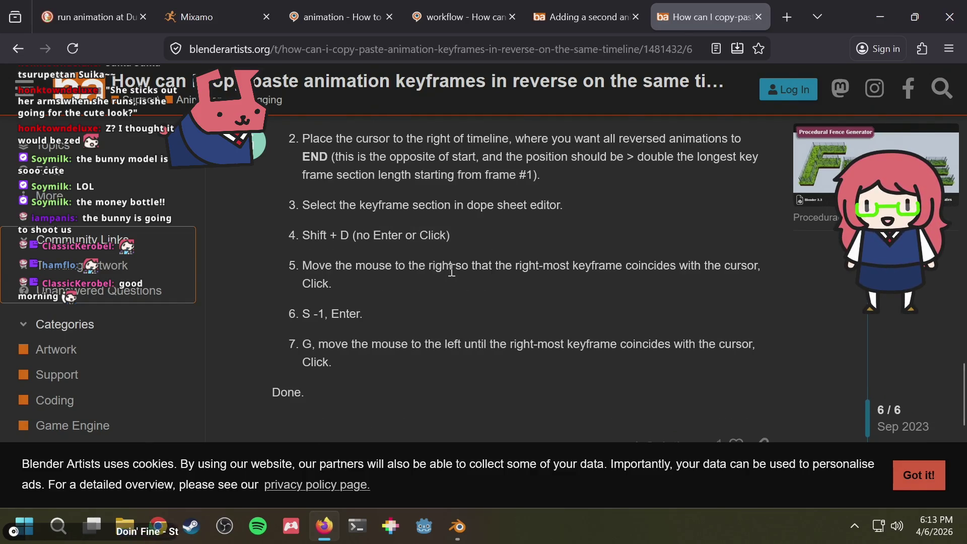
mouse_move(330, 314)
left_mouse_down()
mouse_move(296, 312)
mouse_move(346, 309)
mouse_move(301, 309)
left_mouse_up()
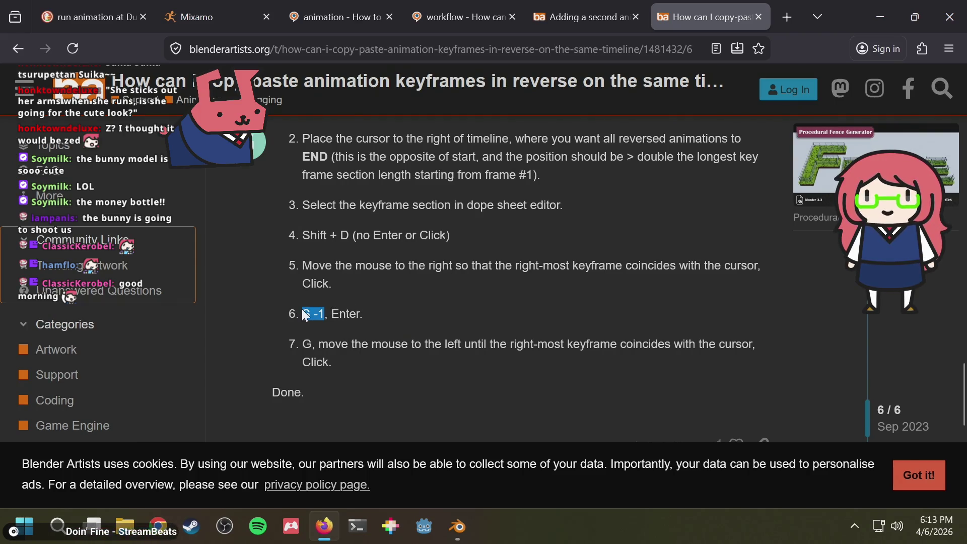
left_click(381, 310)
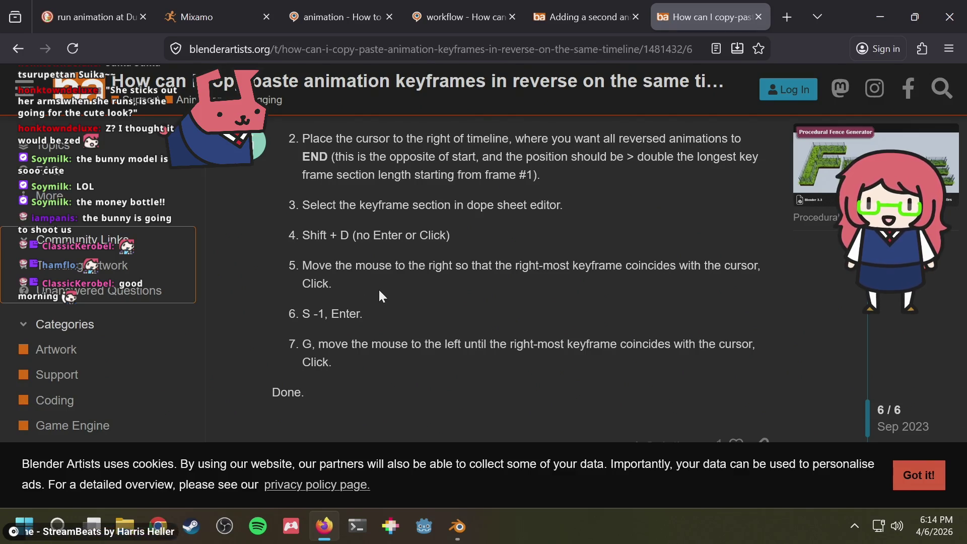
- Back in Blender, turn the bottom area from the Dope Sheet into the Graph Editor
key("alt+Tab")
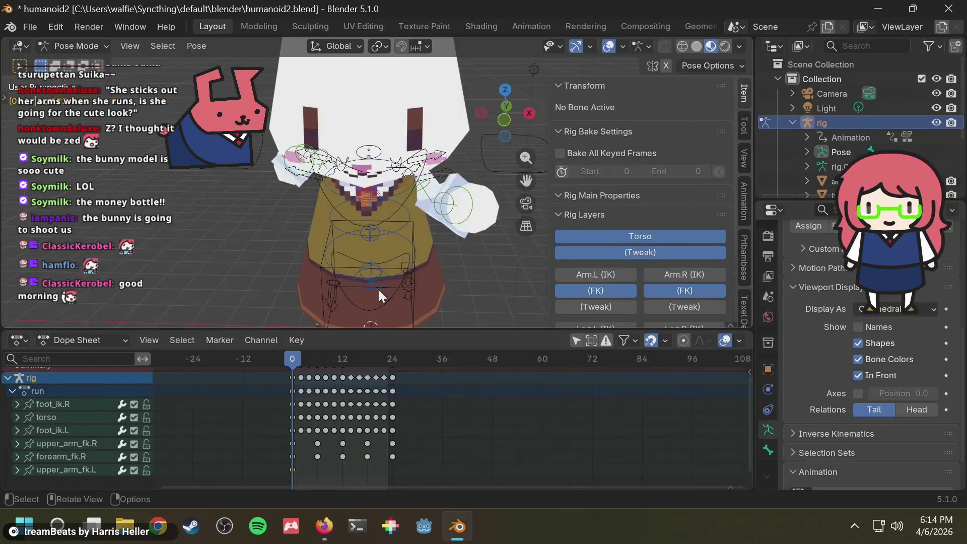
left_click(78, 339)
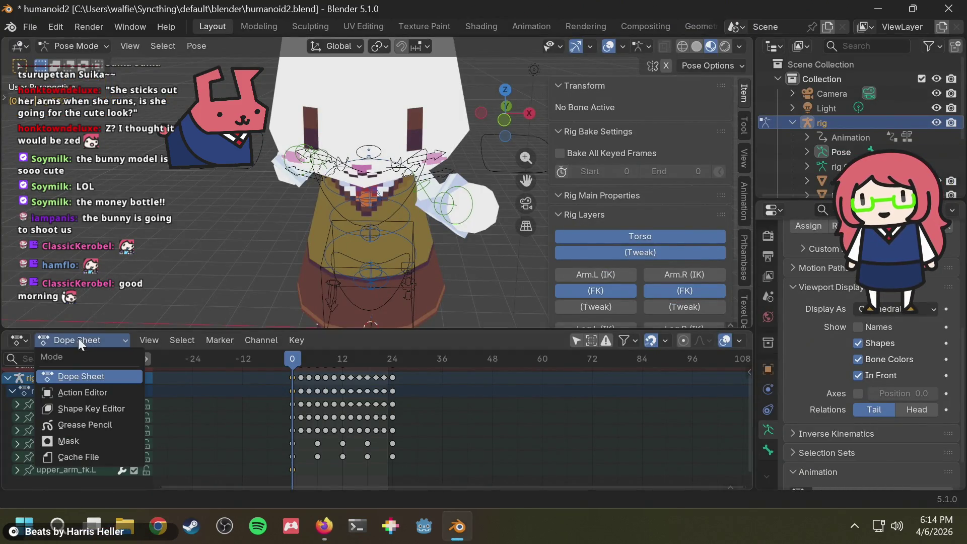
left_click(18, 340)
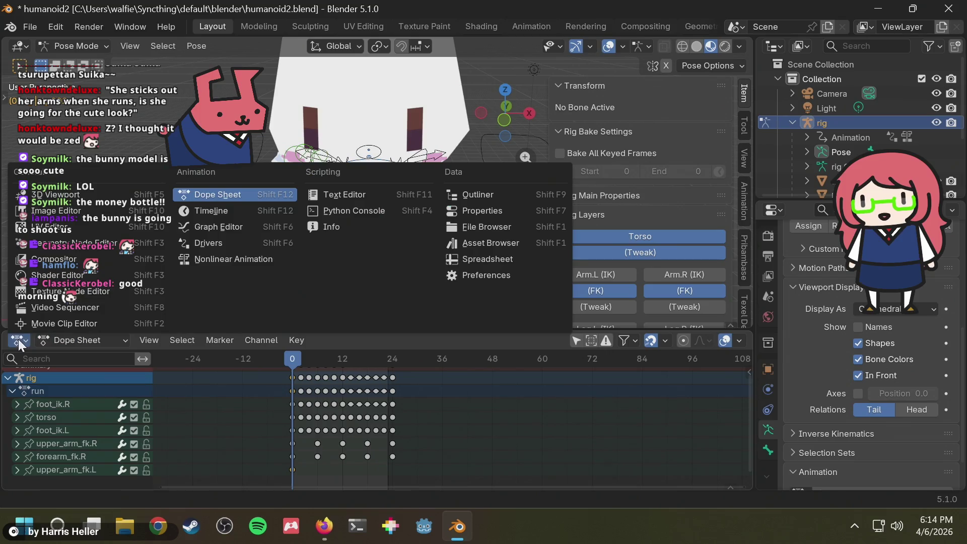
left_click(219, 226)
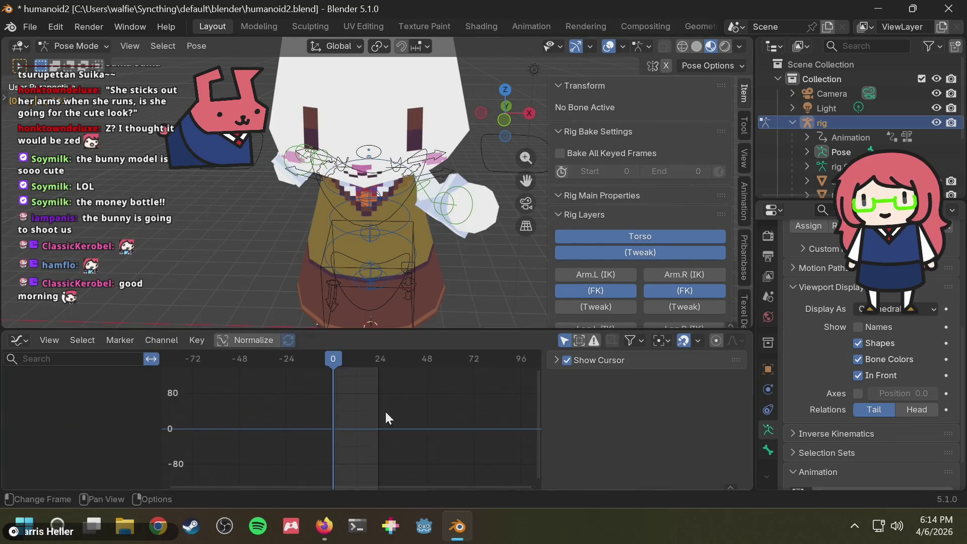
- Select upper_arm_fk.R, select all its keyframes and copy them with Ctrl+C
mouse_move(254, 203)
middle_mouse_down()
mouse_move(361, 207)
mouse_move(356, 197)
middle_mouse_up()
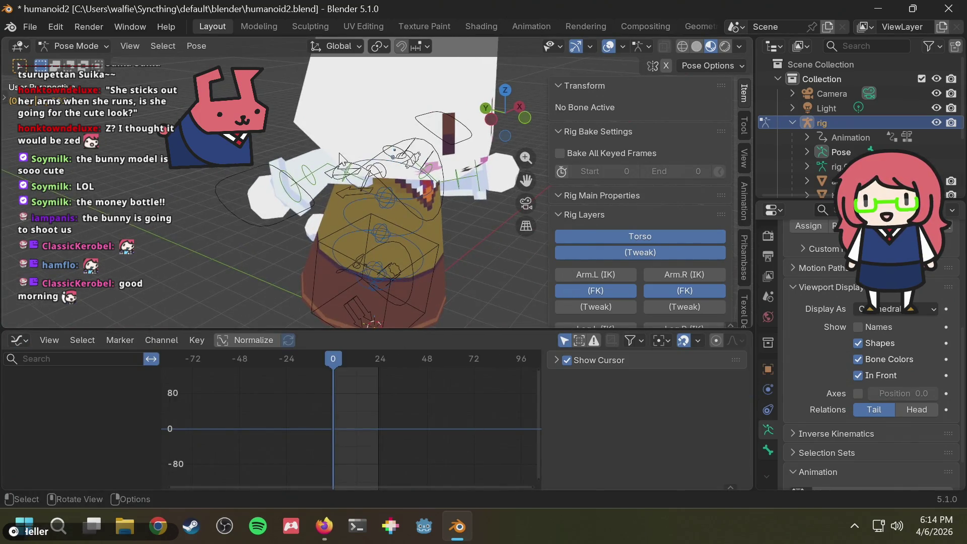
left_click(348, 182)
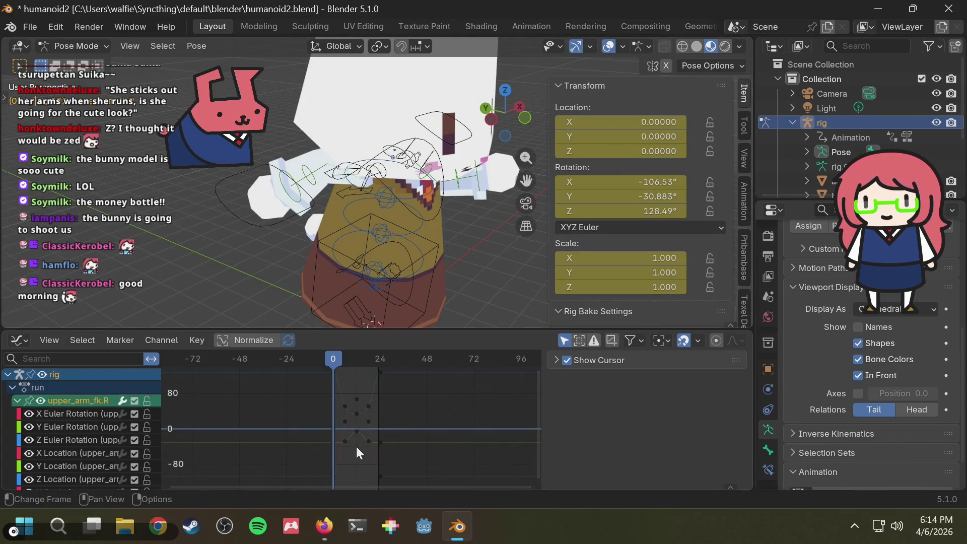
scroll(388, 420, "down", 1)
key("a")
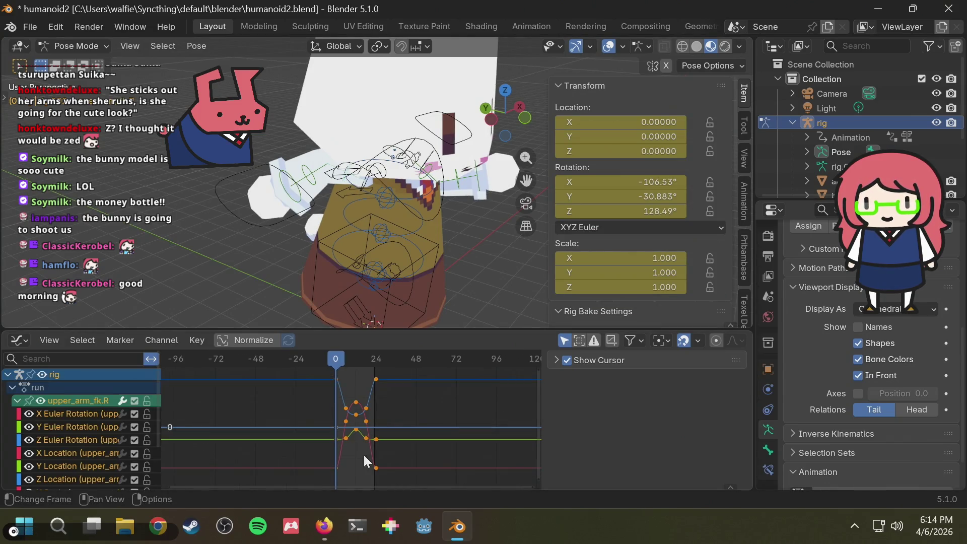
key("ctrl+c")
- Select the left upper-arm FK bone and try pasting the keys with Ctrl+V, checking the frame
mouse_move(472, 261)
middle_mouse_down()
mouse_move(292, 248)
mouse_move(285, 277)
mouse_move(249, 259)
mouse_move(260, 256)
middle_mouse_up()
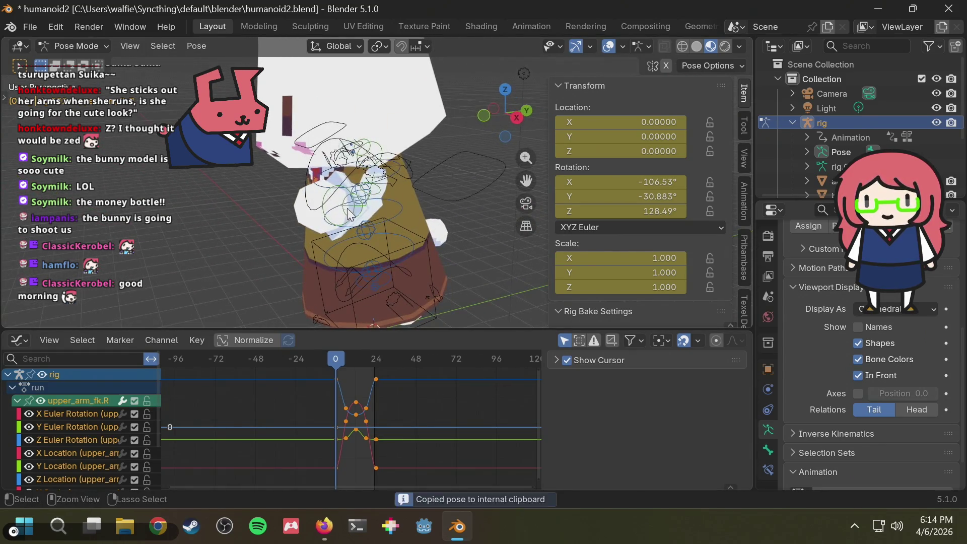
left_click(379, 197)
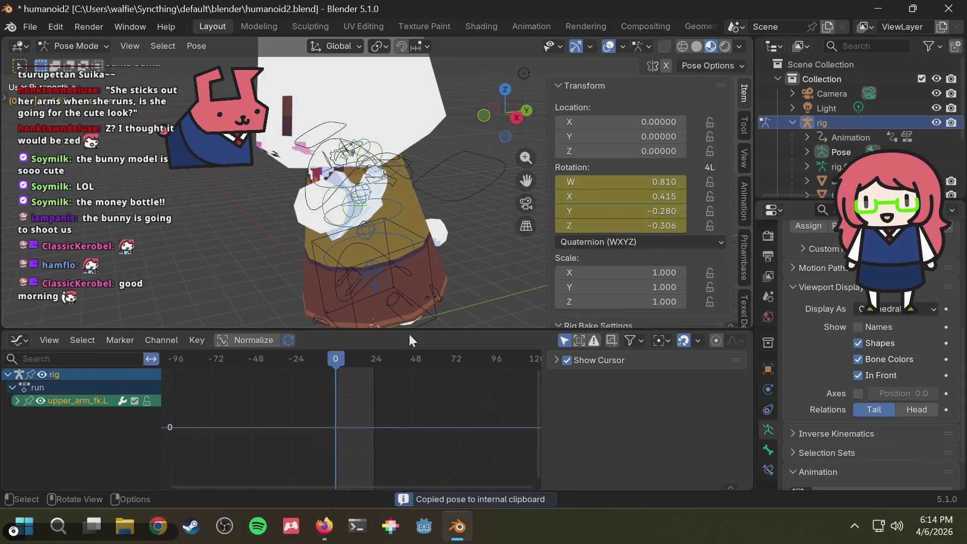
key("ctrl+v")
mouse_move(357, 363)
left_mouse_down()
mouse_move(340, 356)
mouse_move(355, 361)
mouse_move(326, 370)
left_mouse_up()
left_click(345, 359)
key("ctrl+v")
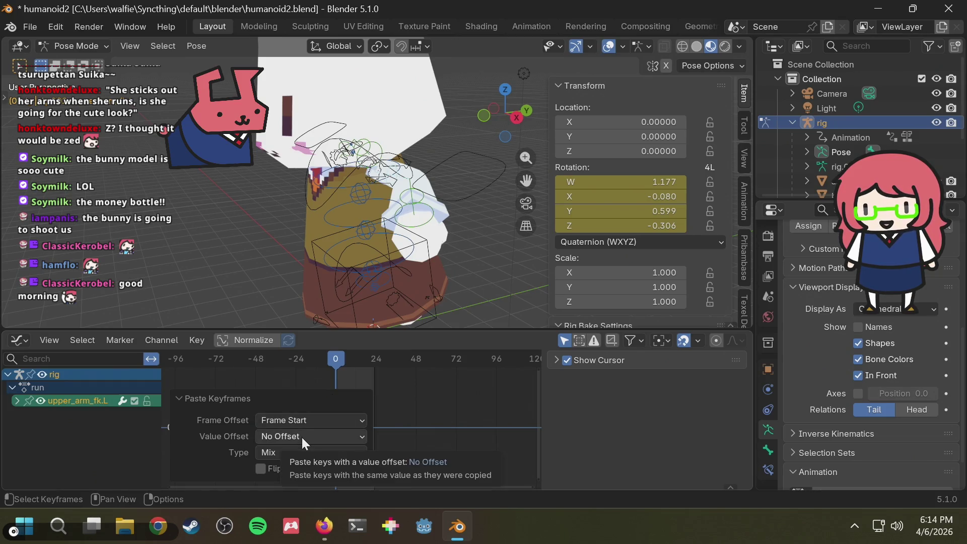
- Reselect upper_arm_fk.R and paste keyframes through the Graph Editor's context menu
mouse_move(280, 252)
middle_mouse_down()
mouse_move(415, 254)
mouse_move(437, 228)
middle_mouse_up()
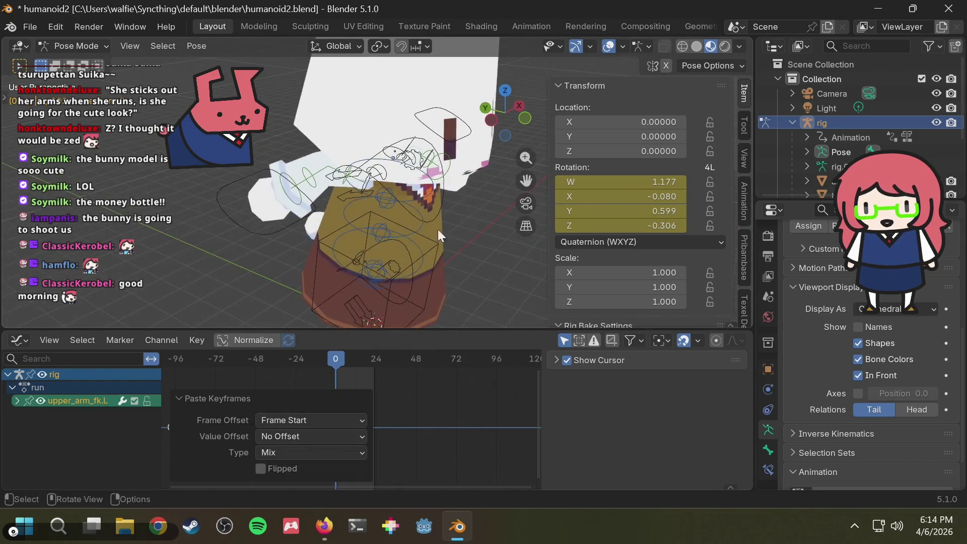
left_click(343, 179)
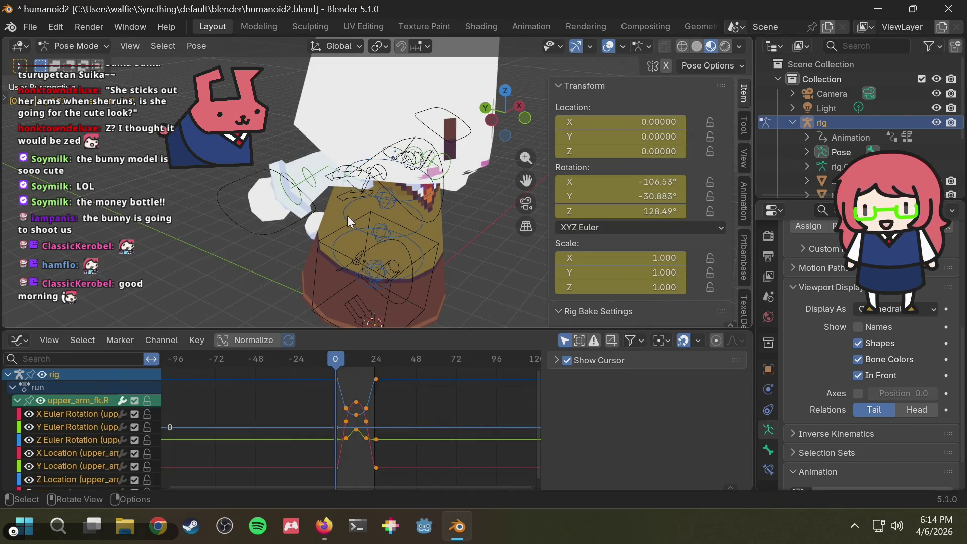
right_click(375, 439)
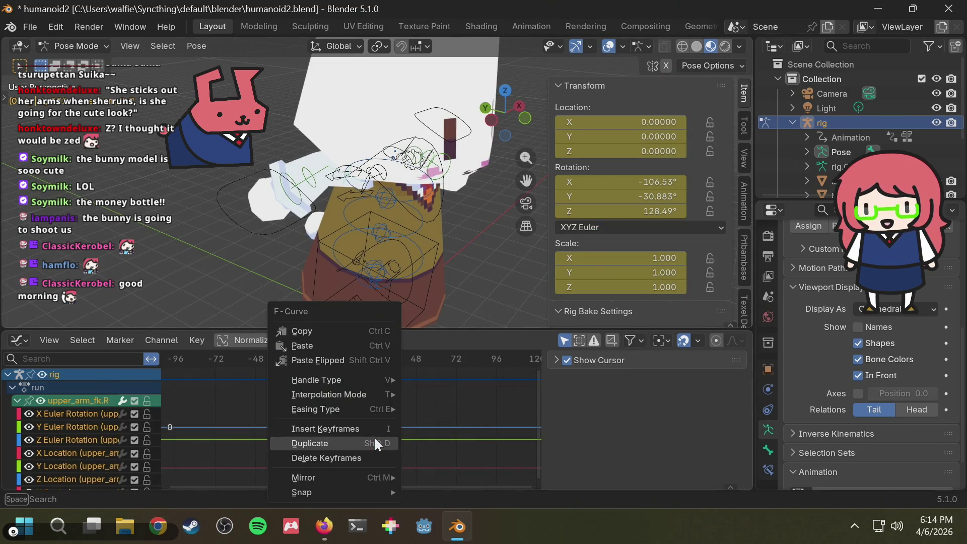
left_click(358, 345)
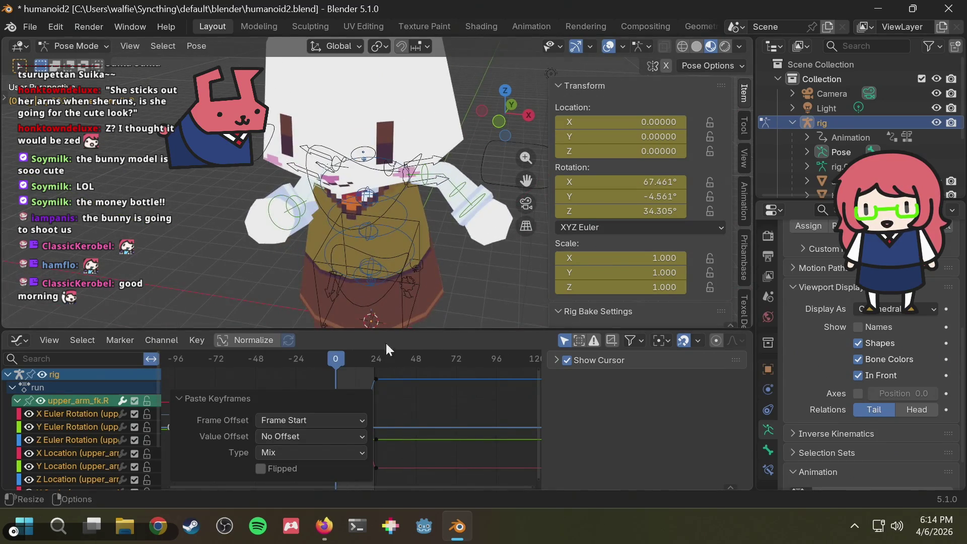
left_click(464, 261)
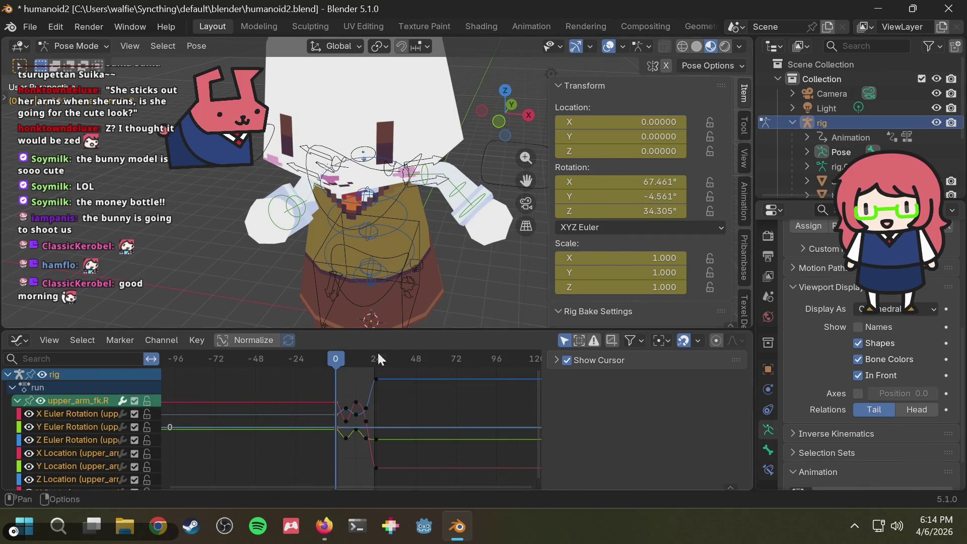
- Box-select the keyframes between frames 0 and 24 and paste the copied keys over them
mouse_move(422, 478)
left_mouse_down()
mouse_move(373, 438)
mouse_move(322, 372)
mouse_move(374, 358)
mouse_move(336, 366)
left_mouse_up()
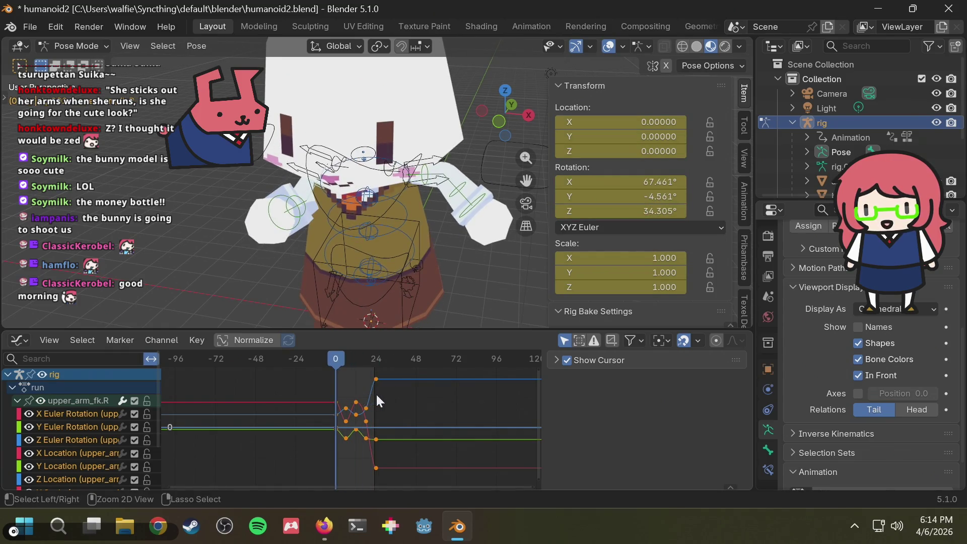
key("ctrl+v")
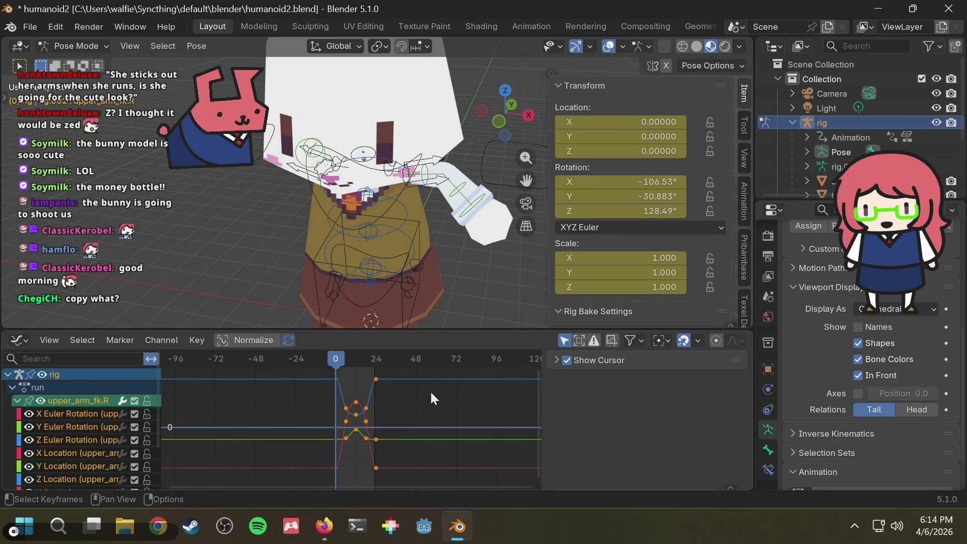
mouse_move(461, 305)
middle_mouse_down()
mouse_move(472, 292)
mouse_move(516, 283)
mouse_move(468, 319)
middle_mouse_up()
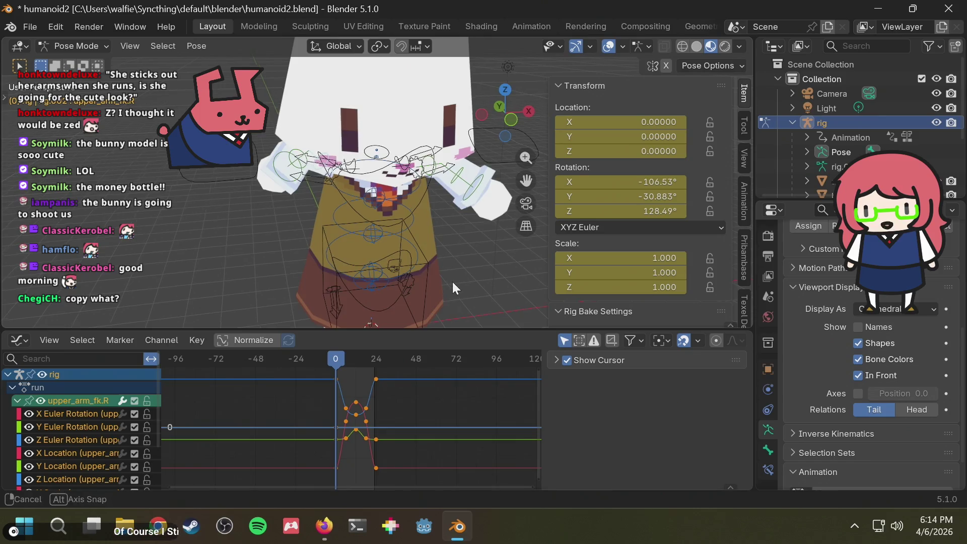
middle_click_drag(453, 282, 450, 215)
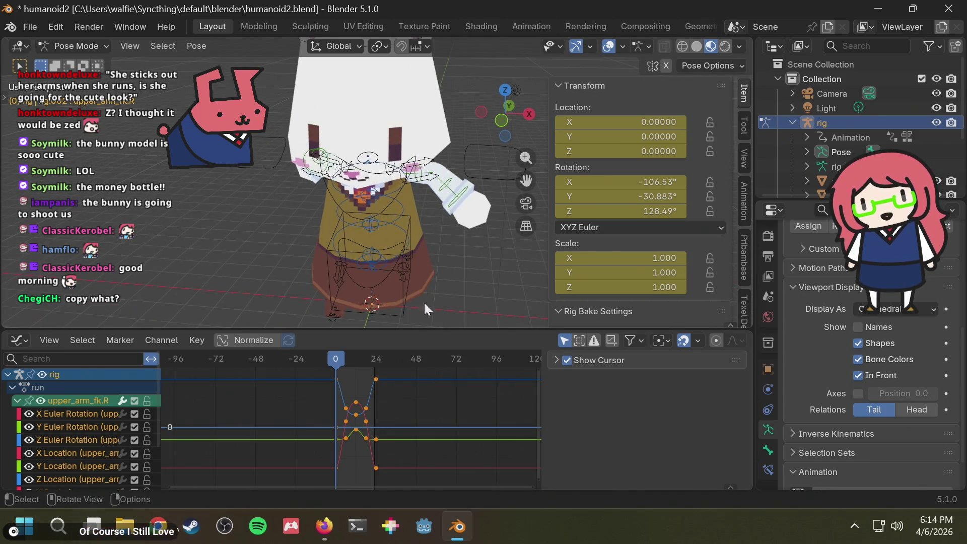
- Copy the right arm's keyframes from the context menu, then select another arm bone to receive them
right_click(376, 379)
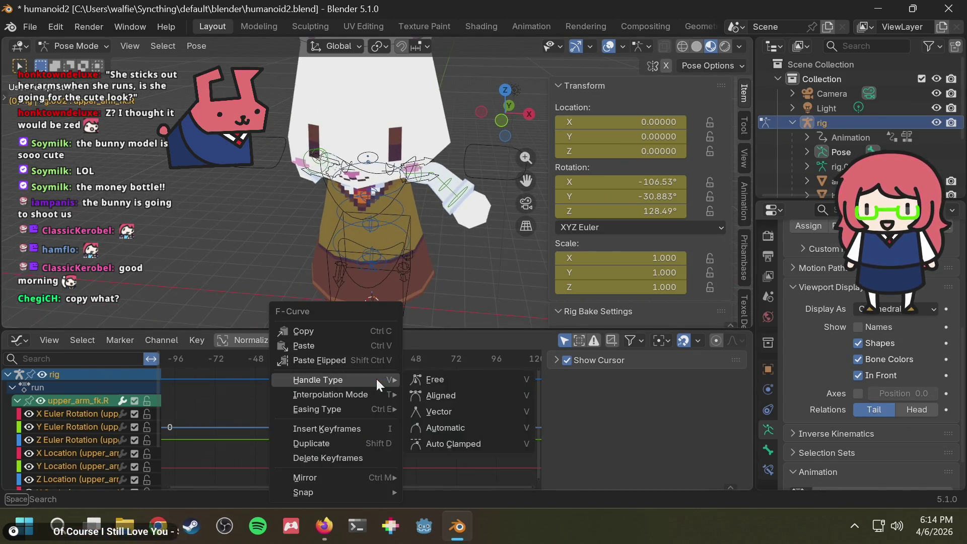
left_click(367, 331)
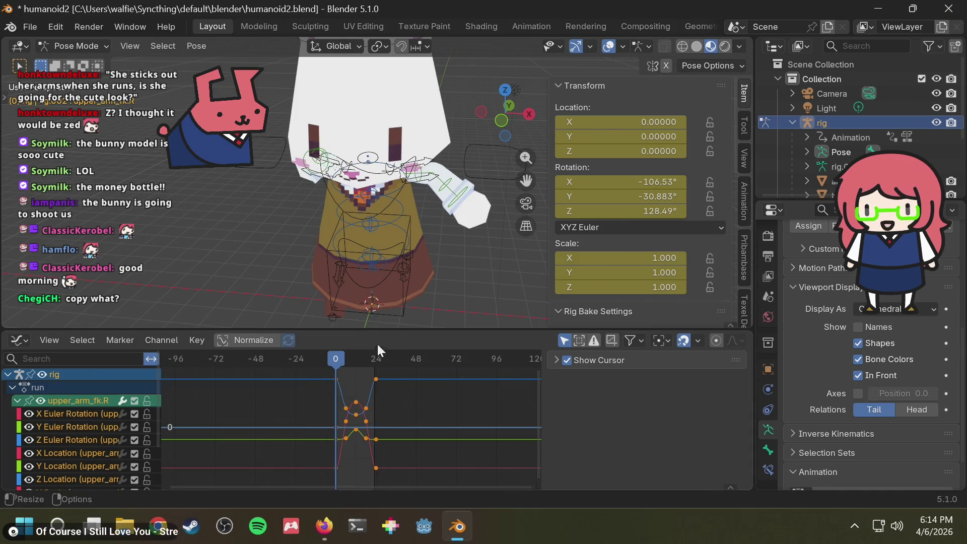
left_click(450, 184)
right_click(337, 360)
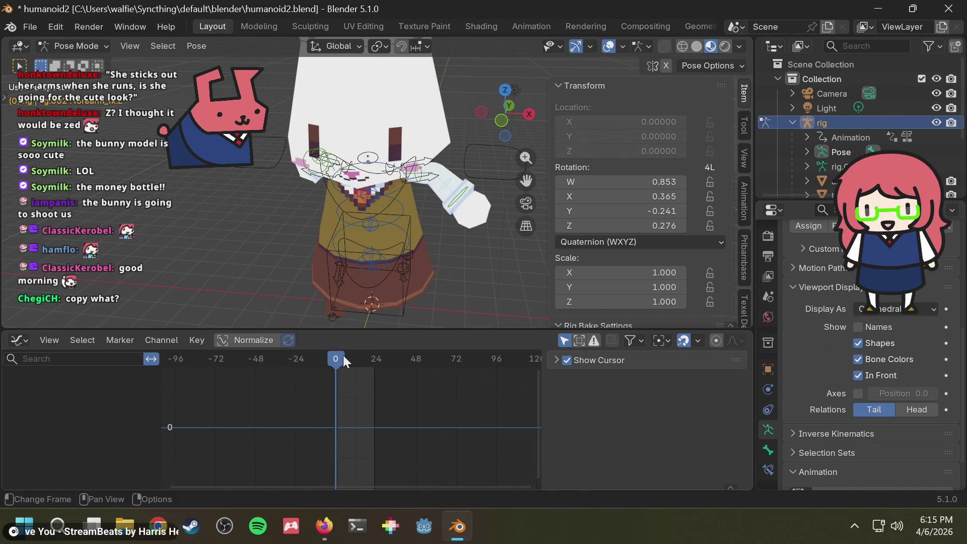
- Paste the copied keys flipped onto the selected arm bone with Ctrl+Shift+V
mouse_move(302, 193)
middle_mouse_down()
mouse_move(354, 202)
mouse_move(345, 168)
middle_mouse_up()
key("ctrl+shift+v")
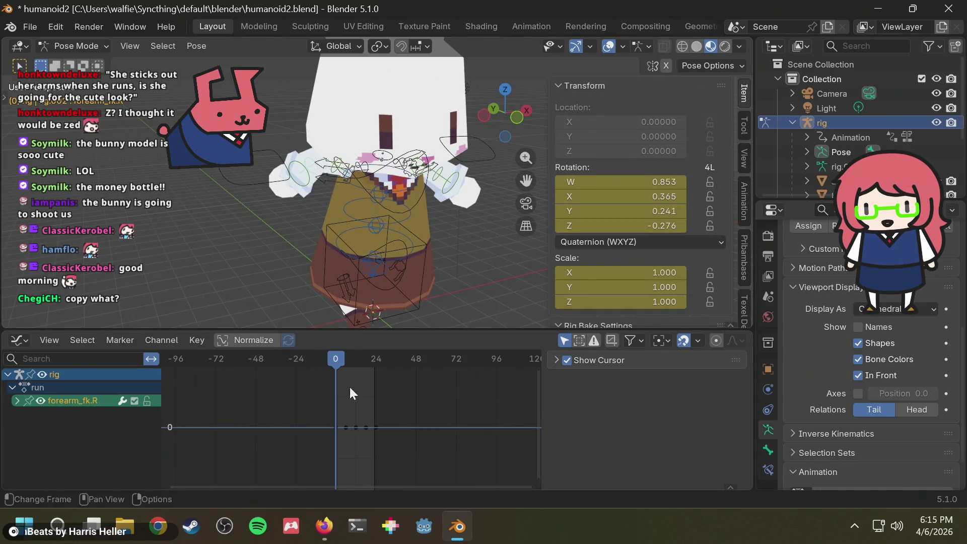
middle_click_drag(322, 205, 380, 183)
scroll(380, 183, "up", 3)
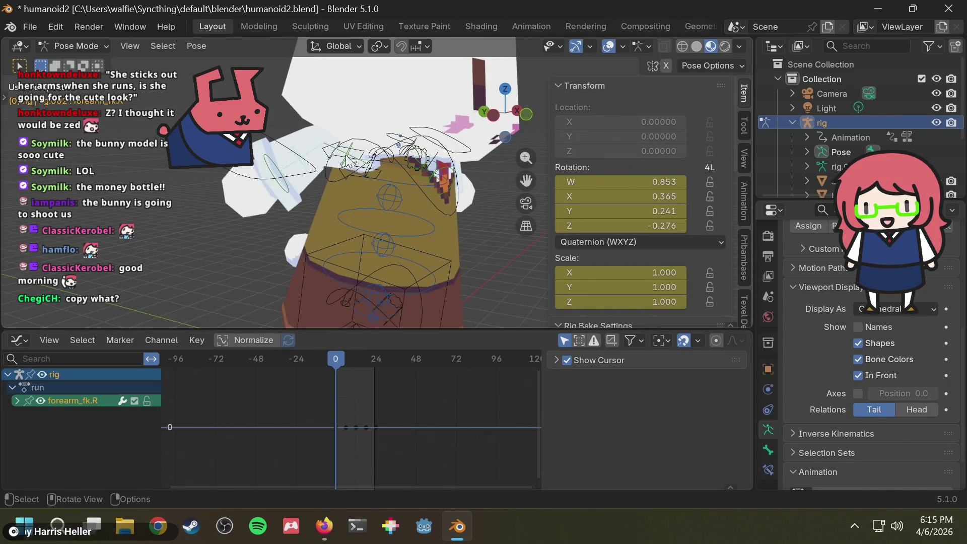
- Select upper_arm_fk.R and box-select all of its run-cycle keyframes in the Graph Editor
left_click(348, 166)
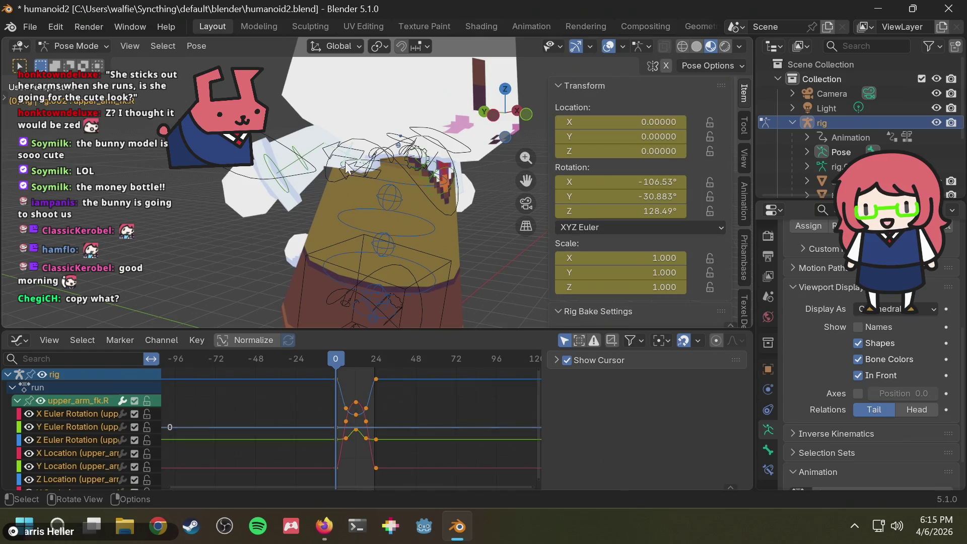
right_click(356, 399)
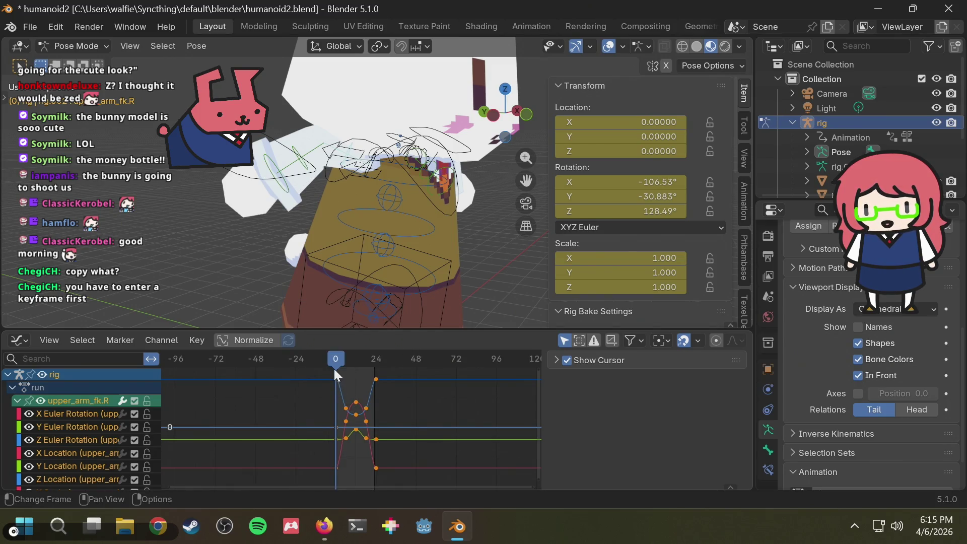
mouse_move(334, 370)
left_mouse_down()
mouse_move(353, 356)
mouse_move(337, 358)
left_mouse_up()
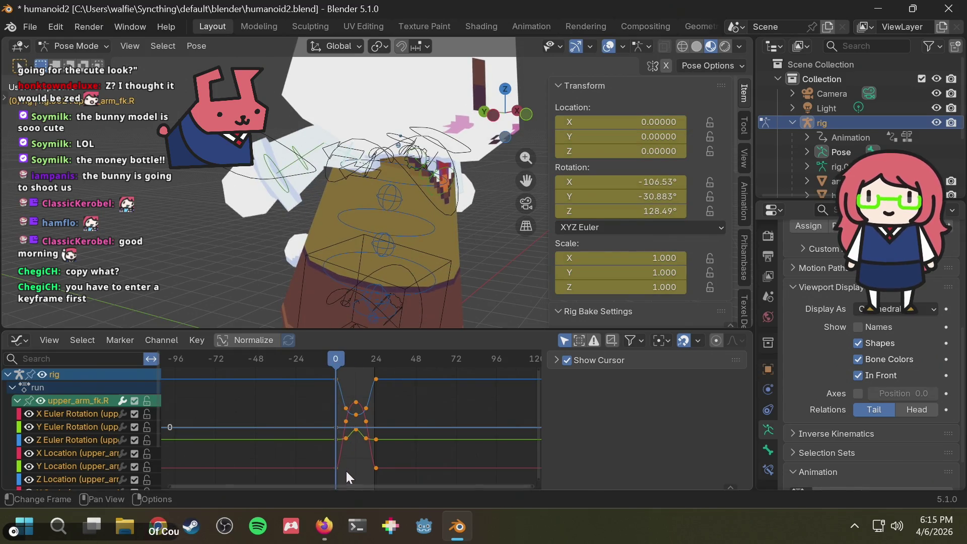
left_click_drag(330, 478, 335, 476)
left_click_drag(338, 398, 343, 376)
mouse_move(383, 470)
left_mouse_down()
mouse_move(335, 377)
mouse_move(319, 365)
left_mouse_up()
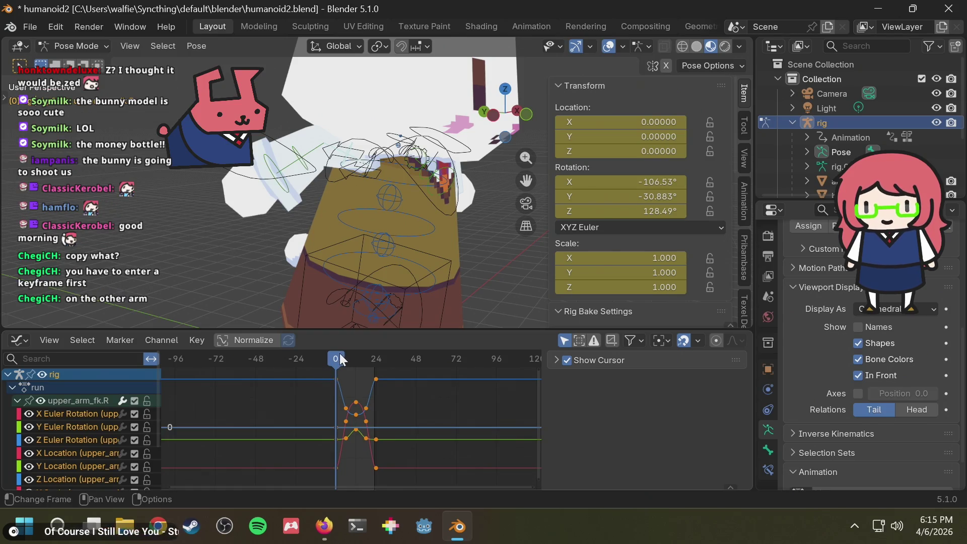
mouse_move(409, 281)
middle_mouse_down()
mouse_move(369, 262)
mouse_move(217, 269)
mouse_move(322, 188)
middle_mouse_up()
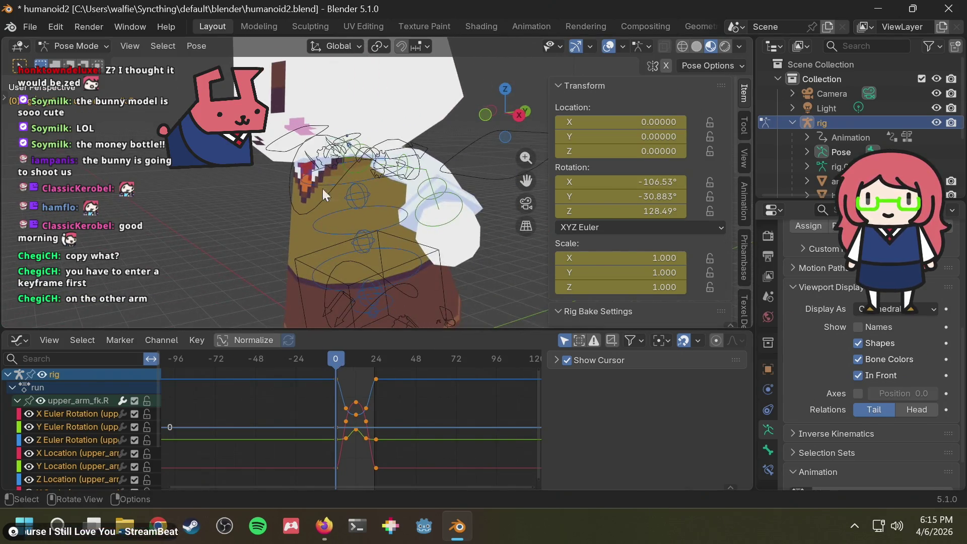
- Copy the selected keys, then key upper_arm_fk.L with Only Selected Channels
right_click(337, 373)
left_click(328, 331)
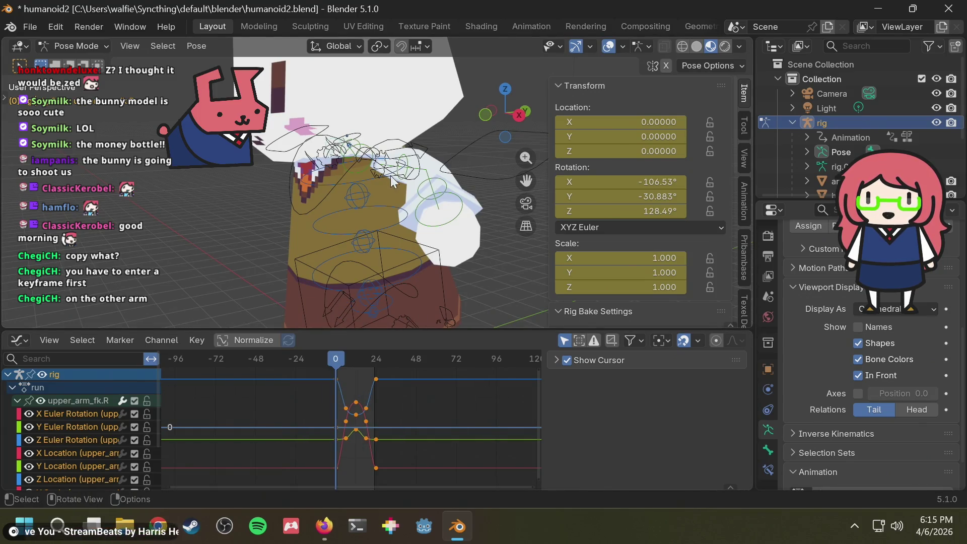
left_click(407, 167)
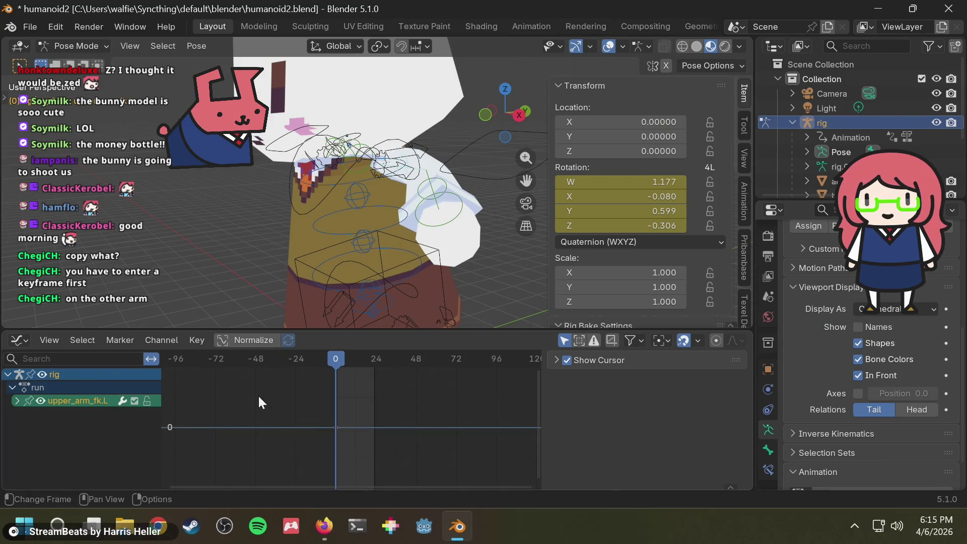
key("i")
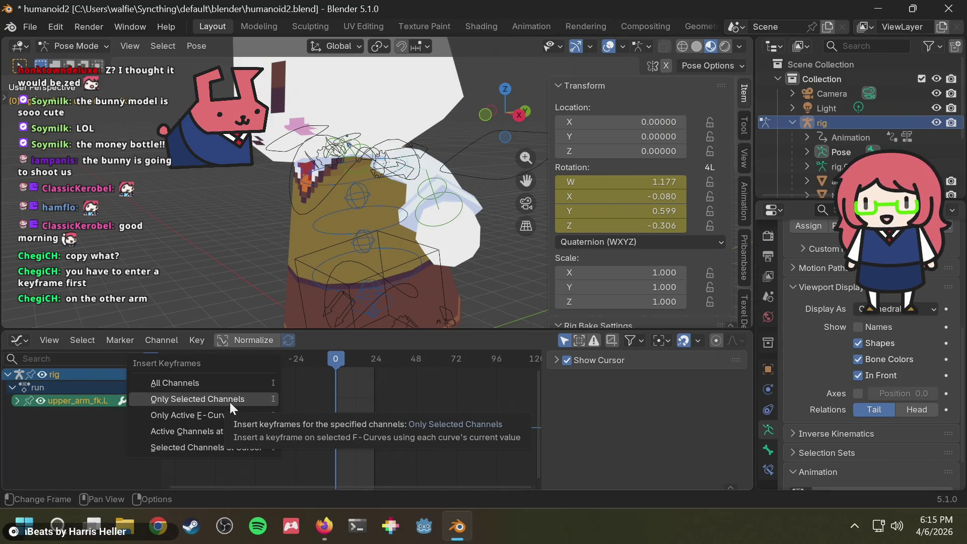
left_click(230, 399)
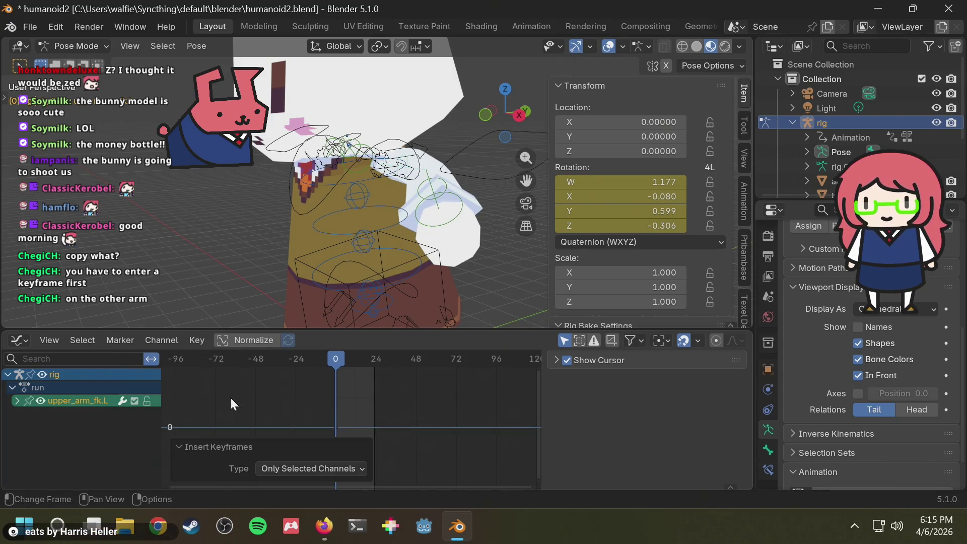
- Paste the copied keys onto the left arm, preview them, then undo the paste with Ctrl+Z
left_click(338, 389)
key("ctrl+v")
left_click(376, 374)
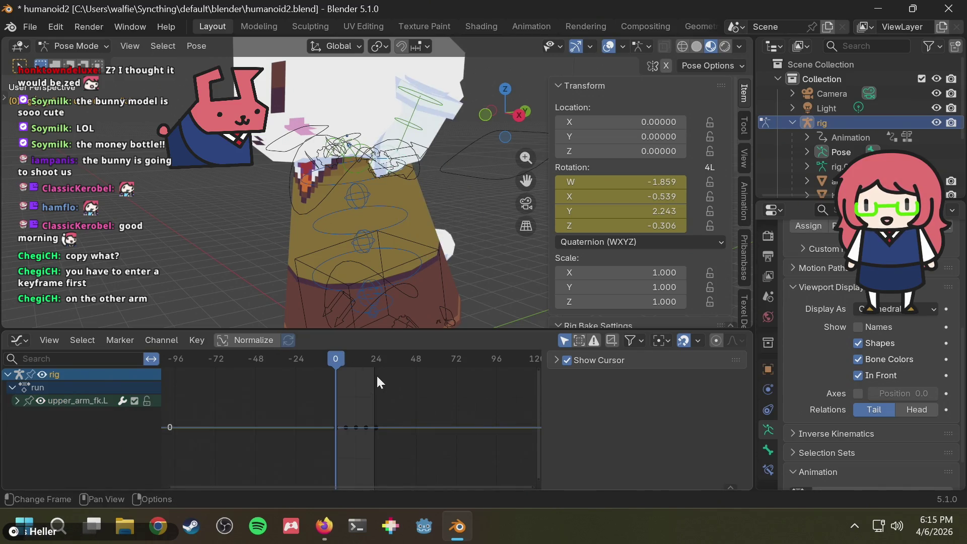
mouse_move(351, 355)
left_mouse_down()
mouse_move(330, 362)
mouse_move(370, 360)
mouse_move(338, 368)
left_mouse_up()
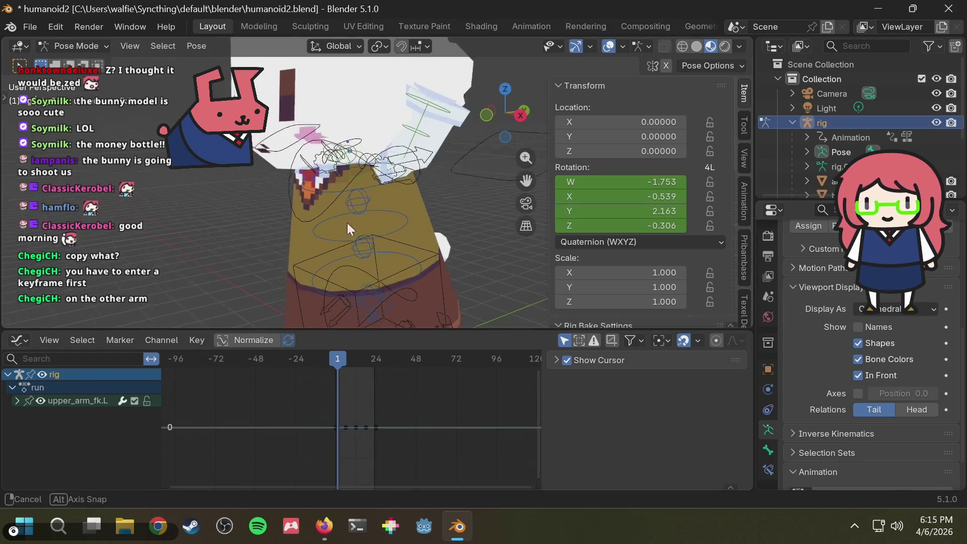
key("Left")
left_click(395, 231)
key("ctrl+z")
middle_click_drag(359, 239, 510, 224)
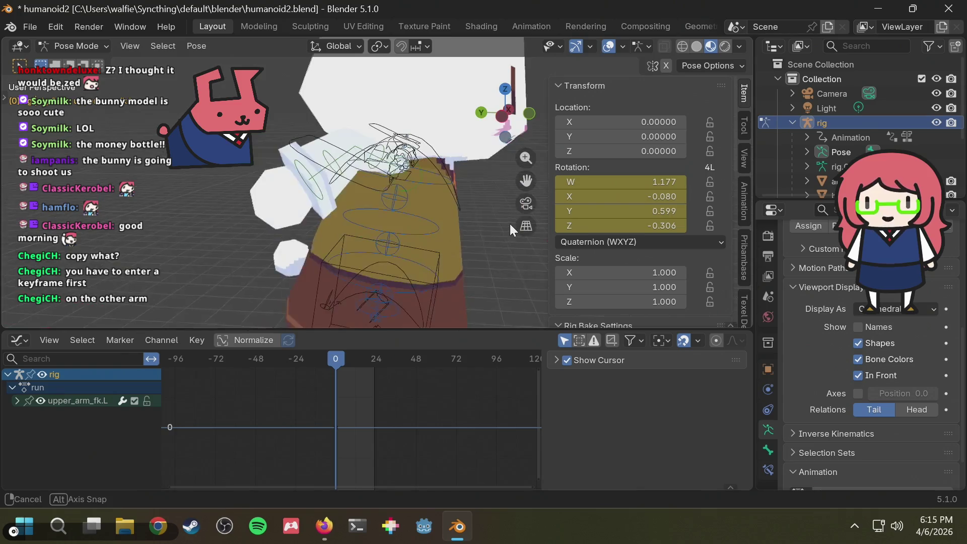
mouse_move(337, 359)
left_mouse_down()
mouse_move(349, 357)
mouse_move(336, 358)
left_mouse_up()
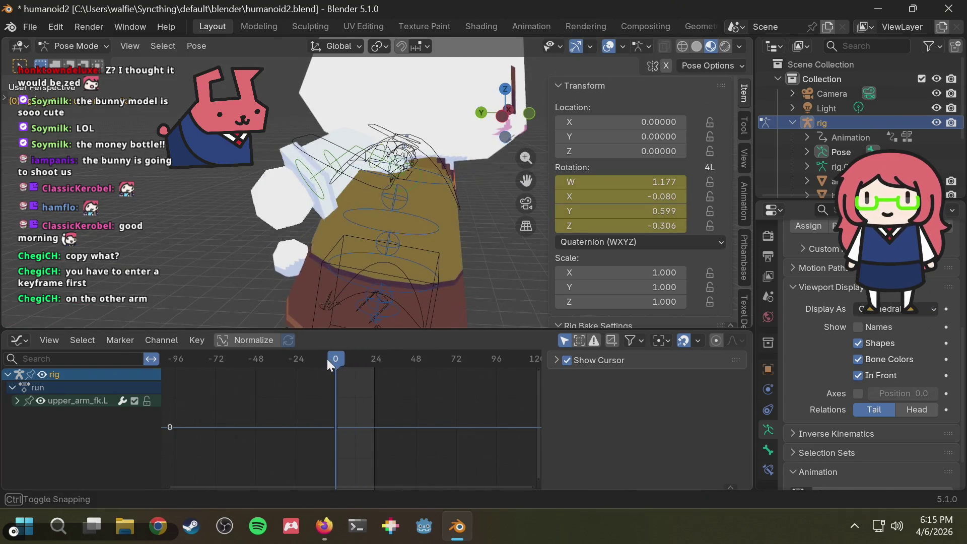
- Select upper_arm_fk.R by cycling through the overlapping arm bones
left_click(385, 153)
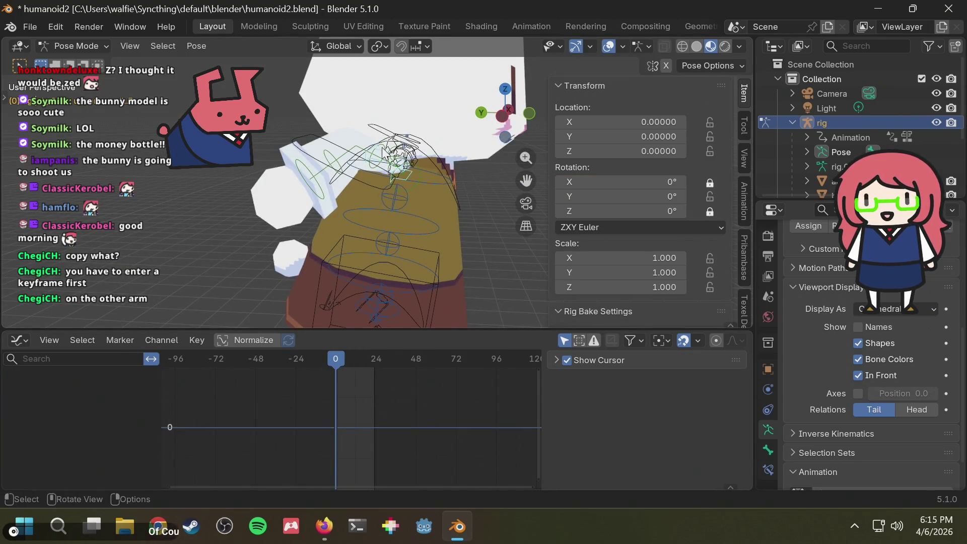
left_click(373, 171)
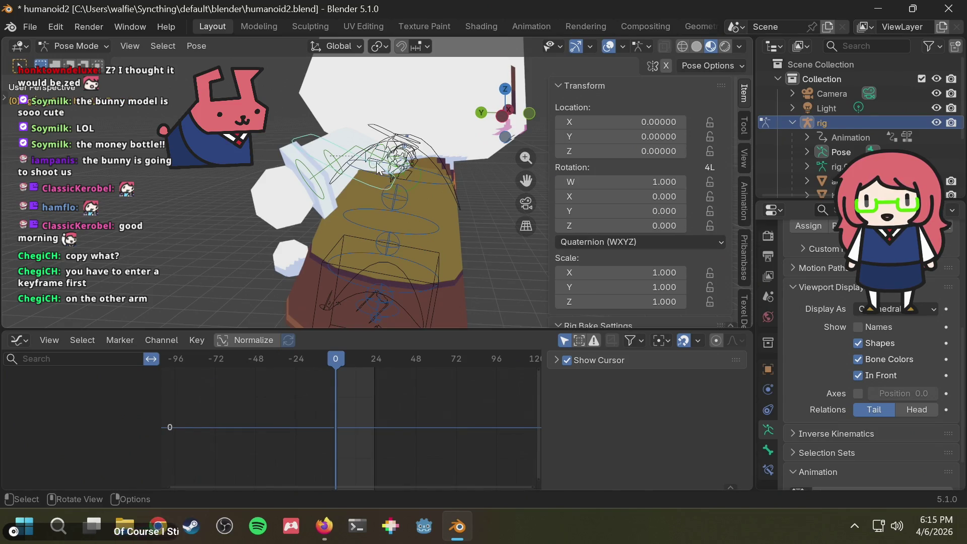
left_click(378, 167)
left_click(379, 167)
left_click(380, 167)
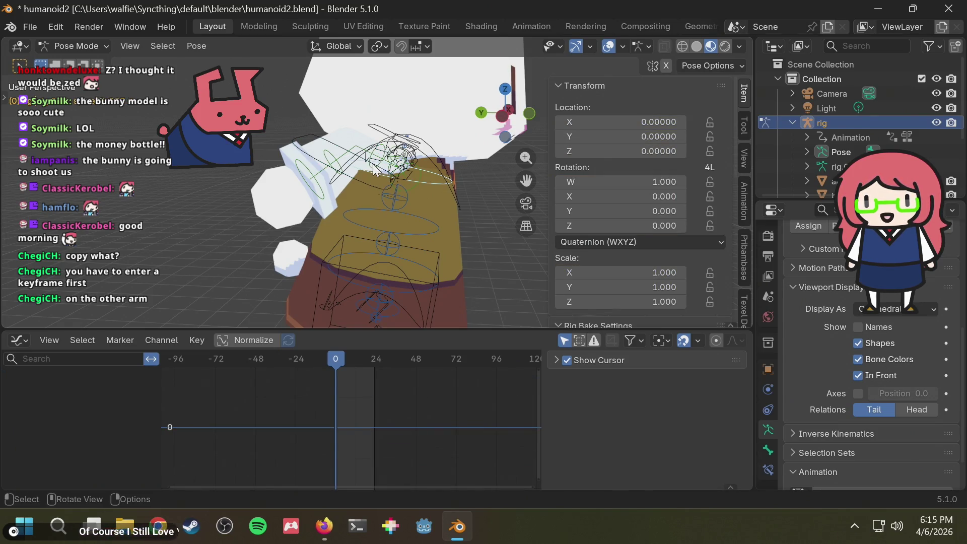
scroll(374, 171, "up", 3)
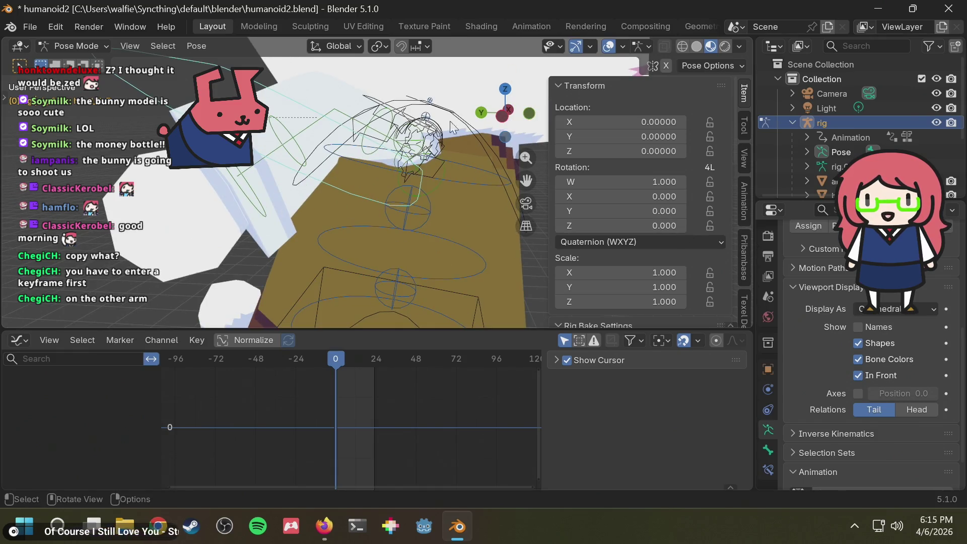
left_click(371, 136)
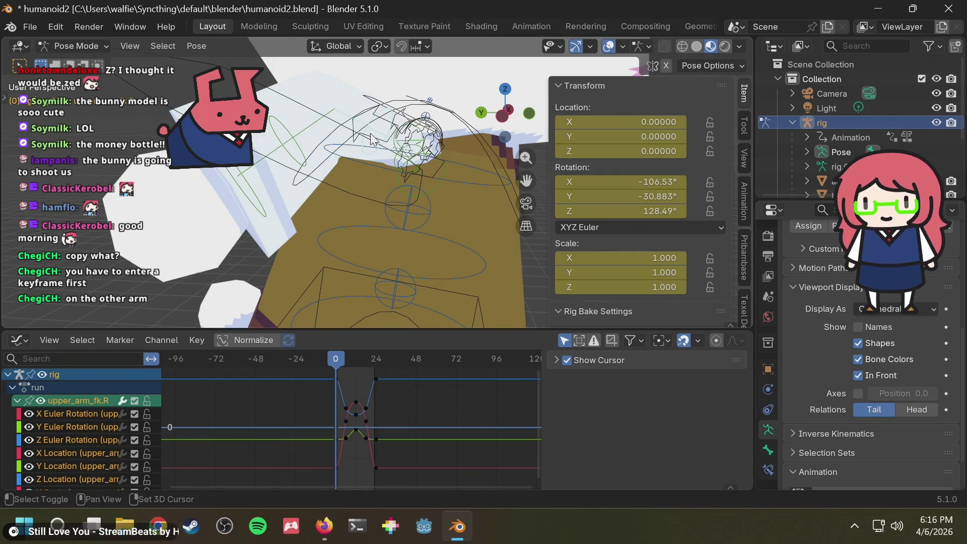
- Box-select all of upper_arm_fk.R's keyframes in the Graph Editor and copy them with Ctrl+C
key("h")
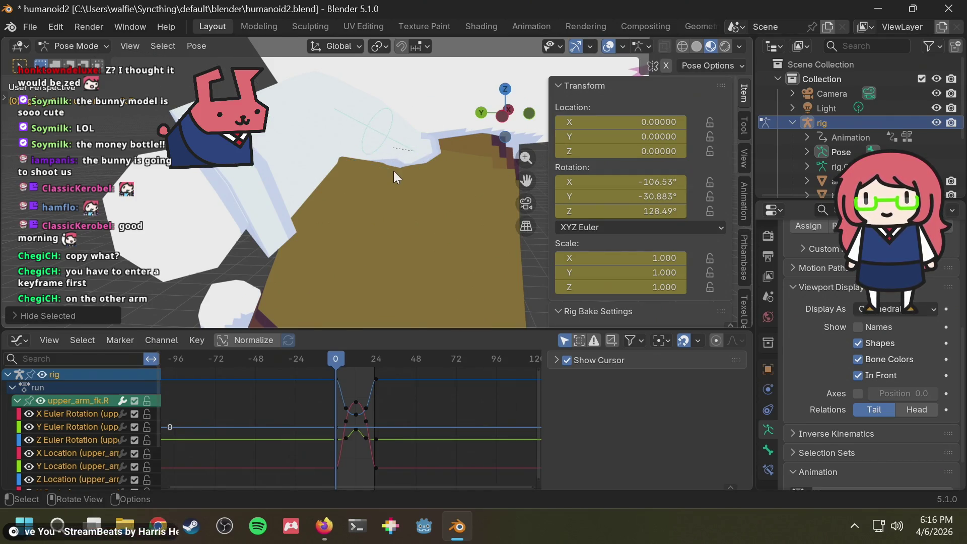
key("shift+g")
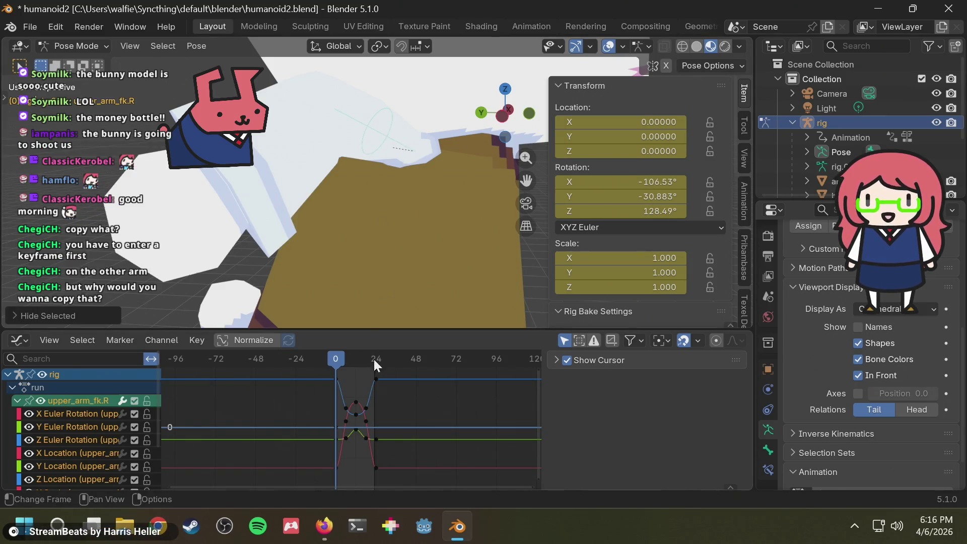
left_click(347, 476)
left_click_drag(335, 478, 423, 359)
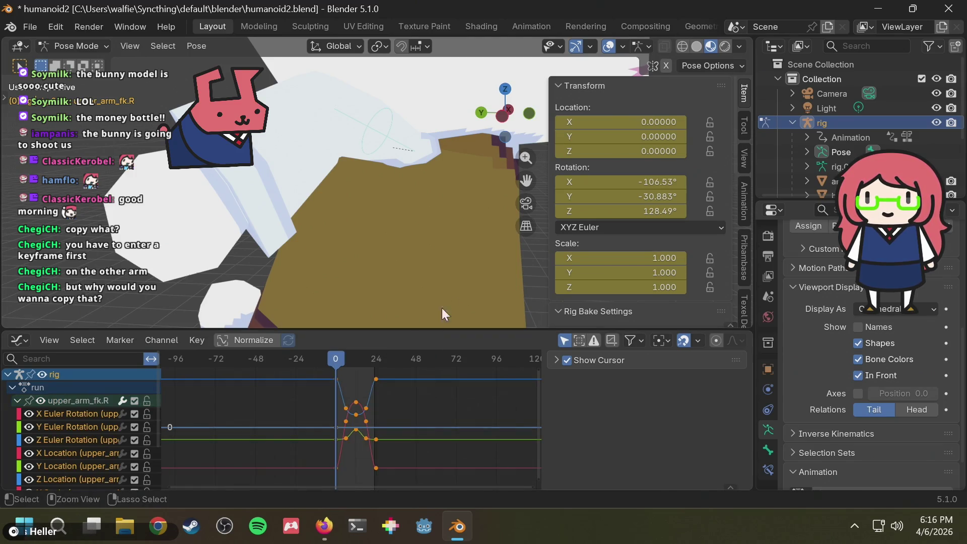
key("ctrl+c")
- Deselect the arm, hide bones with Shift+H, then reveal all hidden bones with Alt+H
mouse_move(458, 220)
middle_mouse_down()
mouse_move(302, 219)
mouse_move(384, 186)
middle_mouse_up()
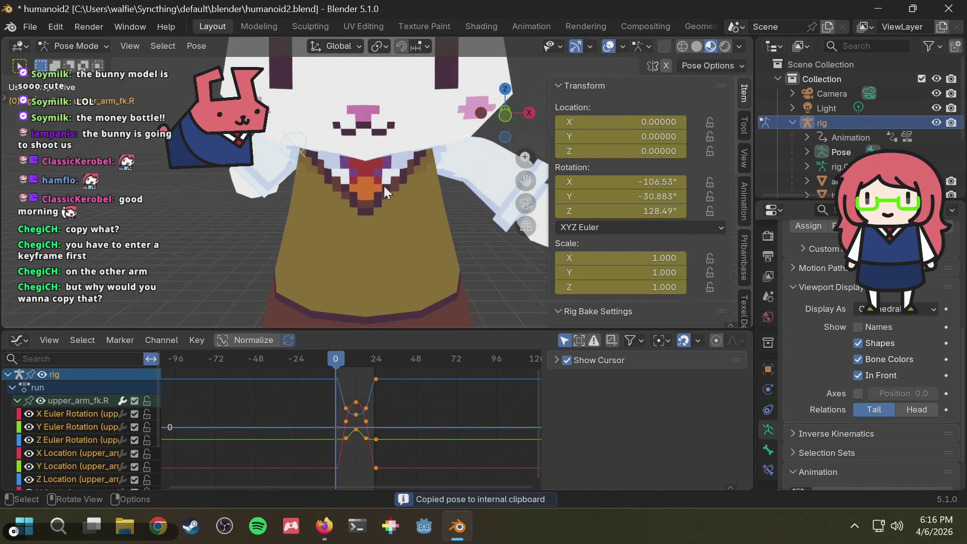
key("alt+a")
mouse_move(451, 176)
middle_mouse_down()
mouse_move(425, 188)
mouse_move(431, 179)
middle_mouse_up()
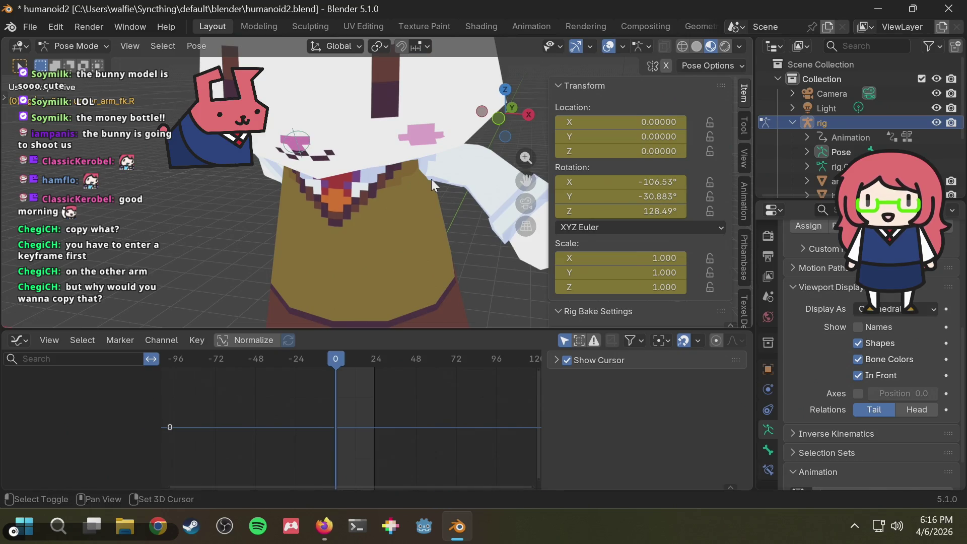
key("shift+h")
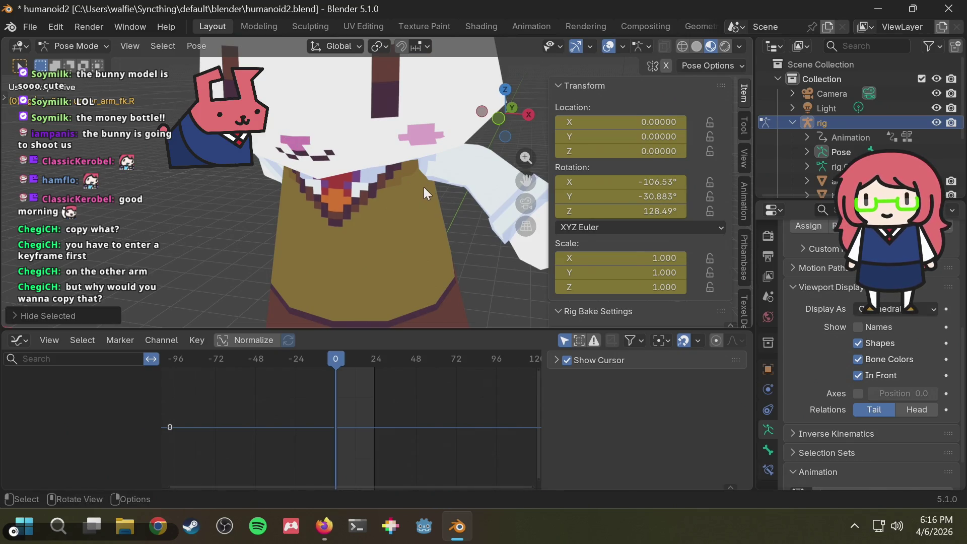
mouse_move(424, 186)
middle_mouse_down()
mouse_move(392, 195)
mouse_move(440, 195)
mouse_move(195, 197)
mouse_move(426, 177)
mouse_move(481, 190)
middle_mouse_up()
key("alt+h")
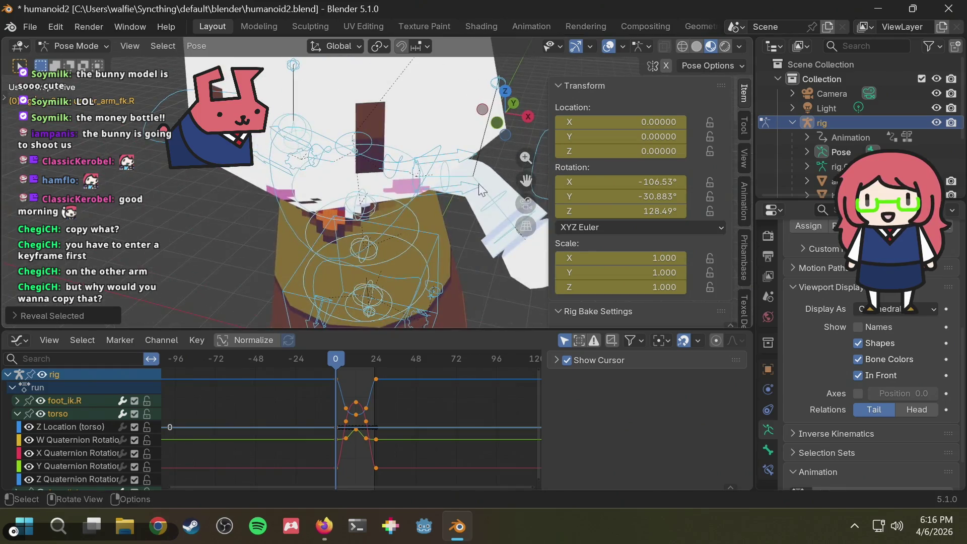
- Key upper_arm_fk.L's selected channels, paste the copied keys and preview the result
left_click(453, 176)
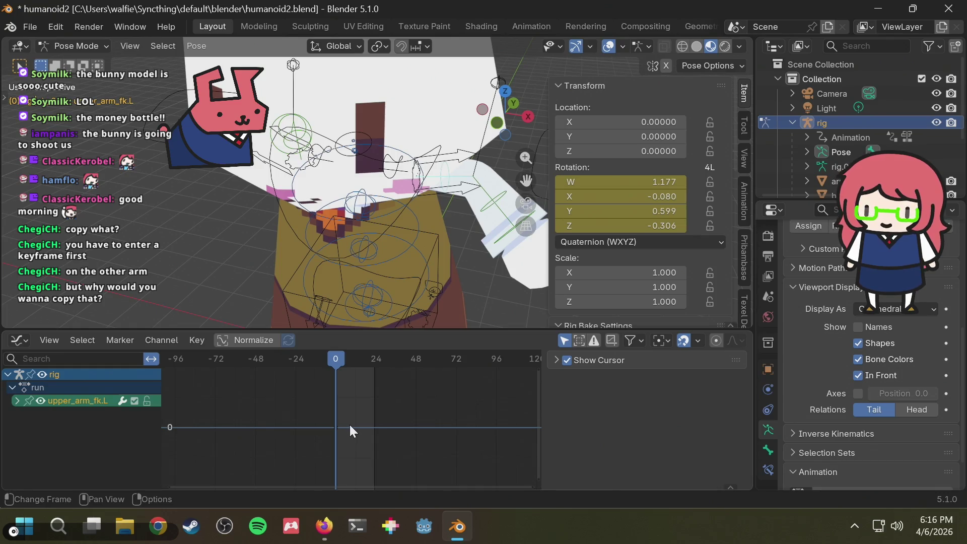
key("i")
left_click(325, 428)
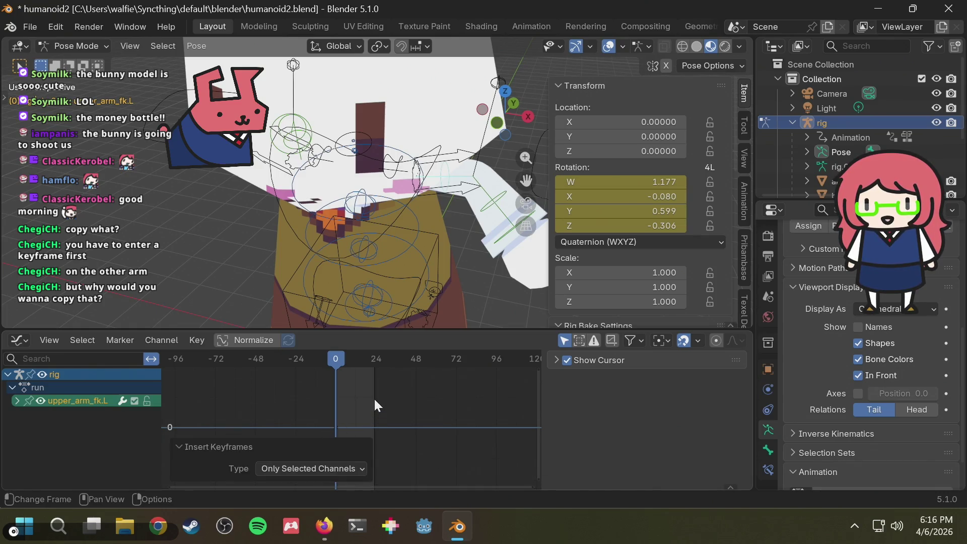
key("ctrl+v")
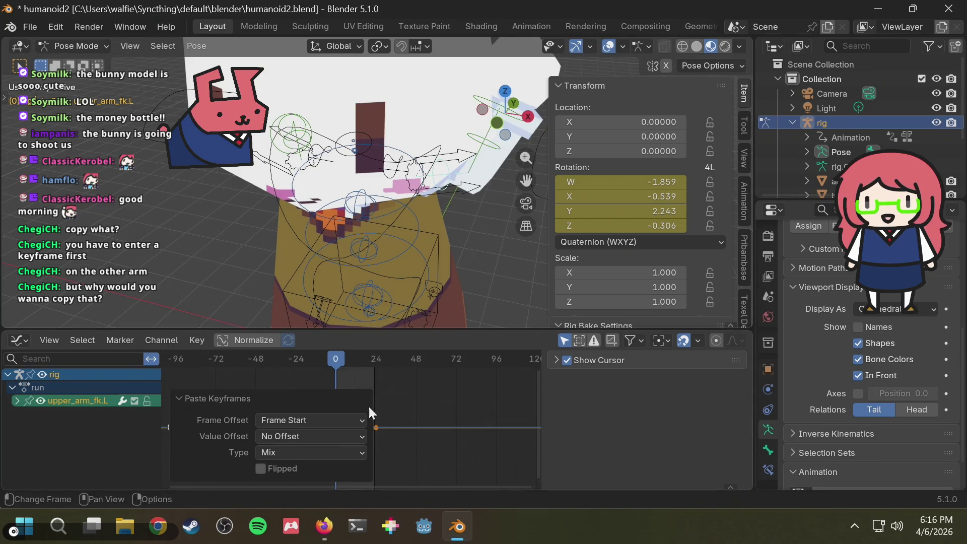
left_click(372, 373)
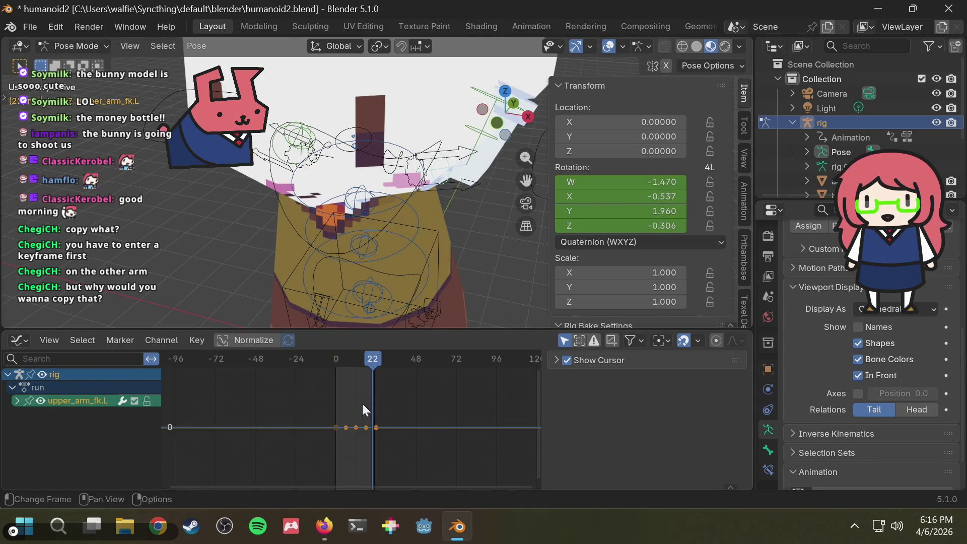
left_click(346, 428)
mouse_move(352, 359)
left_mouse_down()
mouse_move(338, 366)
mouse_move(374, 362)
mouse_move(335, 369)
left_mouse_up()
mouse_move(309, 262)
middle_mouse_down()
mouse_move(440, 265)
mouse_move(232, 207)
mouse_move(324, 183)
middle_mouse_up()
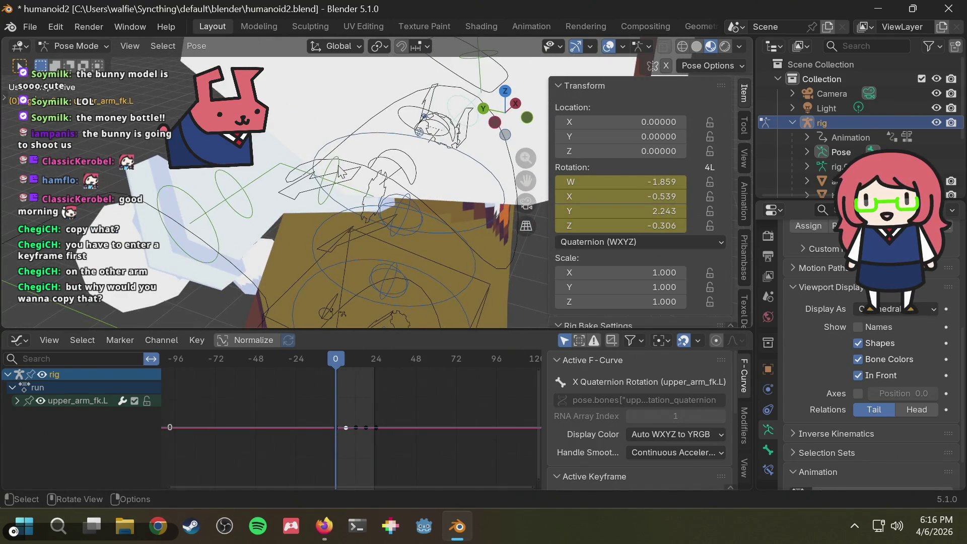
- Copy all of upper_arm_fk.R's keyframes and paste them onto upper_arm_fk.L
left_click(338, 171)
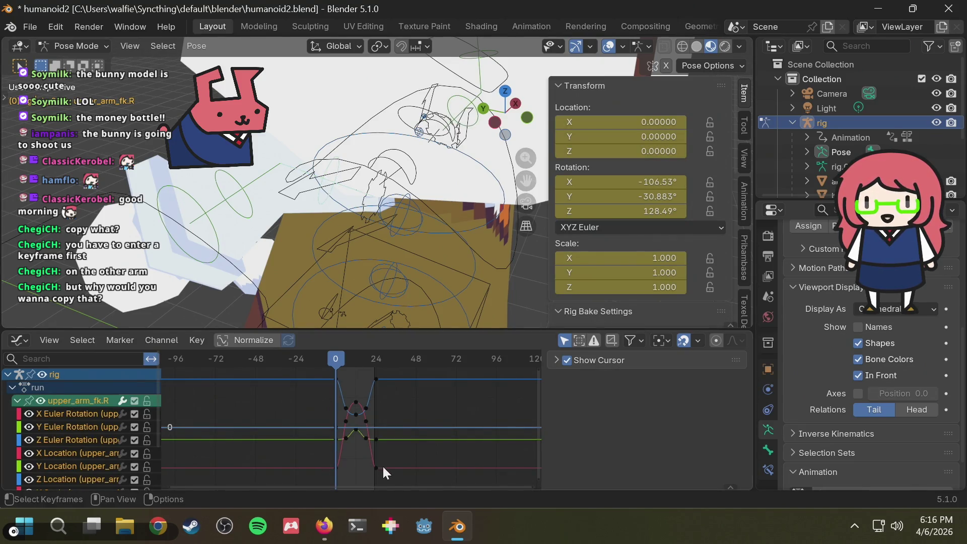
mouse_move(389, 471)
left_mouse_down()
mouse_move(337, 372)
mouse_move(317, 374)
left_mouse_up()
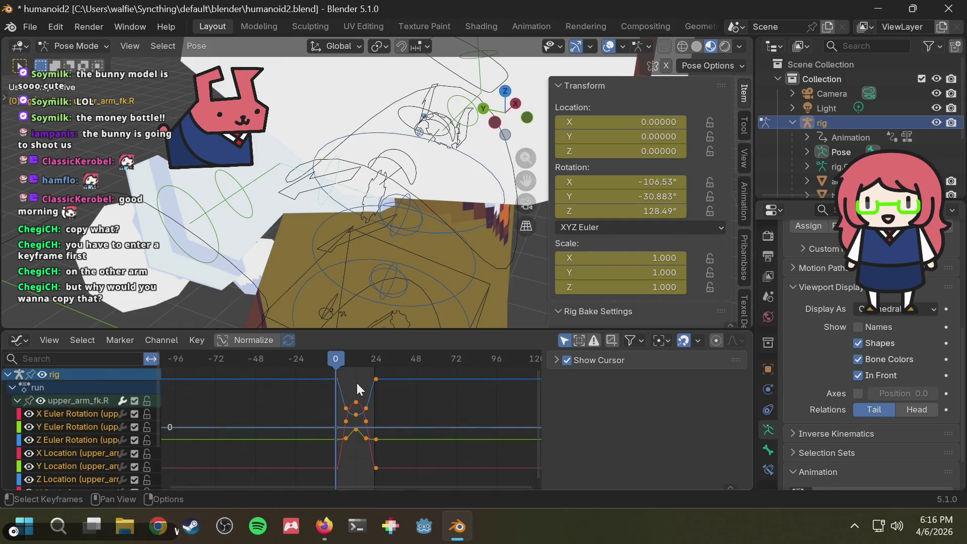
right_click(376, 378)
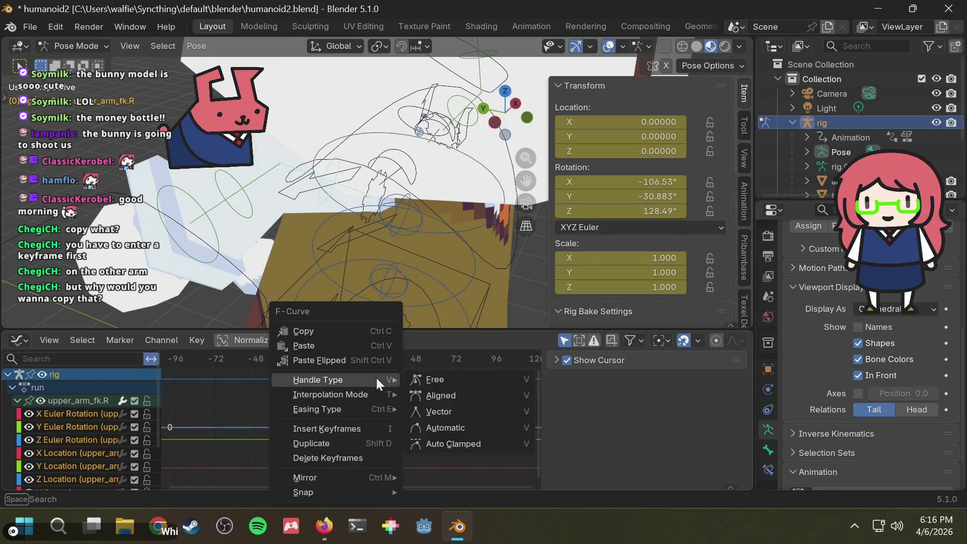
left_click(365, 330)
mouse_move(455, 246)
middle_mouse_down()
mouse_move(240, 252)
mouse_move(497, 184)
middle_mouse_up()
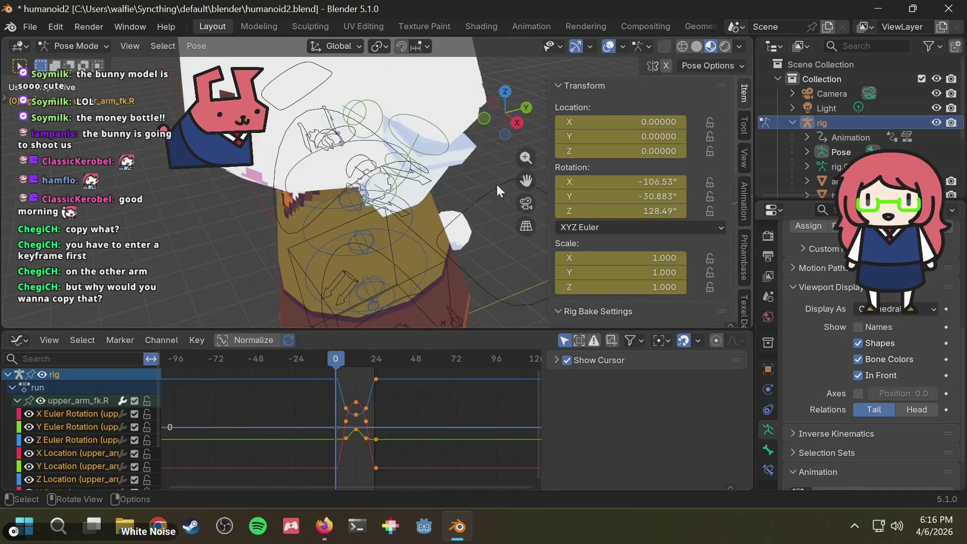
left_click(367, 190)
left_click(396, 189)
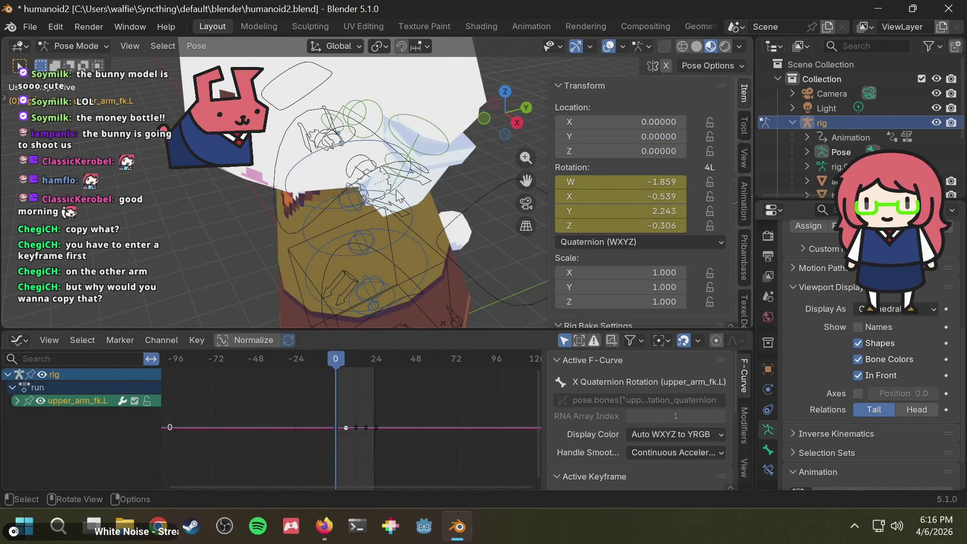
key("ctrl+v")
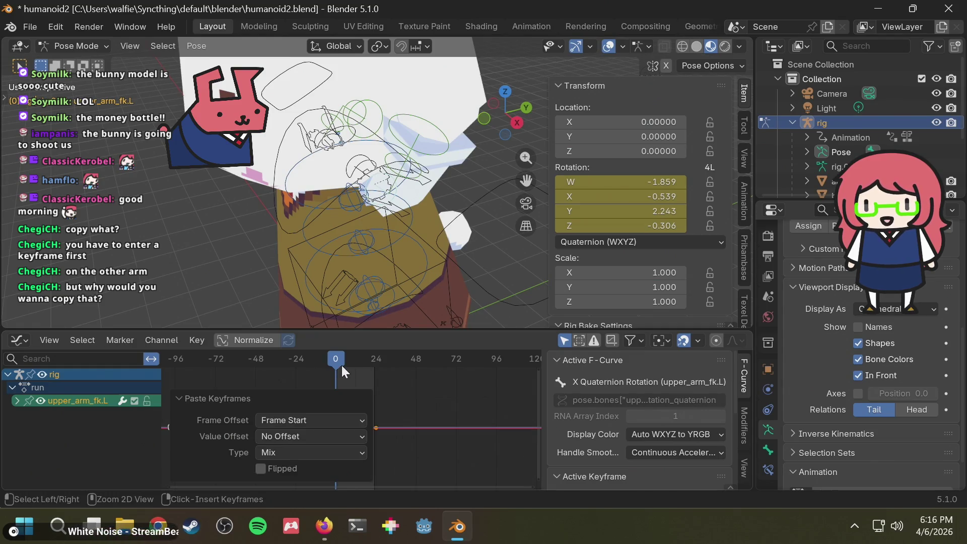
mouse_move(342, 366)
left_mouse_down()
mouse_move(343, 352)
mouse_move(335, 359)
left_mouse_up()
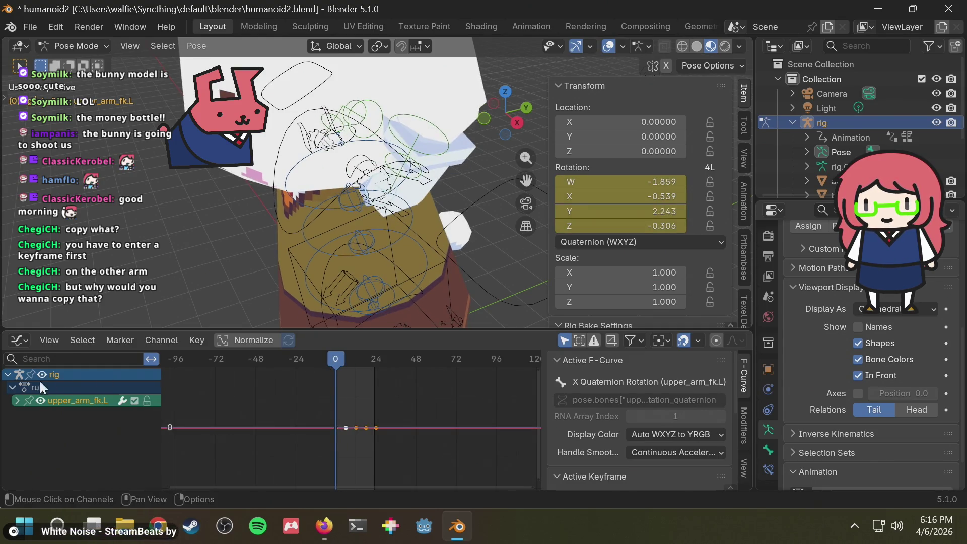
- Expand the left arm's rotation channels and inspect the W and X Quaternion Rotation curves
left_click(17, 401)
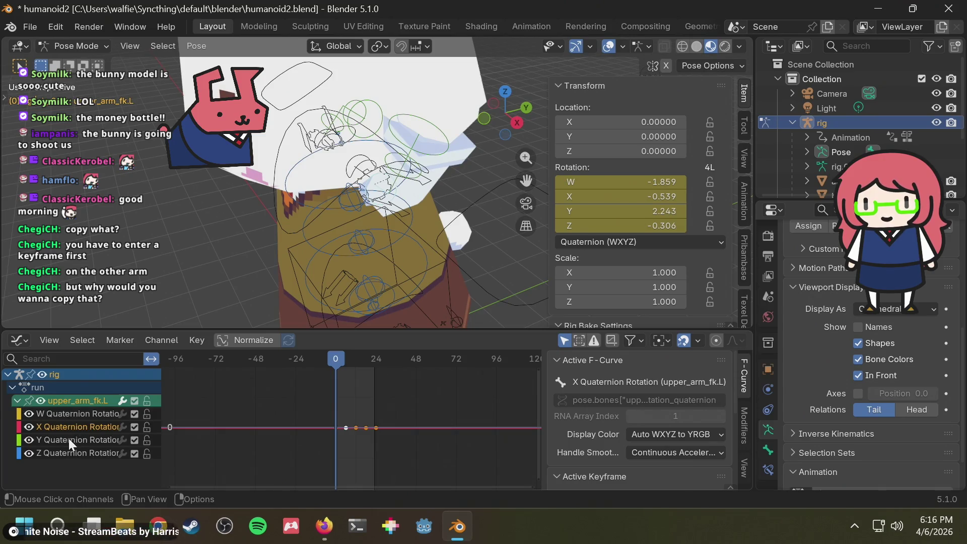
left_click(87, 413)
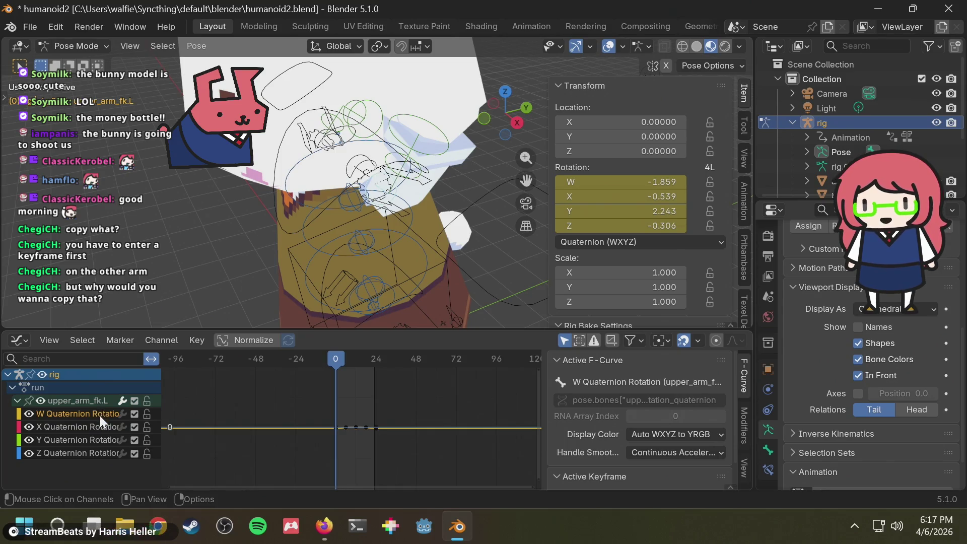
left_click(98, 427)
mouse_move(322, 215)
middle_mouse_down()
mouse_move(469, 222)
mouse_move(321, 248)
mouse_move(391, 194)
middle_mouse_up()
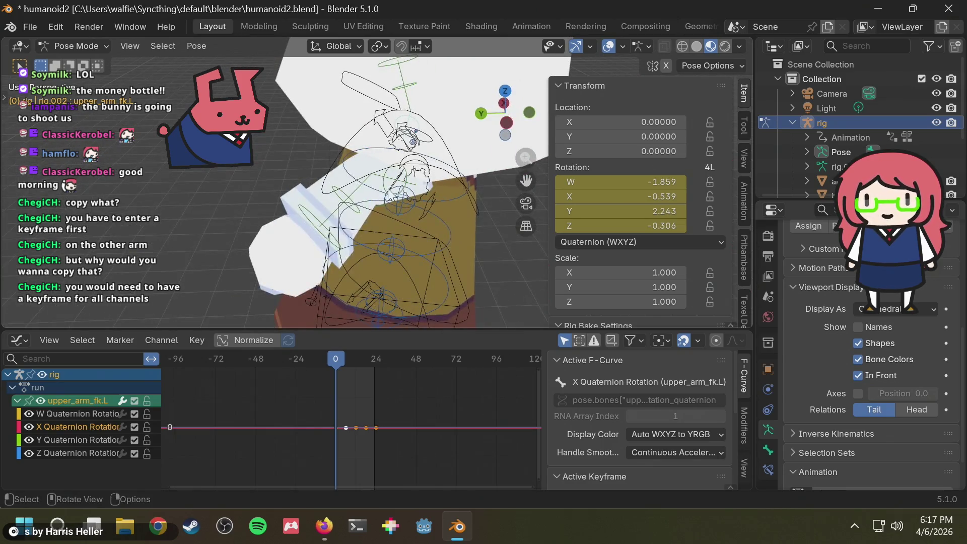
- Reselect the upper_arm_fk.R bone and bring up the keyframe insert menu
left_click(397, 173)
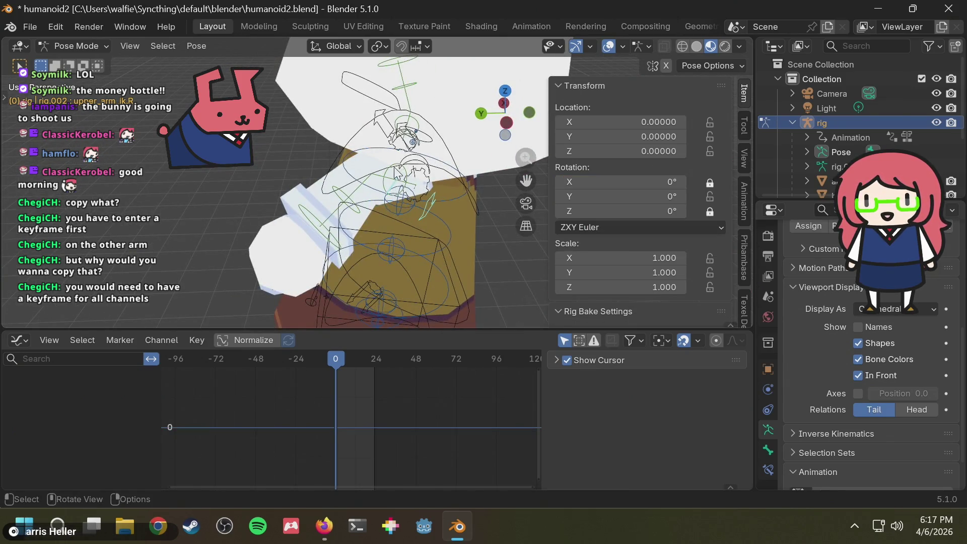
left_click(392, 176)
key("i")
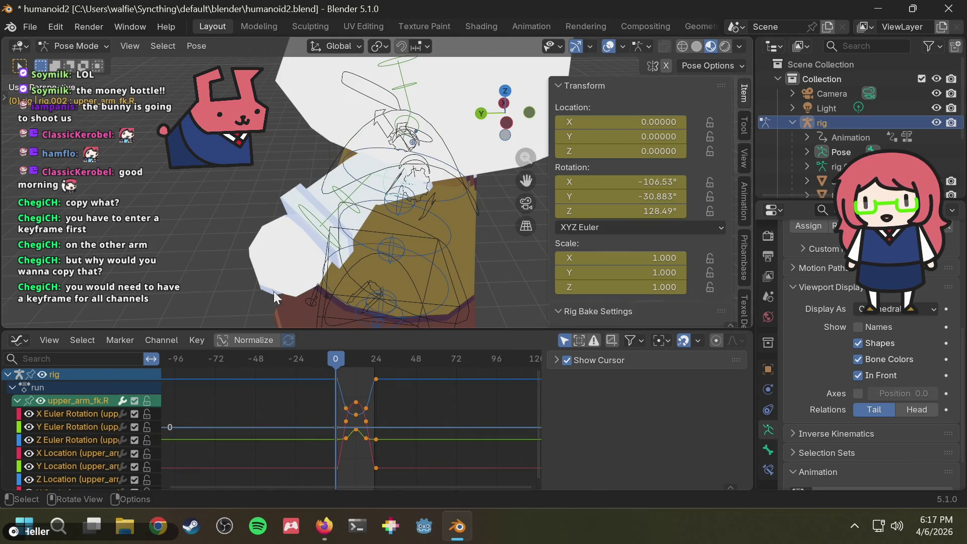
scroll(122, 446, "down", 3)
scroll(73, 437, "up", 3)
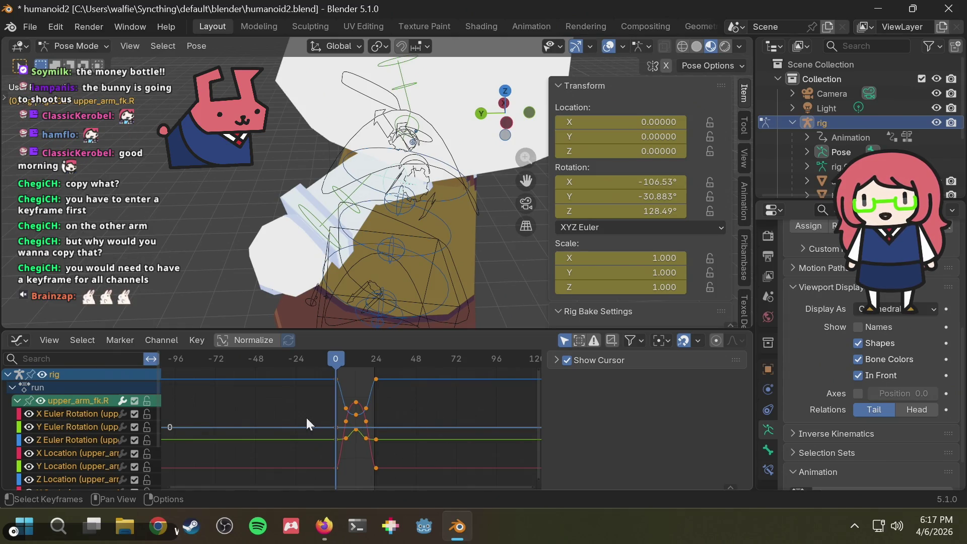
- Make upper_arm_fk.L active and select its four W/X/Y/Z Quaternion Rotation channels
mouse_move(425, 297)
middle_mouse_down()
mouse_move(206, 279)
mouse_move(371, 247)
mouse_move(368, 195)
mouse_move(407, 187)
middle_mouse_up()
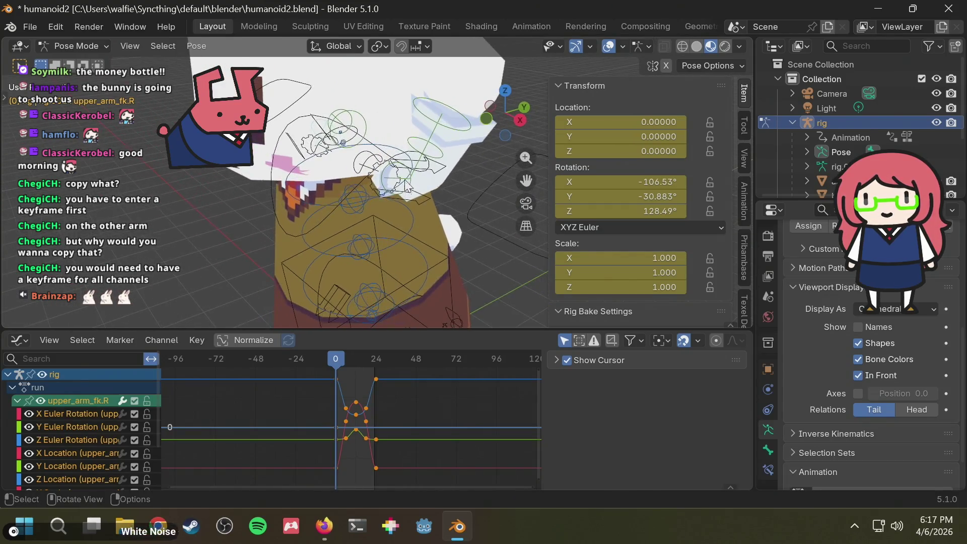
left_click(411, 181)
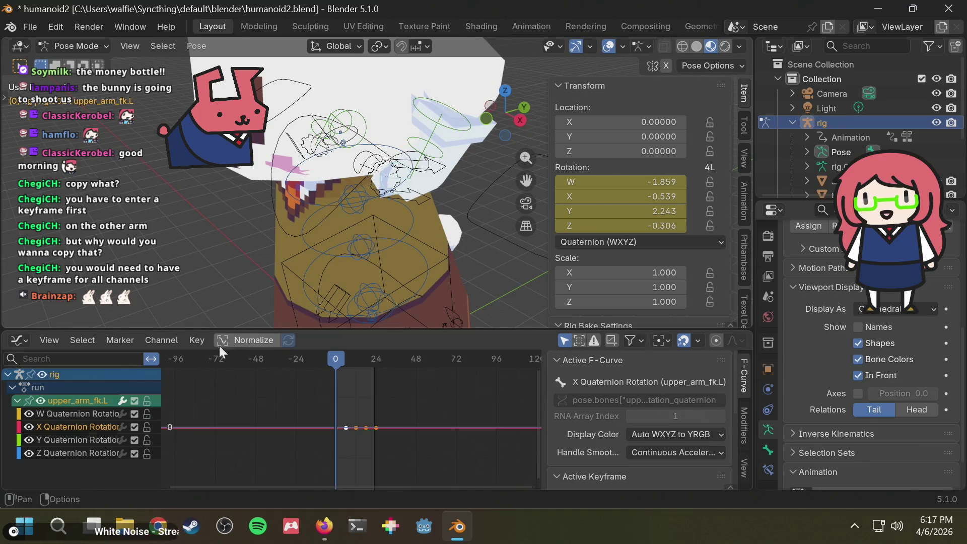
left_click(65, 408)
left_click(65, 451, "shift")
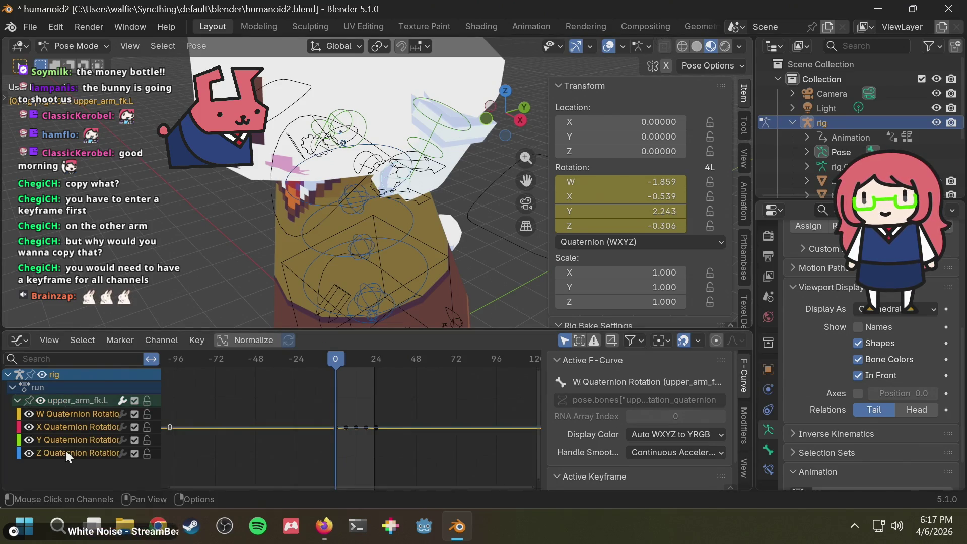
- Delete the quaternion curves and set the left upper arm's Rotation Mode to XYZ Euler
key("x")
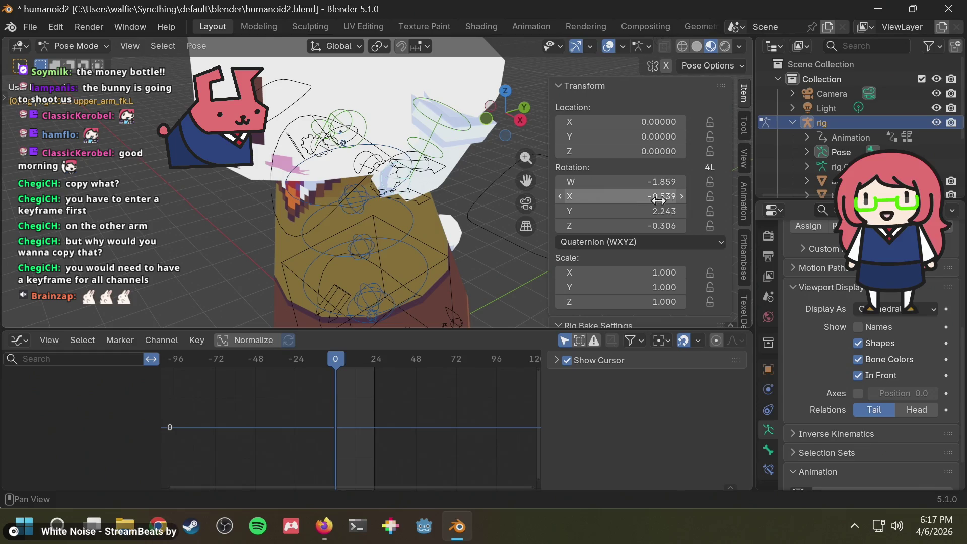
left_click(642, 242)
left_click(609, 294)
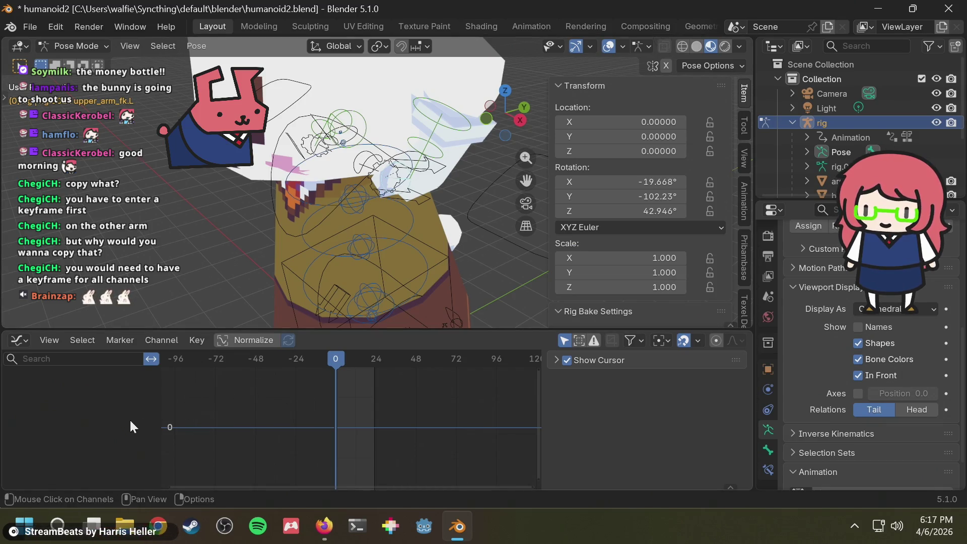
- Reselect upper_arm_fk.L and insert keyframes on its new Euler pose
left_click(411, 187)
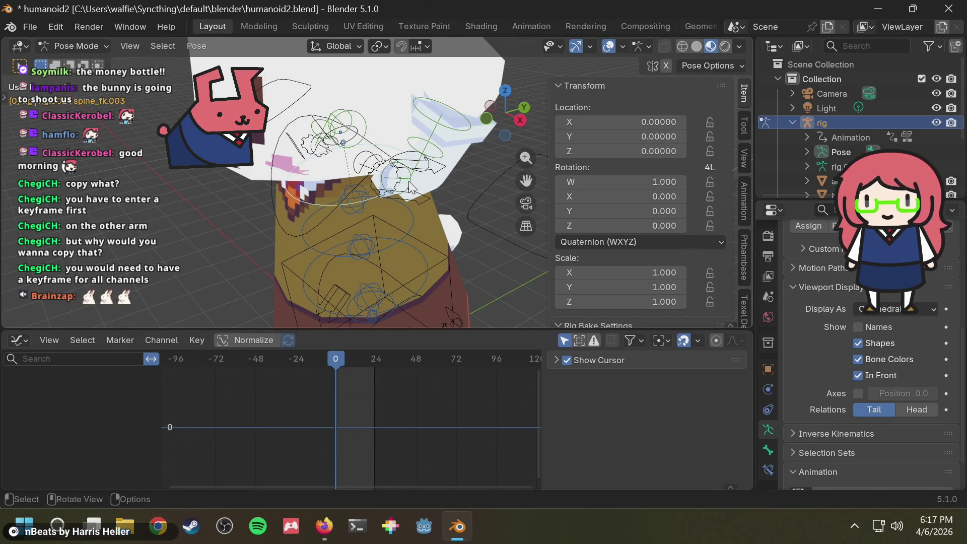
middle_click_drag(439, 191, 470, 193)
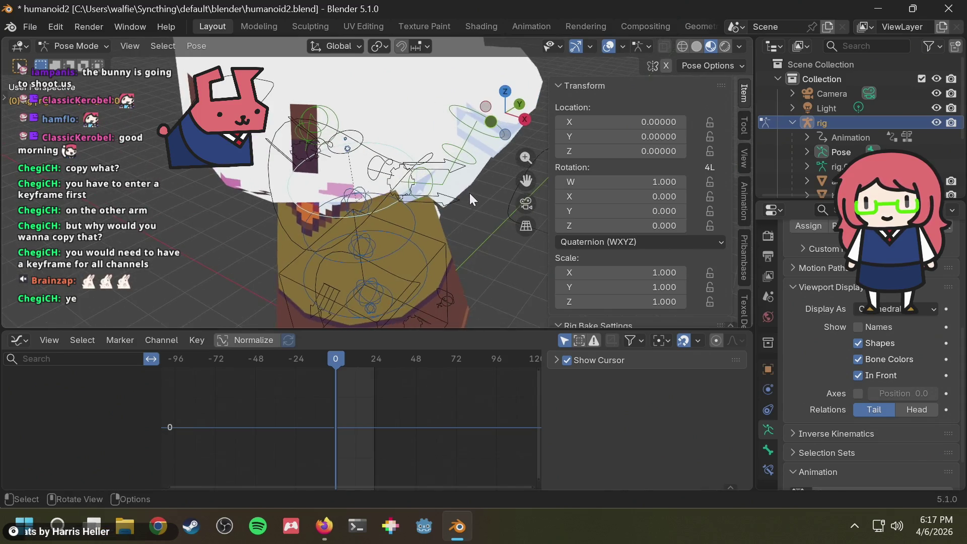
left_click(431, 180)
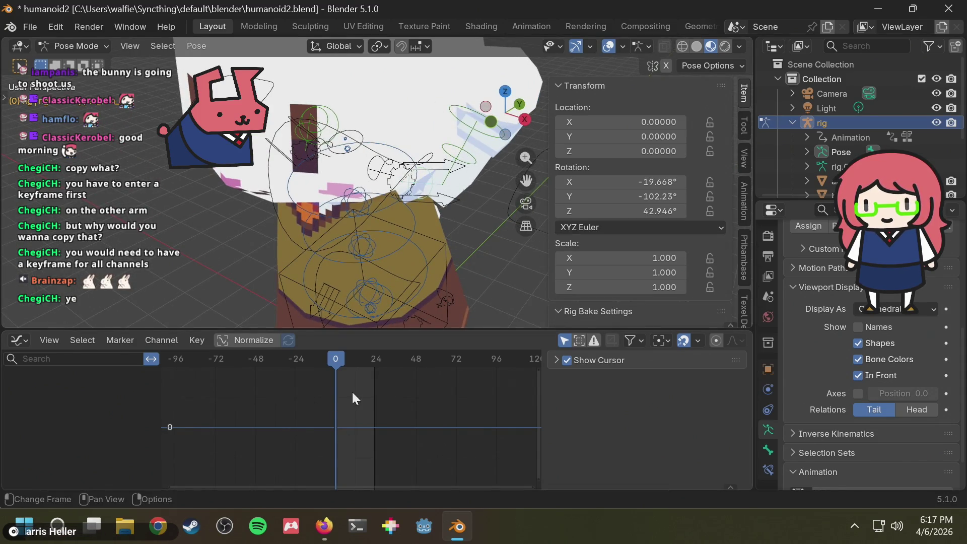
key("i")
mouse_move(398, 267)
middle_mouse_down()
mouse_move(413, 246)
mouse_move(410, 259)
middle_mouse_up()
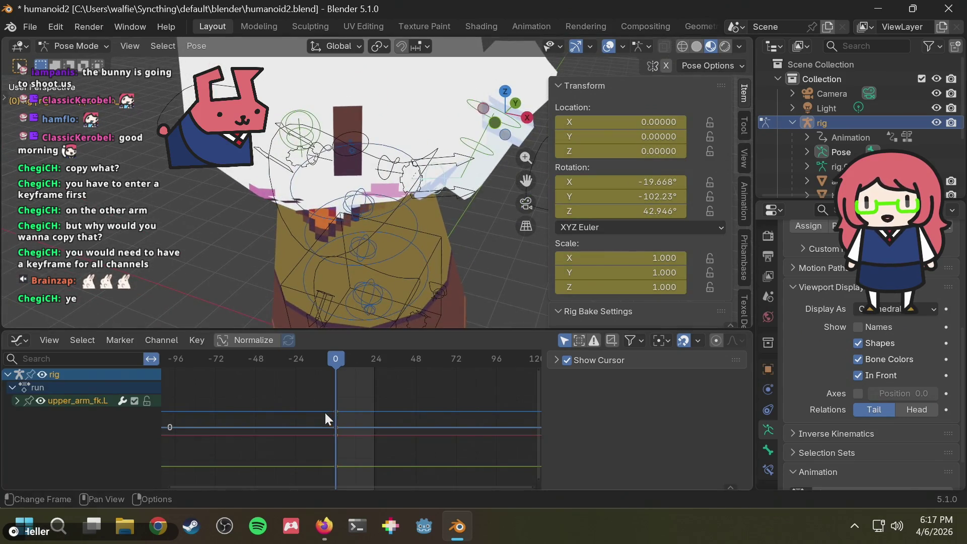
left_click_drag(329, 359, 329, 357)
- Copy upper_arm_fk.R's keyframes and paste them onto upper_arm_fk.L, previewing the motion
mouse_move(363, 303)
middle_mouse_down()
mouse_move(384, 282)
mouse_move(310, 178)
middle_mouse_up()
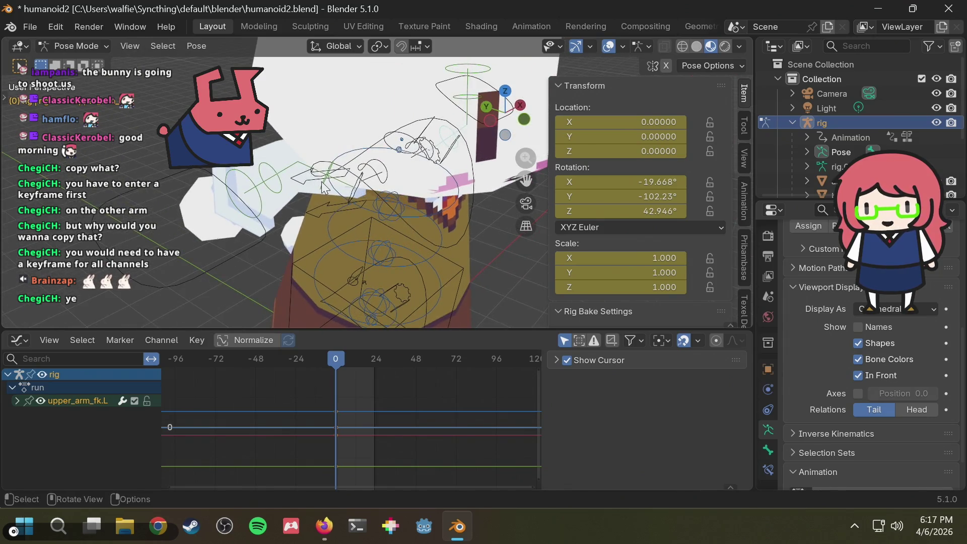
left_click(325, 189)
key("ctrl+c")
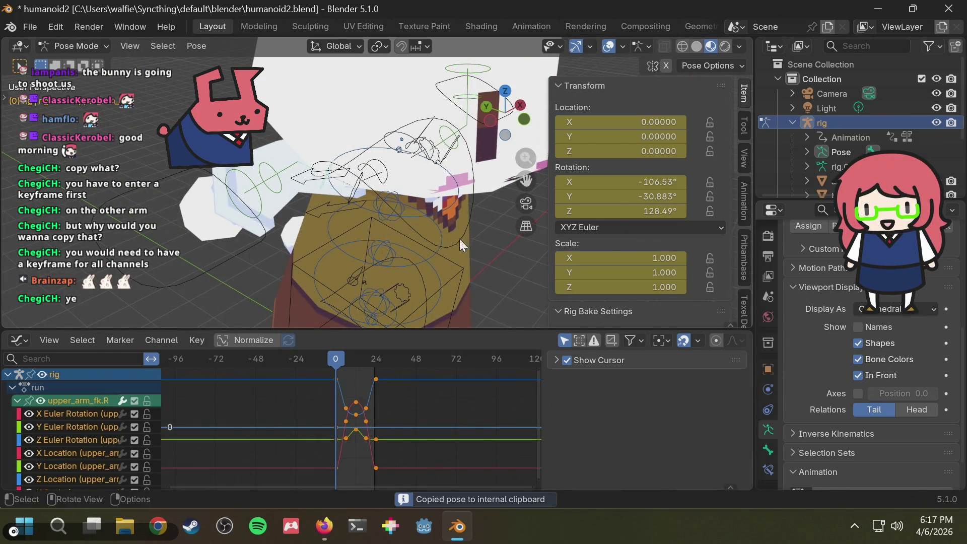
mouse_move(459, 239)
middle_mouse_down()
mouse_move(280, 223)
mouse_move(330, 177)
middle_mouse_up()
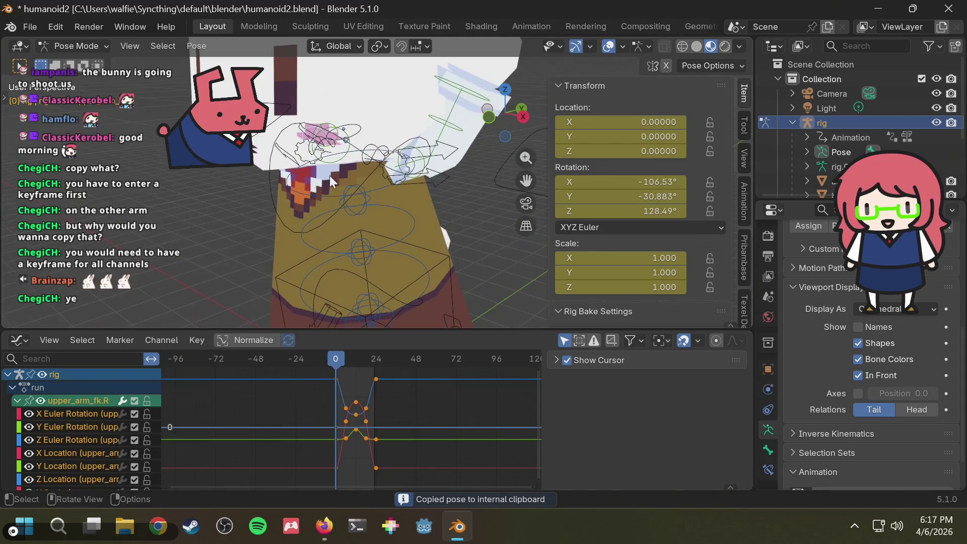
left_click(424, 171)
key("ctrl+v")
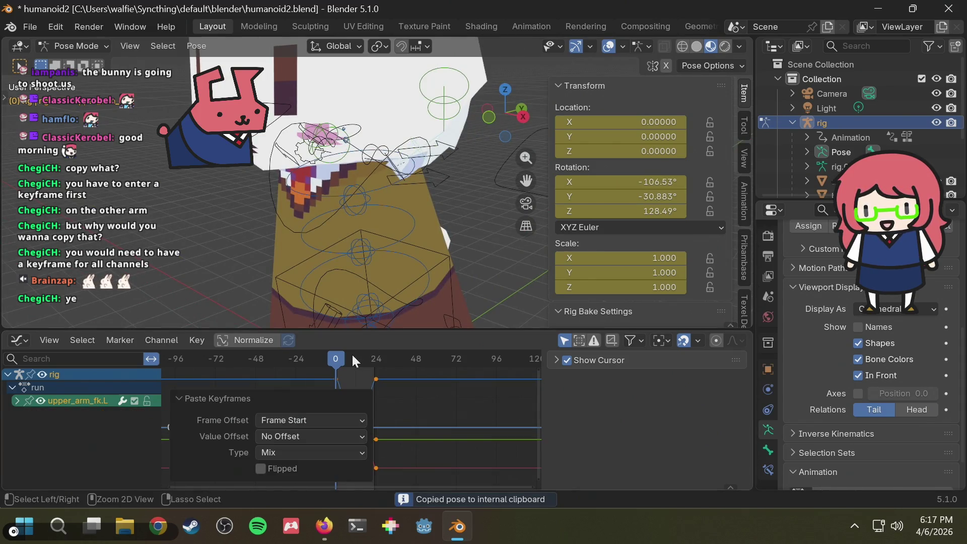
mouse_move(333, 365)
left_mouse_down()
mouse_move(368, 356)
mouse_move(343, 356)
mouse_move(326, 364)
mouse_move(376, 360)
mouse_move(333, 367)
left_mouse_up()
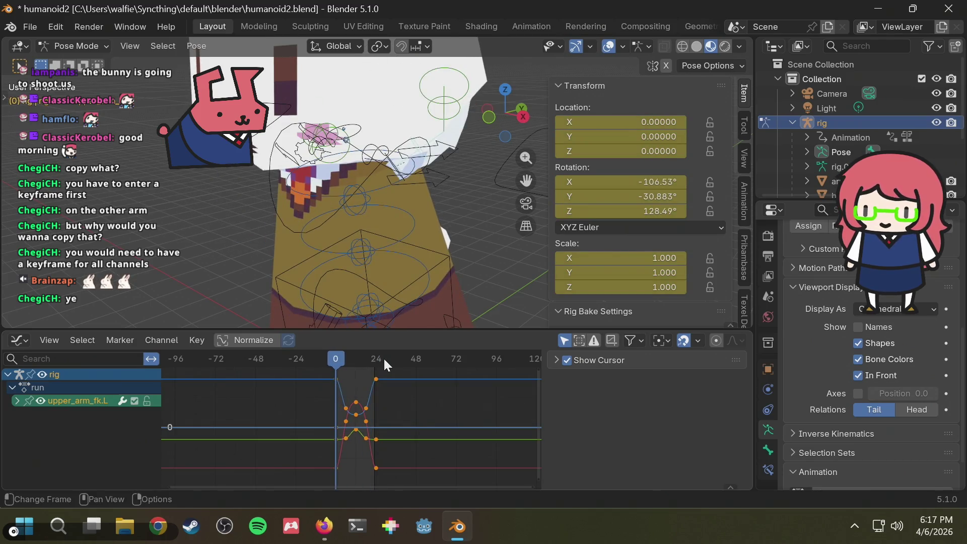
- Paste the right arm keys flipped onto upper_arm_fk.L and shift them about 12 frames earlier
key("ctrl+shift+v")
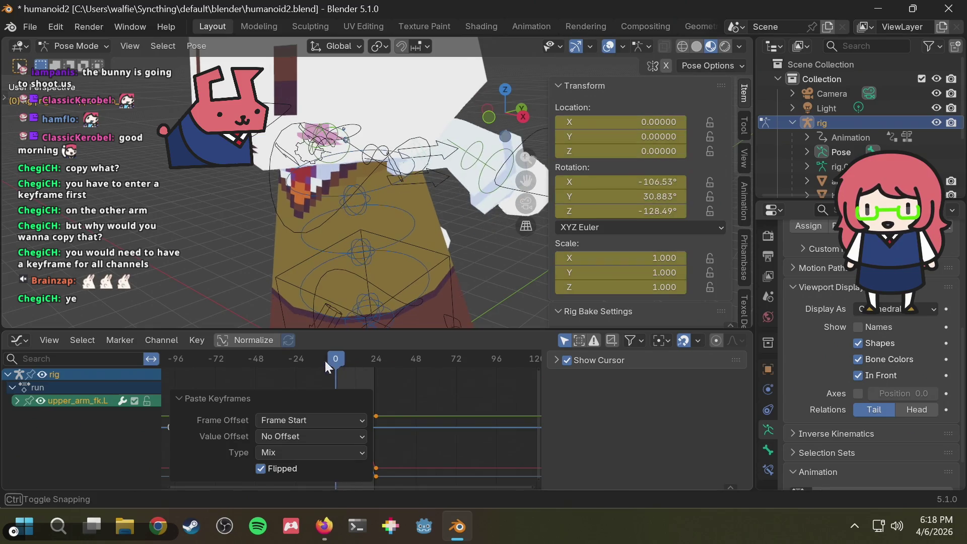
mouse_move(328, 367)
left_mouse_down()
mouse_move(370, 361)
mouse_move(354, 361)
mouse_move(351, 372)
left_mouse_up()
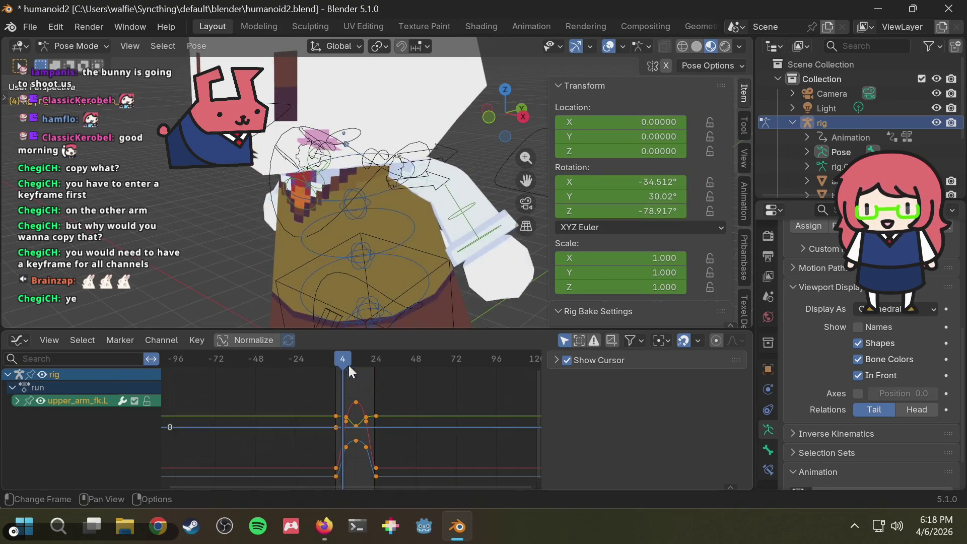
left_click(347, 391)
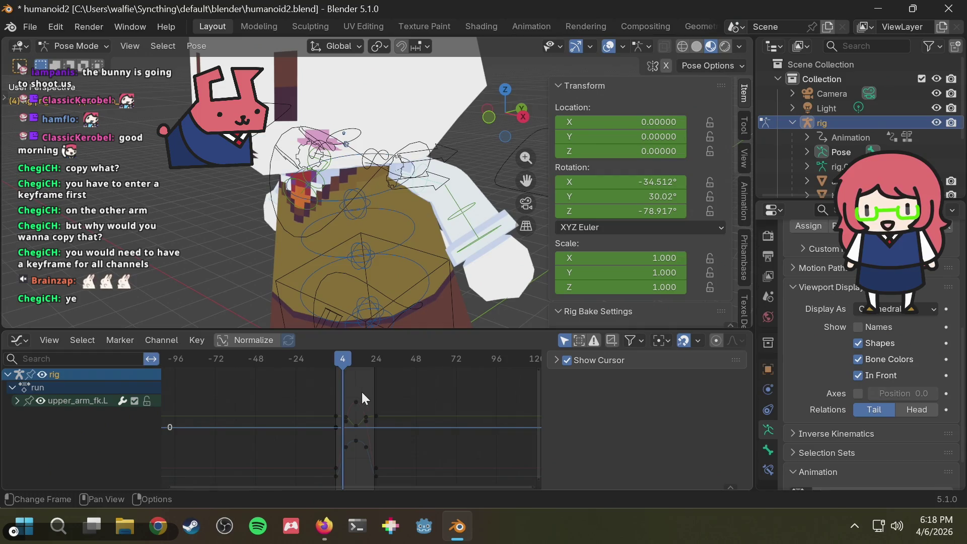
middle_click_drag(361, 391, 363, 378)
mouse_move(328, 388)
left_mouse_down()
mouse_move(350, 470)
mouse_move(346, 374)
left_mouse_up()
key("g")
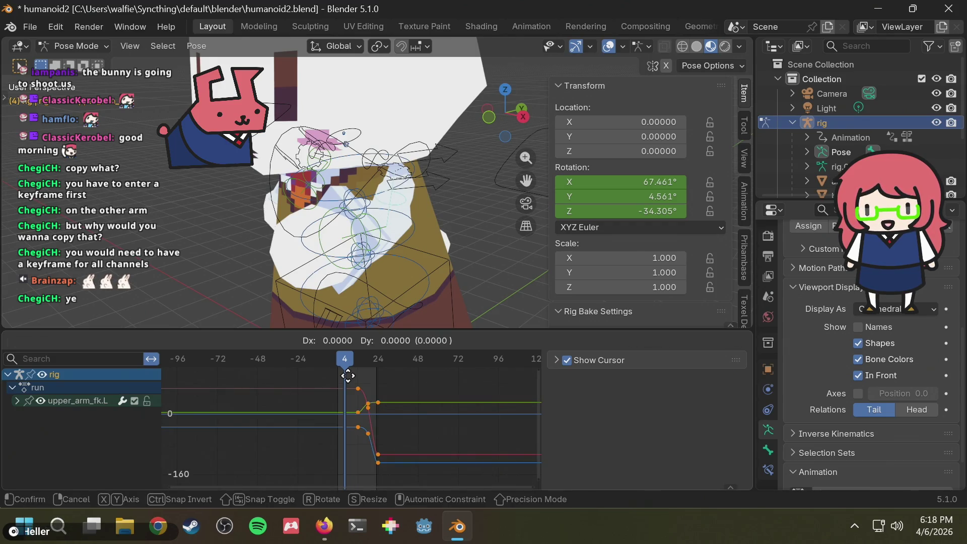
key("x")
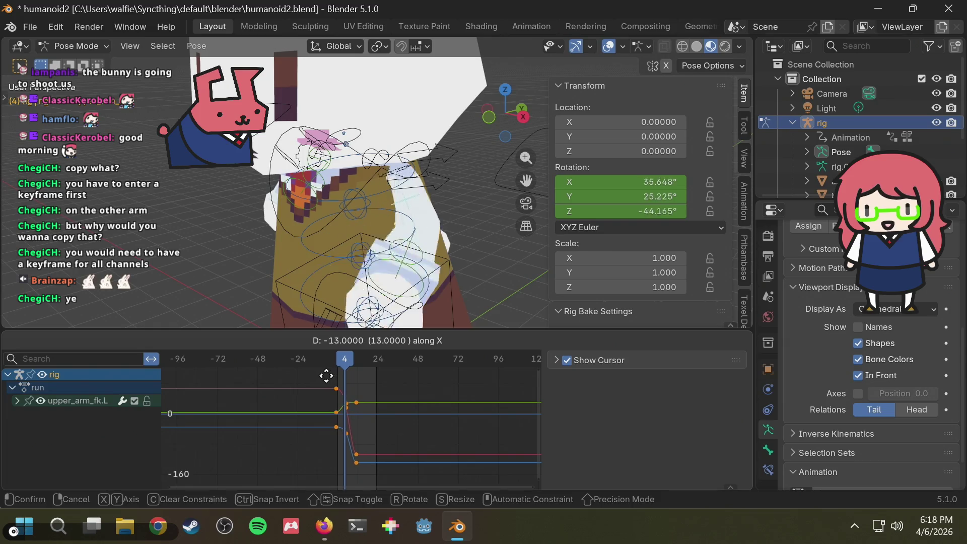
left_click(328, 381)
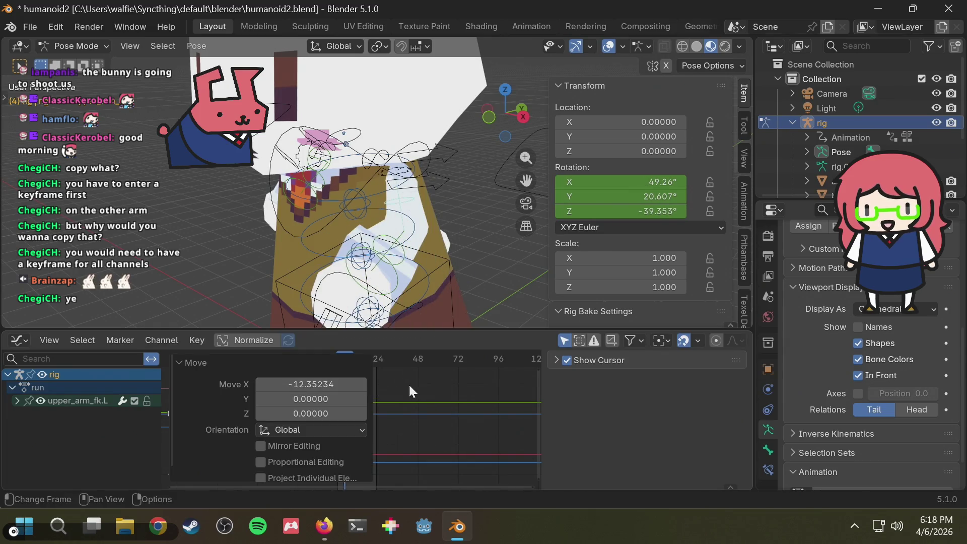
- Paste the keys again at frame 18, reverse them with a -1 time scale, and play the animation
left_click(387, 395)
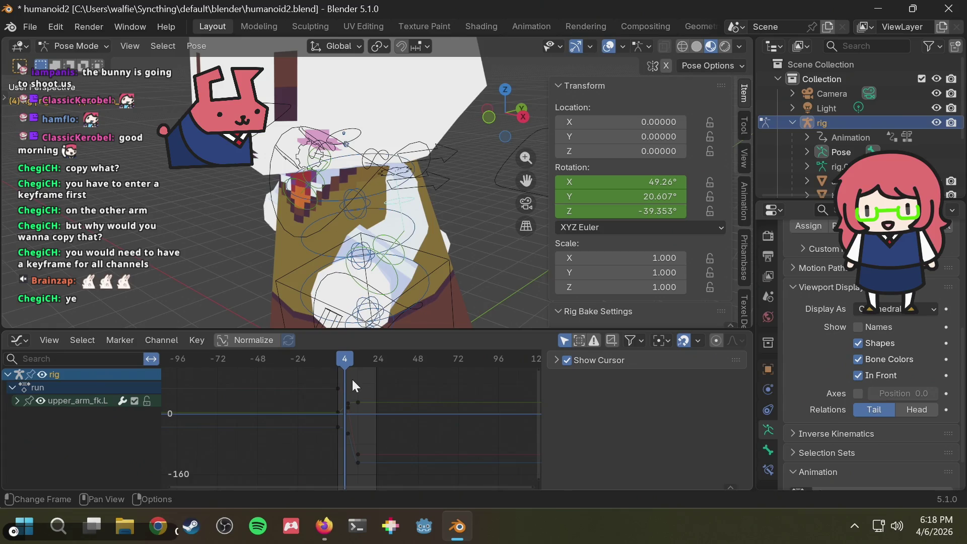
mouse_move(323, 446)
left_mouse_down()
mouse_move(349, 378)
mouse_move(368, 359)
left_mouse_up()
key("ctrl+v")
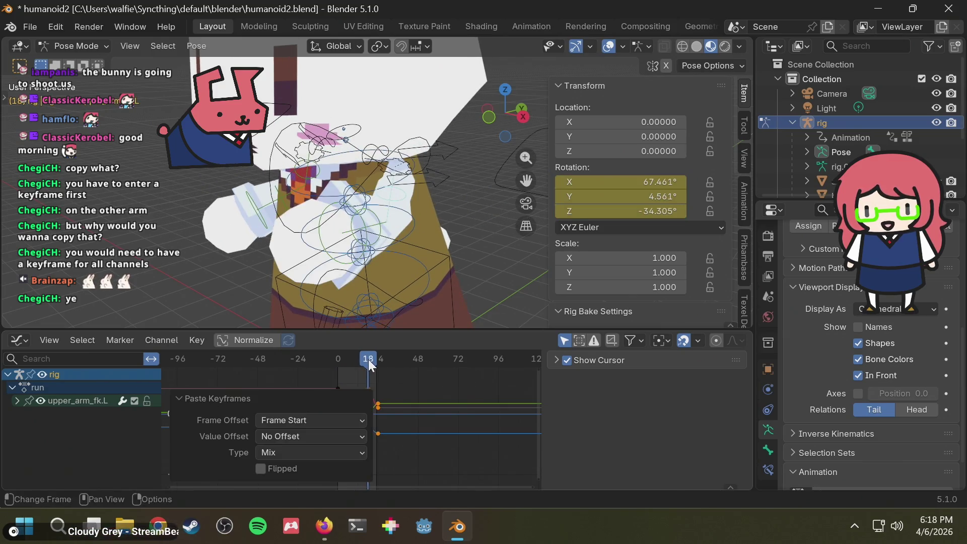
key("s")
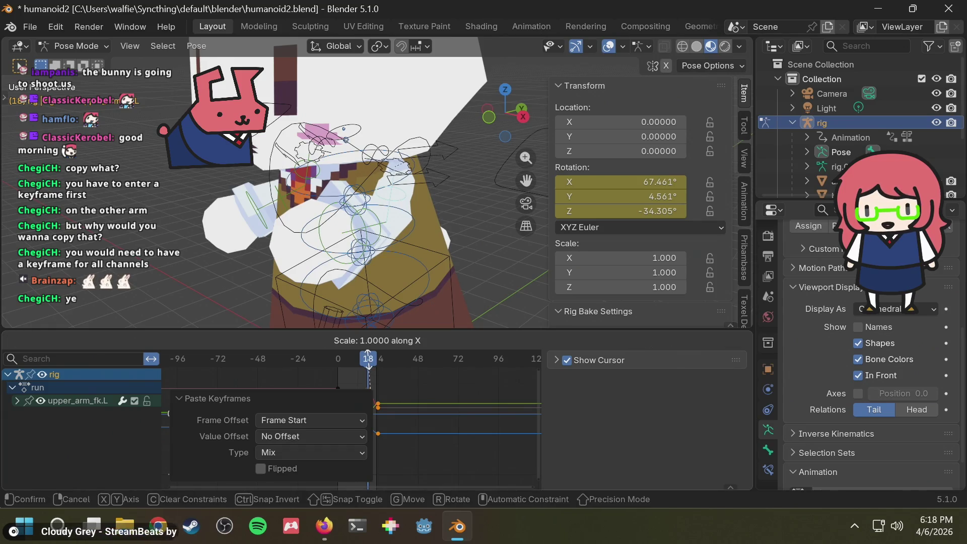
type("-1")
key("Return")
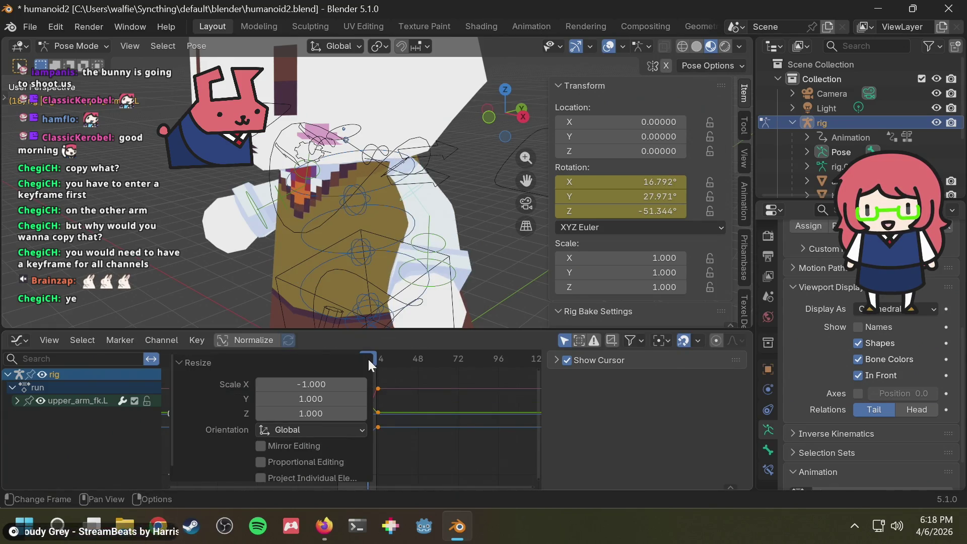
left_click(401, 352)
key("space")
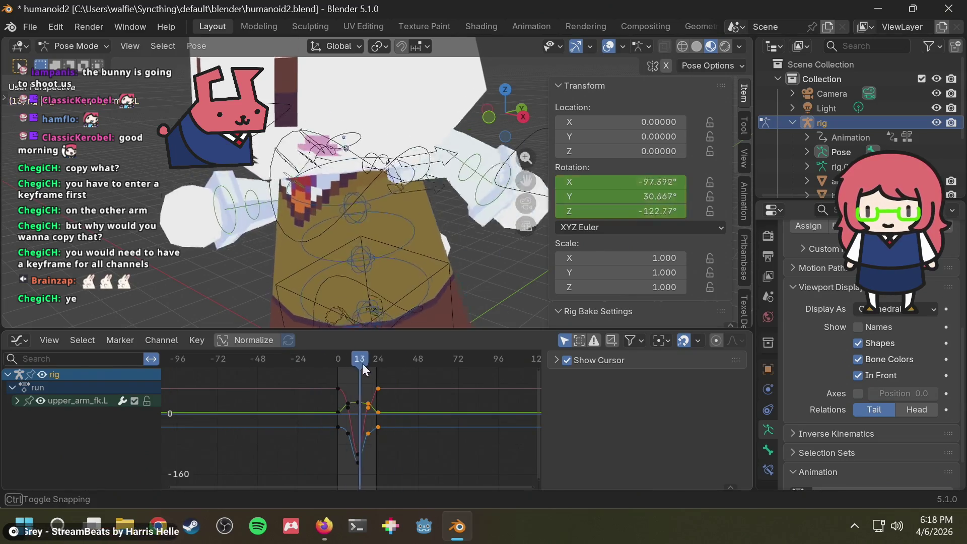
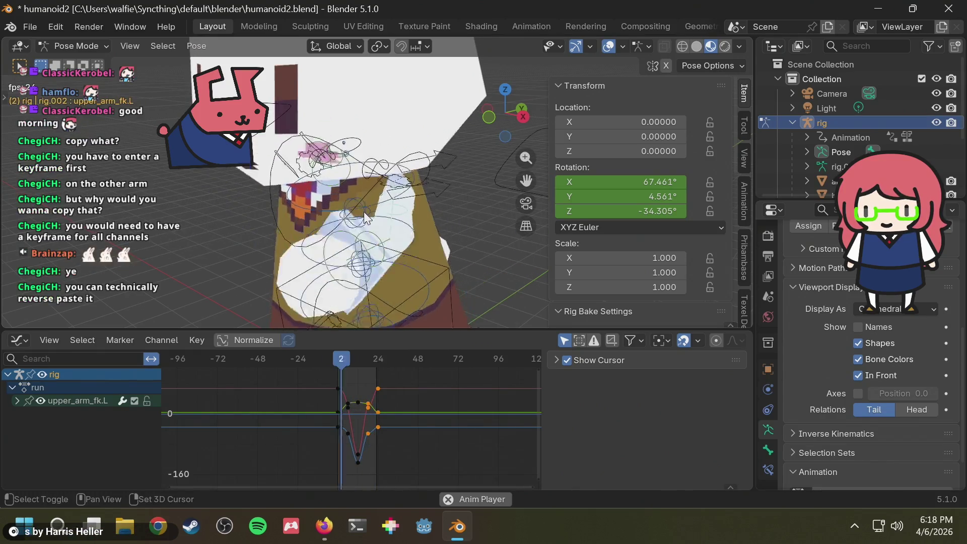
- Stop the run-cycle playback and select the forearm_fk.R bone from the Left Orthographic view
key("space")
middle_click_drag(344, 201, 403, 207)
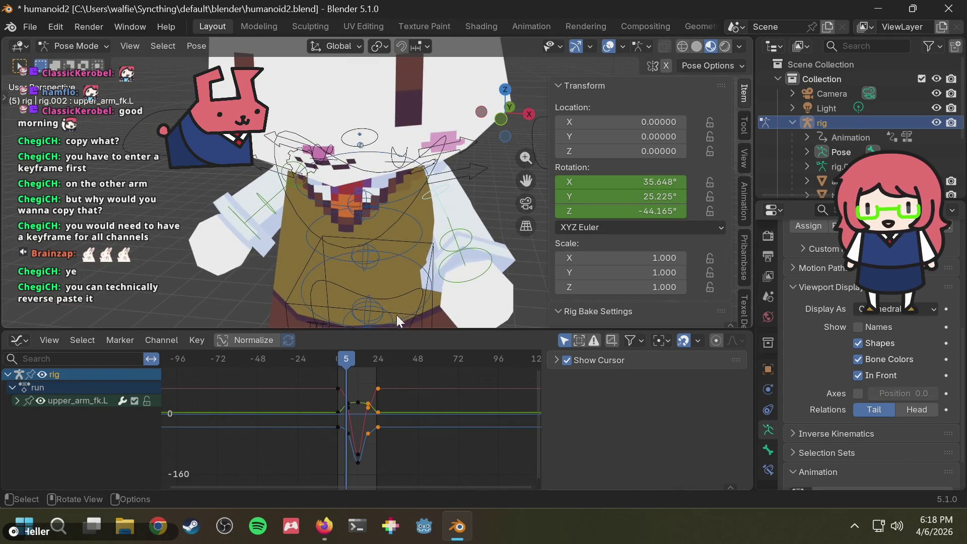
mouse_move(361, 355)
left_mouse_down()
mouse_move(346, 363)
mouse_move(382, 355)
mouse_move(335, 358)
mouse_move(379, 362)
mouse_move(340, 365)
mouse_move(352, 365)
left_mouse_up()
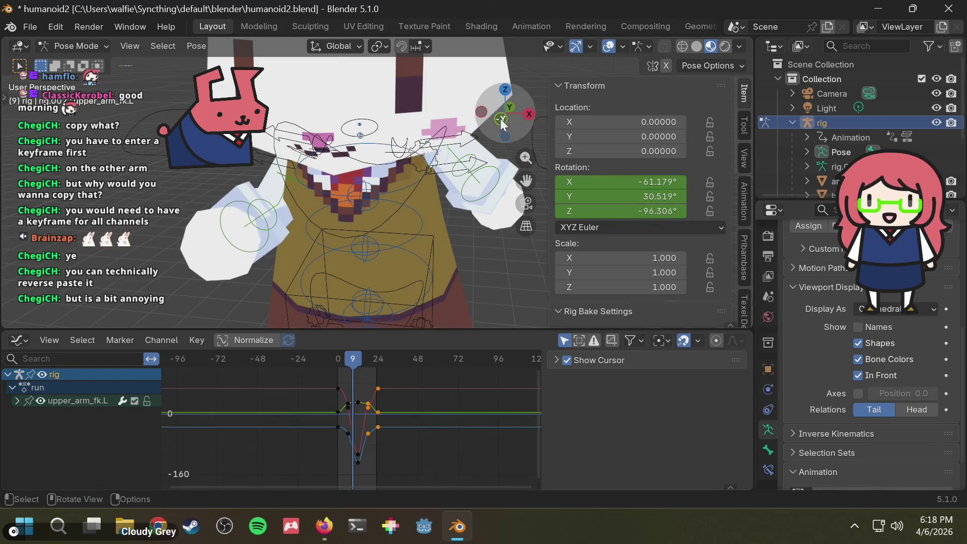
left_click(476, 112)
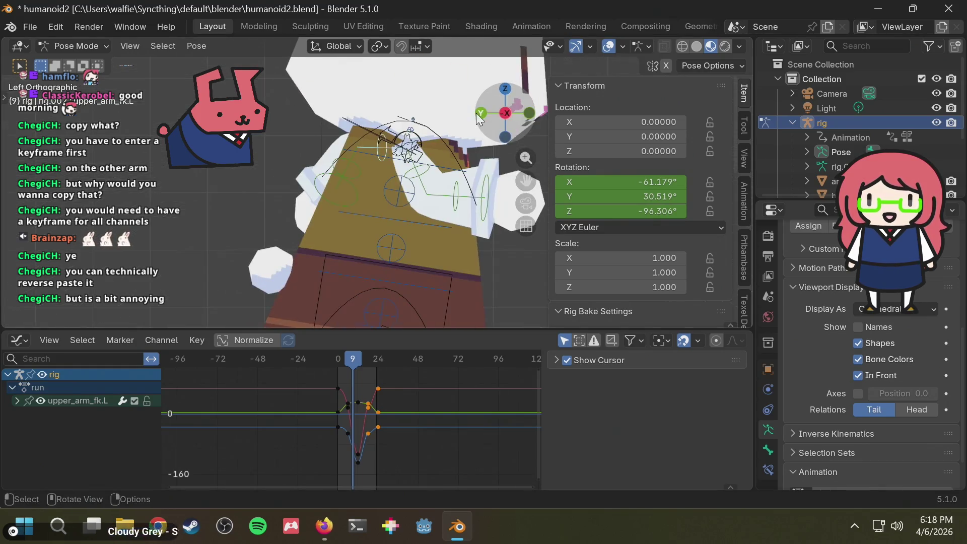
left_click(456, 203)
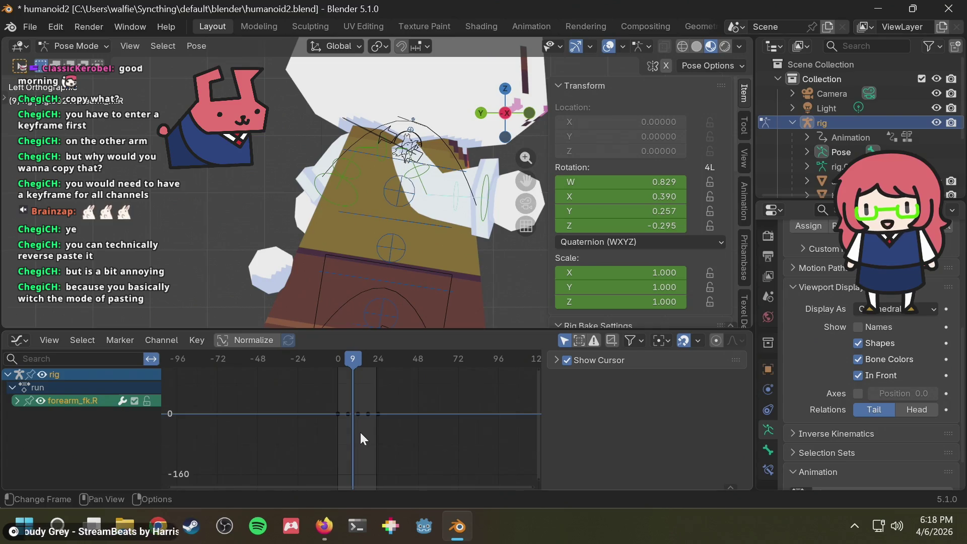
- Copy the forearm_fk.R keyframe pose and move the playhead to frame 0
left_click_drag(355, 428, 386, 395)
key("ctrl+c")
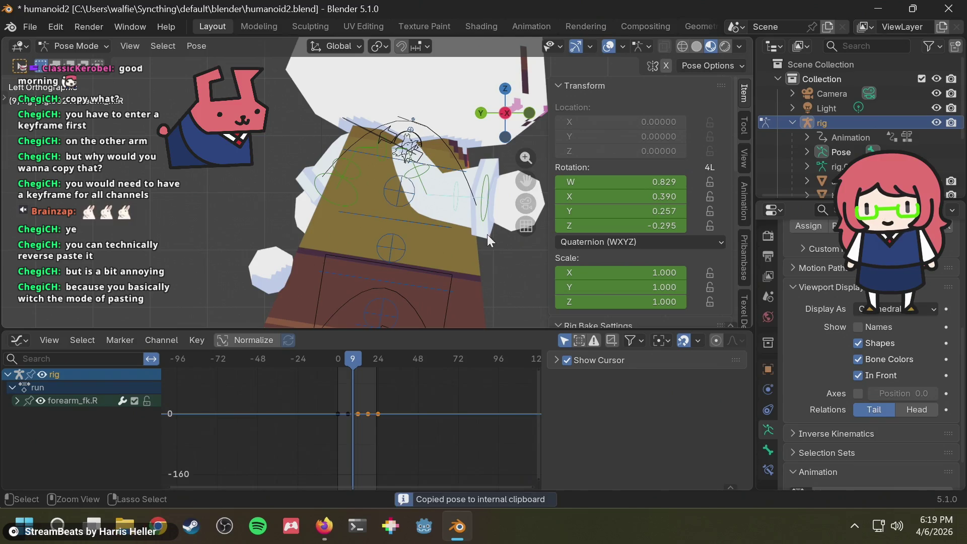
mouse_move(462, 250)
middle_mouse_down()
mouse_move(353, 271)
mouse_move(189, 263)
mouse_move(508, 169)
middle_mouse_up()
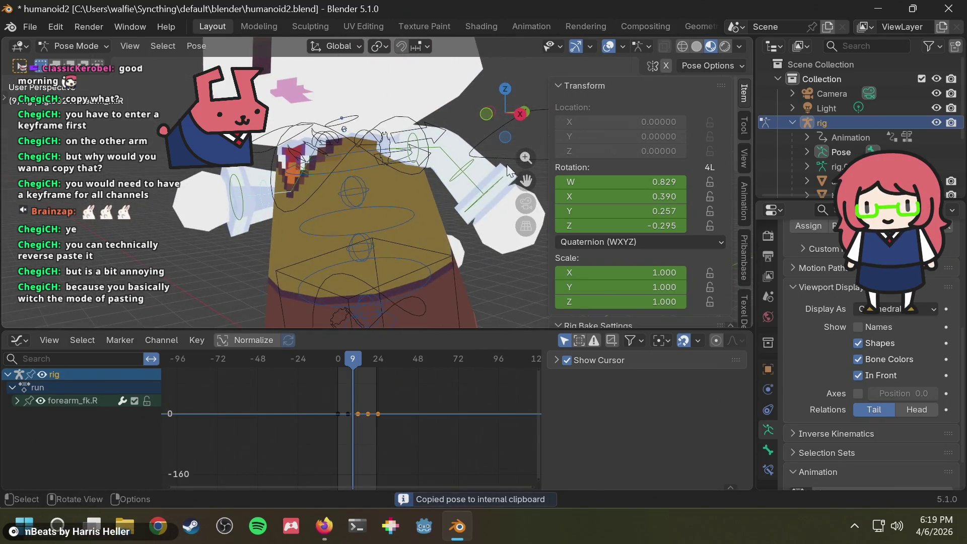
left_click_drag(353, 359, 337, 362)
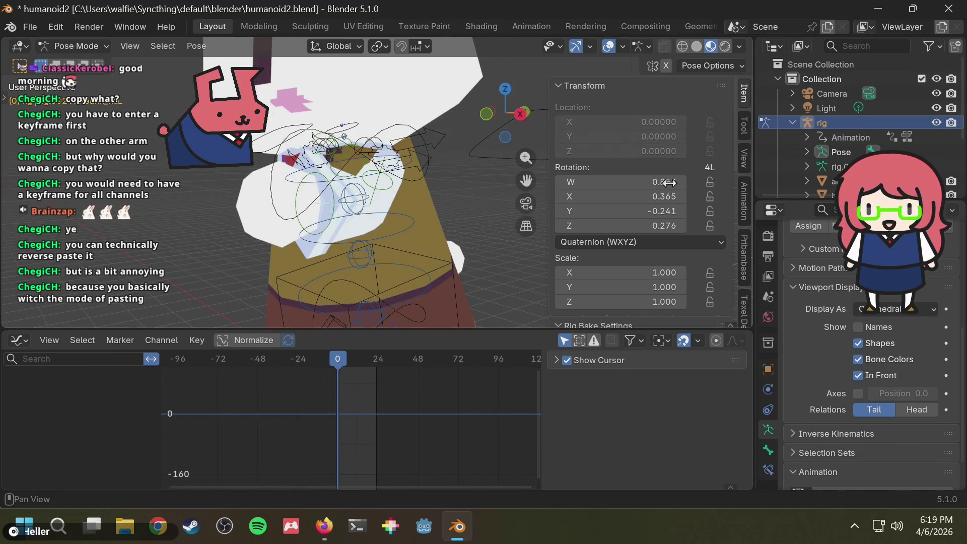
- Try XYZ Euler rotation mode on the forearm, then apply the mirrored pose at frame 0
left_click(619, 247)
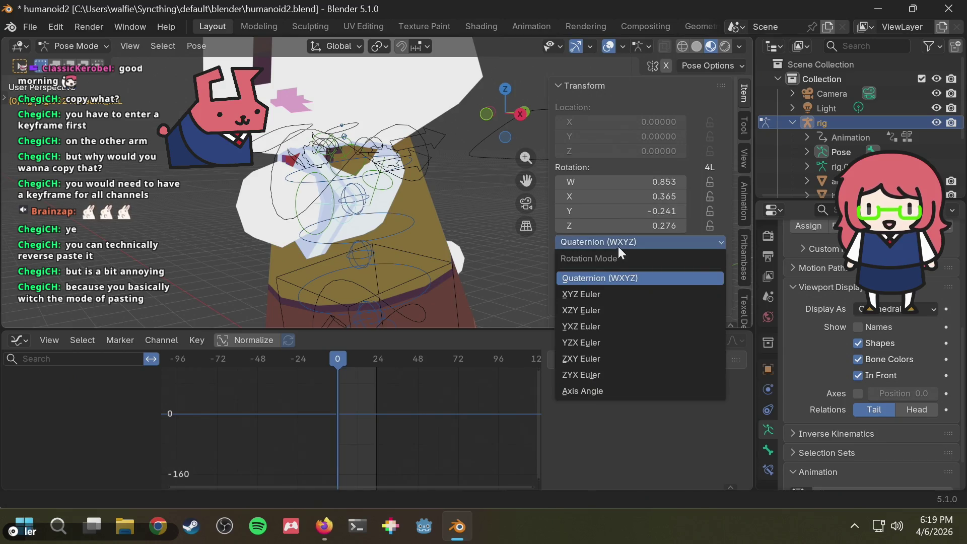
left_click(597, 300)
mouse_move(335, 262)
middle_mouse_down()
mouse_move(521, 261)
mouse_move(267, 171)
middle_mouse_up()
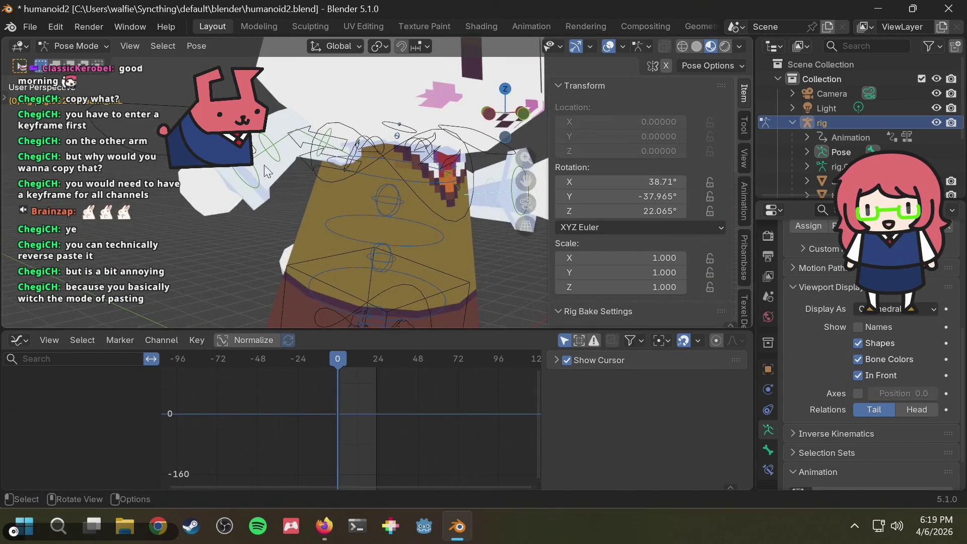
key("ctrl+z")
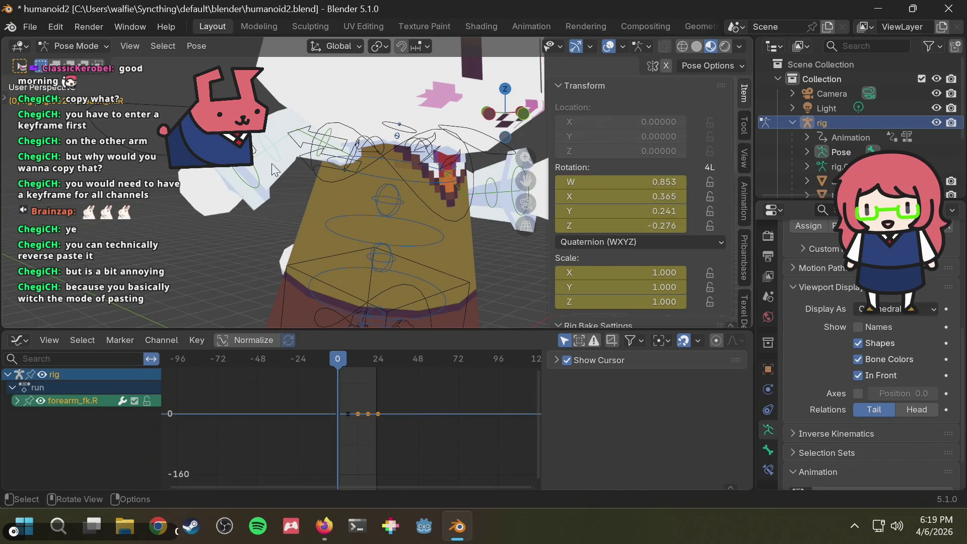
- Select forearm_fk.R's four quaternion rotation curves and three scale curves, and delete them
left_click(16, 401)
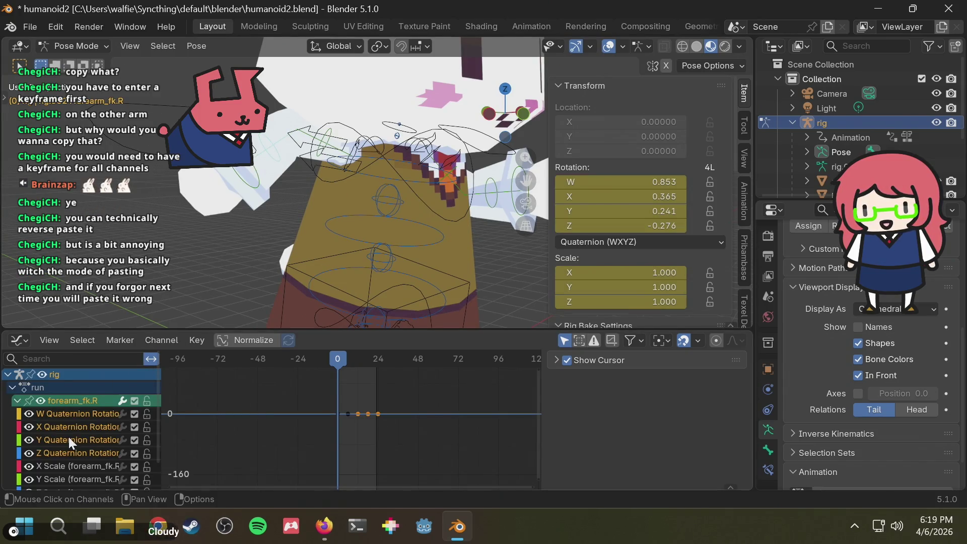
scroll(69, 434, "down", 2)
scroll(79, 428, "up", 2)
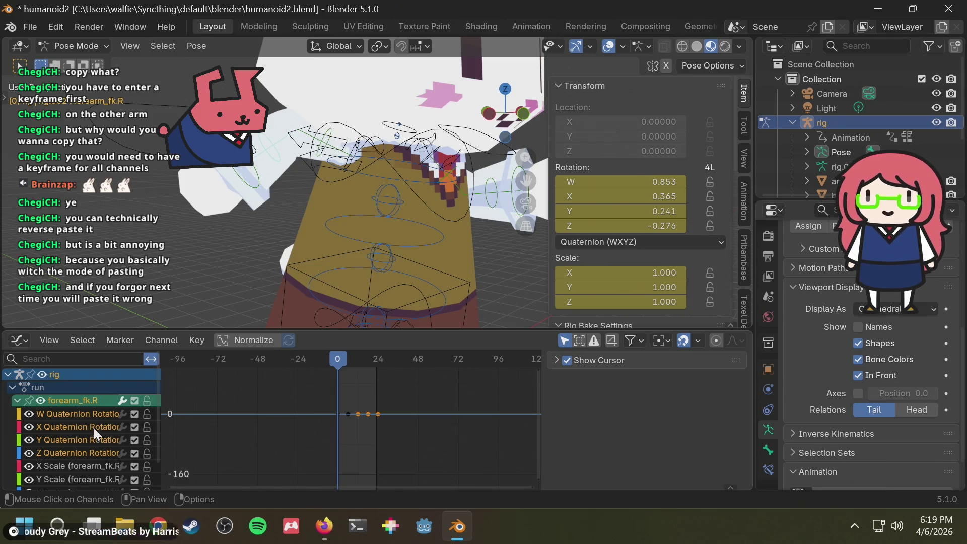
left_click(70, 448)
left_click(76, 414)
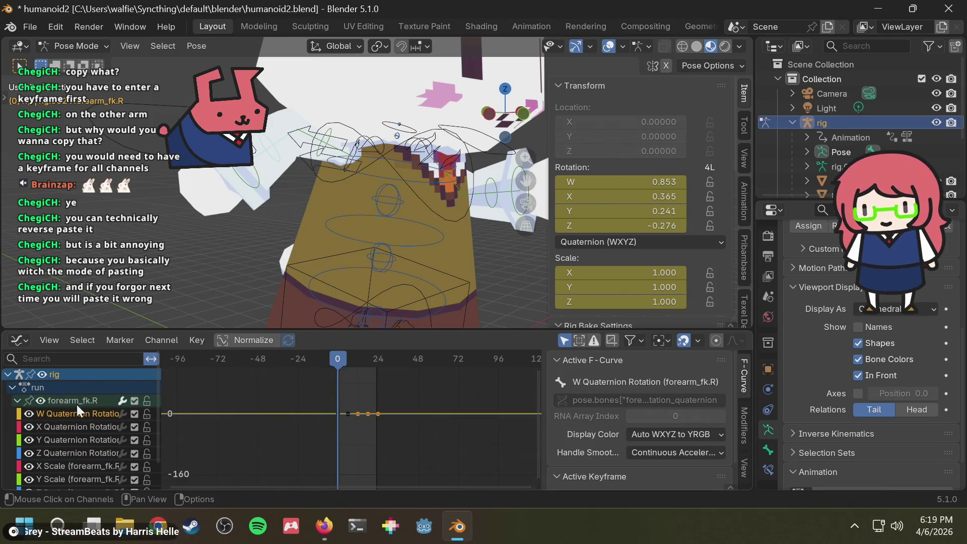
left_click(76, 400)
left_click(76, 451)
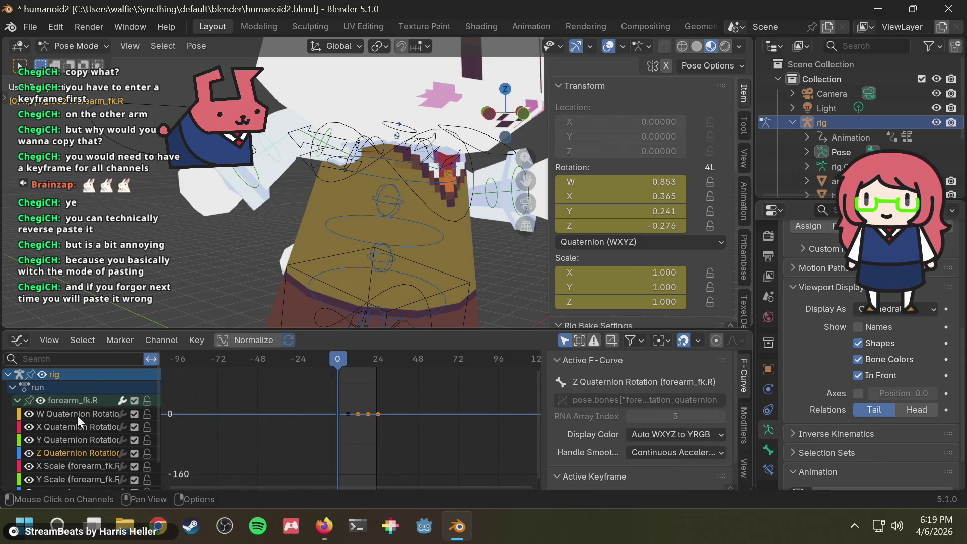
left_click(78, 416, "shift")
scroll(83, 446, "down", 2)
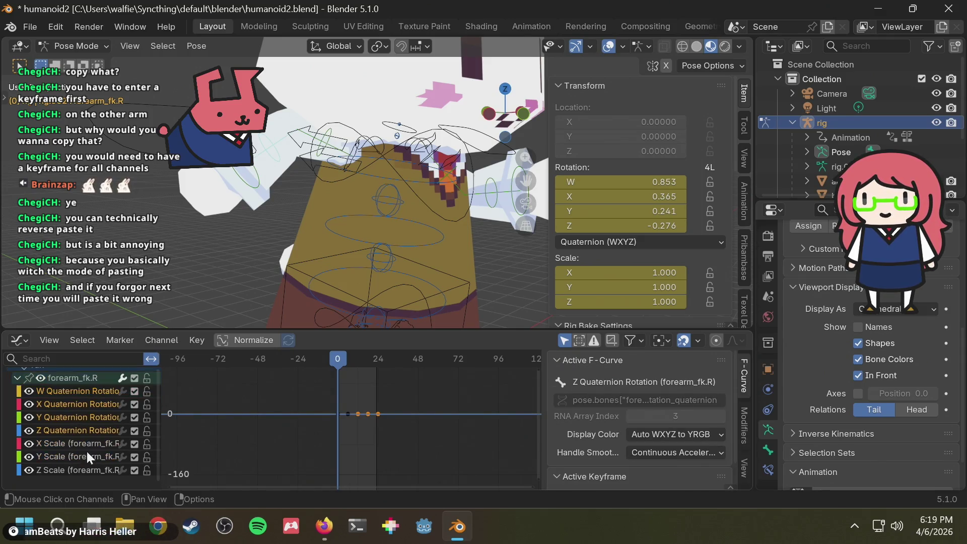
left_click(67, 472, "shift")
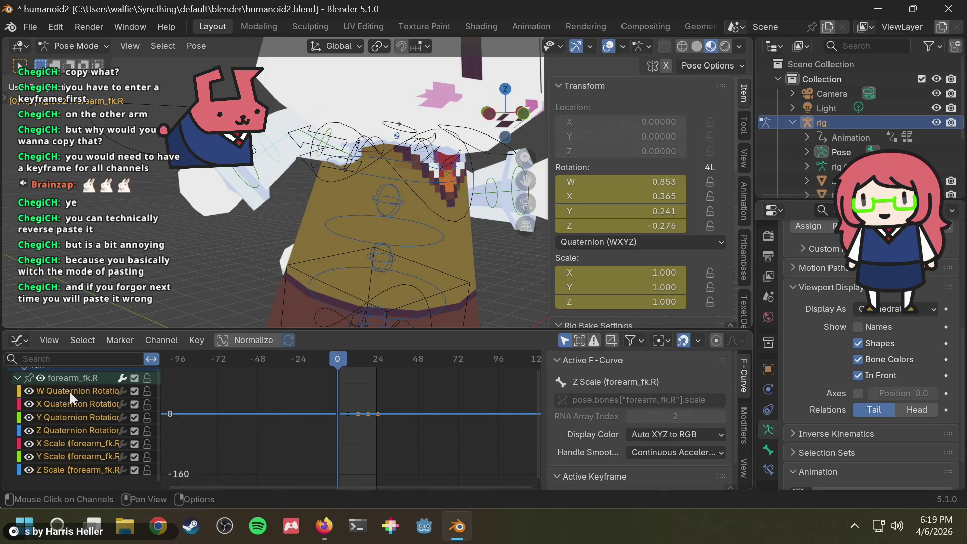
key("Delete")
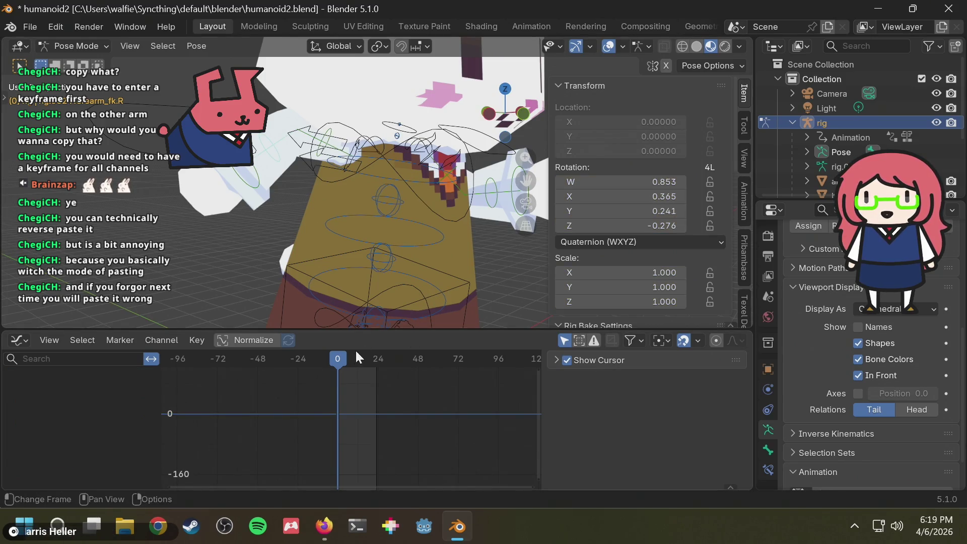
- Play and orbit around the run cycle to review it, then save humanoid2.blend
middle_click_drag(358, 289, 413, 247)
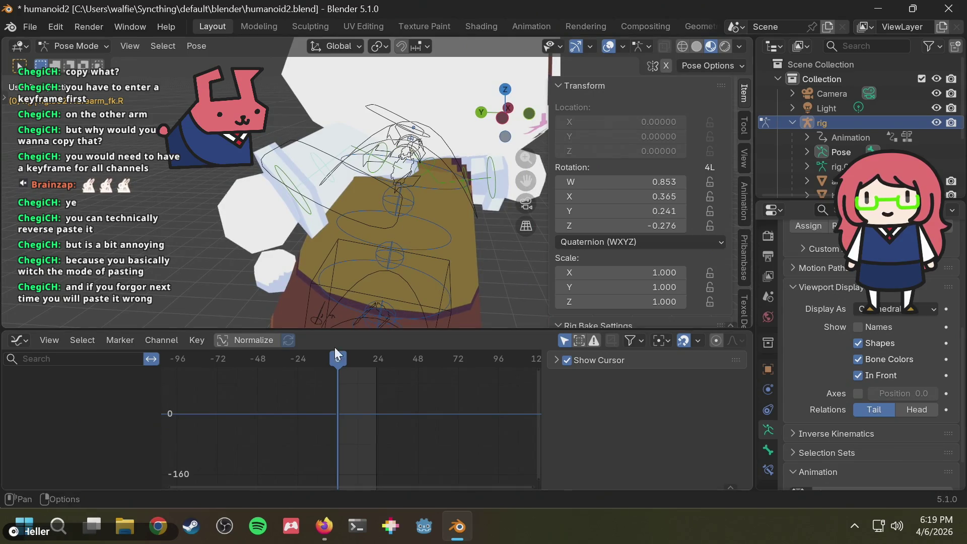
key("space")
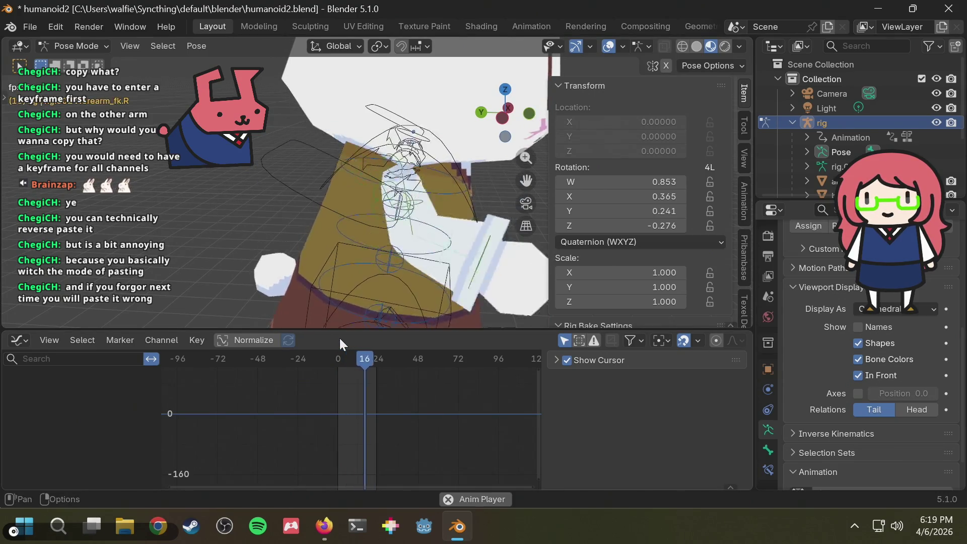
key("Escape")
mouse_move(340, 359)
left_mouse_down()
mouse_move(303, 359)
mouse_move(366, 359)
mouse_move(337, 359)
left_mouse_up()
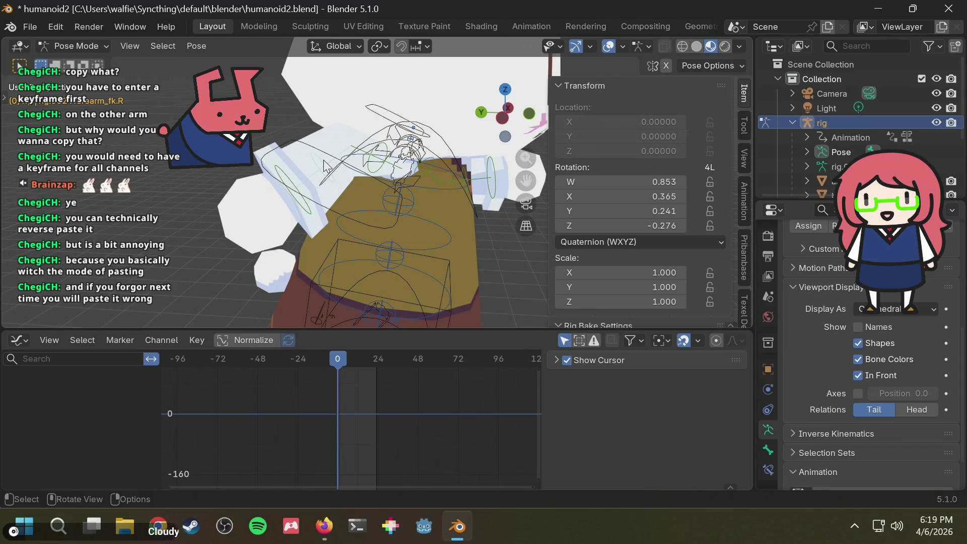
middle_click_drag(395, 168, 309, 179)
key("space")
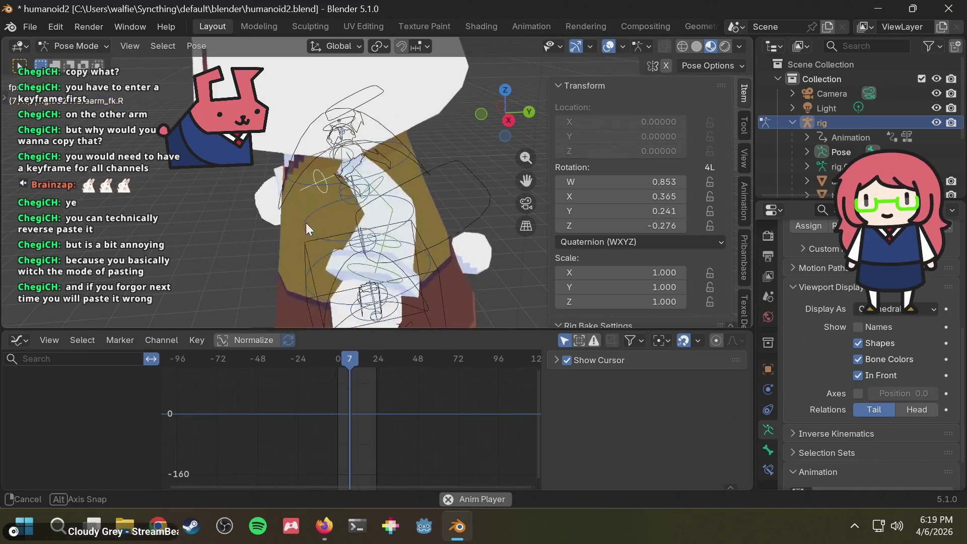
mouse_move(410, 229)
middle_mouse_down()
mouse_move(553, 193)
mouse_move(391, 221)
mouse_move(433, 229)
middle_mouse_up()
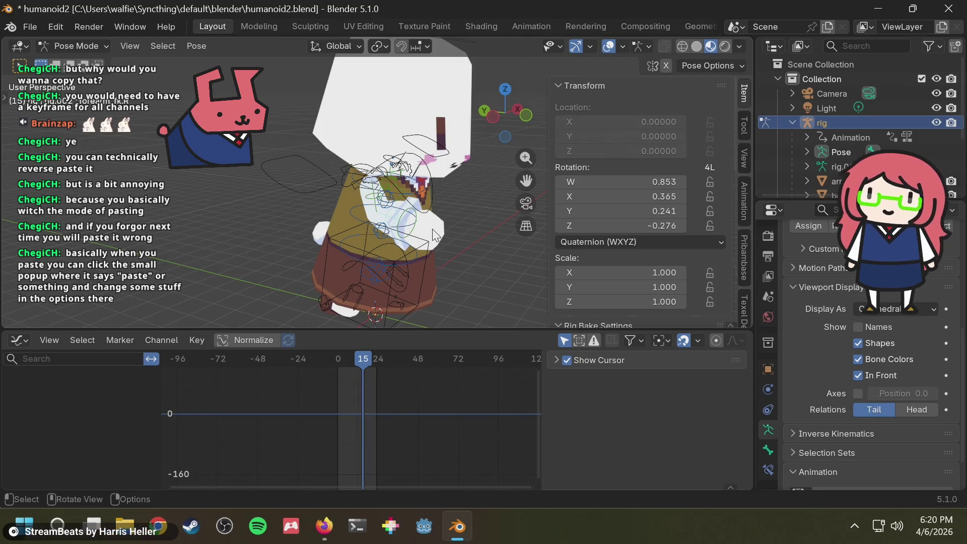
key("ctrl+s")
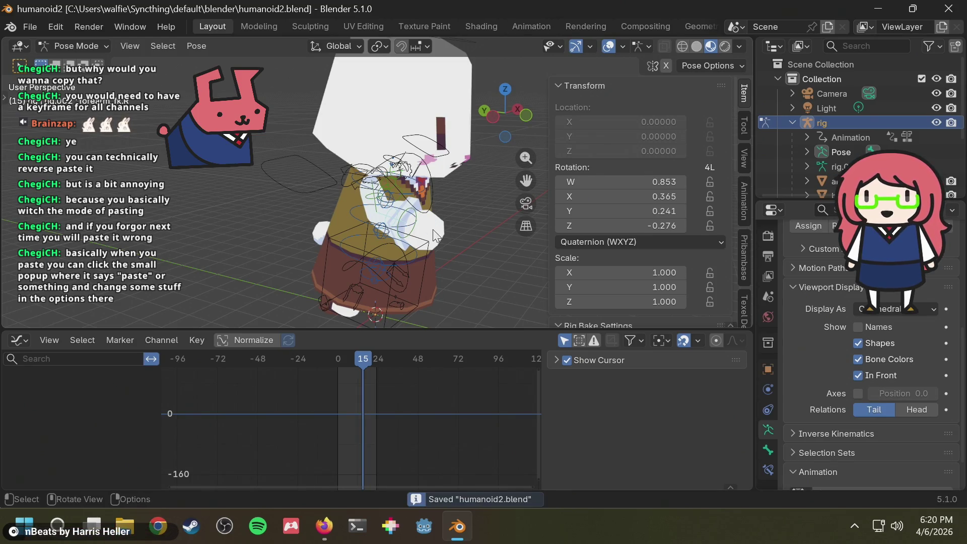
- Select the left upper arm bone upper_arm_fk.L and scrub back to about frame 13
scroll(431, 237, "up", 5)
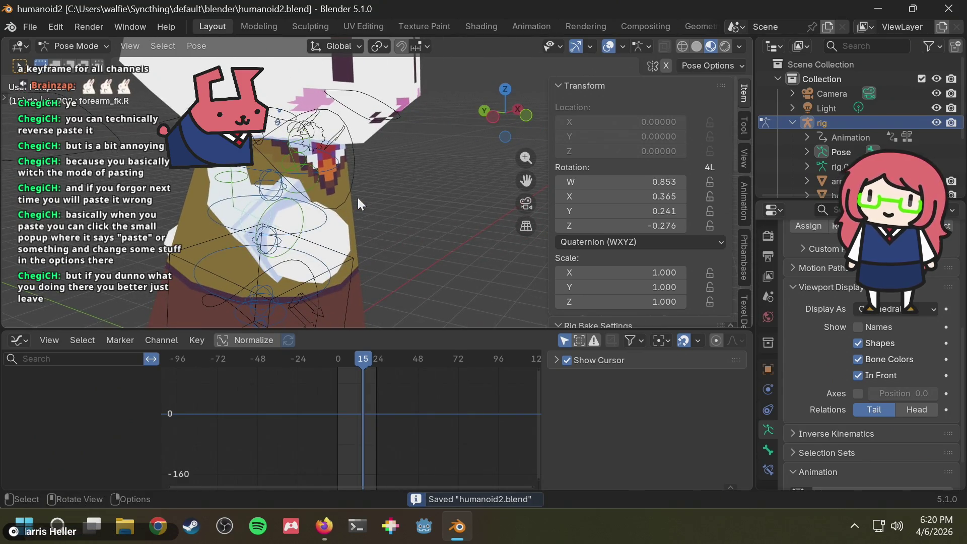
mouse_move(356, 195)
middle_mouse_down()
mouse_move(286, 210)
mouse_move(407, 201)
mouse_move(329, 197)
middle_mouse_up()
key("space")
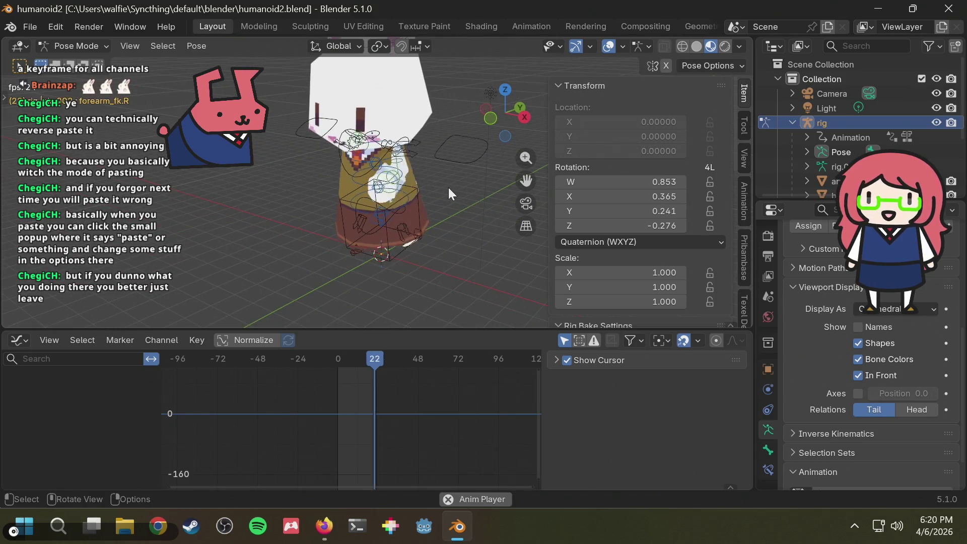
mouse_move(364, 189)
middle_mouse_down()
mouse_move(439, 188)
mouse_move(264, 183)
middle_mouse_up()
mouse_move(391, 192)
middle_mouse_down()
mouse_move(412, 180)
mouse_move(262, 189)
mouse_move(337, 191)
mouse_move(297, 207)
mouse_move(312, 195)
mouse_move(205, 198)
mouse_move(335, 205)
mouse_move(325, 225)
mouse_move(452, 188)
mouse_move(406, 204)
mouse_move(407, 140)
middle_mouse_up()
scroll(302, 187, "up", 3)
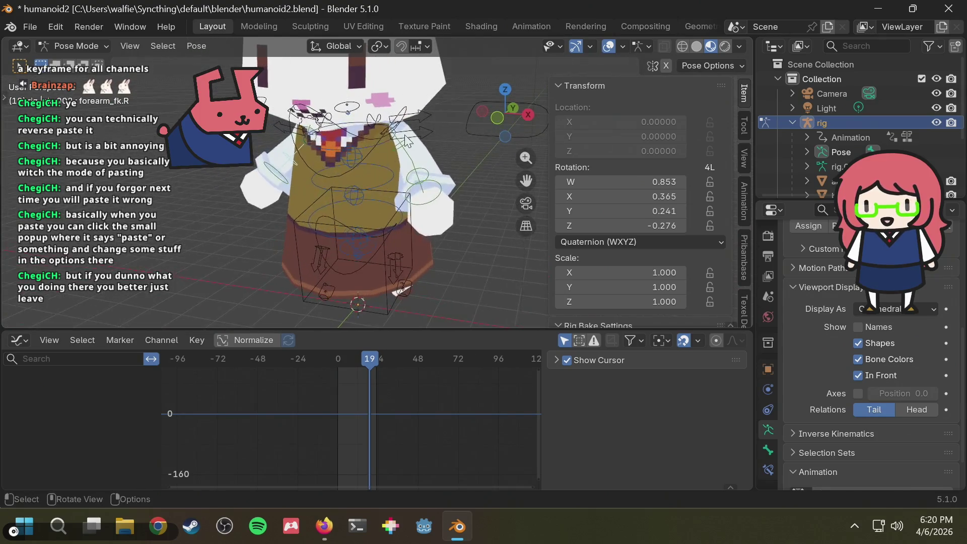
left_click(406, 147)
mouse_move(374, 358)
left_mouse_down()
mouse_move(335, 365)
mouse_move(373, 367)
mouse_move(339, 370)
mouse_move(359, 371)
left_mouse_up()
- Expand upper_arm_fk.L's rotation curves and play the run cycle in a straight side view
left_click(14, 400)
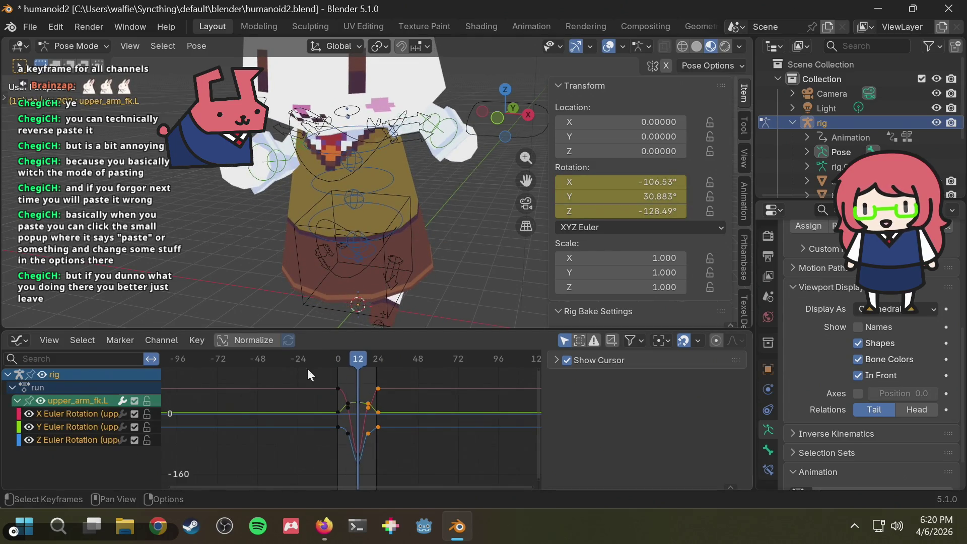
key("space")
mouse_move(406, 221)
middle_mouse_down()
mouse_move(300, 225)
mouse_move(331, 201)
mouse_move(353, 150)
middle_mouse_up()
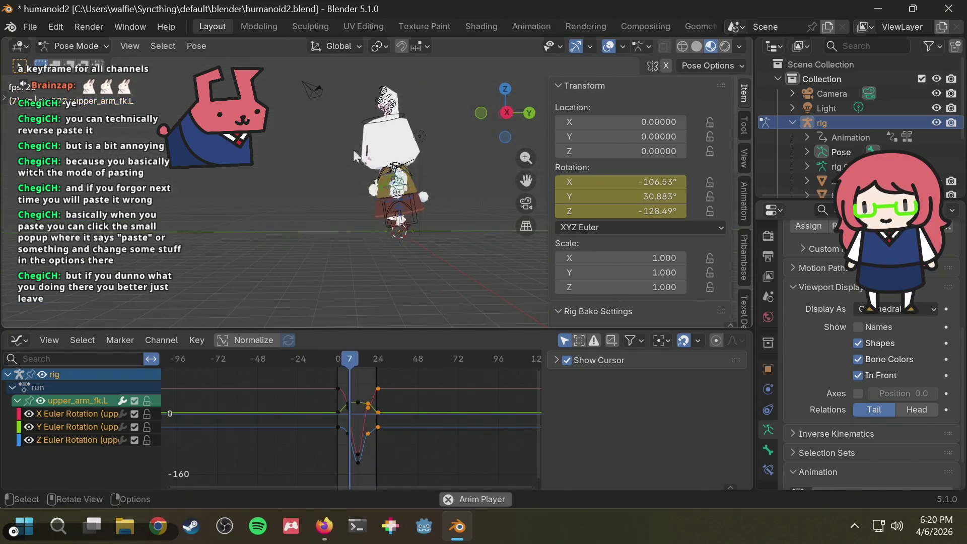
left_click(507, 113)
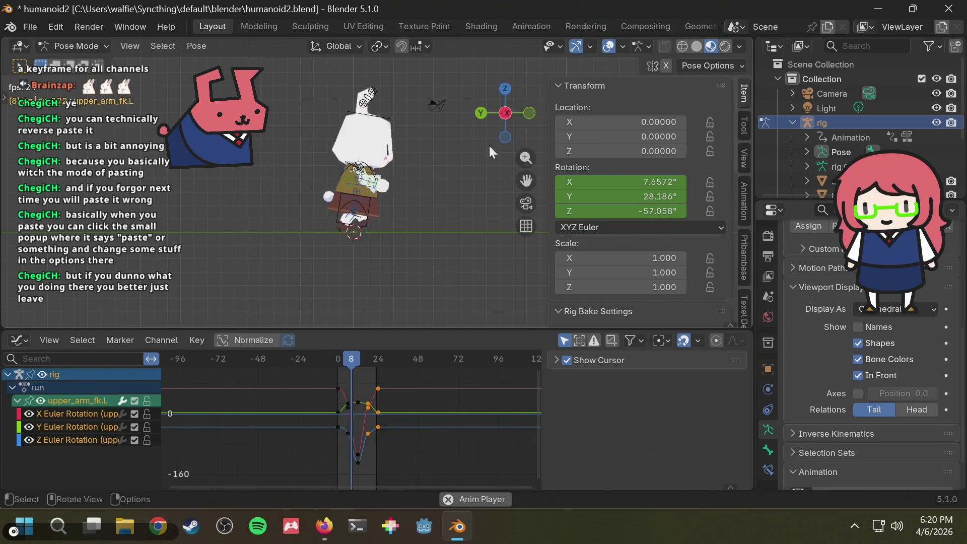
scroll(401, 183, "up", 3)
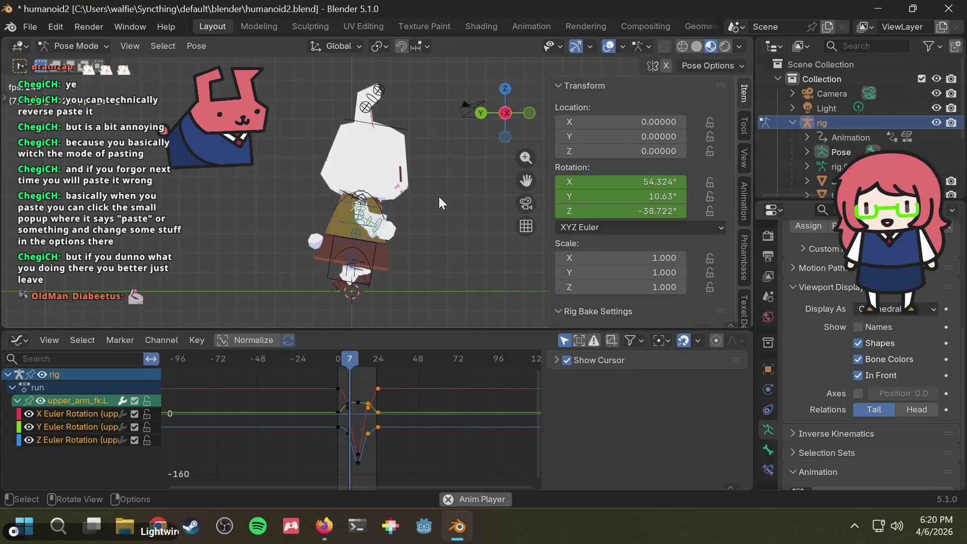
key("shift")
- Browse the Firefox tabs to the run animation reference images, then return to Blender
key("alt+Tab")
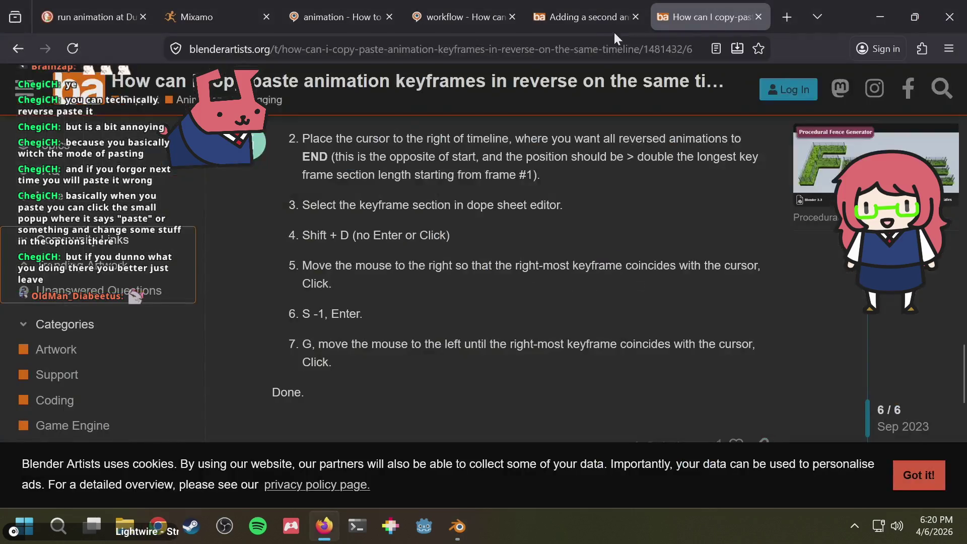
left_click(581, 13)
left_click(488, 9)
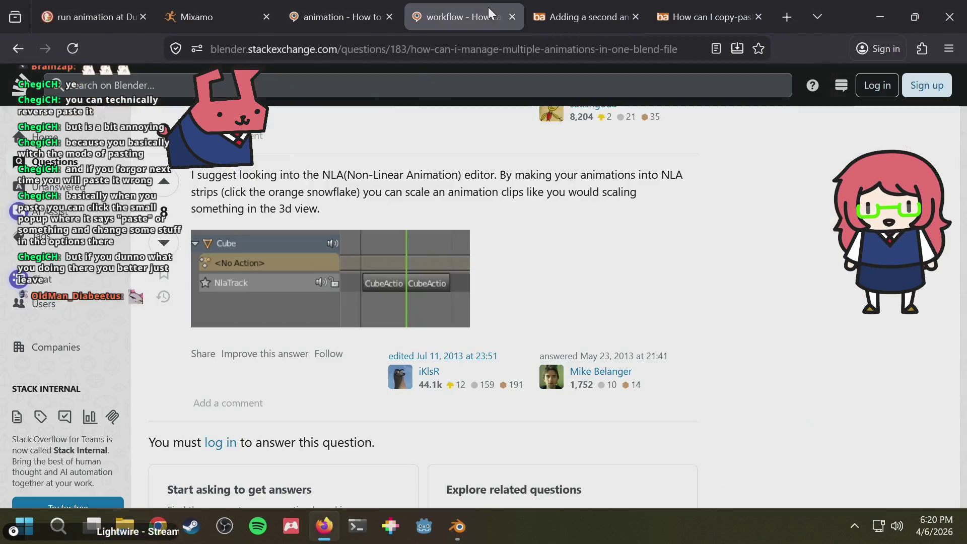
left_click(327, 9)
left_click(78, 9)
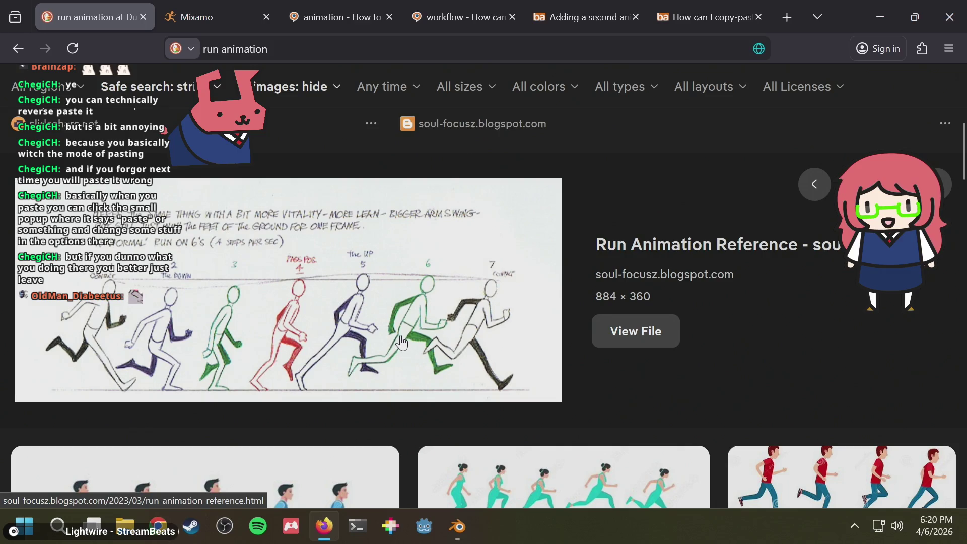
key("alt+Tab")
- Stop the playback, save humanoid2.blend, and glance at the run reference in the browser
key("space")
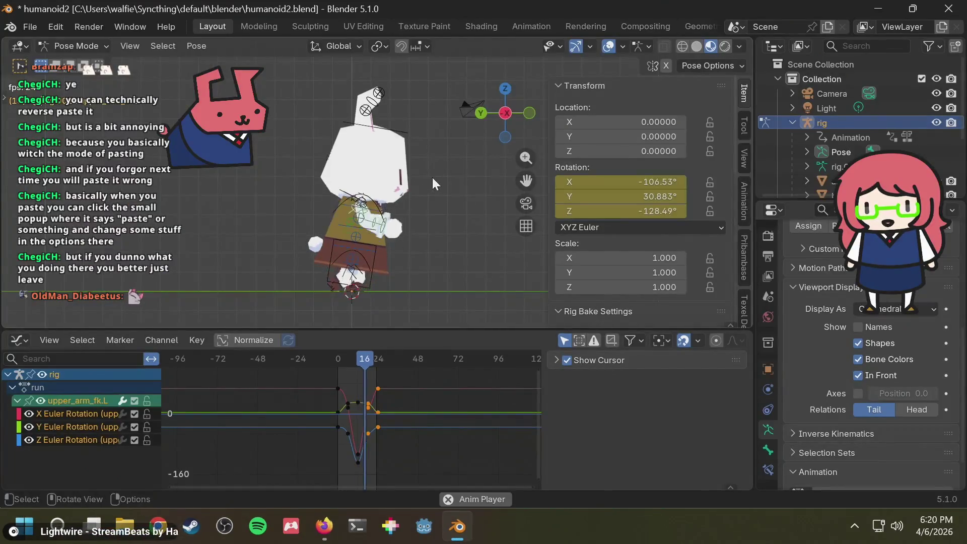
key("space")
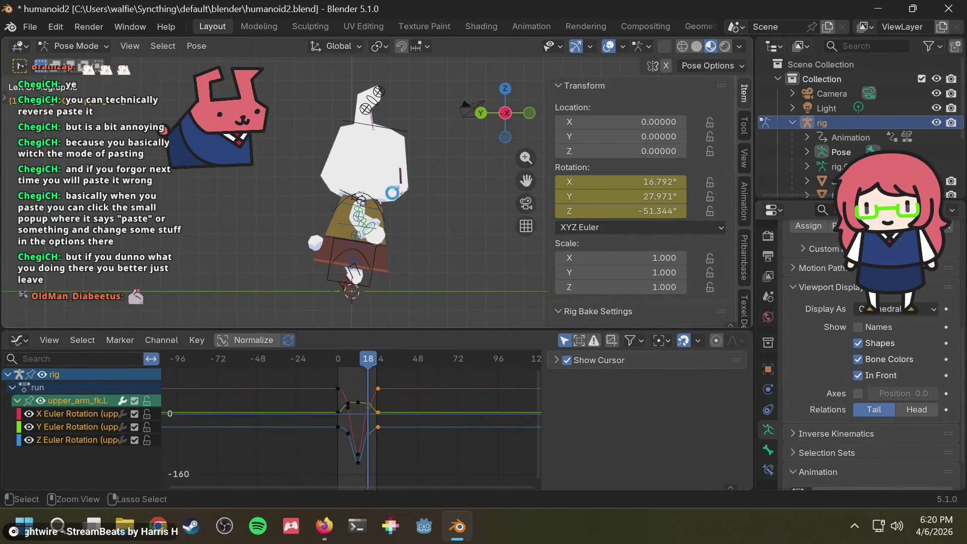
key("ctrl+s")
mouse_move(436, 197)
middle_mouse_down()
mouse_move(368, 201)
mouse_move(347, 214)
mouse_move(420, 199)
mouse_move(470, 173)
middle_mouse_up()
scroll(311, 246, "up", 5)
key("alt+Tab")
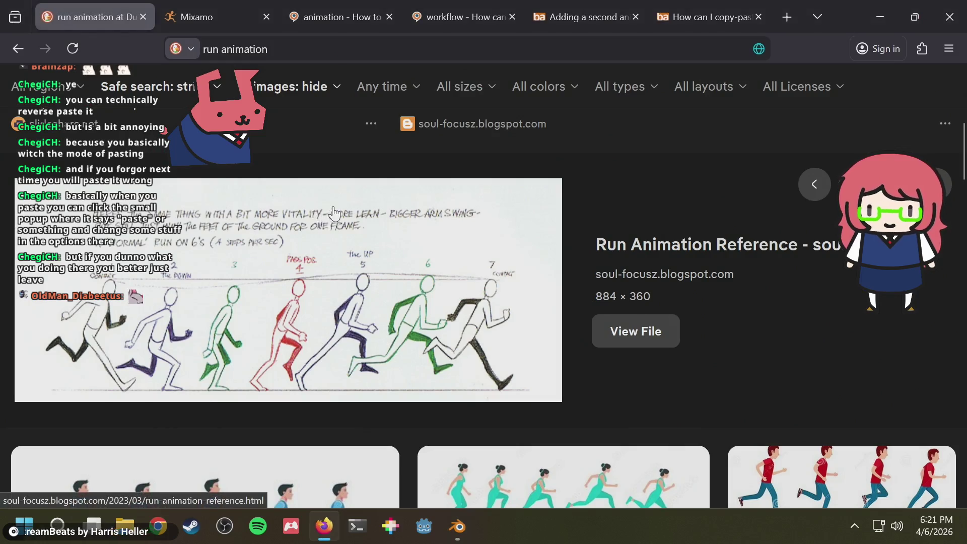
key("alt+Tab")
- Select a different bone from the front view and cancel a trial rotation
left_click(515, 114)
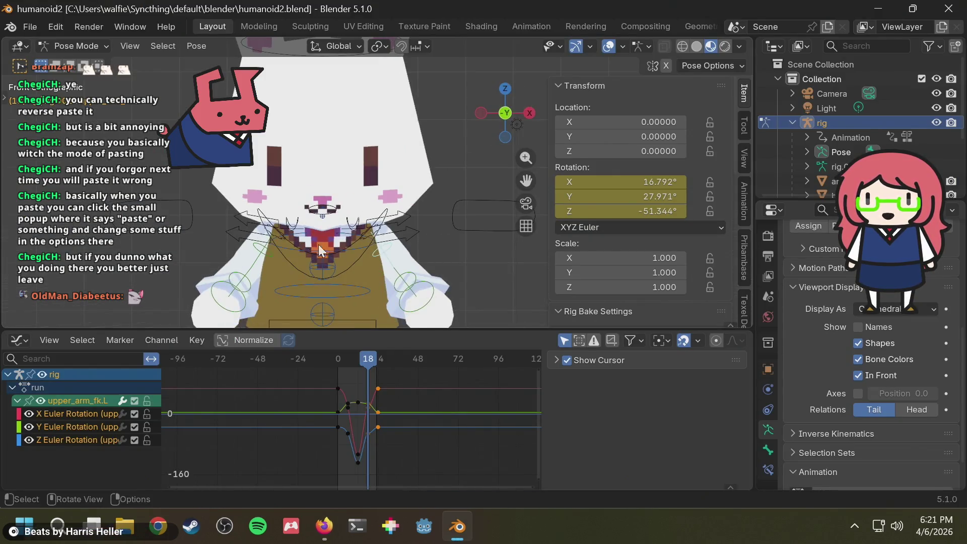
mouse_move(325, 226)
middle_mouse_down()
mouse_move(353, 260)
mouse_move(361, 255)
middle_mouse_up()
left_click(365, 250)
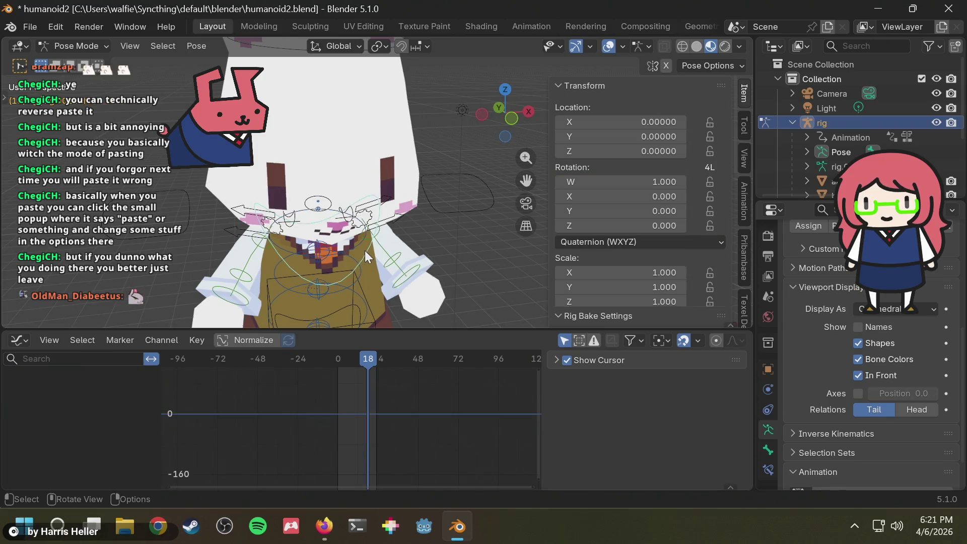
key("r")
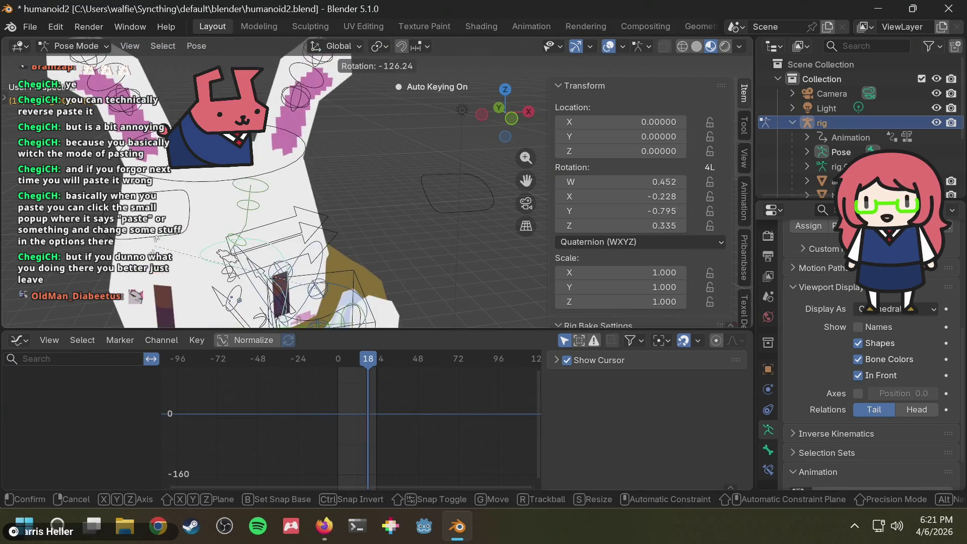
key("Escape")
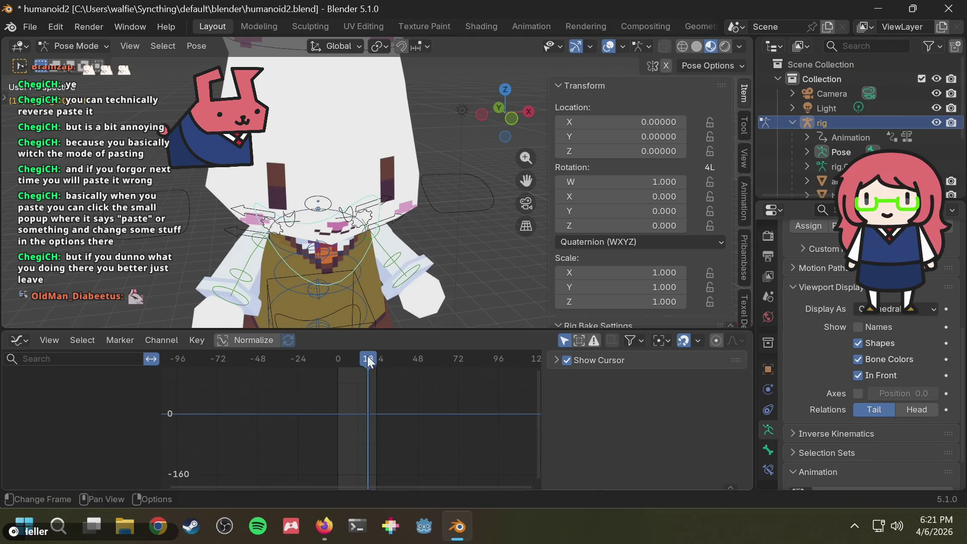
- Rewind the playhead to frame 0 and bring the graph's zero value line into view
mouse_move(369, 361)
left_mouse_down()
mouse_move(312, 350)
mouse_move(337, 358)
left_mouse_up()
scroll(393, 408, "up", 5, "shift")
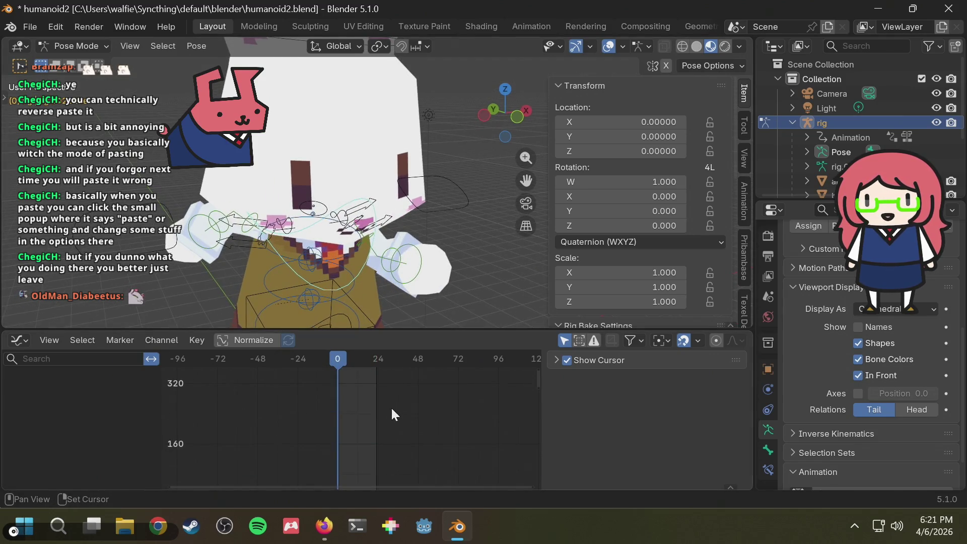
scroll(395, 413, "down", 2, "shift")
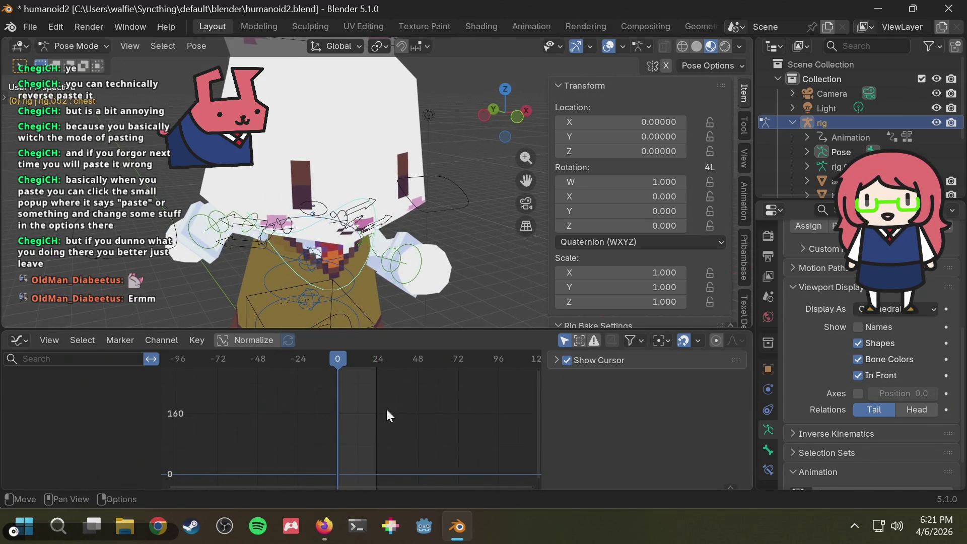
scroll(387, 410, "up", 2)
key("super")
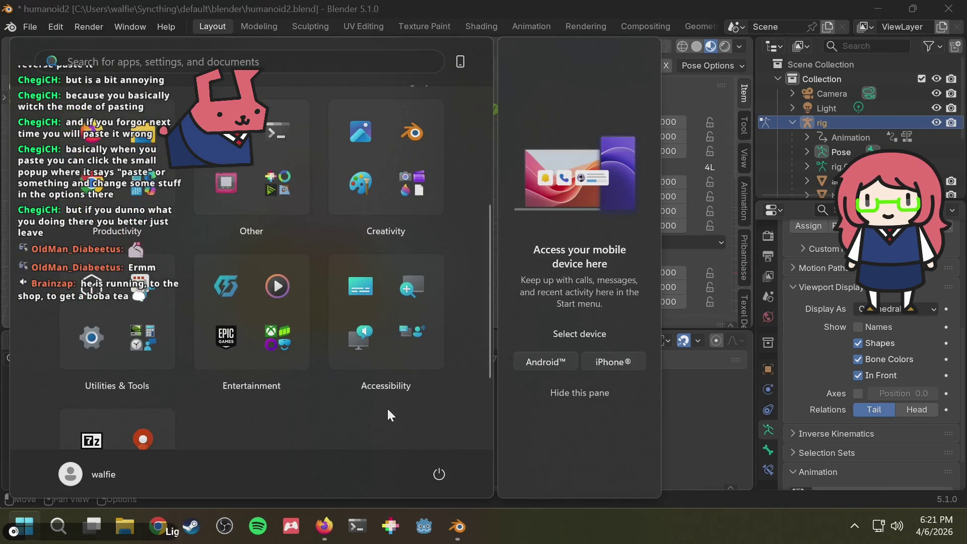
key("super")
scroll(388, 406, "down", 1)
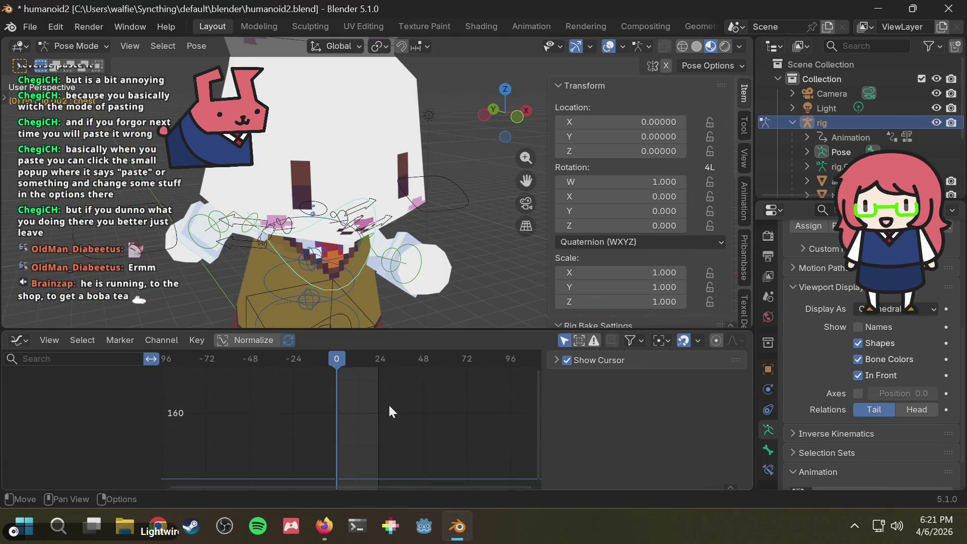
middle_click_drag(391, 416, 398, 376)
- Save the file from a left-side view and compare against the run reference in the browser
mouse_move(428, 302)
middle_mouse_down()
mouse_move(482, 197)
mouse_move(491, 203)
mouse_move(476, 176)
middle_mouse_up()
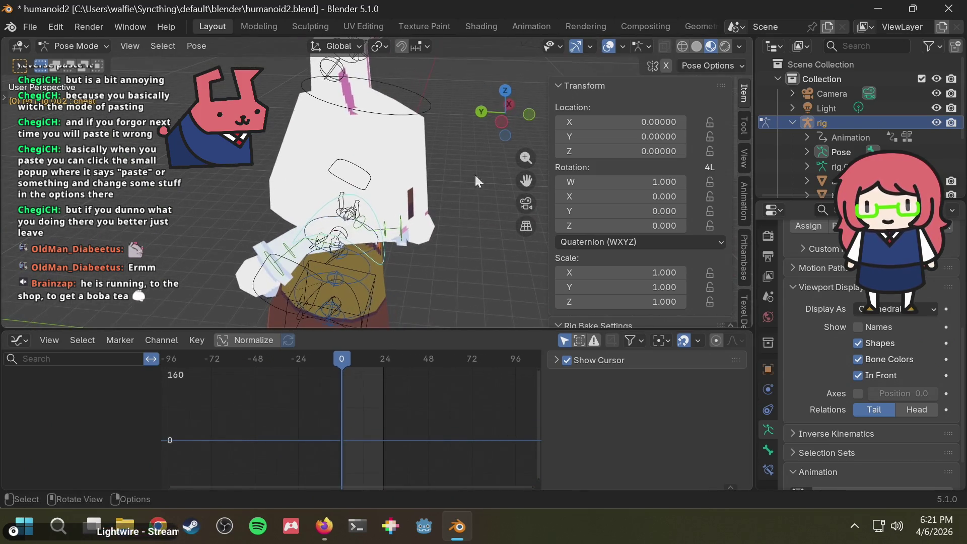
left_click(503, 114)
key("ctrl+s")
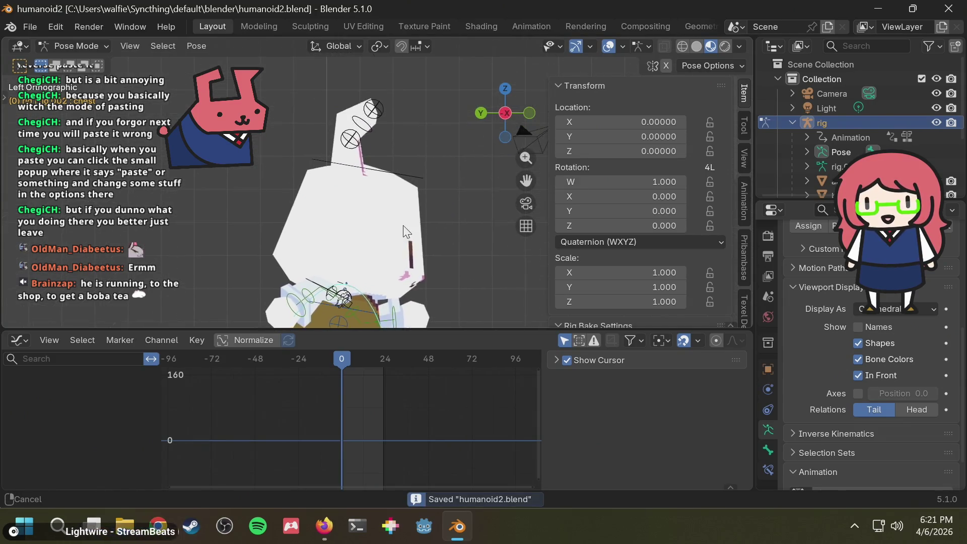
middle_click_drag(407, 232, 398, 226)
key("alt+Tab")
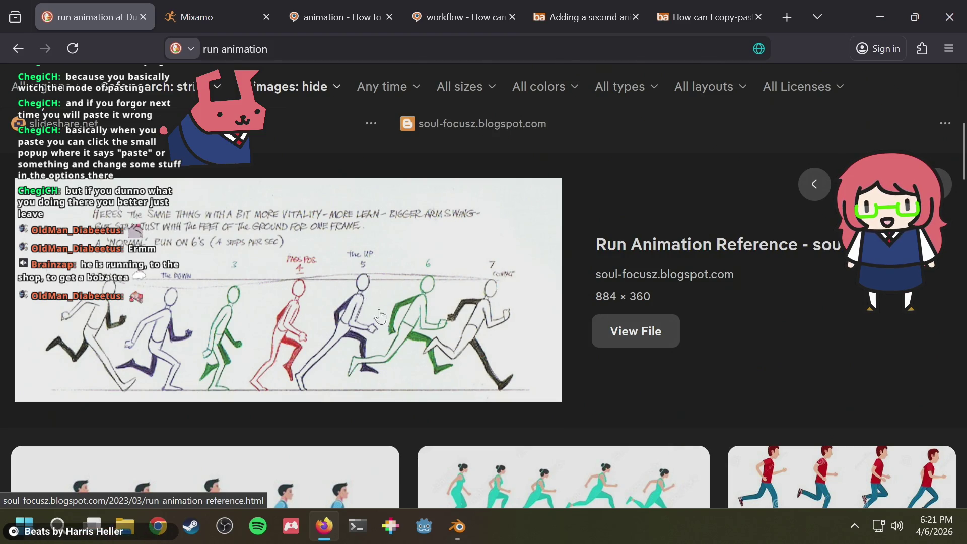
key("alt+Tab")
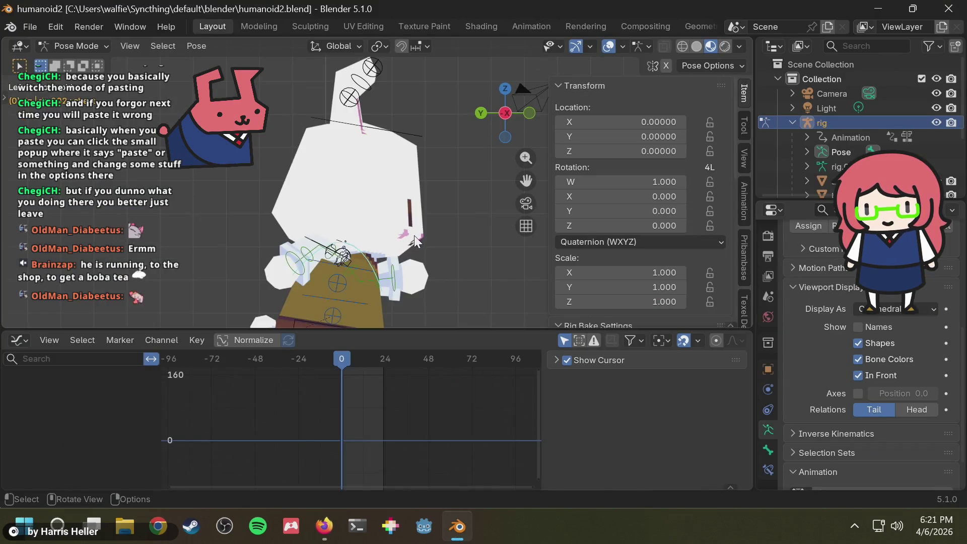
- Inspect the bunny from front, top and side views
mouse_move(415, 235)
middle_mouse_down()
mouse_move(313, 271)
mouse_move(425, 252)
mouse_move(395, 268)
mouse_move(297, 282)
mouse_move(334, 261)
mouse_move(339, 270)
middle_mouse_up()
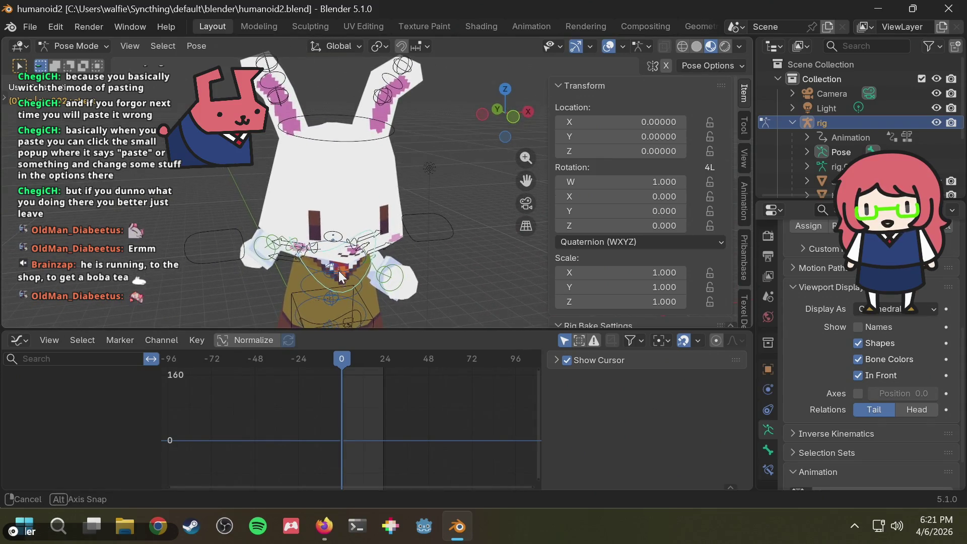
left_click(517, 119)
left_click(510, 89)
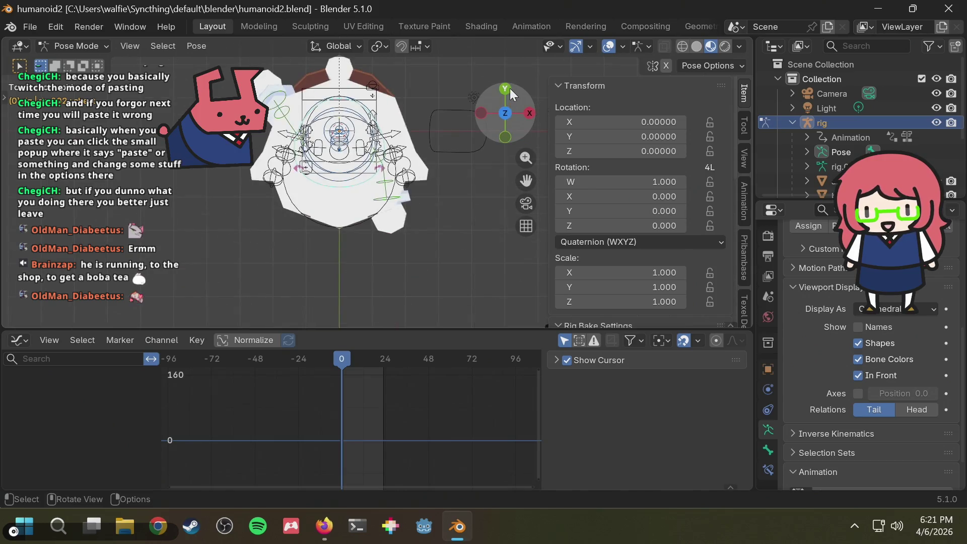
left_click_drag(504, 104, 506, 132)
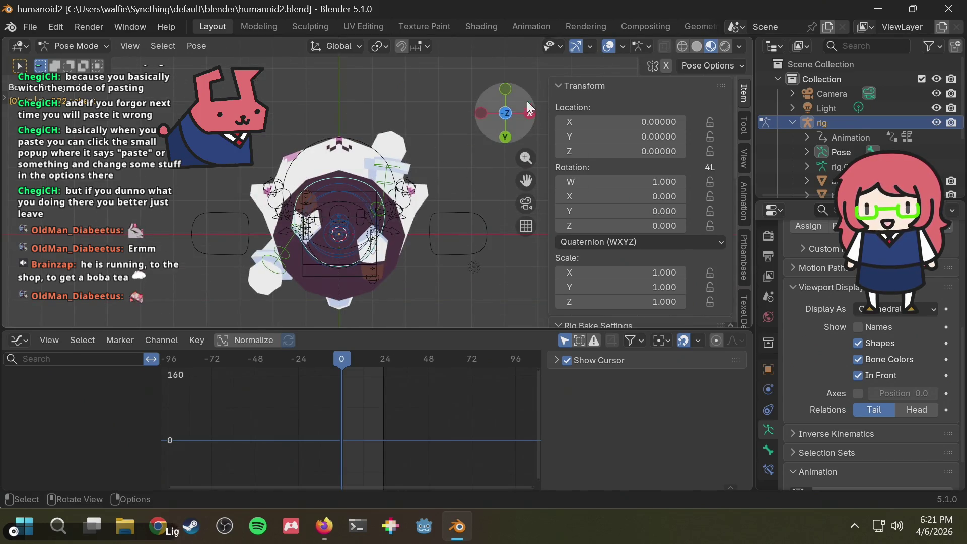
left_click(507, 110)
left_click(482, 111)
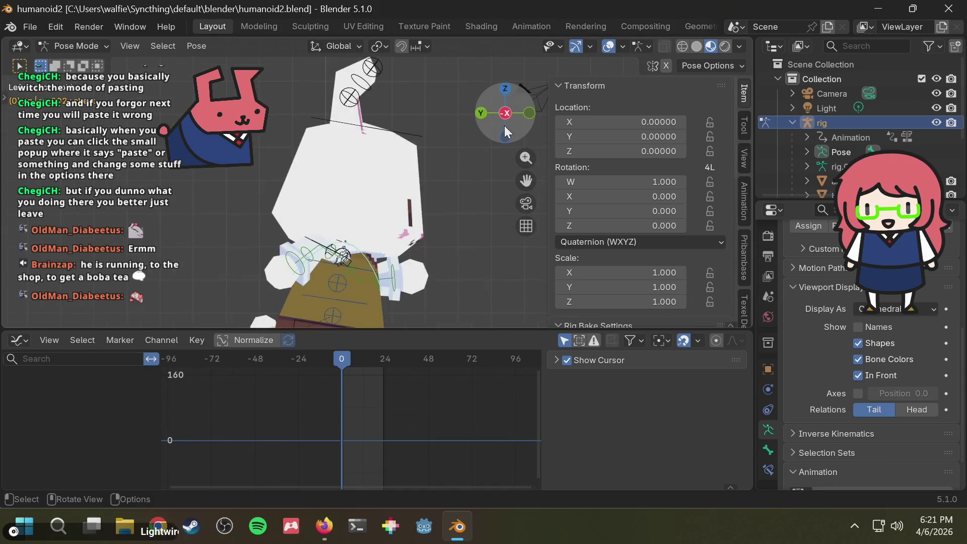
left_click(529, 114)
- Try rotating and moving the bone along global Z, cancel each attempt, then bring up the run reference
key("r")
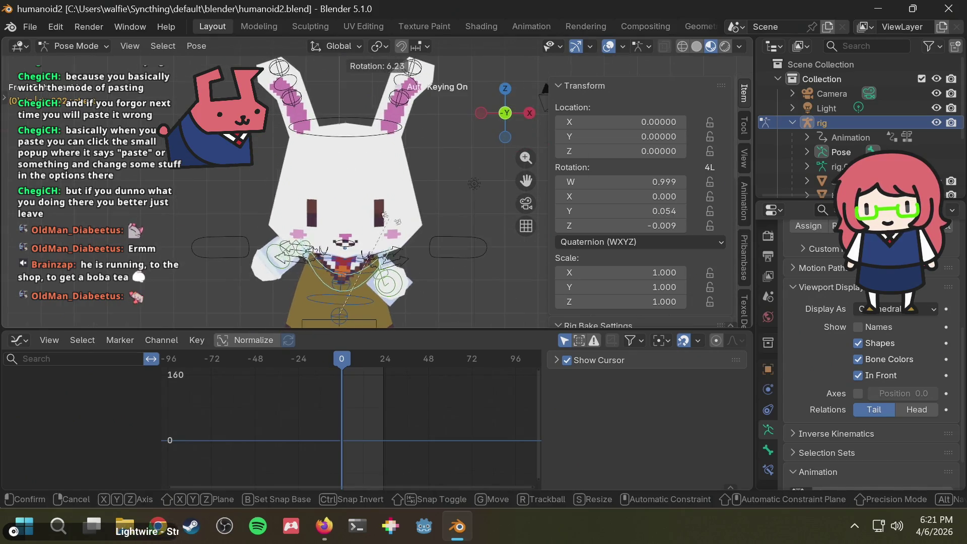
key("Escape")
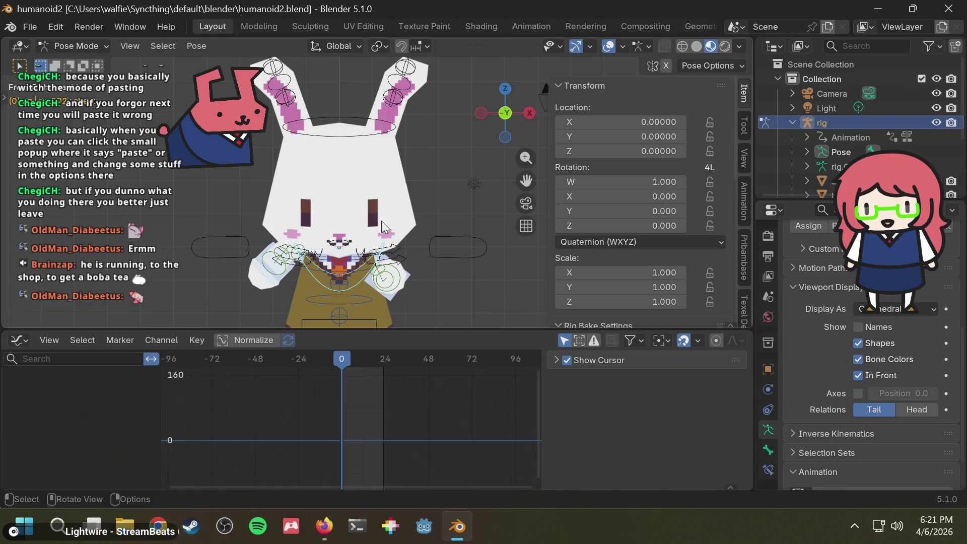
key("r")
key("z")
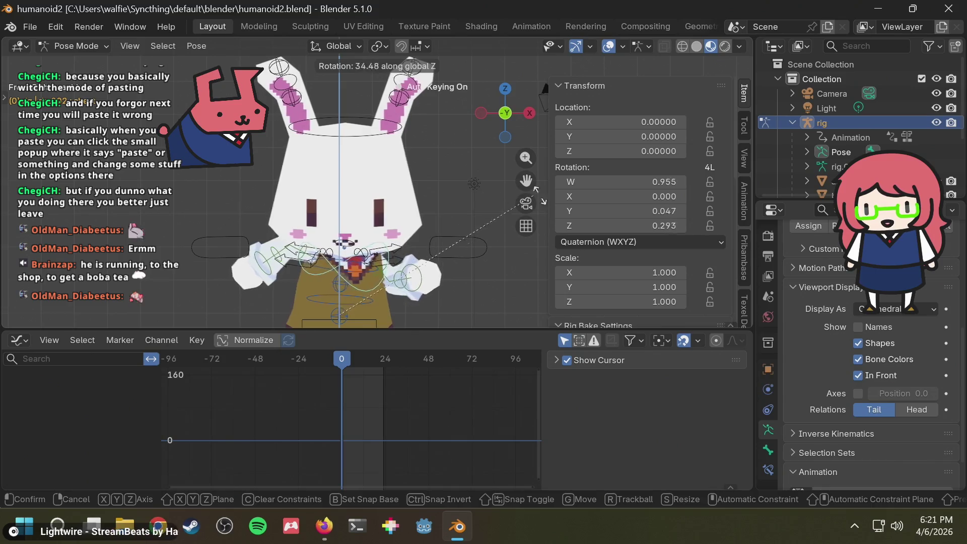
key("Escape")
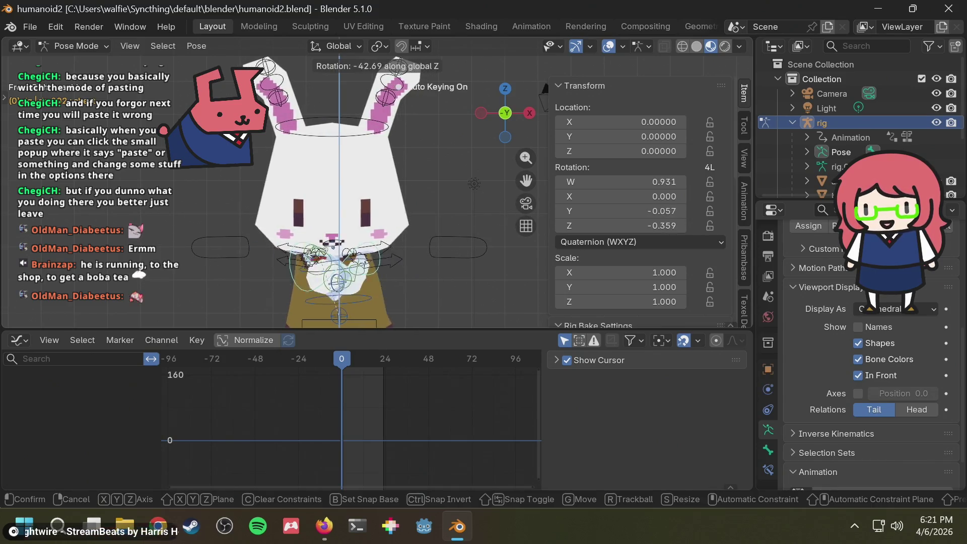
key("g")
key("z")
key("Escape")
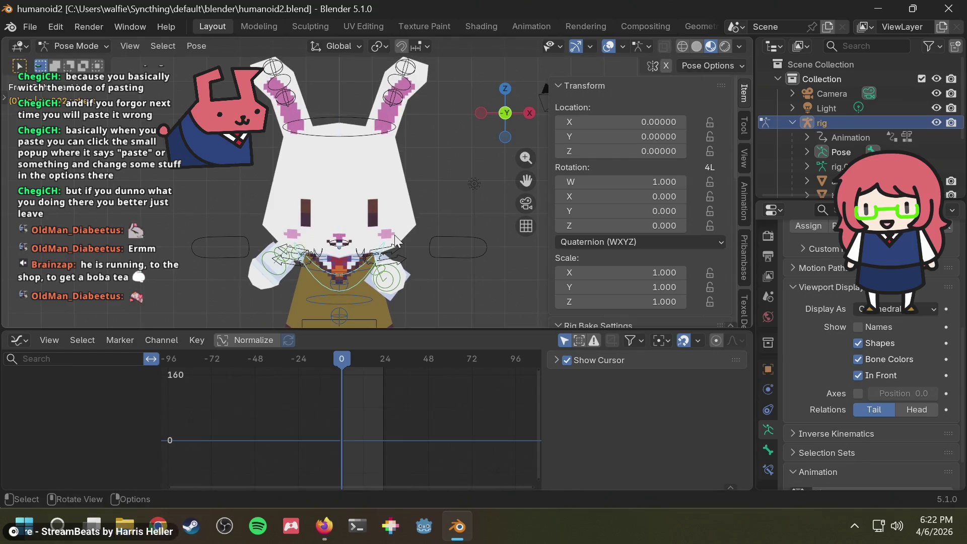
key("r")
key("z")
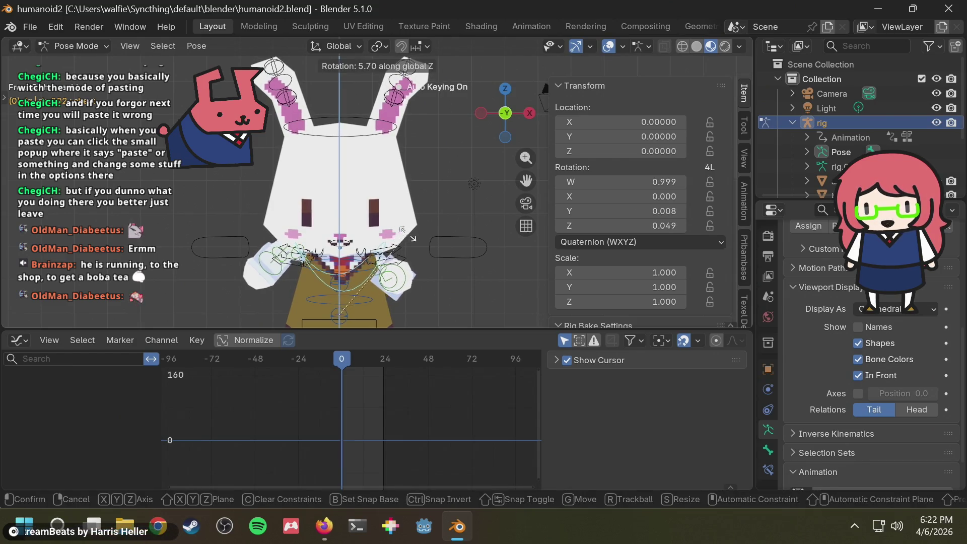
key("Escape")
key("alt+Tab")
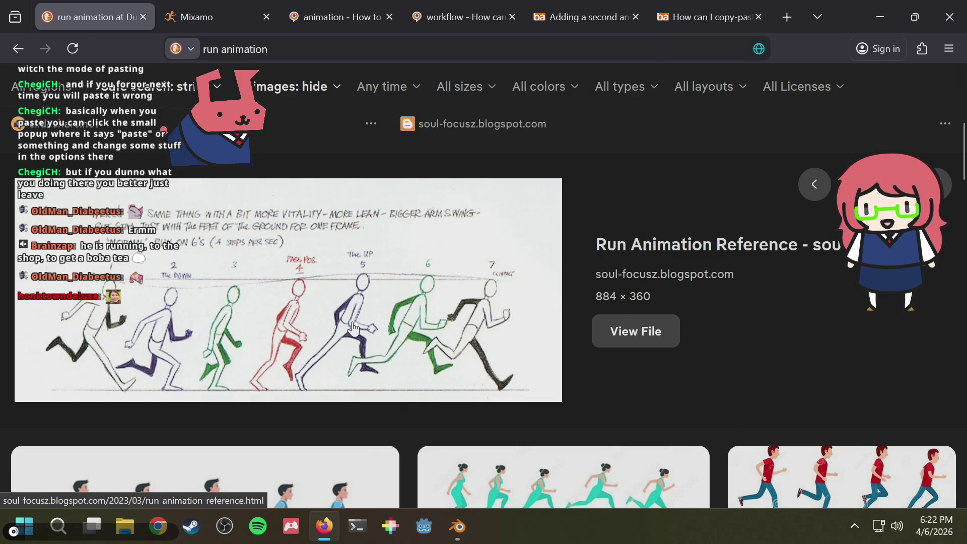
- Twist the chest bone slightly around the vertical Z axis at frame 0
key("alt+Tab")
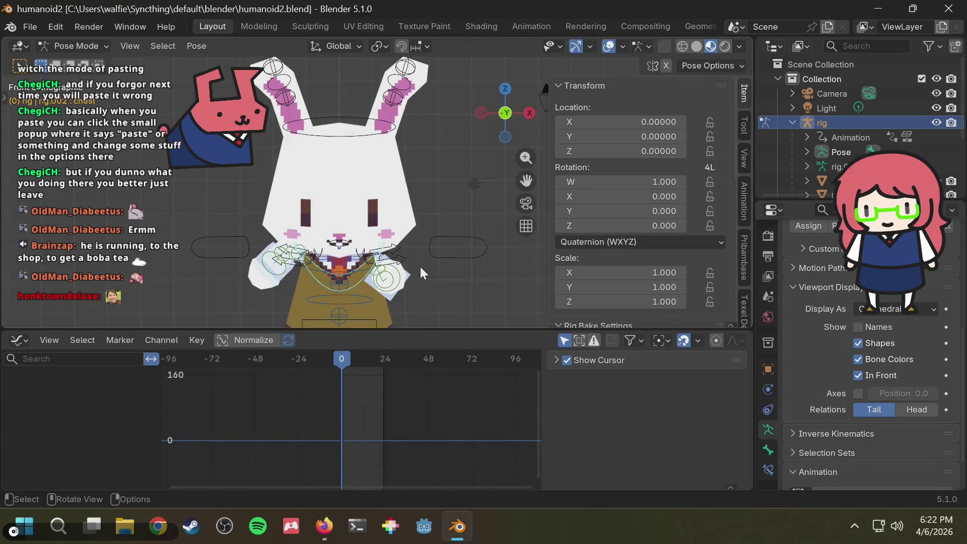
key("r")
key("z")
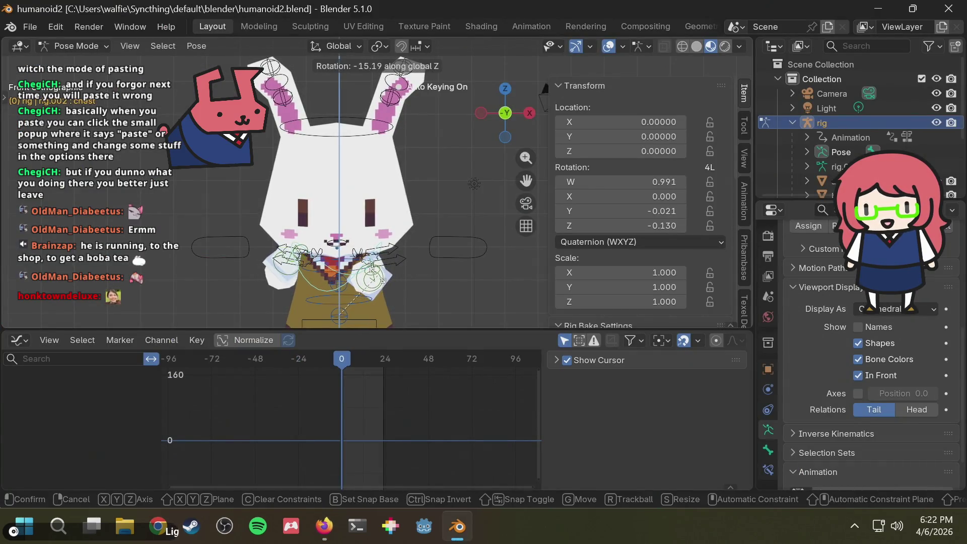
left_click(410, 268)
- Preview the chest motion, then go to frame 12 in front view and compare with the reference
mouse_move(418, 267)
middle_mouse_down()
mouse_move(254, 276)
mouse_move(431, 260)
middle_mouse_up()
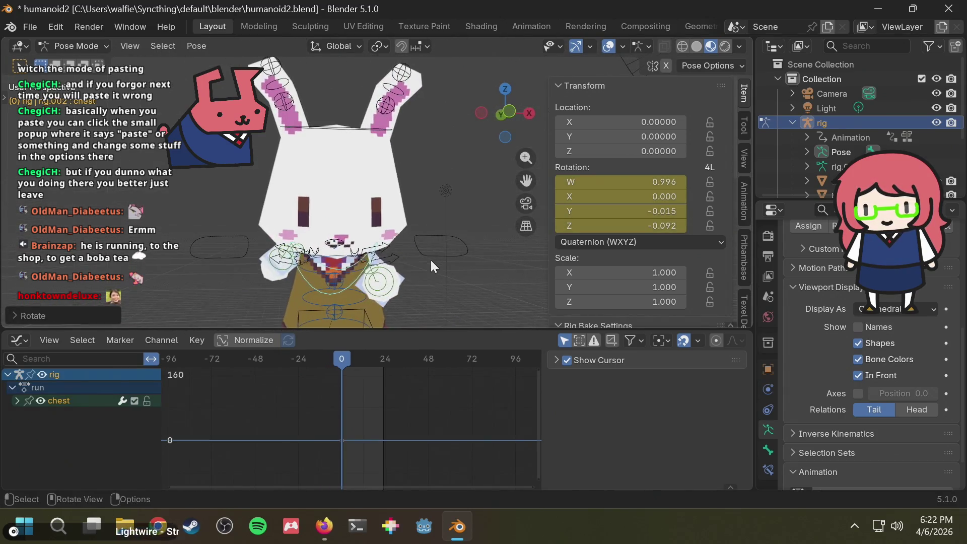
left_click_drag(351, 359, 363, 361)
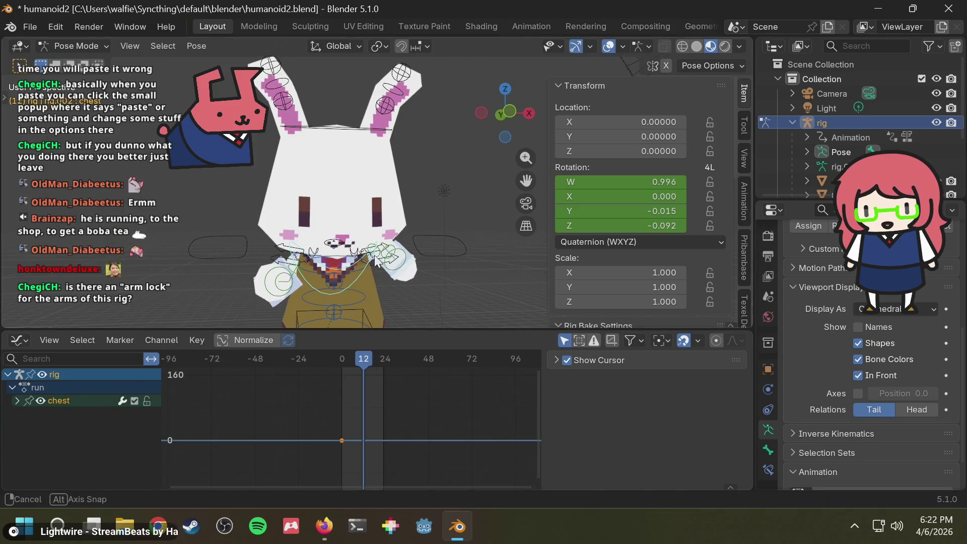
middle_click_drag(383, 257, 452, 246)
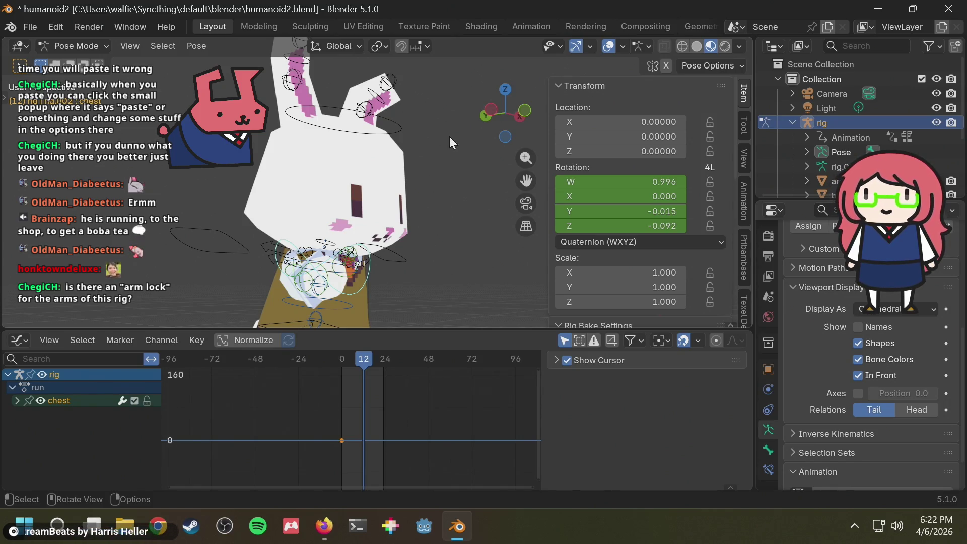
mouse_move(452, 131)
middle_mouse_down()
mouse_move(388, 143)
mouse_move(486, 149)
mouse_move(453, 162)
mouse_move(318, 134)
mouse_move(443, 189)
middle_mouse_up()
key("space")
key("space")
mouse_move(361, 354)
left_mouse_down()
mouse_move(319, 357)
mouse_move(363, 358)
left_mouse_up()
mouse_move(370, 236)
middle_mouse_down()
mouse_move(375, 218)
mouse_move(472, 148)
middle_mouse_up()
left_click(510, 114)
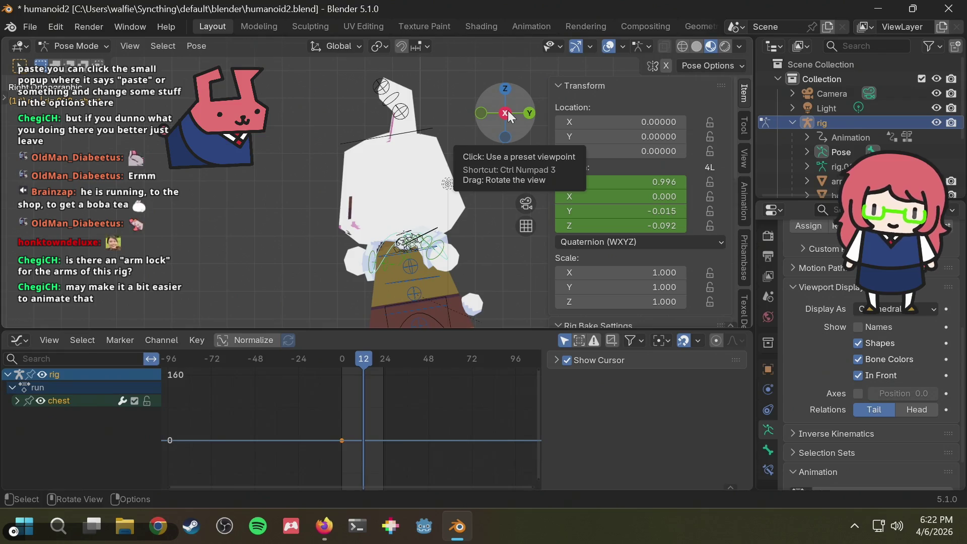
left_click(482, 107)
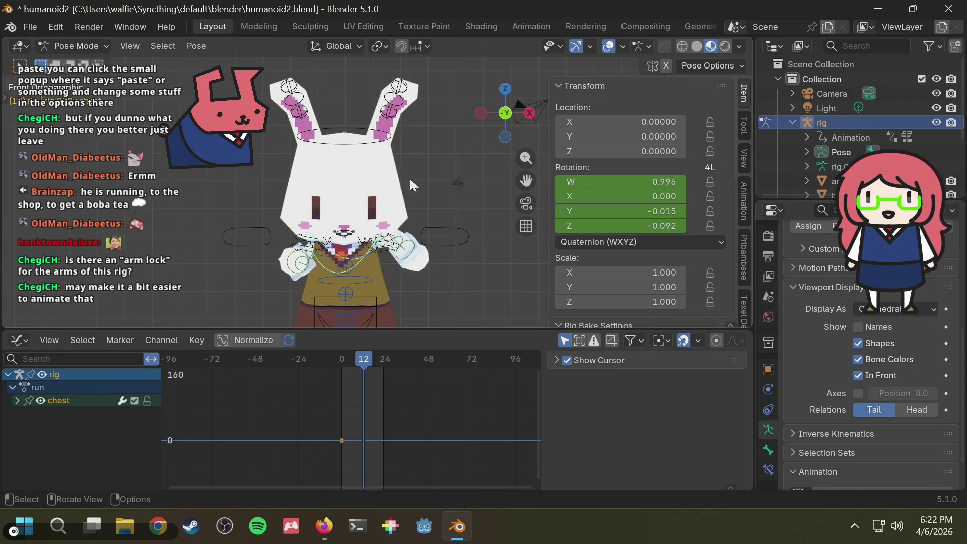
key("alt+Tab")
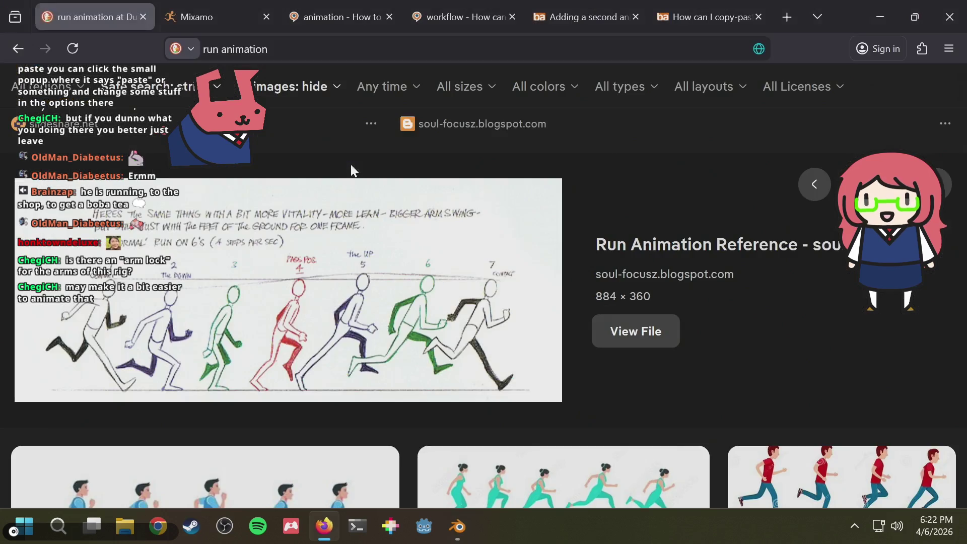
key("alt+Tab")
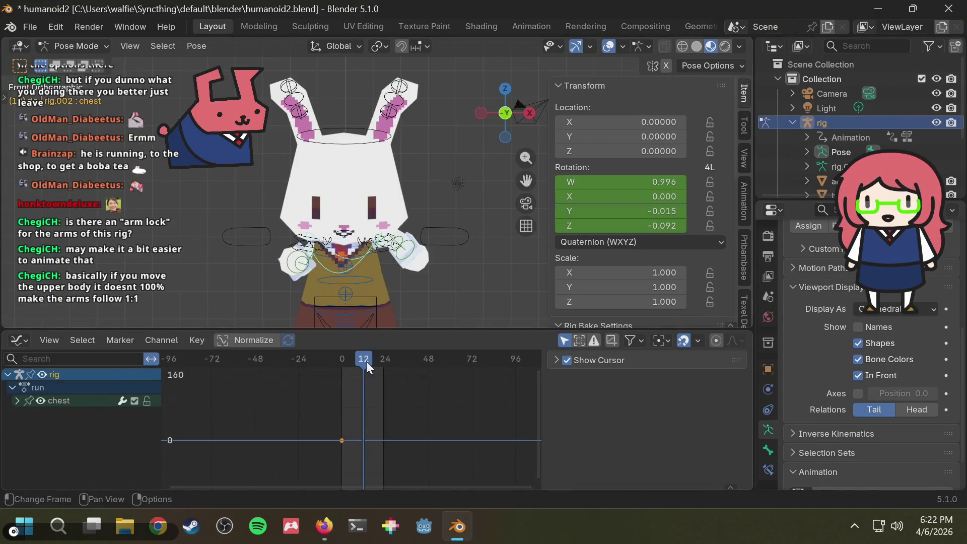
- Paste the chest pose mirrored at frame 12 and reselect the chest bone to check it
key("ctrl+shift+v")
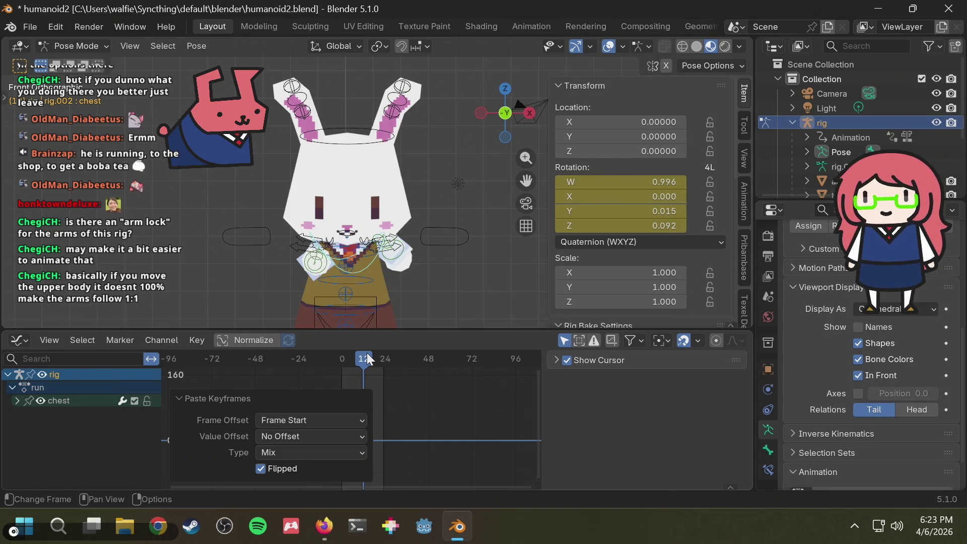
left_click(442, 251)
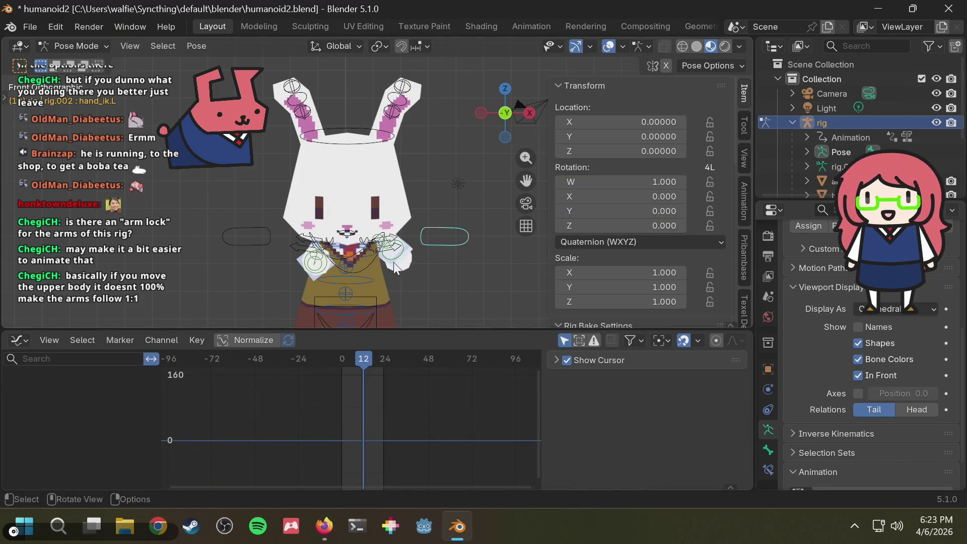
left_click(374, 258)
scroll(689, 229, "down", 8)
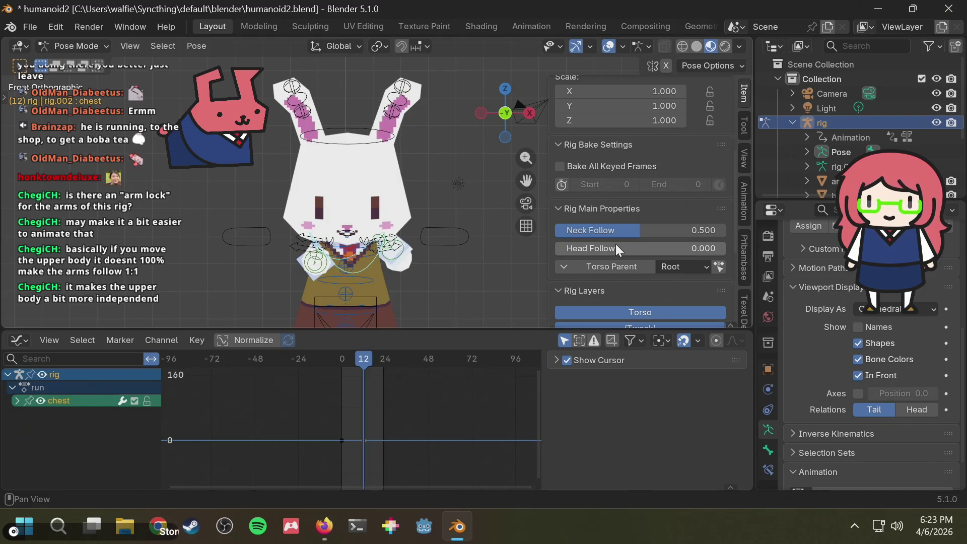
scroll(621, 279, "down", 5)
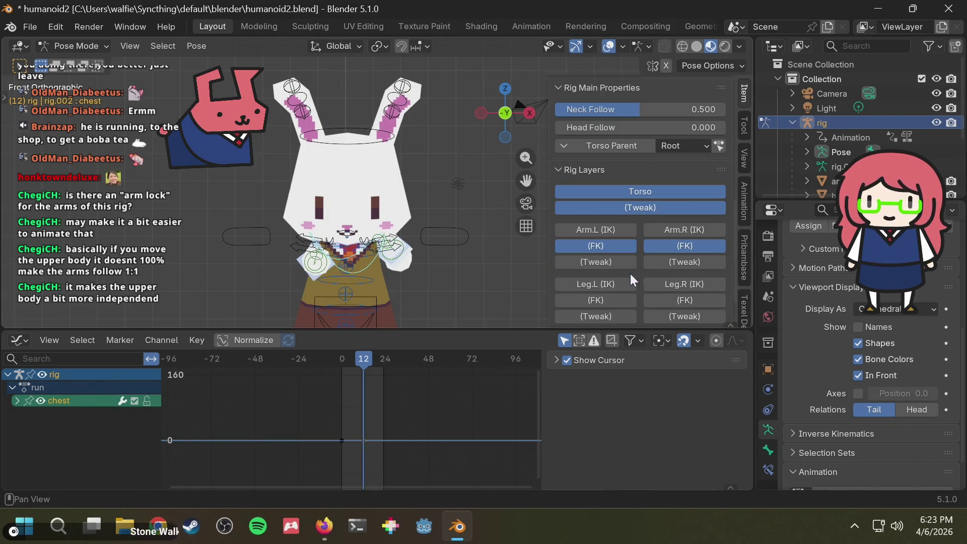
mouse_move(444, 242)
middle_mouse_down()
mouse_move(394, 253)
mouse_move(420, 261)
middle_mouse_up()
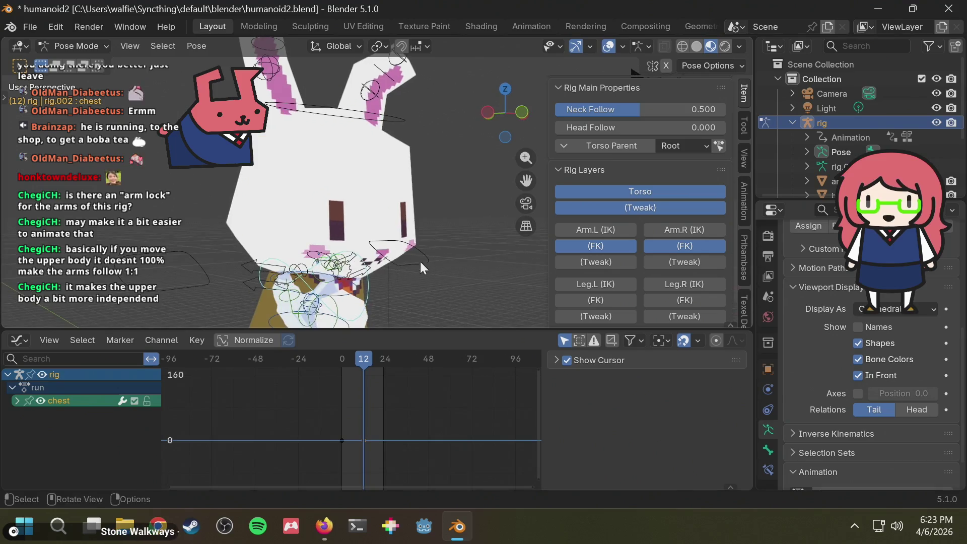
- Select upper_arm_fk.R and try raising its FK Limb Follow slider toward 1
left_click(292, 294)
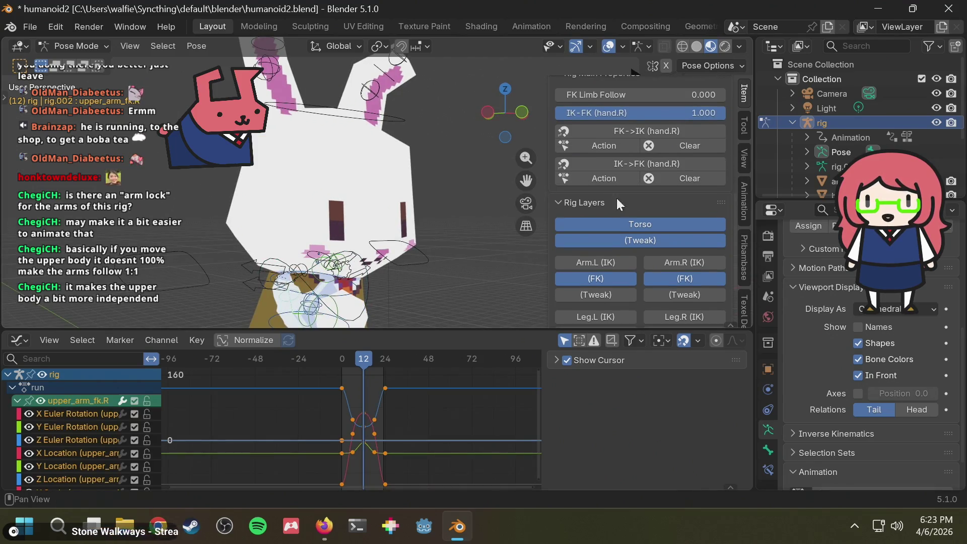
scroll(640, 221, "up", 3)
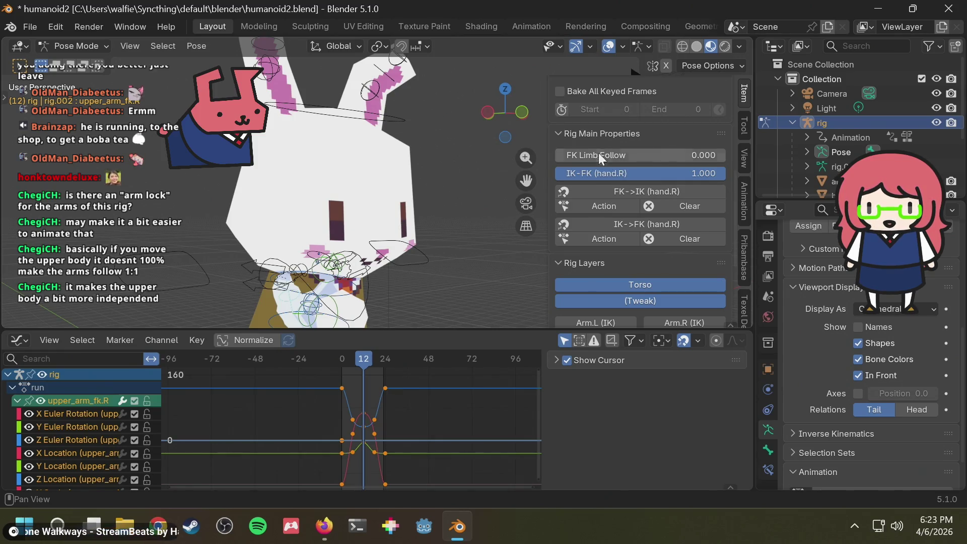
scroll(661, 170, "up", 2)
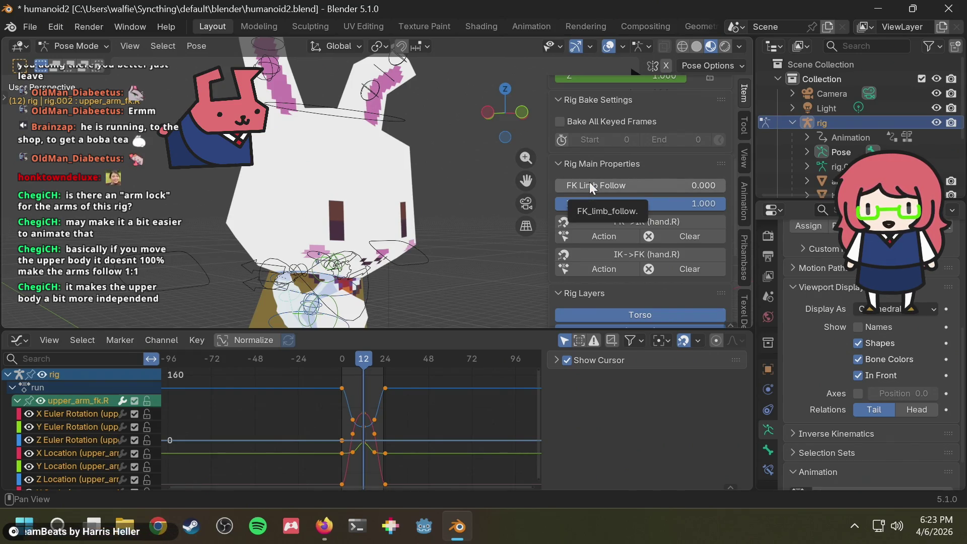
mouse_move(590, 182)
left_mouse_down()
mouse_move(728, 183)
mouse_move(557, 186)
mouse_move(727, 186)
mouse_move(601, 185)
left_mouse_up()
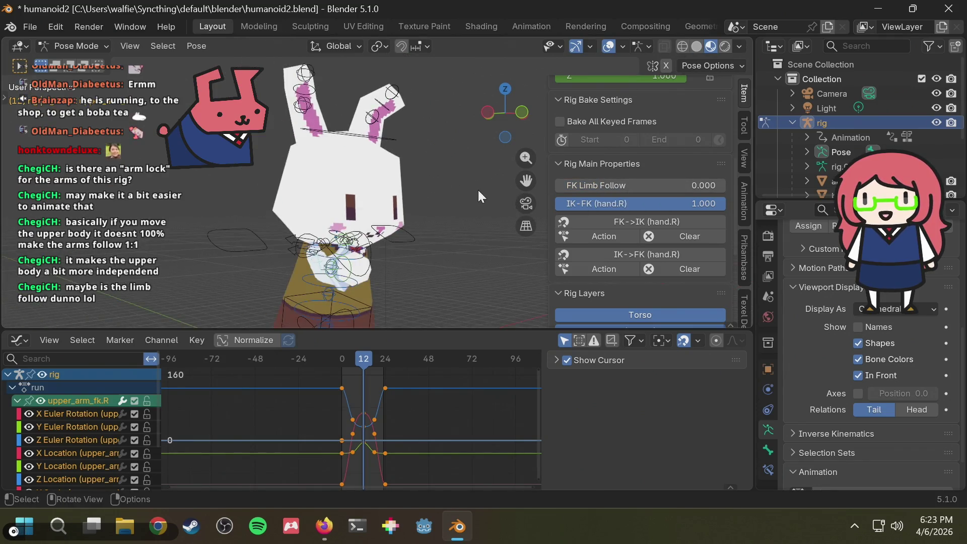
- Play and scrub the run cycle from a front view to inspect the pose, ending at frame 0
key("KP_1")
key("space")
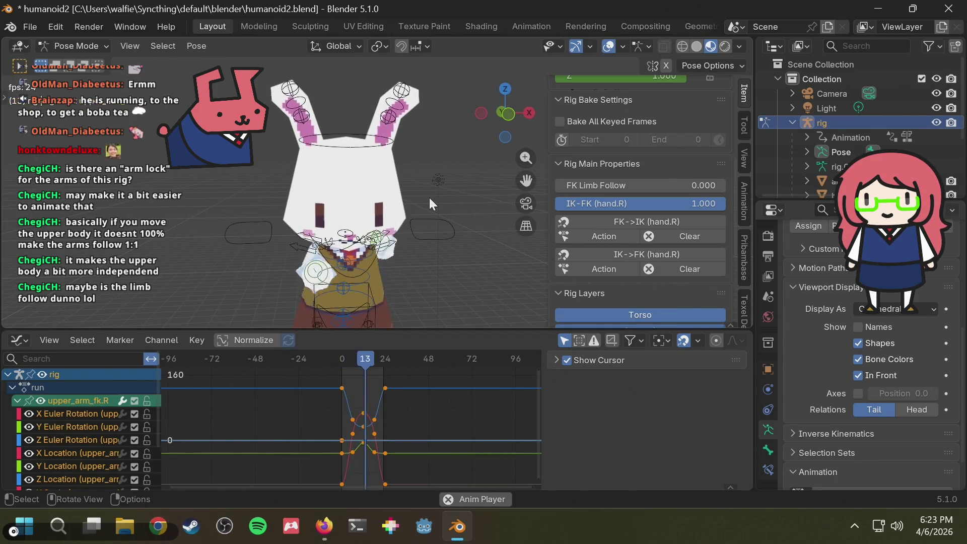
key("space")
mouse_move(352, 359)
left_mouse_down()
mouse_move(344, 359)
mouse_move(375, 357)
mouse_move(341, 362)
mouse_move(377, 364)
mouse_move(340, 367)
mouse_move(389, 365)
mouse_move(337, 364)
mouse_move(377, 359)
left_mouse_up()
key("space")
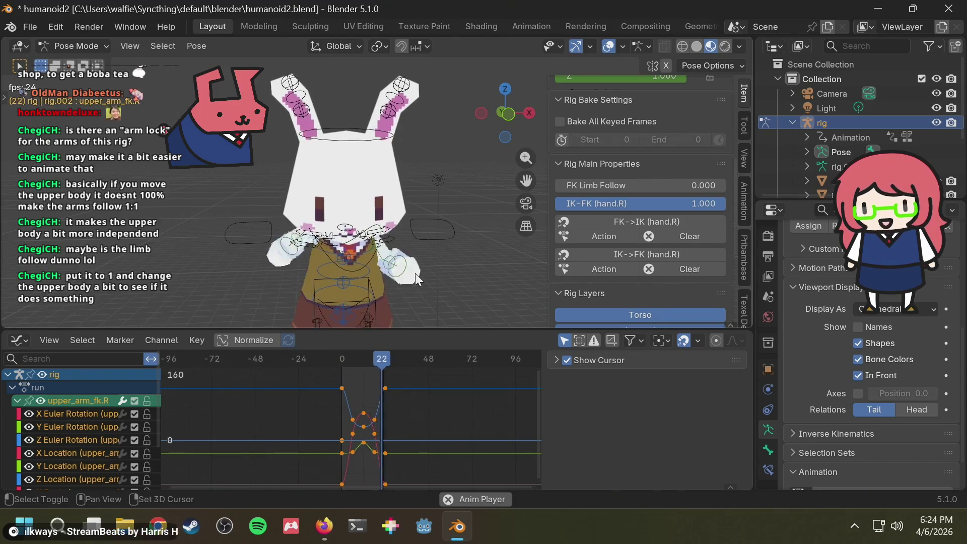
key("space")
middle_click_drag(426, 262, 437, 242)
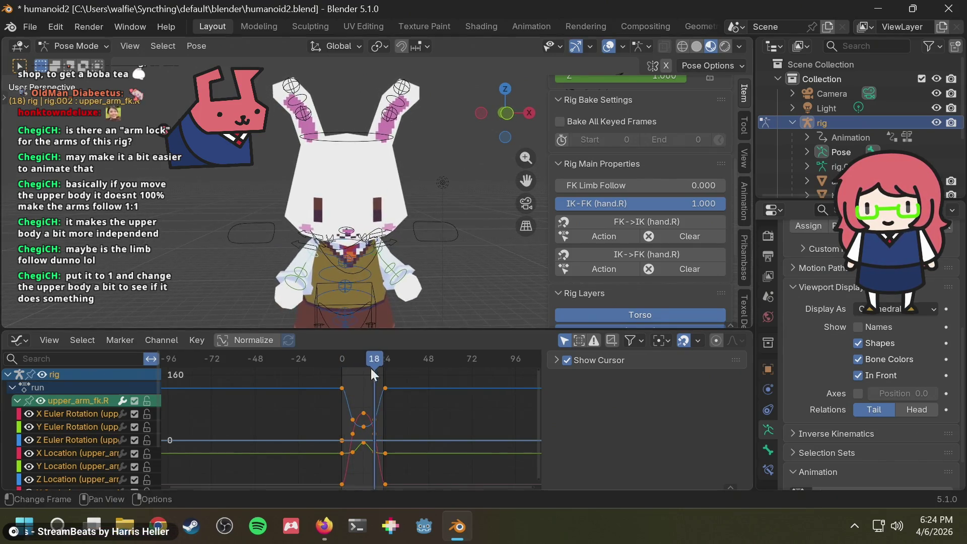
left_click_drag(371, 359, 342, 359)
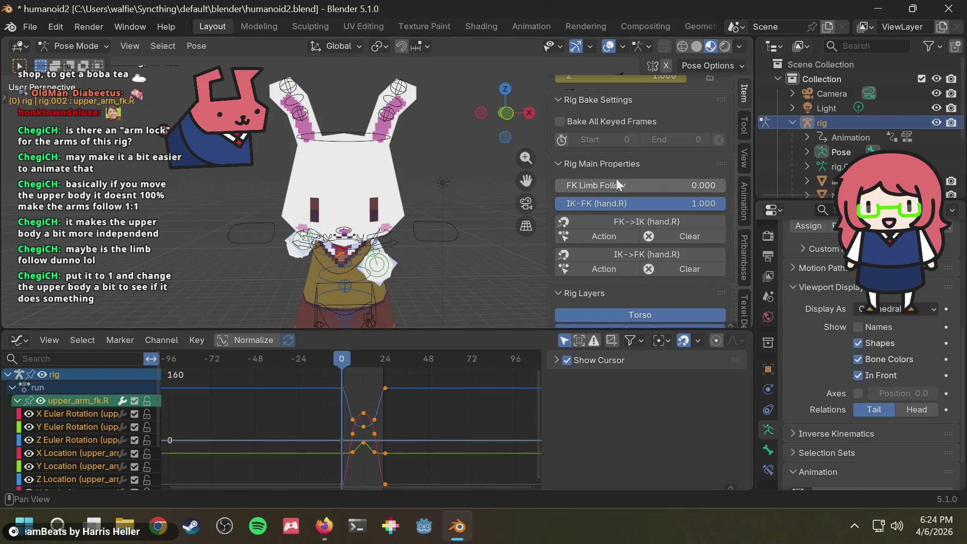
- Test FK Limb Follow at 1 during playback, then set it back to 0
left_click_drag(622, 186, 776, 186)
key("space")
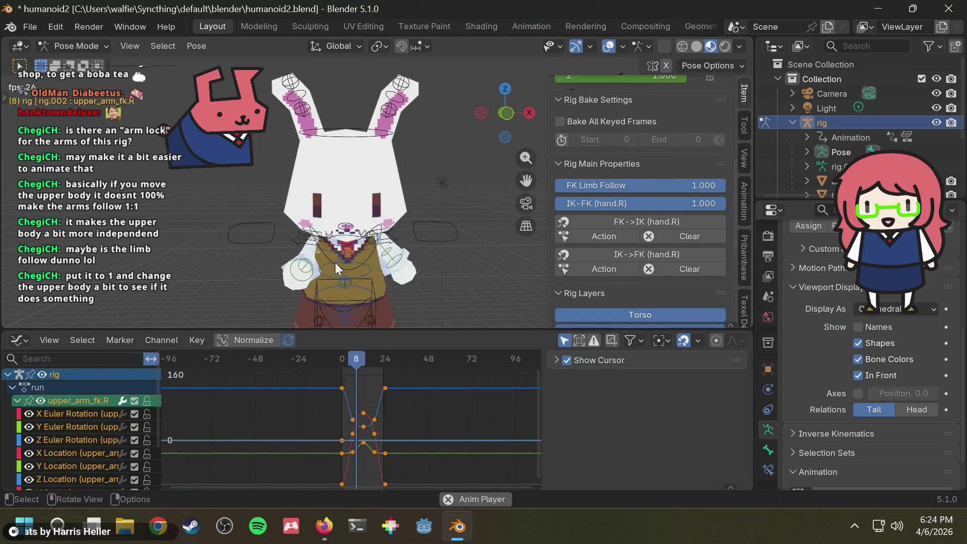
middle_click_drag(333, 264, 468, 255)
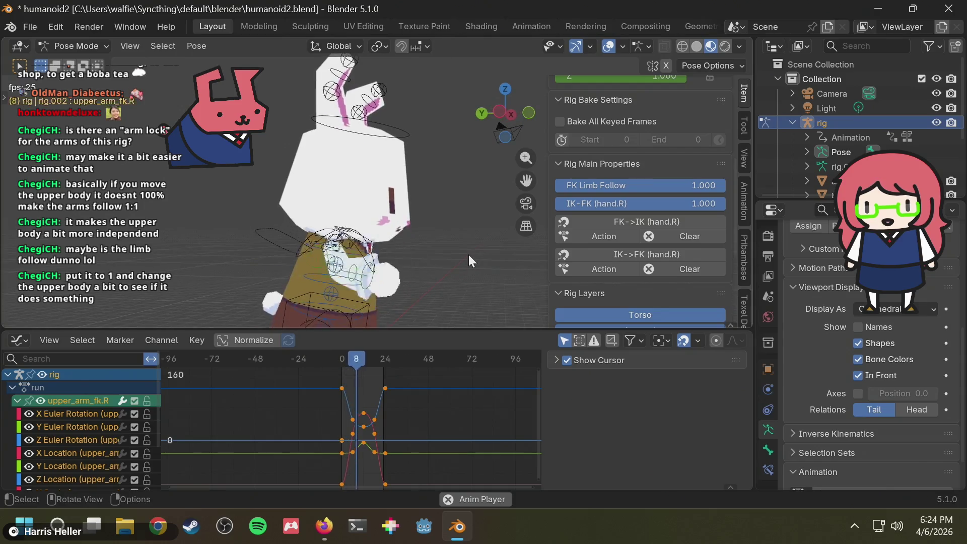
key("space")
key("shift+Left")
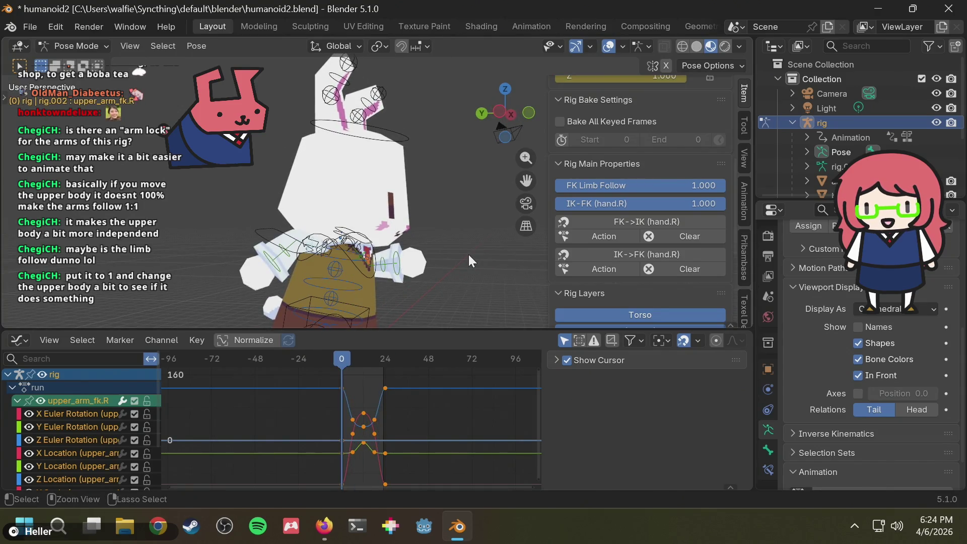
middle_click_drag(457, 254, 590, 195)
left_click_drag(640, 185, 560, 185)
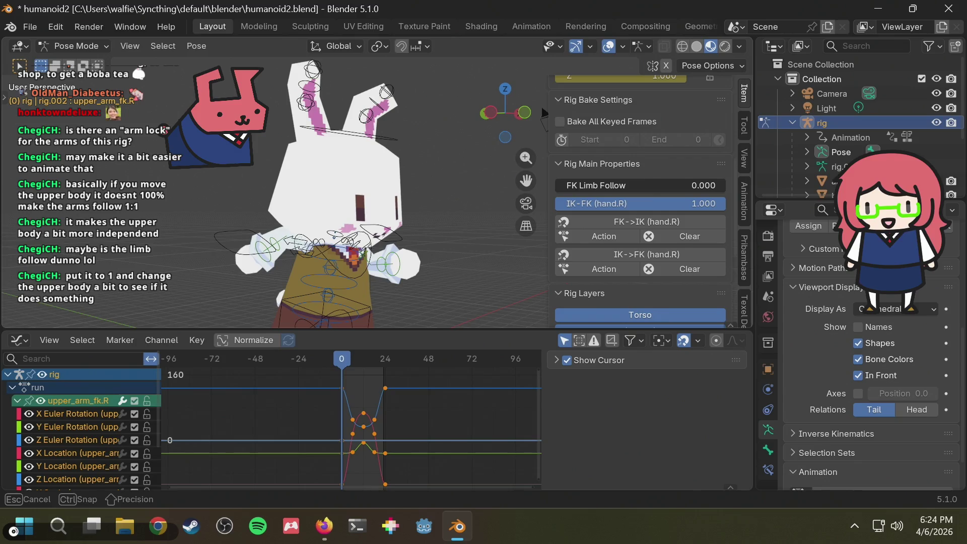
- Paste the chest keyframe at frame 24 so the chest twist loops
scroll(297, 255, "up", 2)
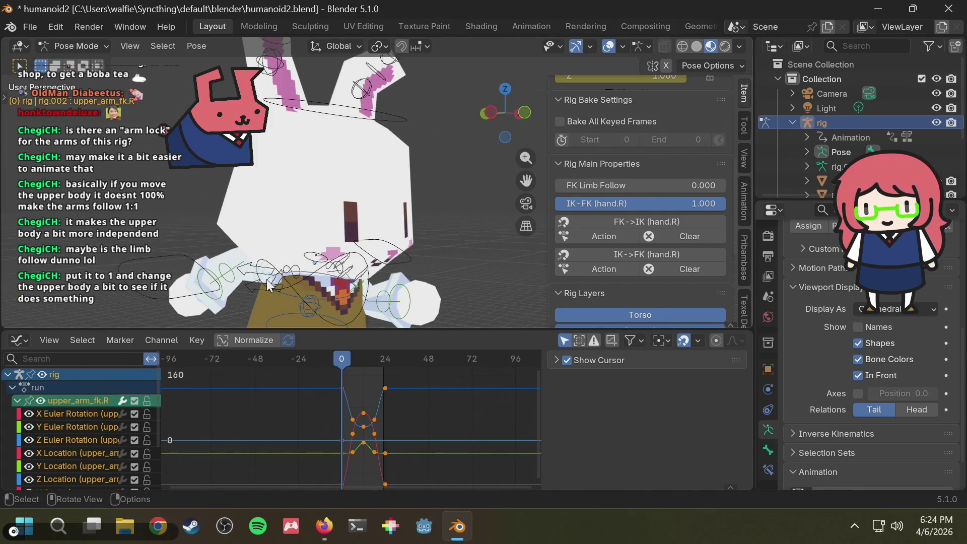
left_click(369, 285)
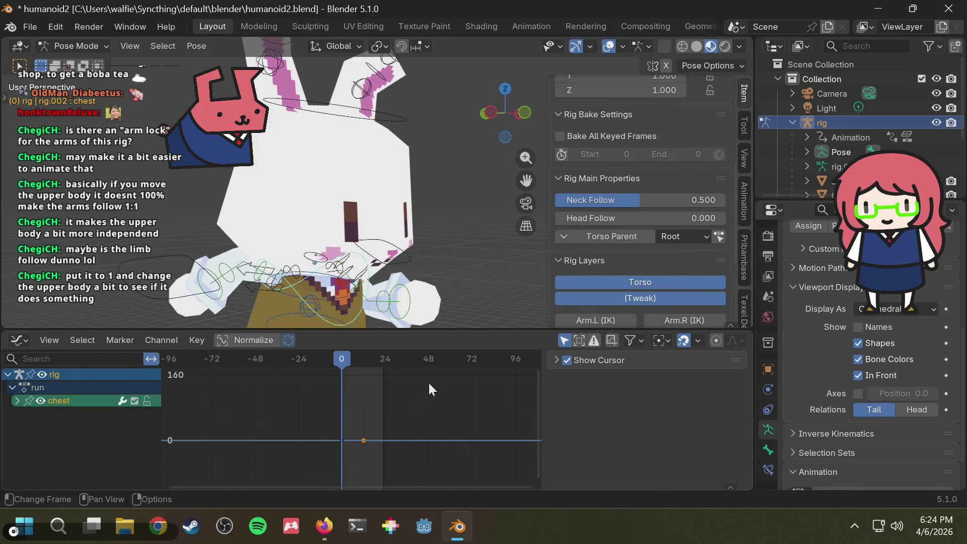
left_click(362, 419)
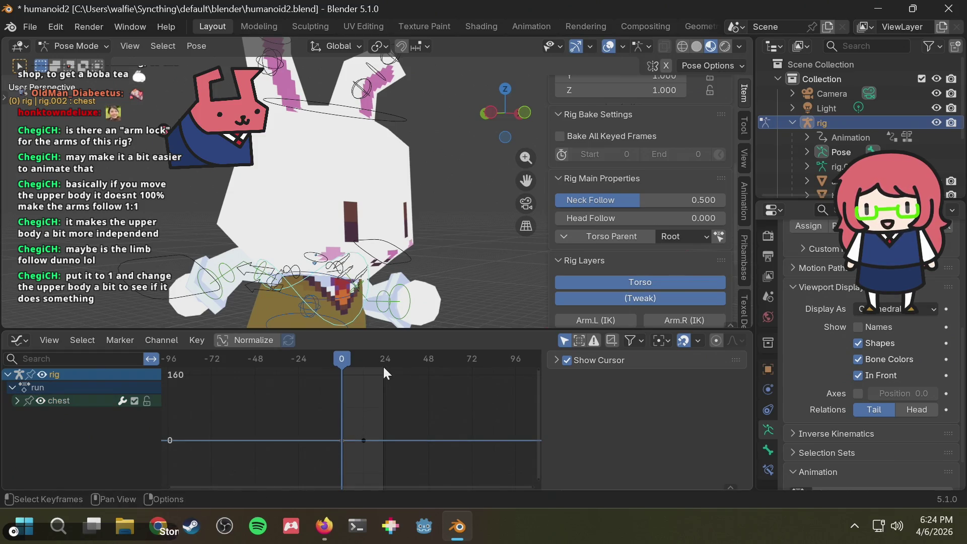
mouse_move(384, 359)
left_mouse_down()
mouse_move(394, 357)
mouse_move(386, 358)
left_mouse_up()
key("ctrl+v")
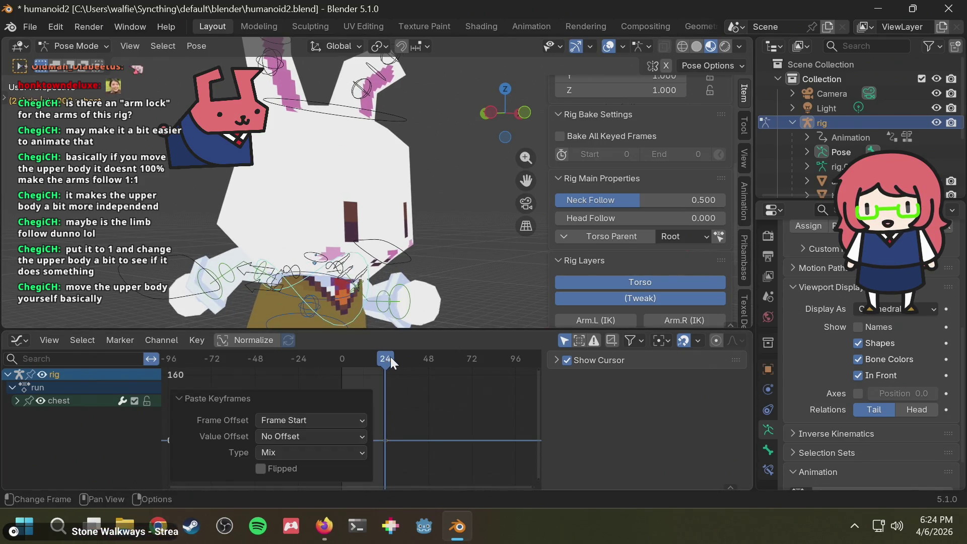
key("space")
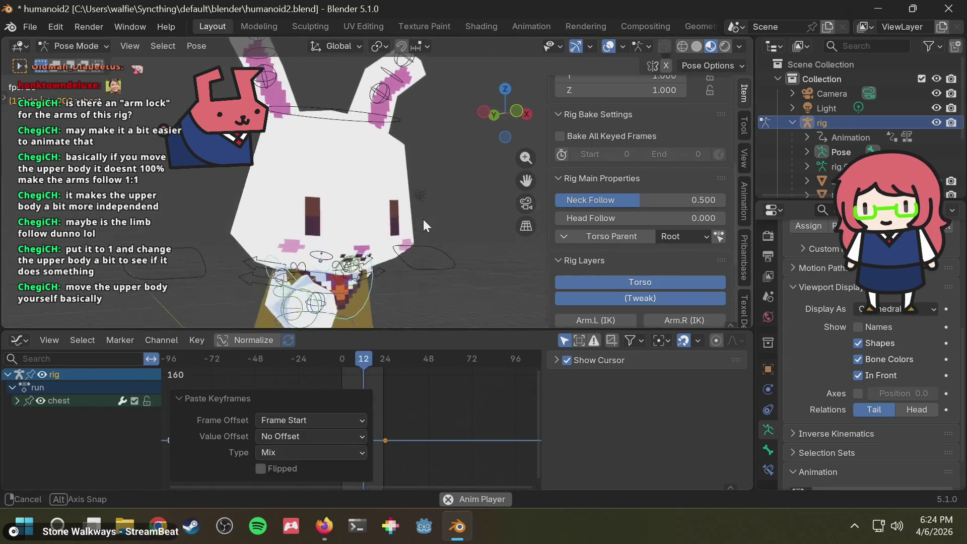
- Deselect the chest and select the right arm bone to show its hand.R IK-FK settings
middle_click_drag(423, 221, 407, 217)
scroll(396, 217, "down", 5)
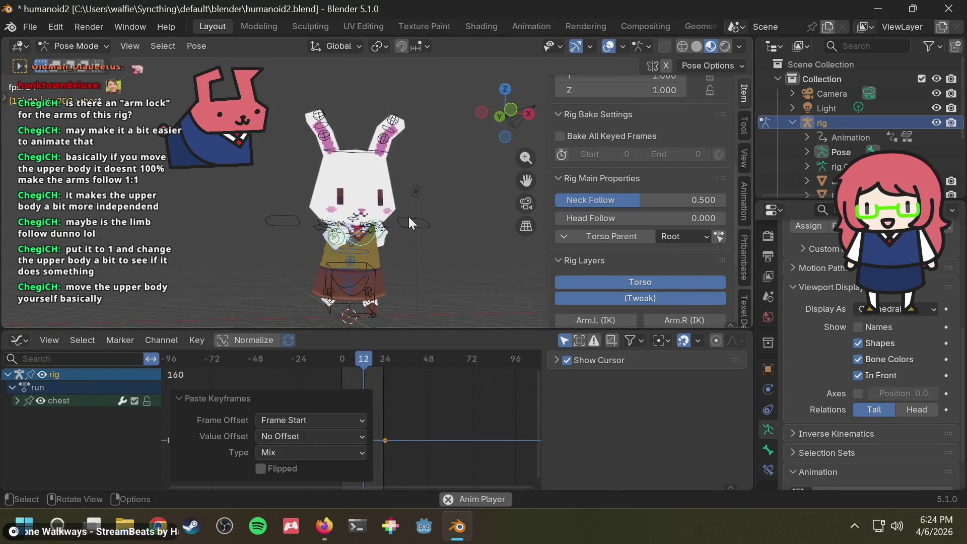
mouse_move(389, 229)
middle_mouse_down()
mouse_move(532, 261)
mouse_move(470, 265)
mouse_move(330, 244)
middle_mouse_up()
scroll(329, 244, "up", 4)
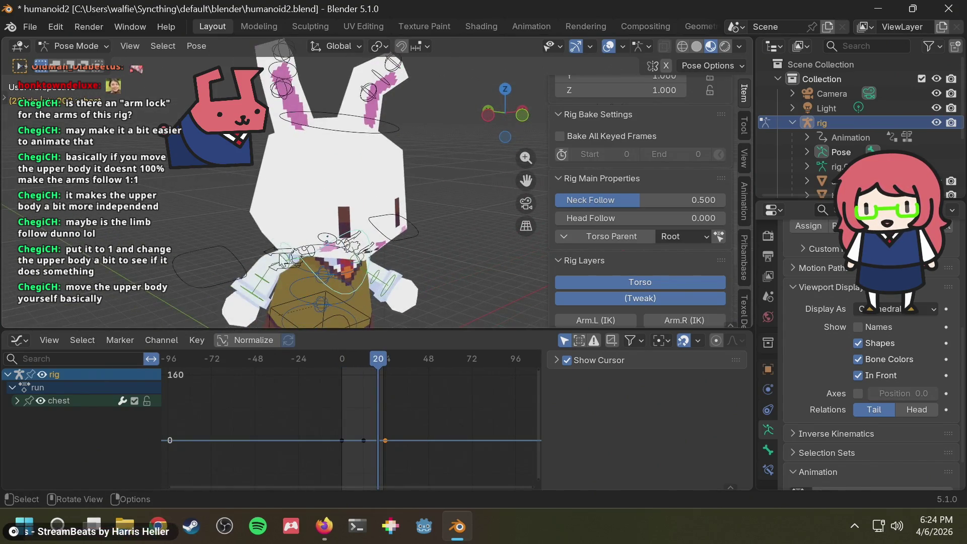
left_click(313, 271)
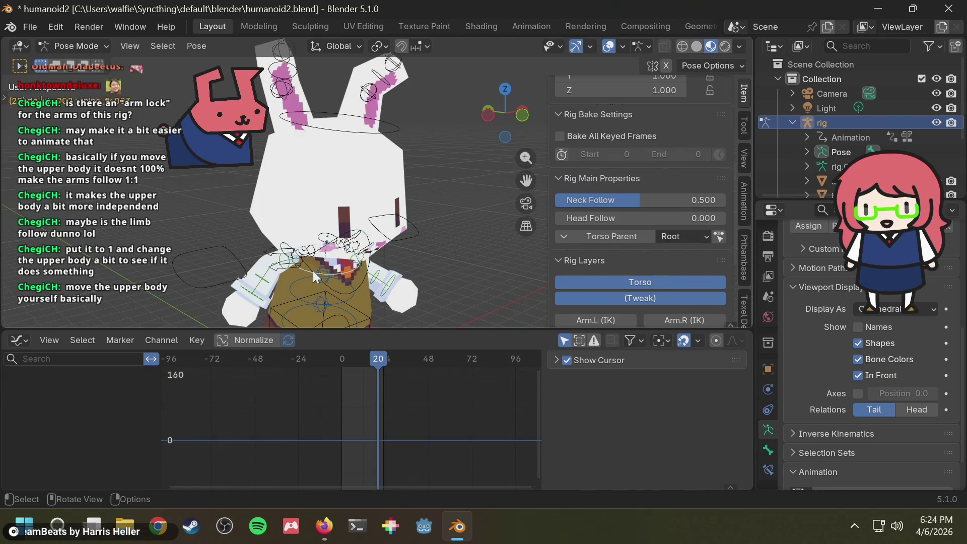
left_click(284, 257)
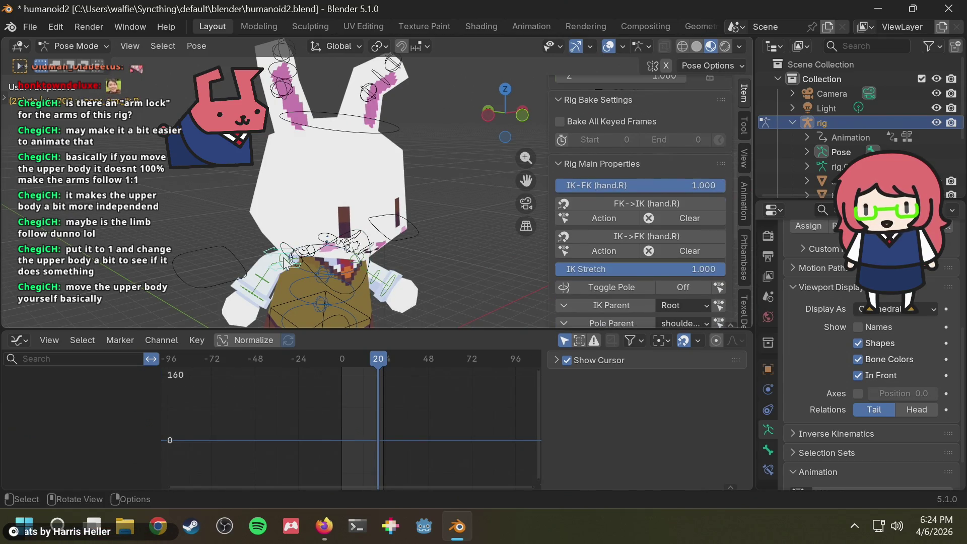
- Select upper_arm_fk.R, raise FK Limb Follow and play the run cycle, viewed from above
left_click(285, 260)
left_click_drag(630, 187, 726, 186)
key("space")
mouse_move(437, 219)
middle_mouse_down()
mouse_move(365, 184)
mouse_move(484, 201)
mouse_move(376, 210)
mouse_move(493, 200)
mouse_move(370, 206)
middle_mouse_up()
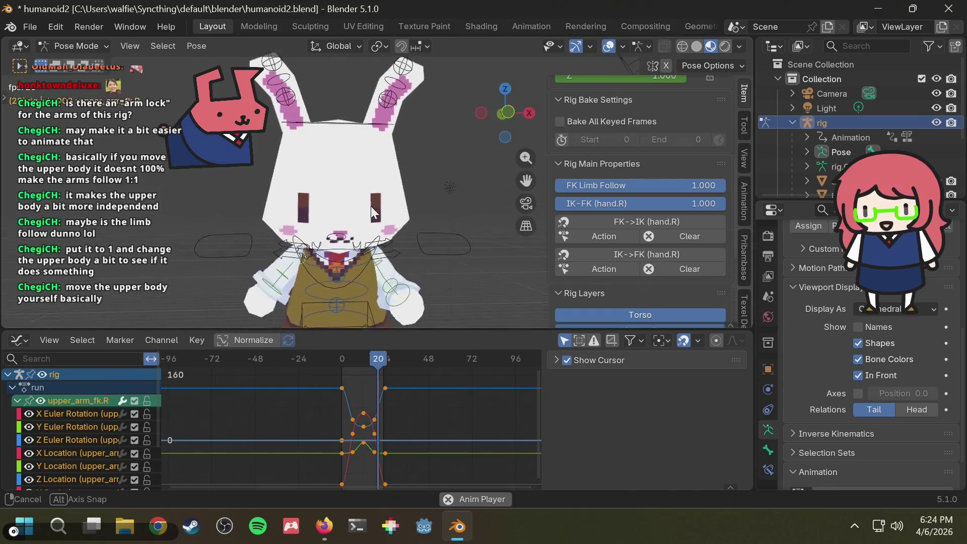
scroll(382, 209, "down", 3)
mouse_move(427, 220)
middle_mouse_down()
mouse_move(409, 245)
mouse_move(407, 313)
mouse_move(399, 79)
mouse_move(406, 104)
middle_mouse_up()
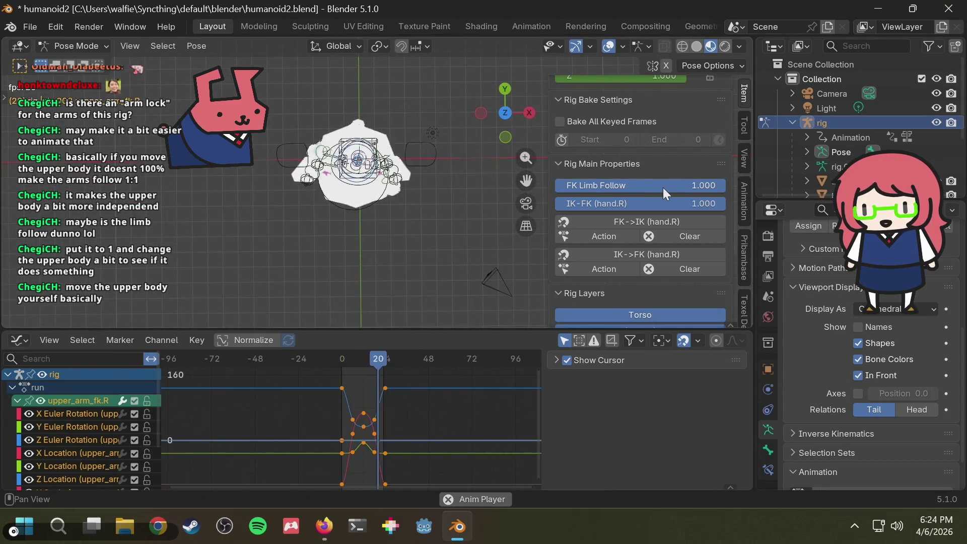
- Try FK Limb Follow at 0, stop playback, push it back to 1.000, then select the chest
left_click_drag(663, 188, 555, 185)
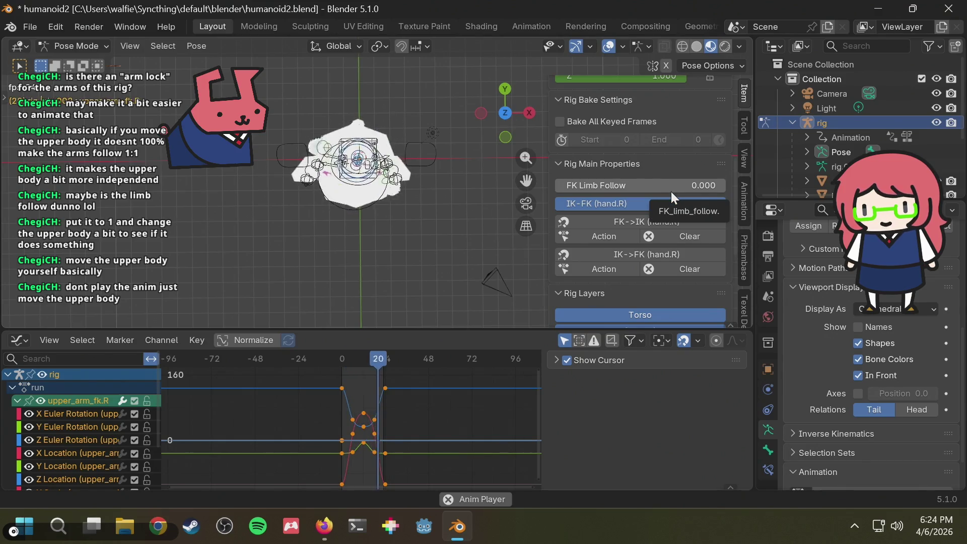
key("space")
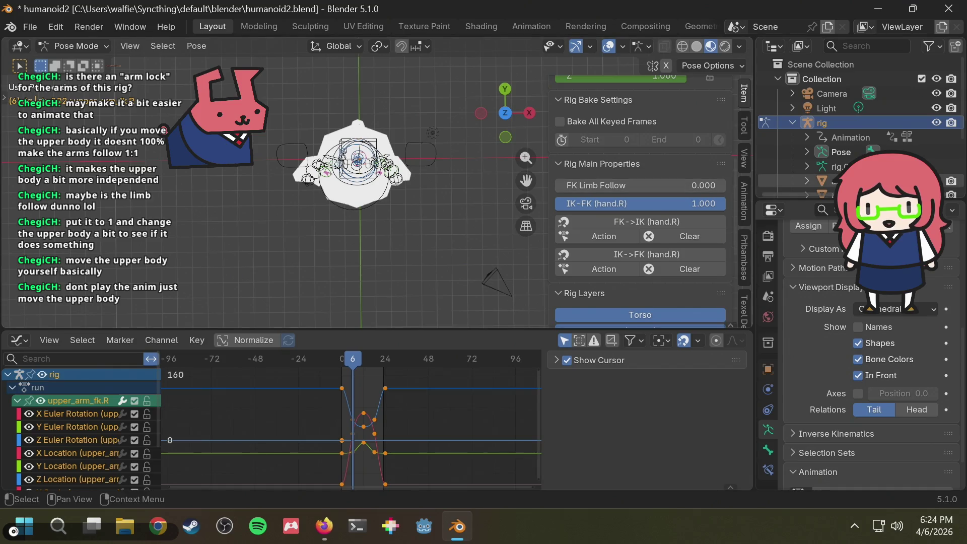
mouse_move(676, 186)
left_mouse_down()
mouse_move(757, 186)
mouse_move(725, 185)
left_mouse_up()
mouse_move(273, 192)
middle_mouse_down()
mouse_move(416, 159)
mouse_move(418, 113)
mouse_move(403, 151)
middle_mouse_up()
scroll(371, 218, "up", 6)
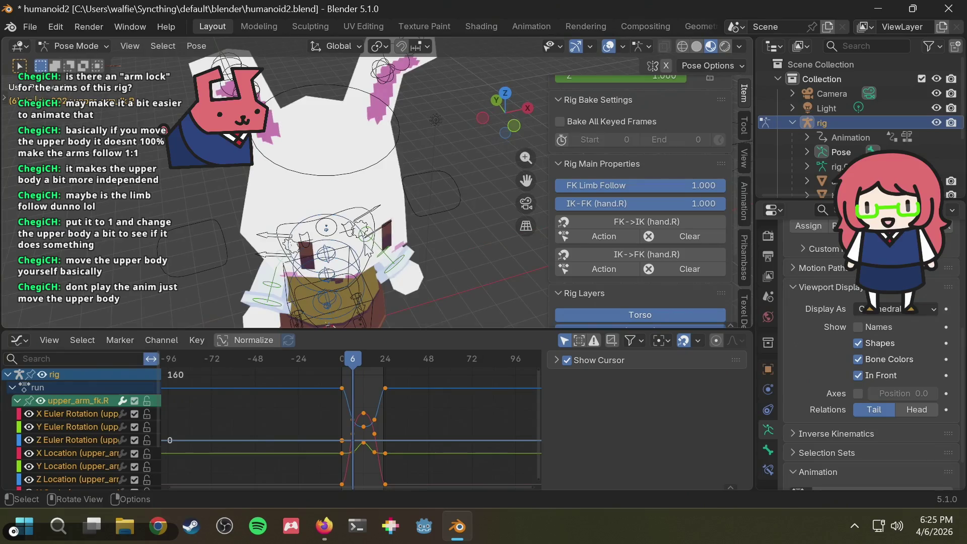
scroll(372, 218, "down", 1)
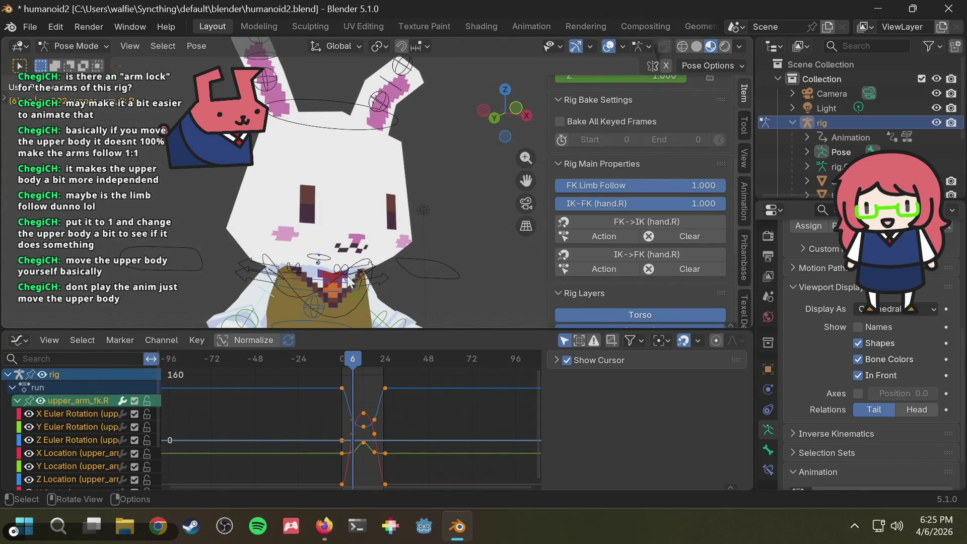
left_click(354, 297)
- Try rotating the chest twice and cancel, then switch to side and front axis views
key("r")
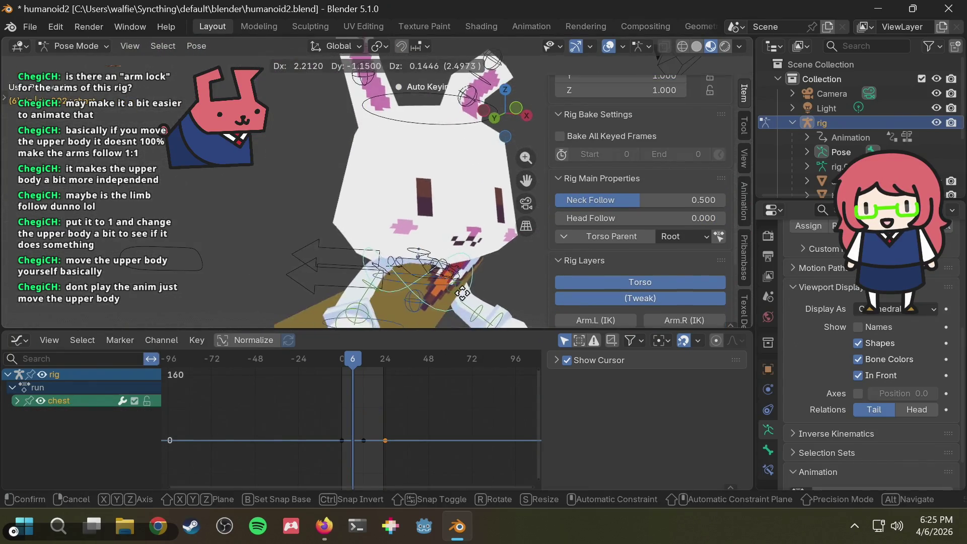
key("Escape")
scroll(419, 240, "down", 3)
key("r")
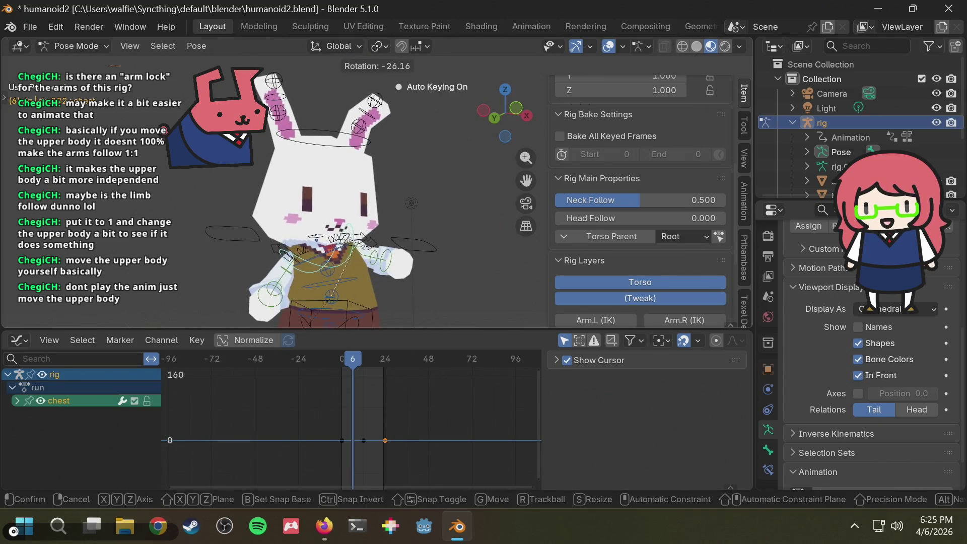
key("Escape")
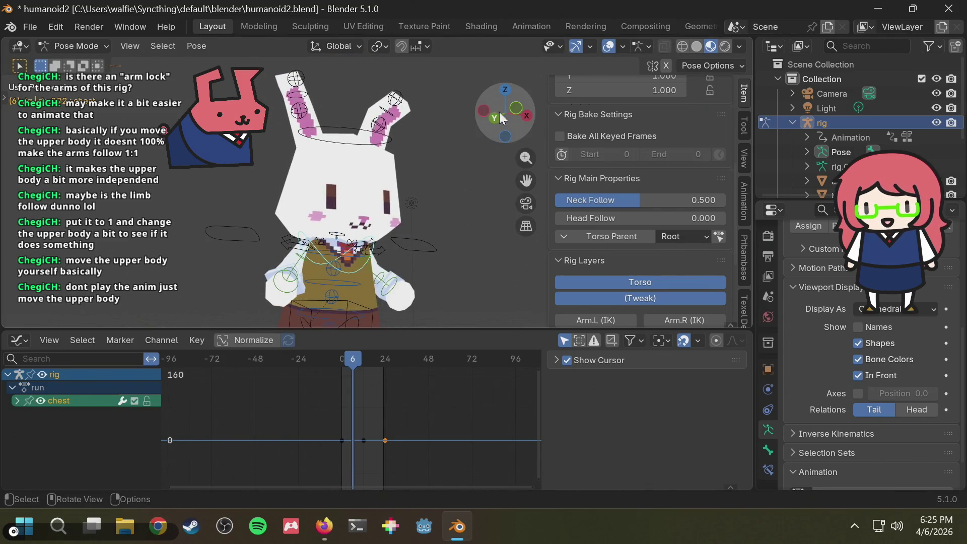
left_click(500, 112)
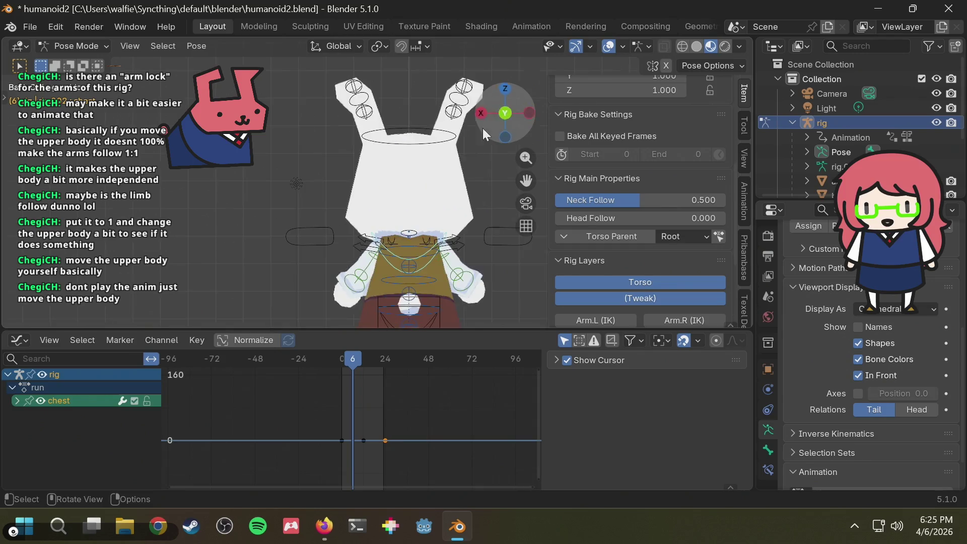
left_click(530, 113)
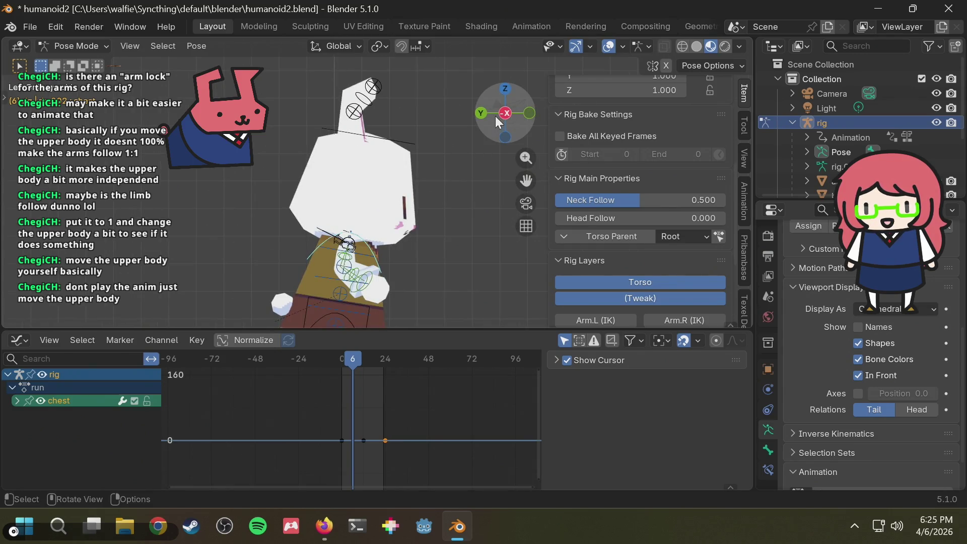
left_click(529, 113)
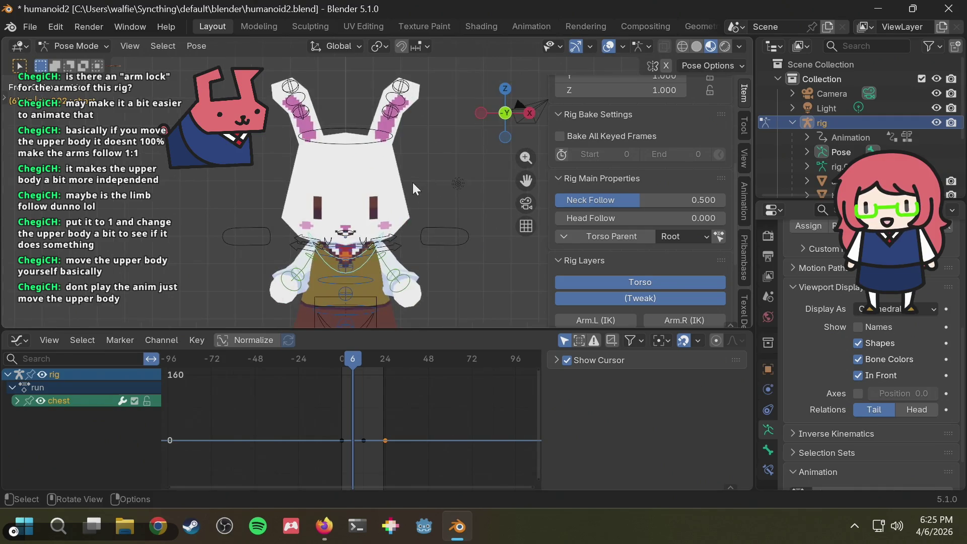
- Test Z-axis chest twists, then undo and cancel them to keep the pose; select upper_arm_fk.R
key("r")
key("z")
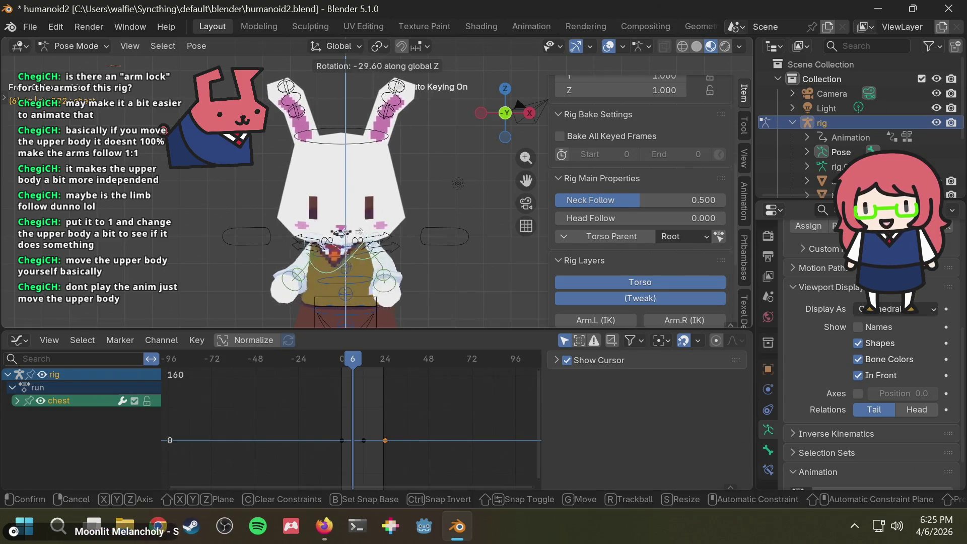
left_click(219, 273)
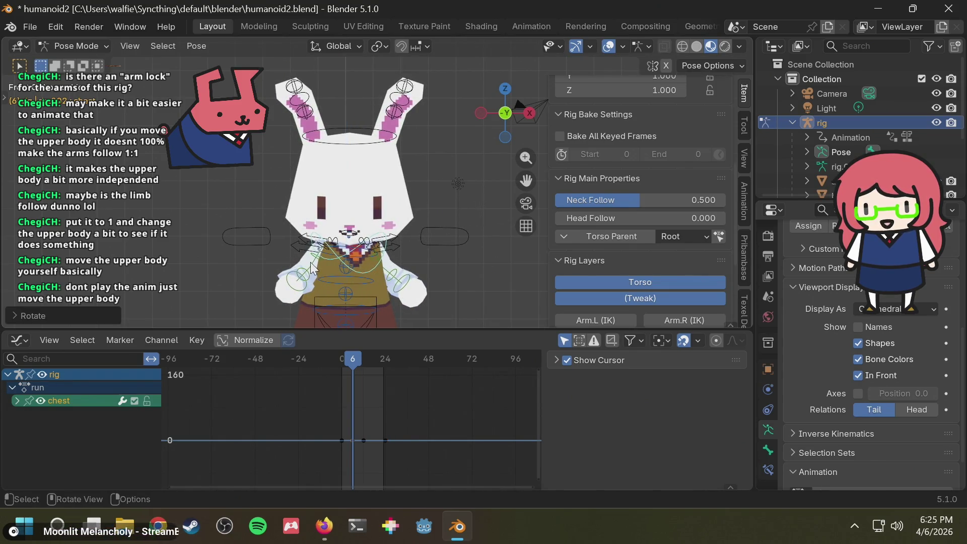
key("ctrl+z")
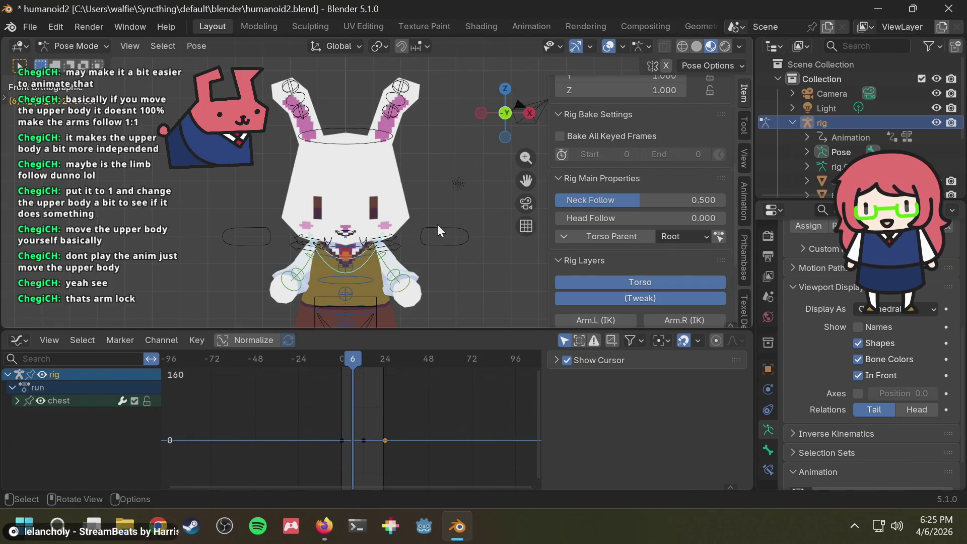
key("r")
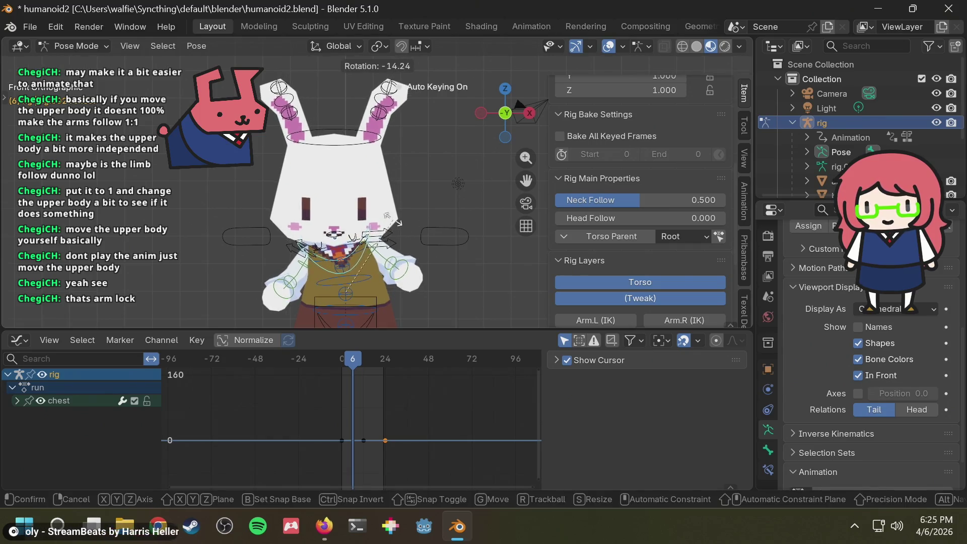
key("Escape")
key("r")
key("z")
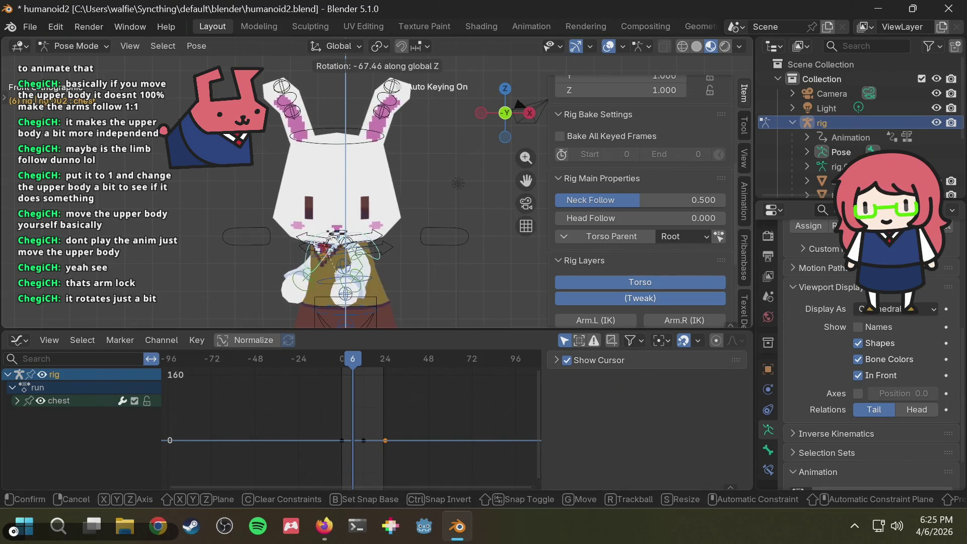
right_click(442, 229)
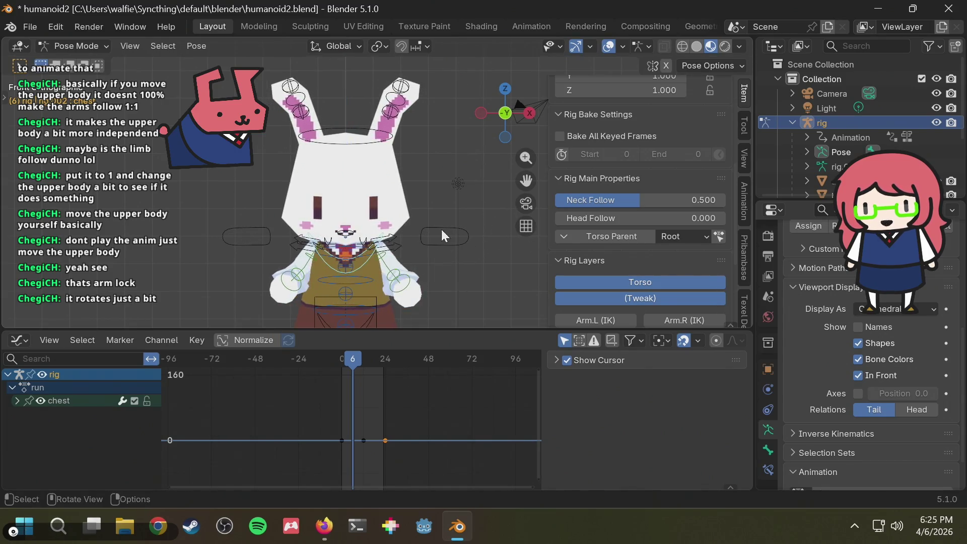
left_click(309, 259)
- Set FK Limb Follow to 0, play and orbit the run cycle, then view the Firefox run reference
left_click_drag(640, 185, 559, 185)
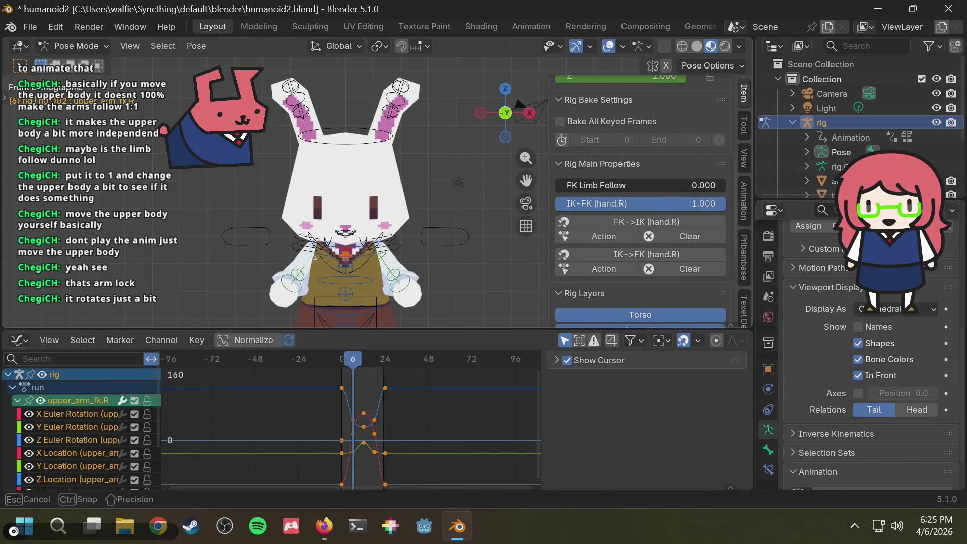
key("space")
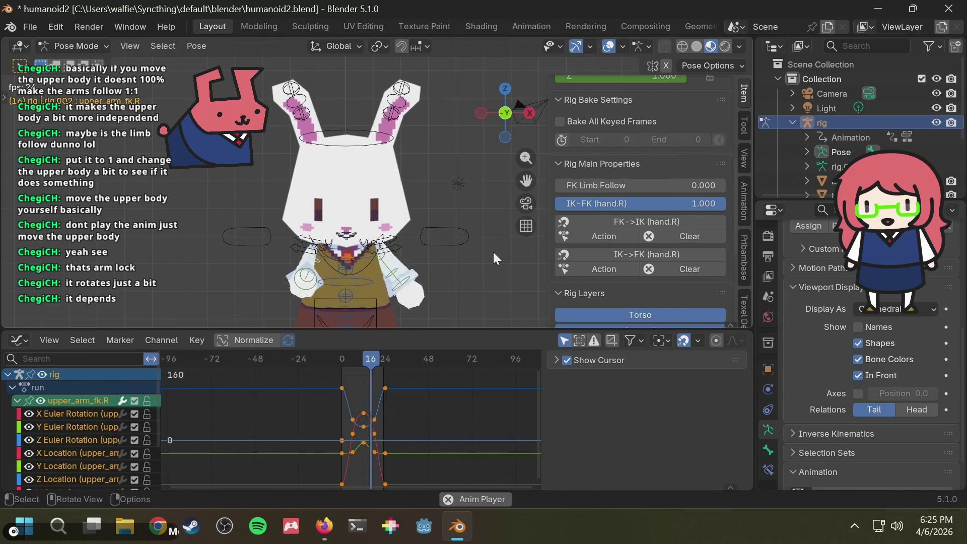
mouse_move(438, 237)
middle_mouse_down()
mouse_move(631, 246)
mouse_move(600, 266)
mouse_move(500, 45)
mouse_move(461, 65)
mouse_move(481, 264)
mouse_move(525, 232)
mouse_move(488, 218)
mouse_move(456, 243)
mouse_move(346, 257)
mouse_move(354, 217)
mouse_move(427, 256)
mouse_move(479, 268)
mouse_move(424, 194)
mouse_move(340, 223)
mouse_move(440, 241)
mouse_move(387, 228)
mouse_move(394, 222)
middle_mouse_up()
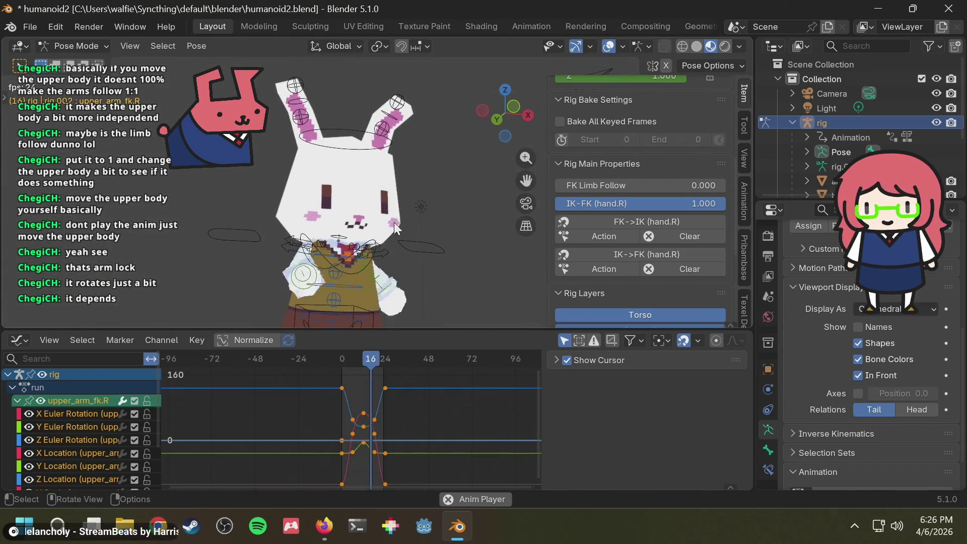
mouse_move(326, 270)
middle_mouse_down()
mouse_move(508, 253)
mouse_move(499, 277)
mouse_move(416, 258)
middle_mouse_up()
mouse_move(524, 112)
left_mouse_down()
mouse_move(428, 180)
mouse_move(337, 272)
left_mouse_up()
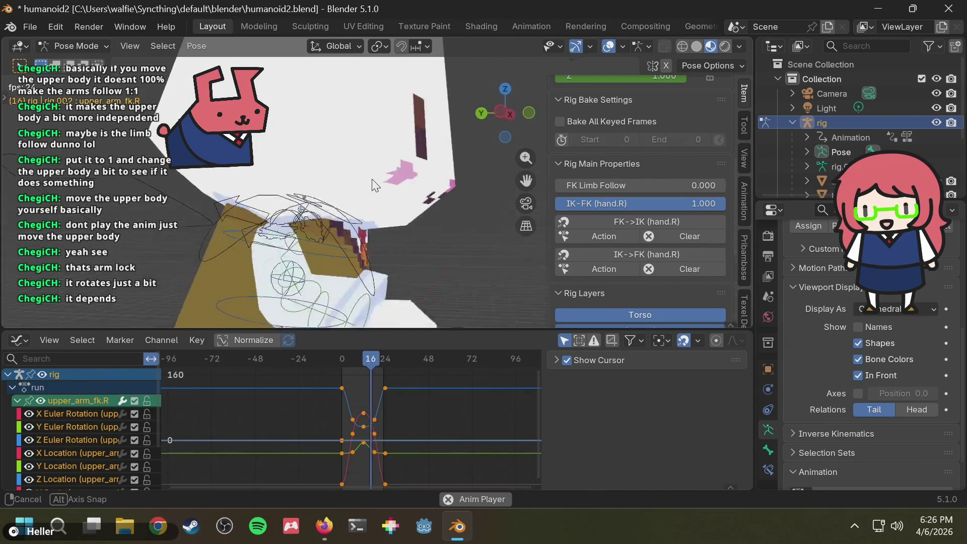
key("alt+Tab")
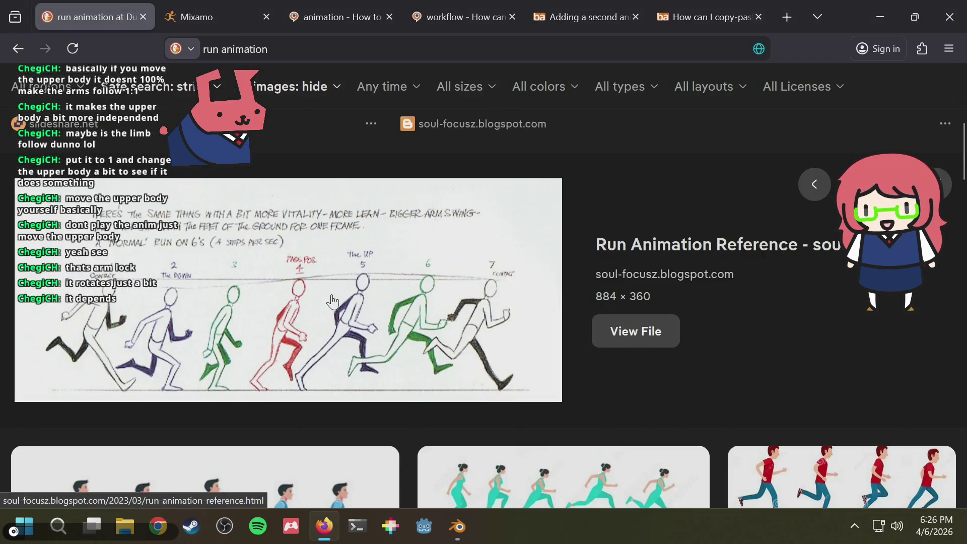
- Save humanoid2.blend, select the hips bone and check the run reference images
key("alt+Tab")
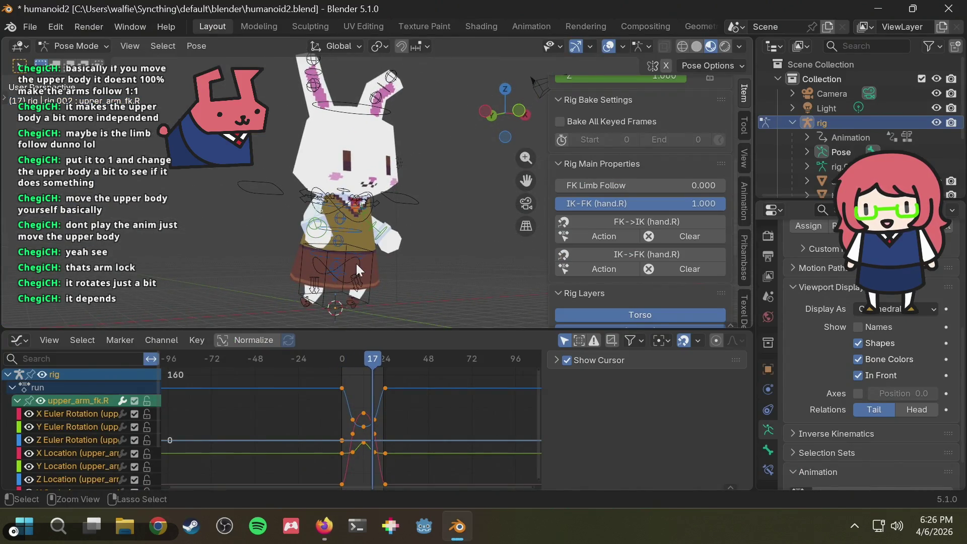
key("ctrl+s")
left_click(356, 263)
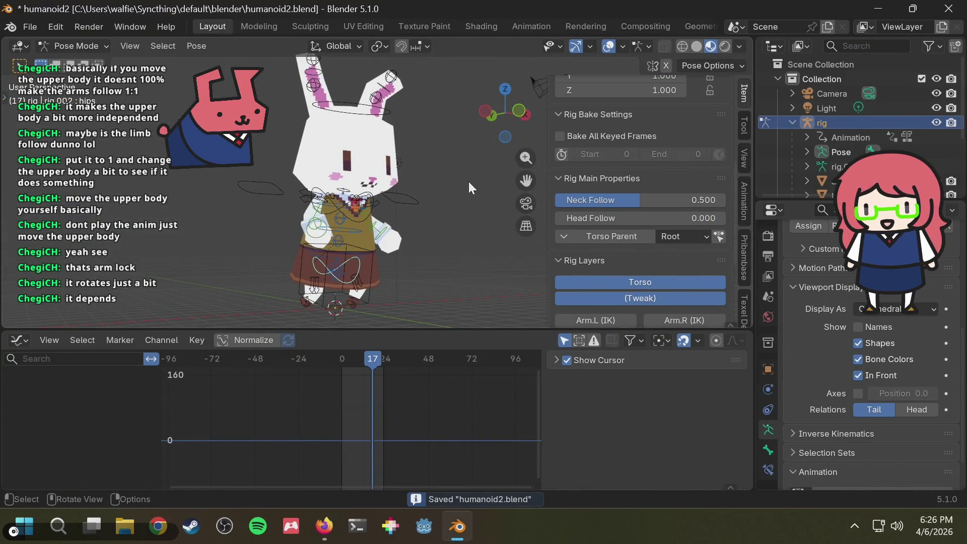
key("alt+Tab")
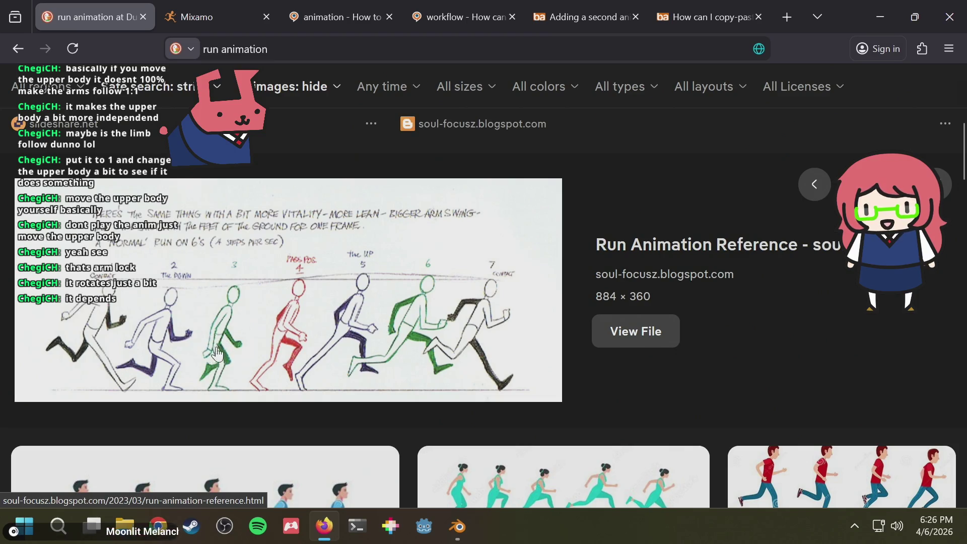
- Return to the front view and rewind the run animation to frame 0
key("alt+Tab")
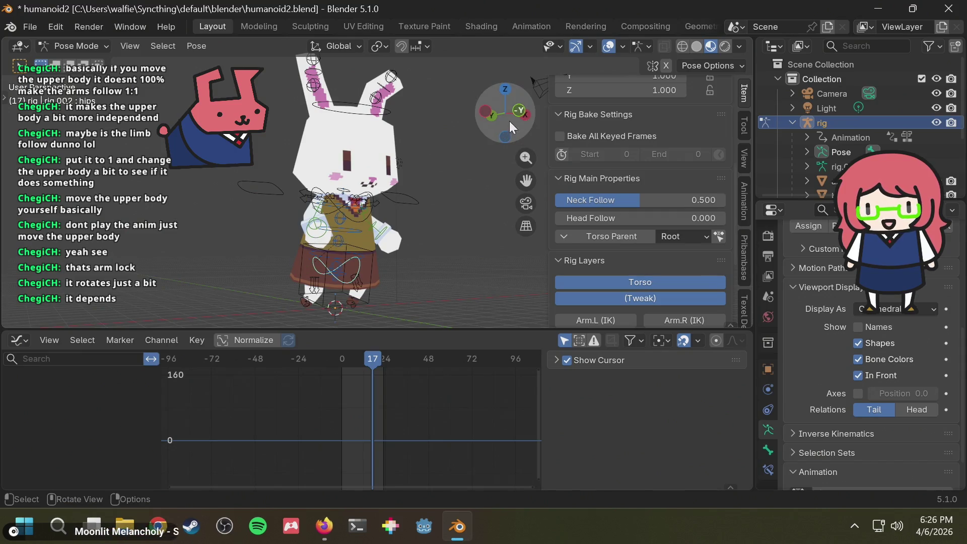
key("KP_1")
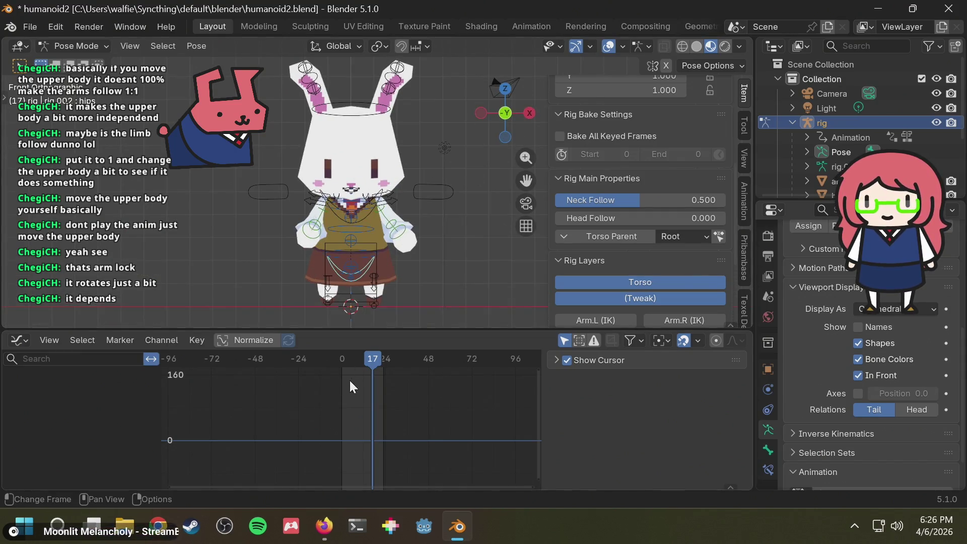
left_click_drag(357, 360, 331, 360)
middle_click_drag(403, 273, 507, 276)
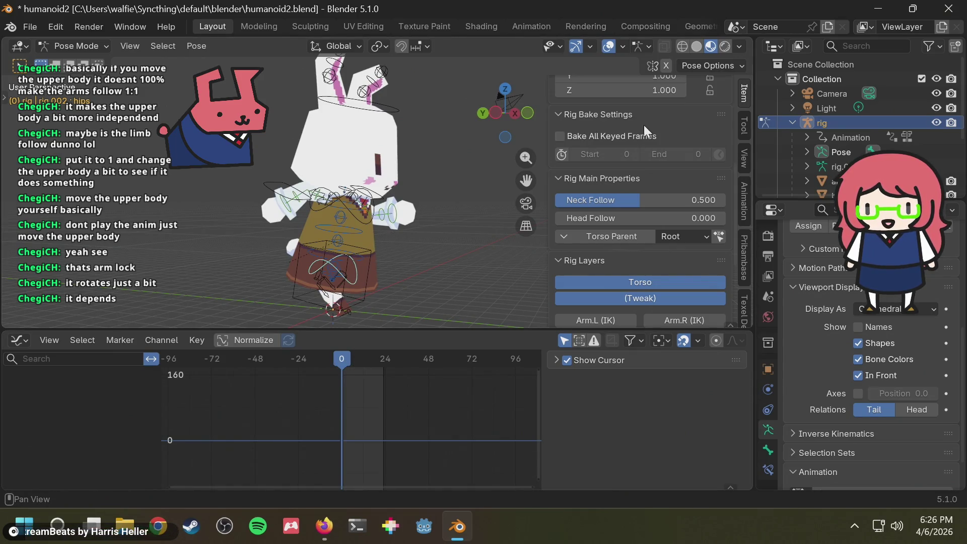
scroll(614, 167, "up", 5)
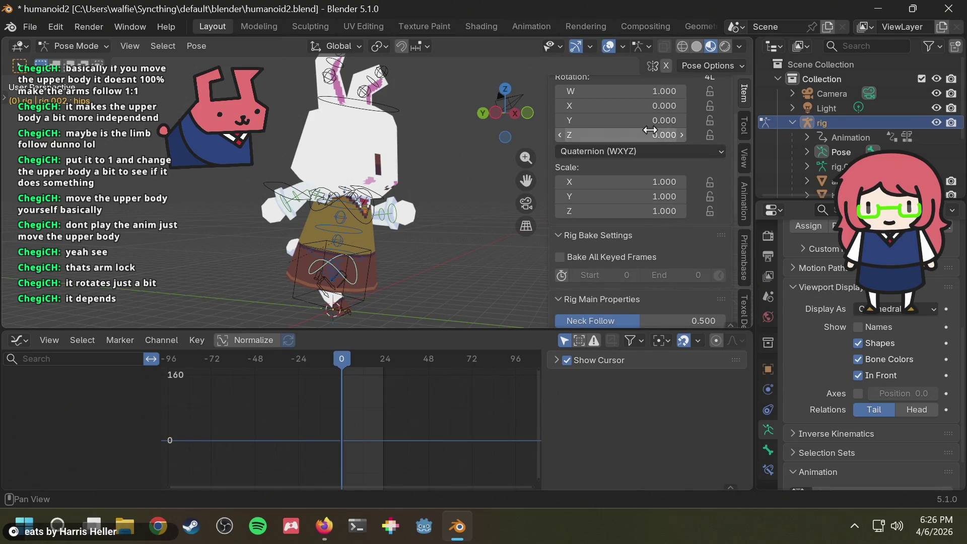
- Set the hips rotation mode to XYZ Euler and key its pose at frames 0 and 24
left_click(617, 152)
left_click(591, 204)
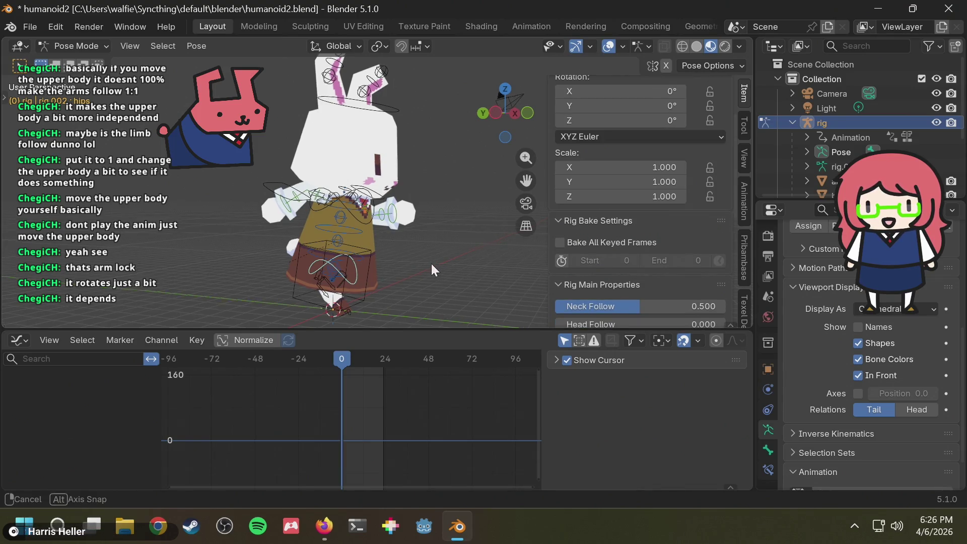
key("i")
mouse_move(350, 372)
left_mouse_down()
mouse_move(354, 357)
mouse_move(385, 360)
left_mouse_up()
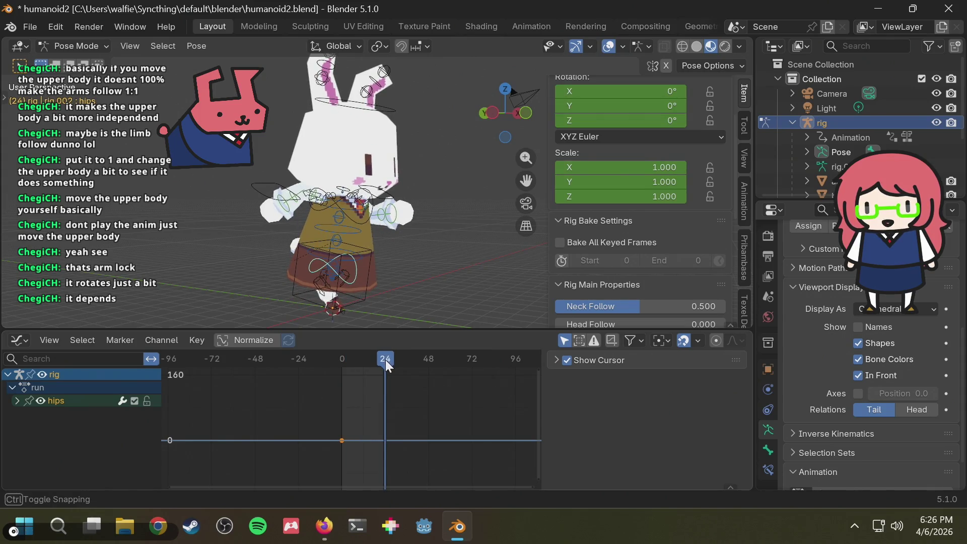
key("i")
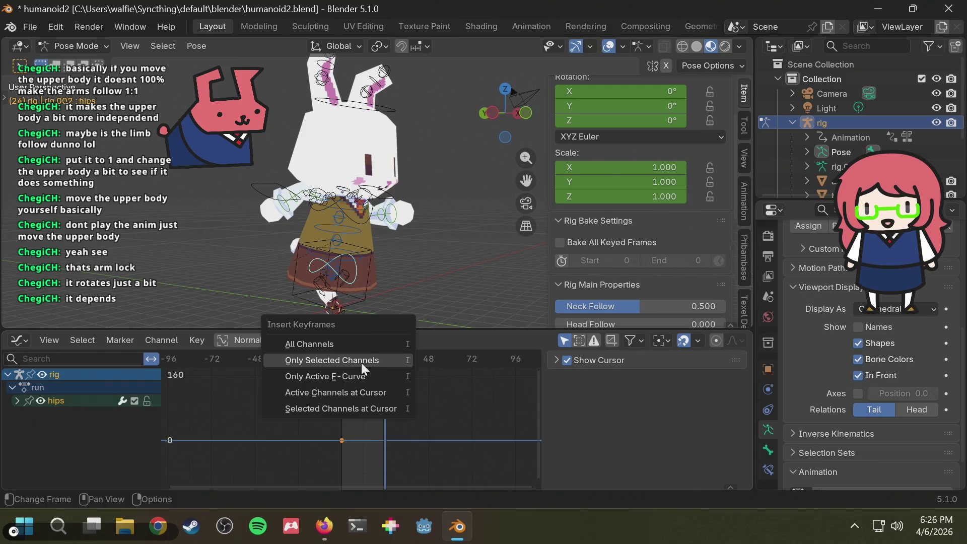
left_click(361, 361)
- Deselect all and scrub through frames 14, 4 and 11 from front and orbited views
left_click_drag(403, 368, 367, 360)
left_click(430, 269)
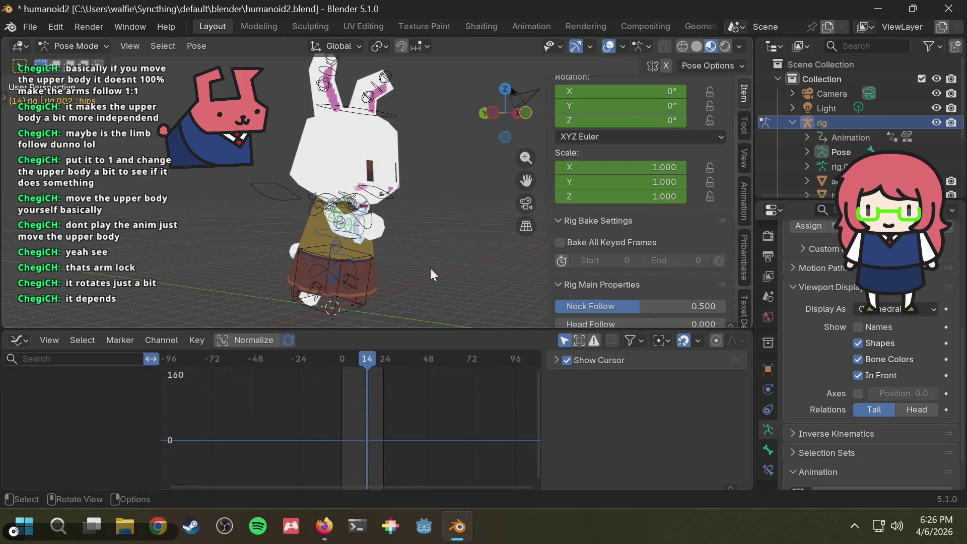
mouse_move(431, 268)
middle_mouse_down()
mouse_move(399, 262)
mouse_move(481, 125)
middle_mouse_up()
left_click(519, 111)
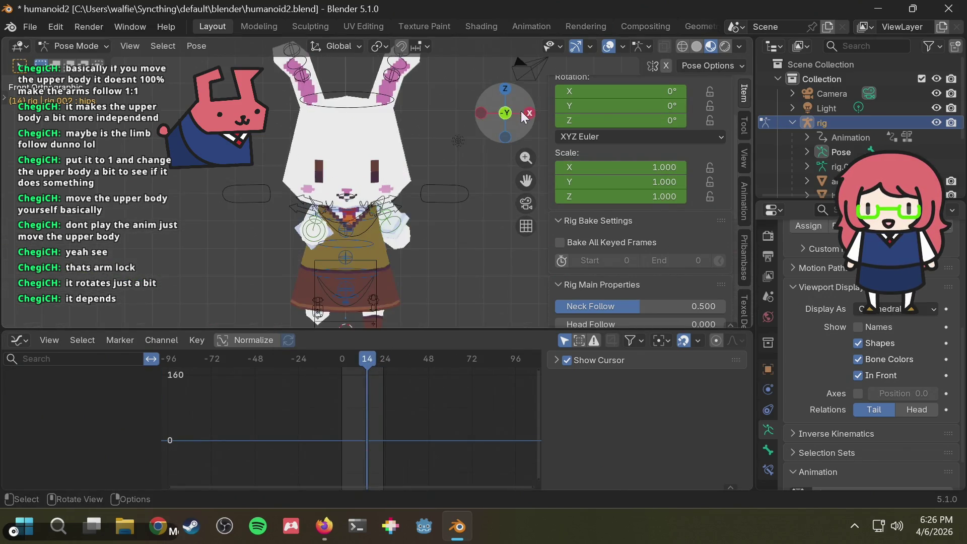
mouse_move(418, 285)
middle_mouse_down()
mouse_move(425, 223)
mouse_move(413, 282)
middle_mouse_up()
mouse_move(364, 362)
left_mouse_down()
mouse_move(338, 355)
mouse_move(349, 355)
left_mouse_up()
mouse_move(365, 284)
middle_mouse_down()
mouse_move(479, 285)
mouse_move(456, 313)
middle_mouse_up()
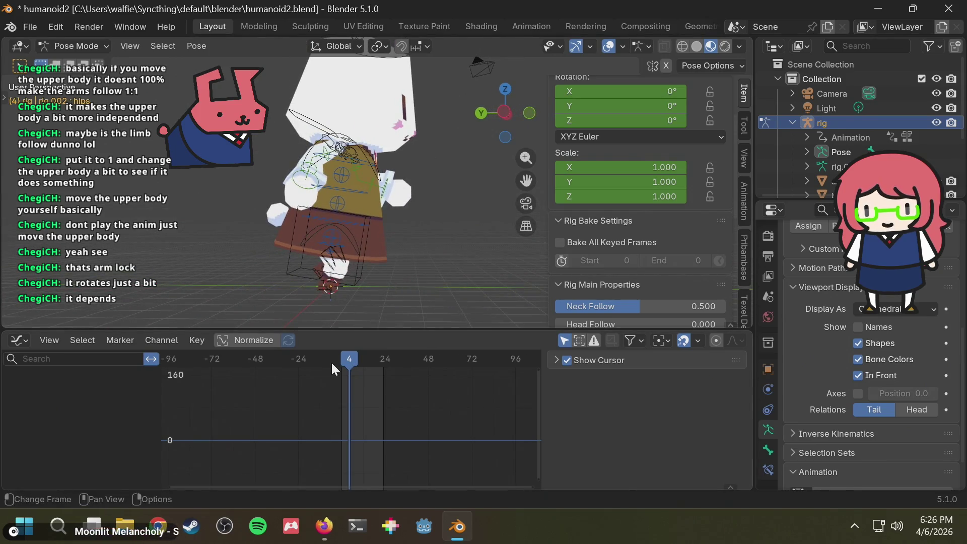
left_click_drag(334, 360, 363, 358)
- Compare with the run reference images, then check frame 6 and rewind to frame 0
key("alt+Tab")
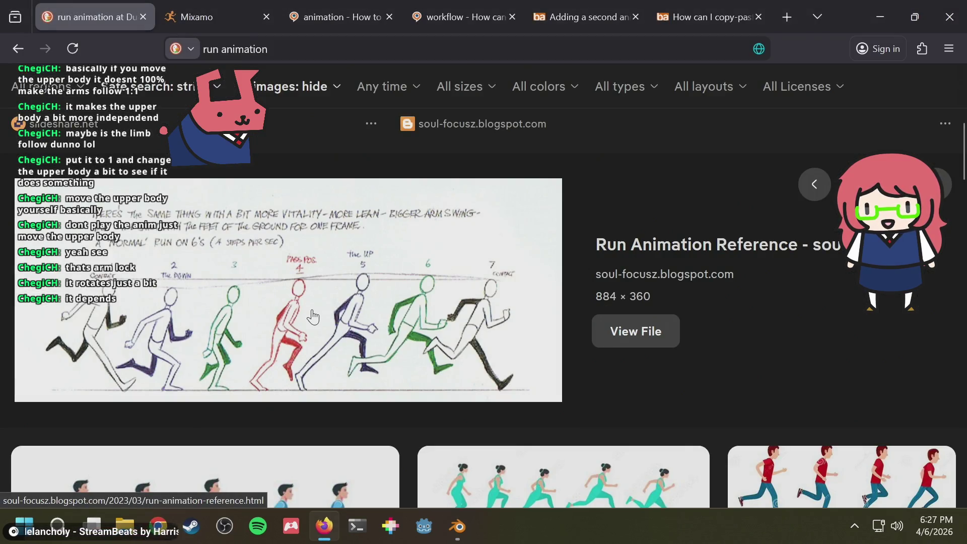
key("alt+Tab")
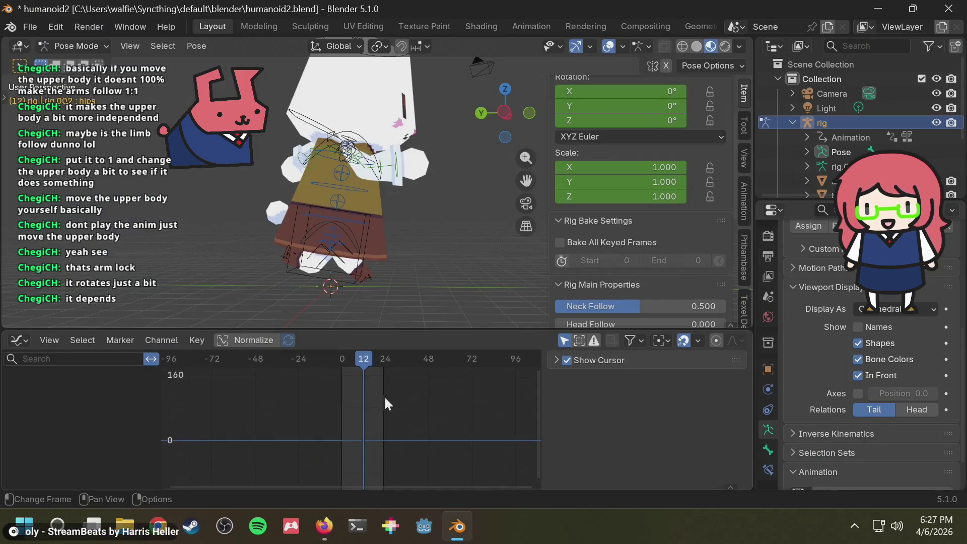
key("alt+Tab")
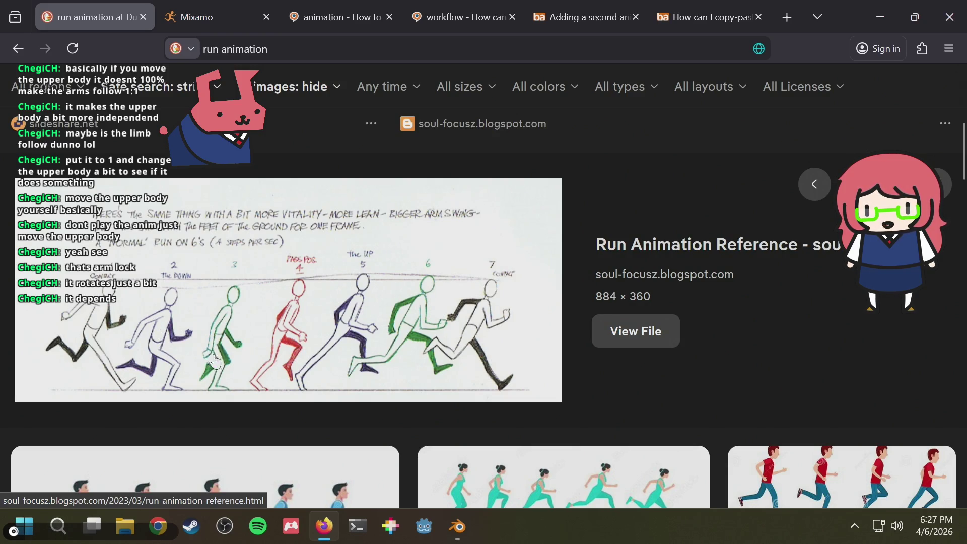
key("alt+Tab")
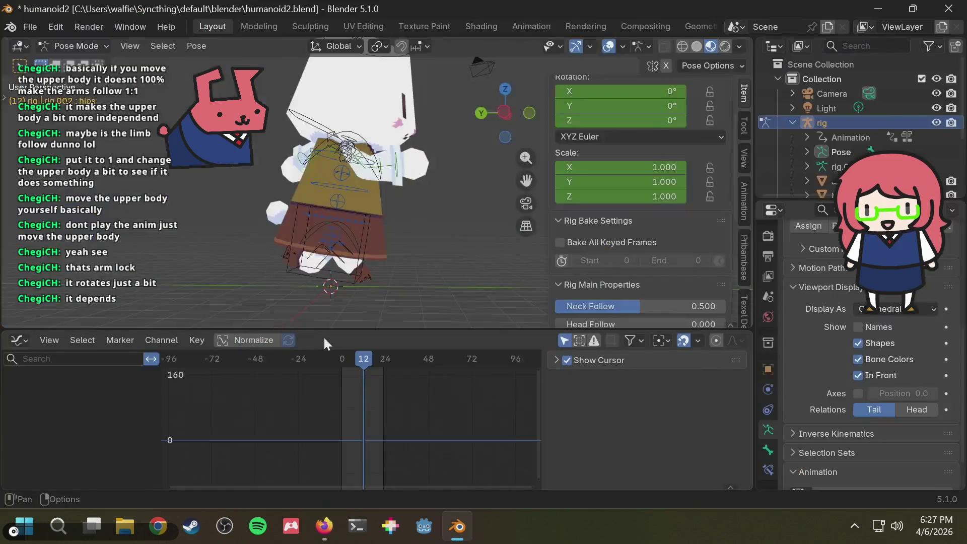
left_click_drag(364, 361, 352, 361)
mouse_move(419, 239)
middle_mouse_down()
mouse_move(318, 235)
mouse_move(507, 226)
mouse_move(476, 237)
middle_mouse_up()
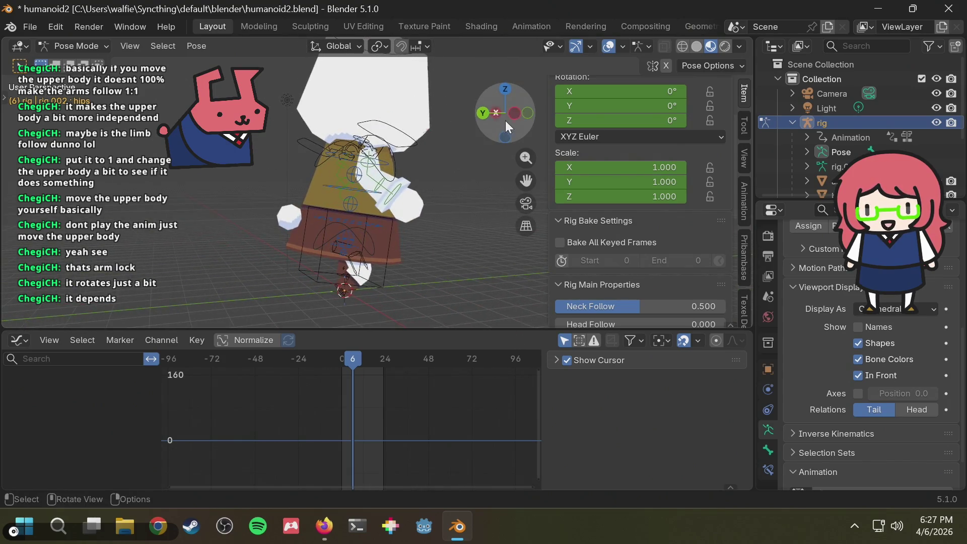
left_click(510, 108)
mouse_move(336, 364)
left_mouse_down()
mouse_move(362, 357)
mouse_move(342, 357)
left_mouse_up()
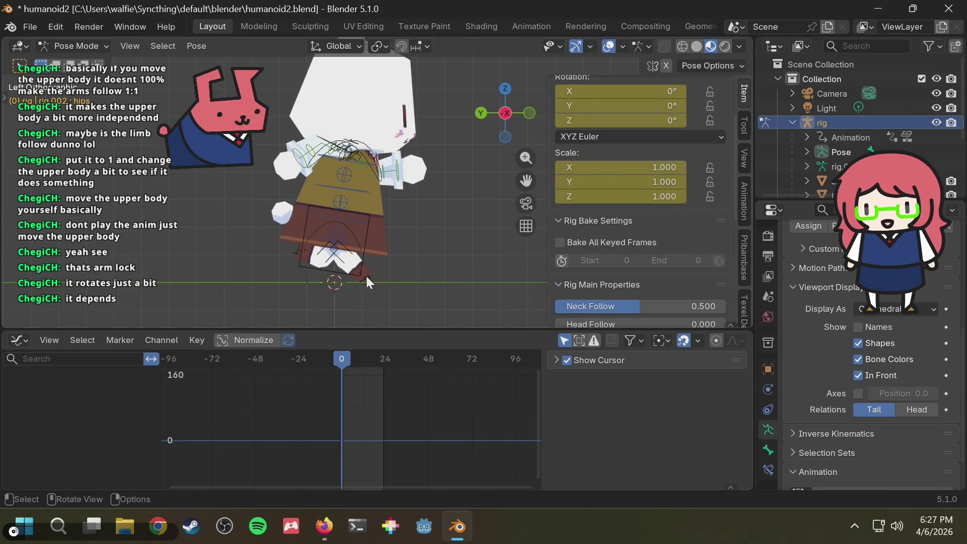
- Select foot_ik.R, check it at frame 6 from side and front views, then select the hips
left_click(366, 280)
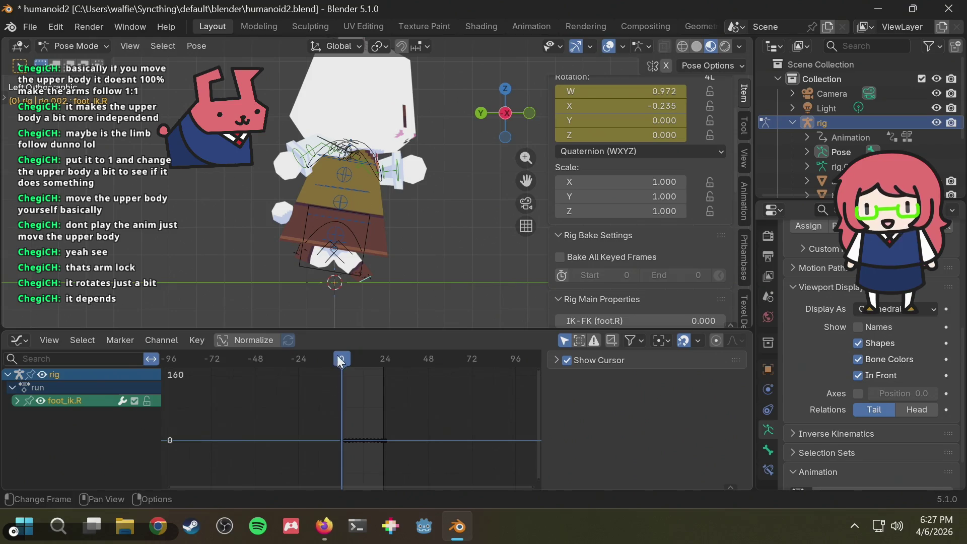
left_click_drag(341, 357, 354, 357)
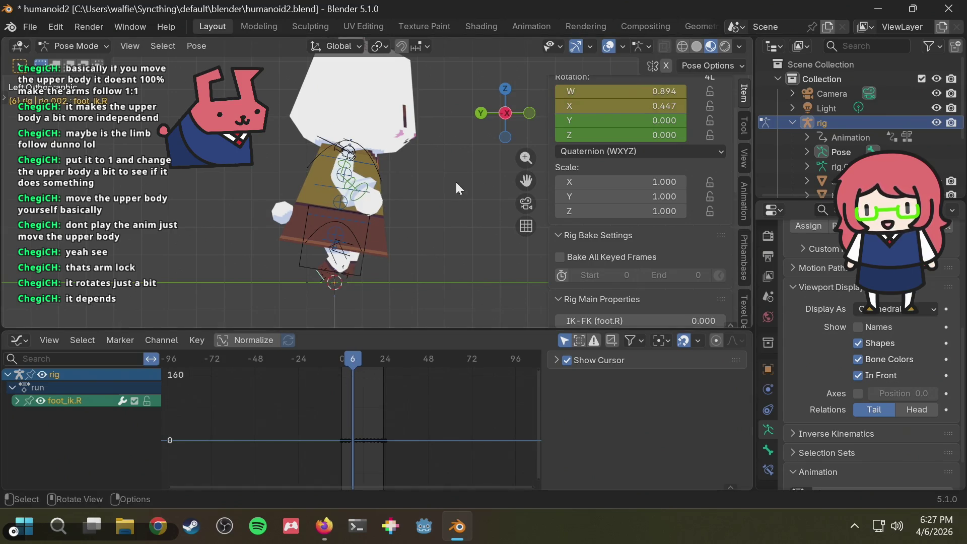
left_click(507, 116)
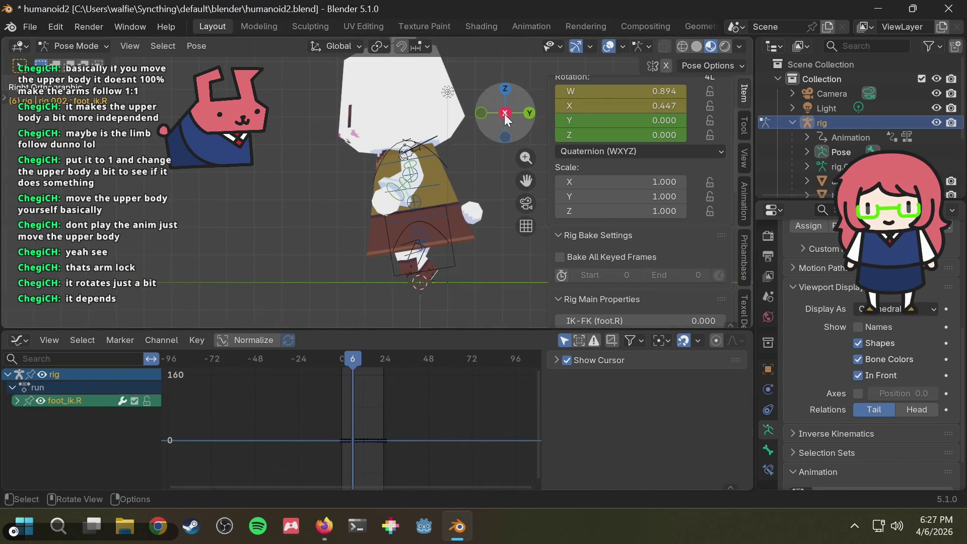
left_click(505, 113)
left_click(531, 111)
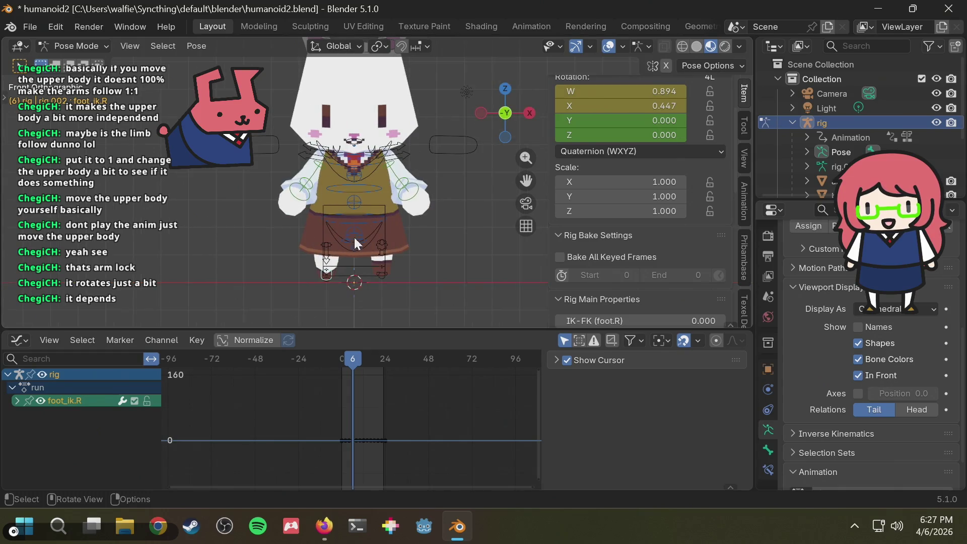
left_click(380, 236)
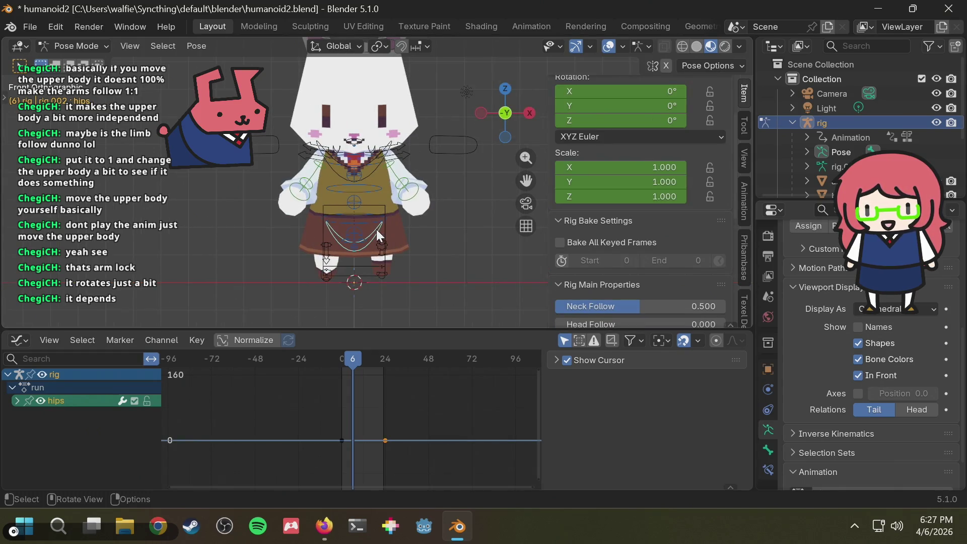
- Tilt the hips at frame 6 and paste the neutral hips key at frame 12
key("r")
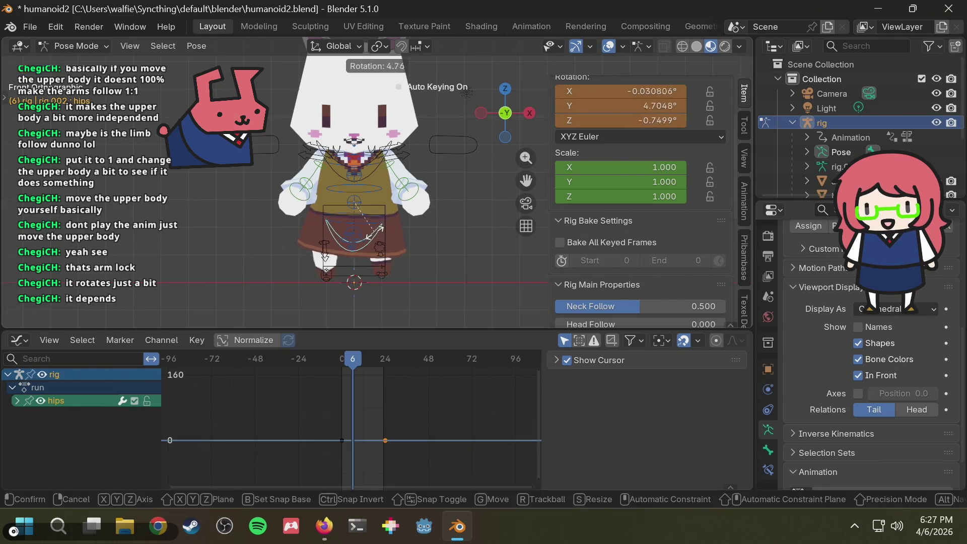
left_click(373, 234)
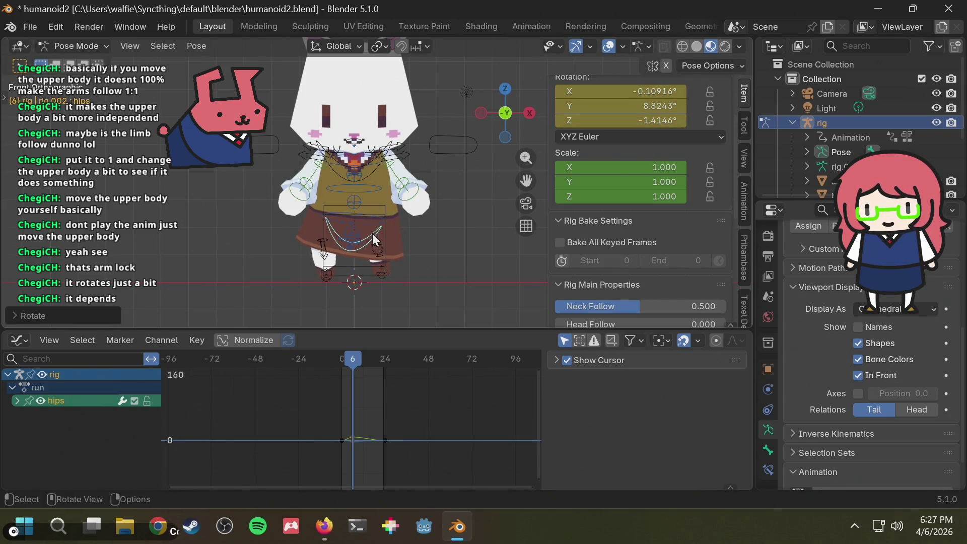
key("alt+Tab")
key("alt+Tab")
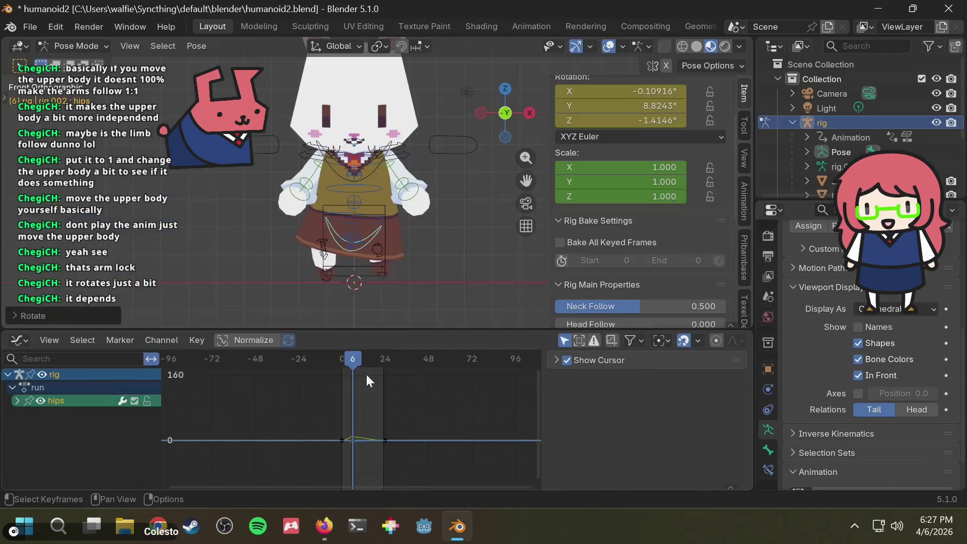
left_click_drag(356, 354, 365, 355)
left_click(386, 441)
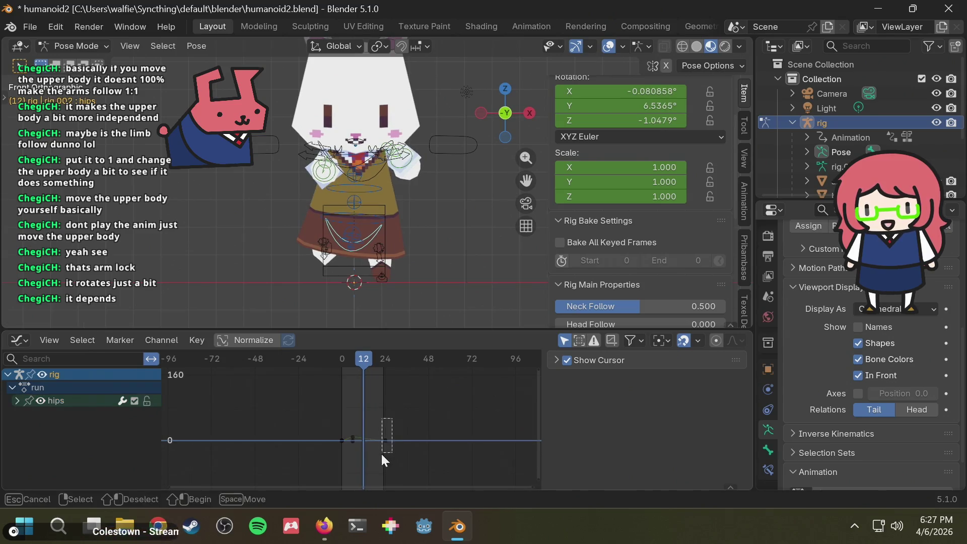
key("ctrl+v")
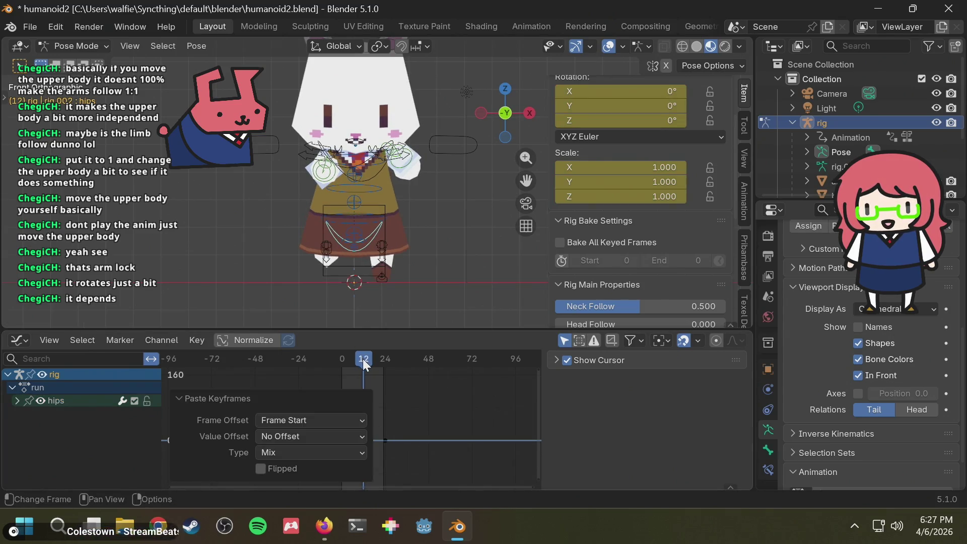
- Paste the frame-6 hips tilt mirrored at about frame 18
left_click_drag(363, 358, 404, 359)
left_click_drag(350, 428, 358, 450)
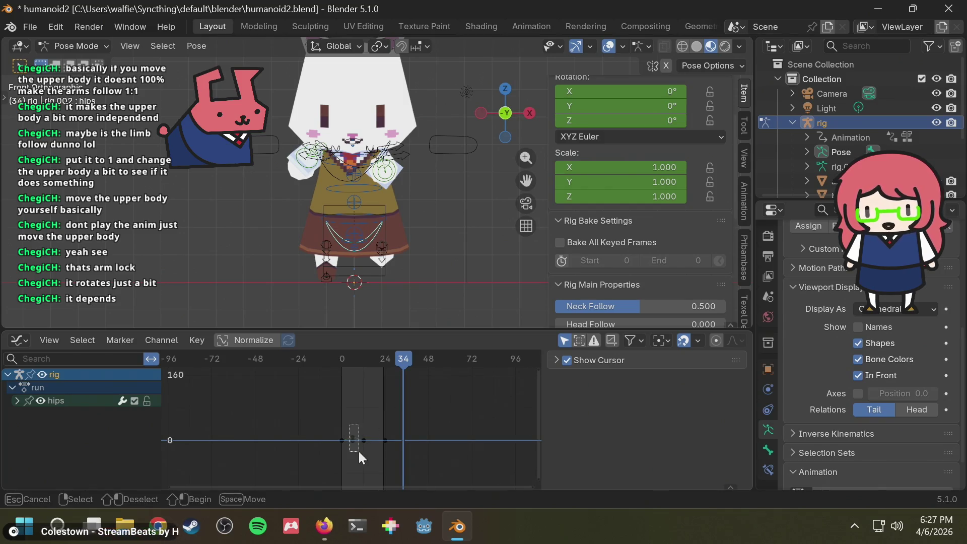
left_click_drag(379, 359, 337, 362)
key("ctrl+shift+v")
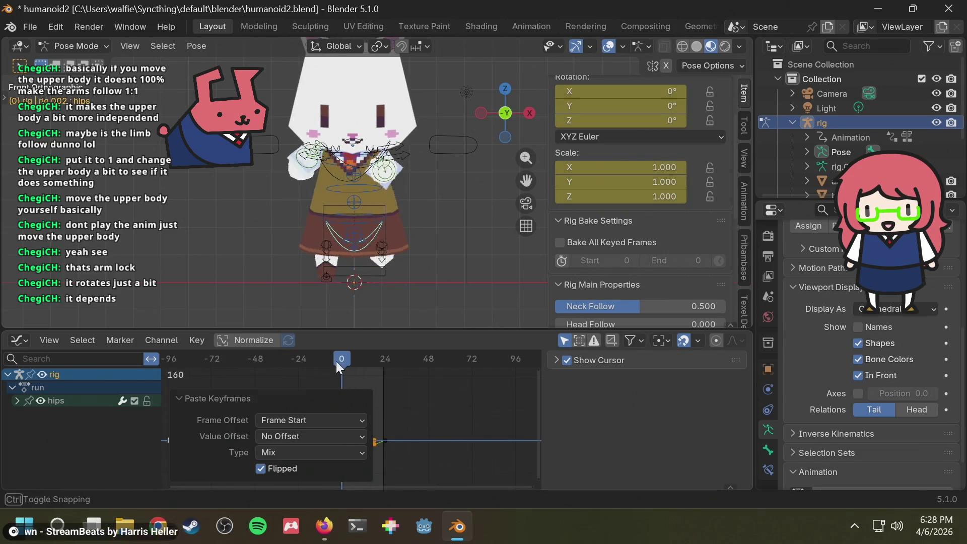
- Play the run cycle from a centred front view of the bunny
key("space")
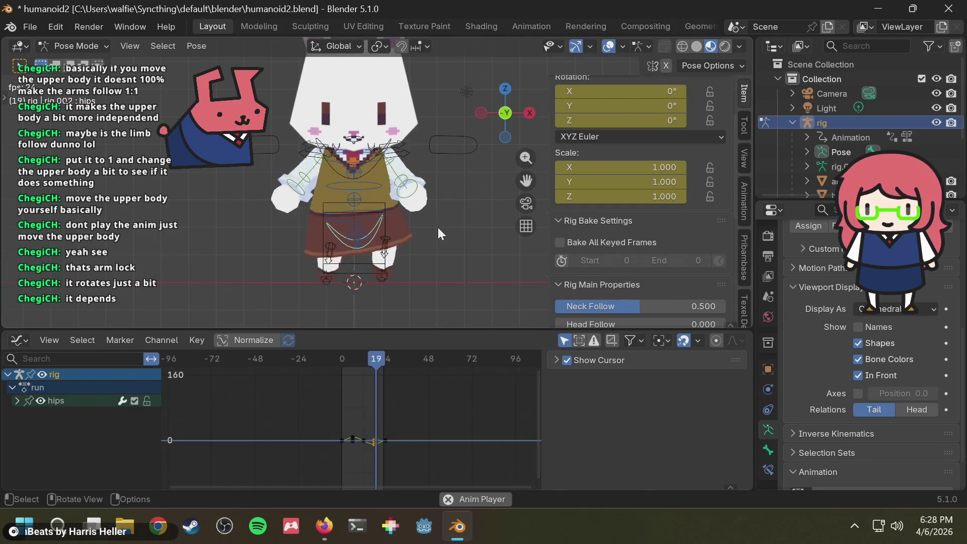
middle_click_drag(437, 228, 494, 234)
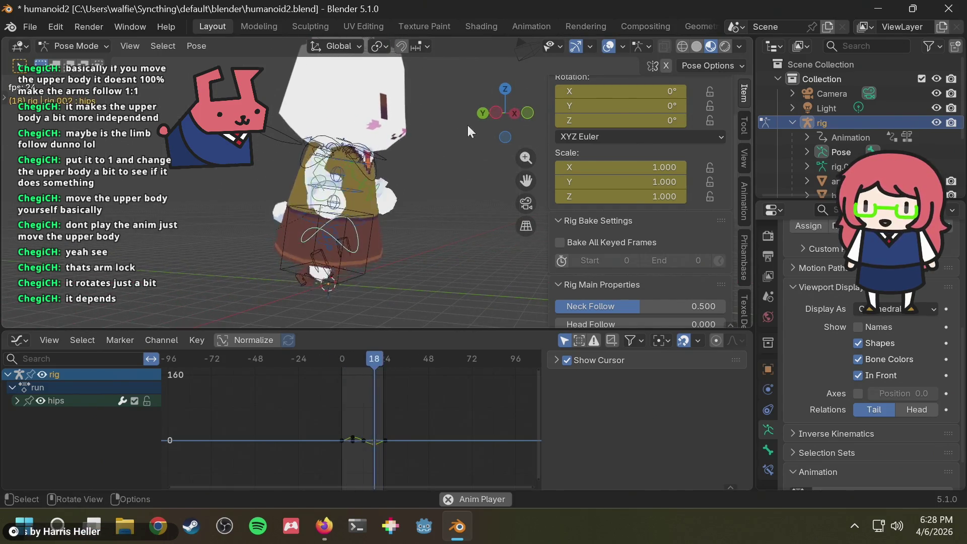
left_click(513, 112)
mouse_move(442, 178)
middle_mouse_down()
mouse_move(636, 167)
mouse_move(476, 194)
middle_mouse_up()
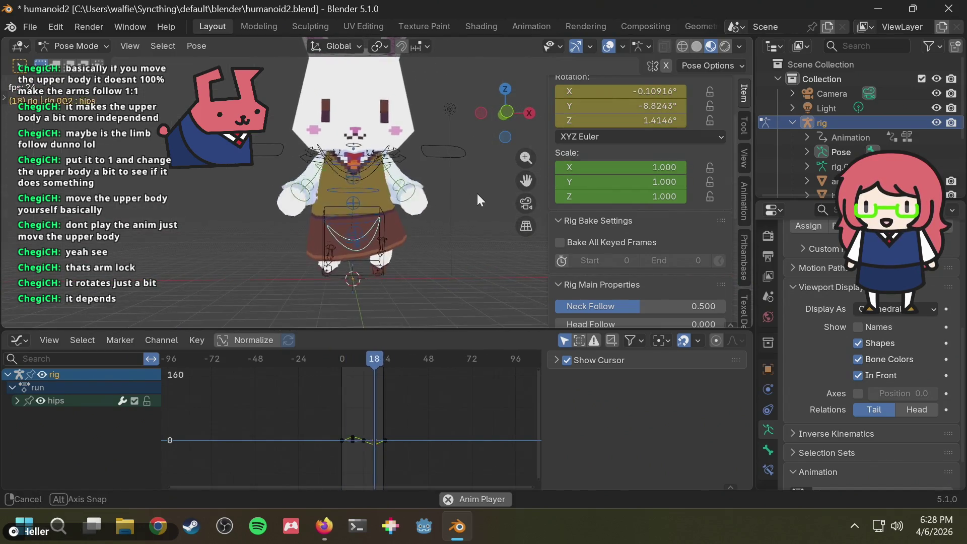
mouse_move(394, 221)
middle_mouse_down("shift")
mouse_move(410, 187)
mouse_move(525, 192)
mouse_move(414, 205)
mouse_move(422, 209)
mouse_move(242, 219)
mouse_move(263, 219)
middle_mouse_up("shift")
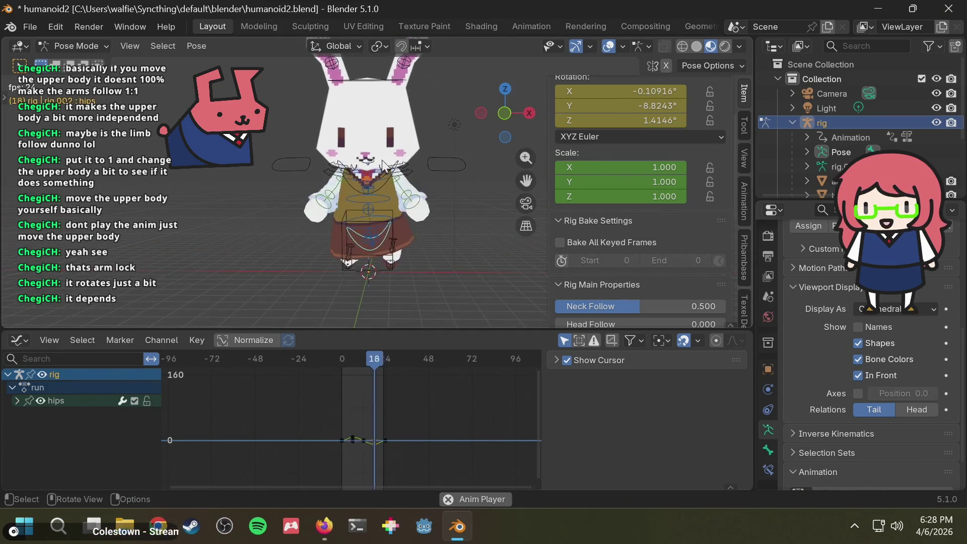
- Stop playback, make the chest bone active and go back to frame 0
key("space")
left_click(393, 184)
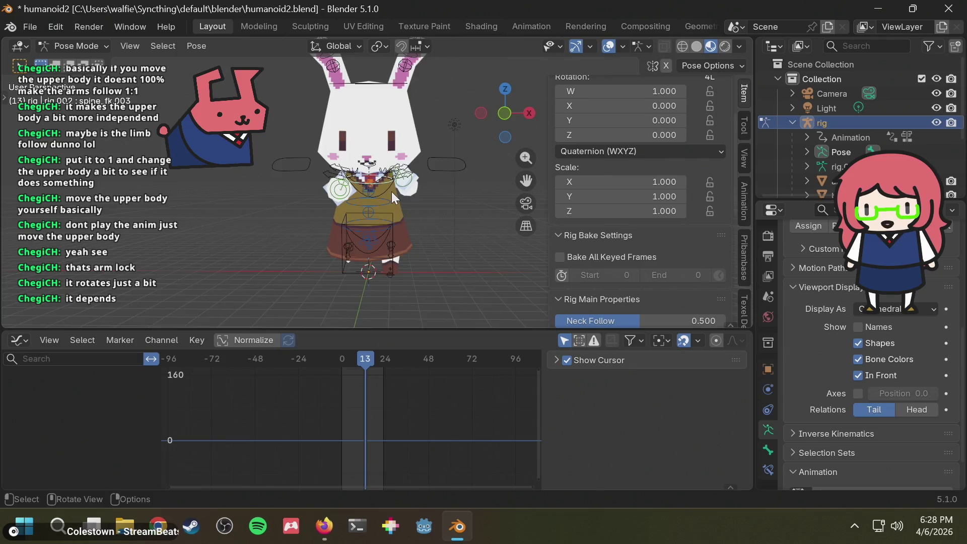
scroll(392, 192, "up", 2)
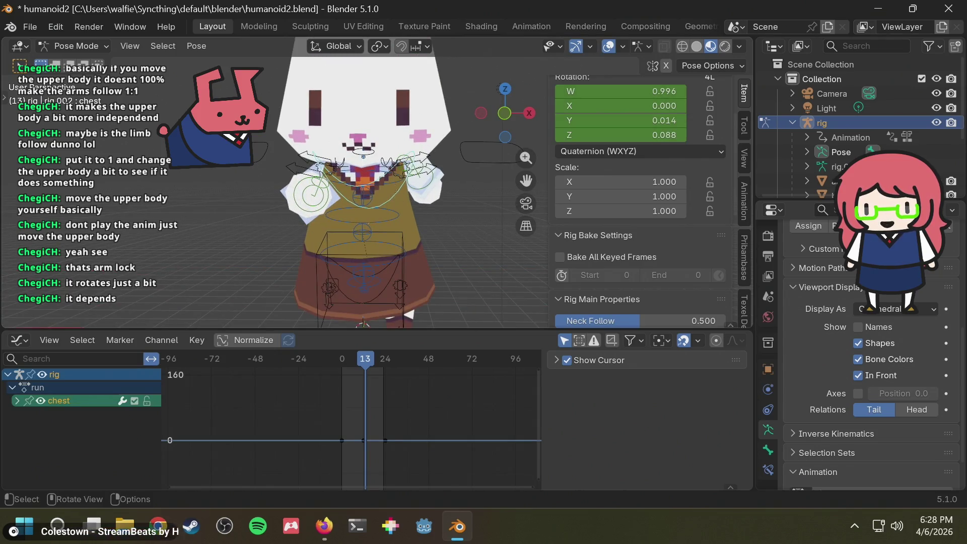
key("r")
key("Escape")
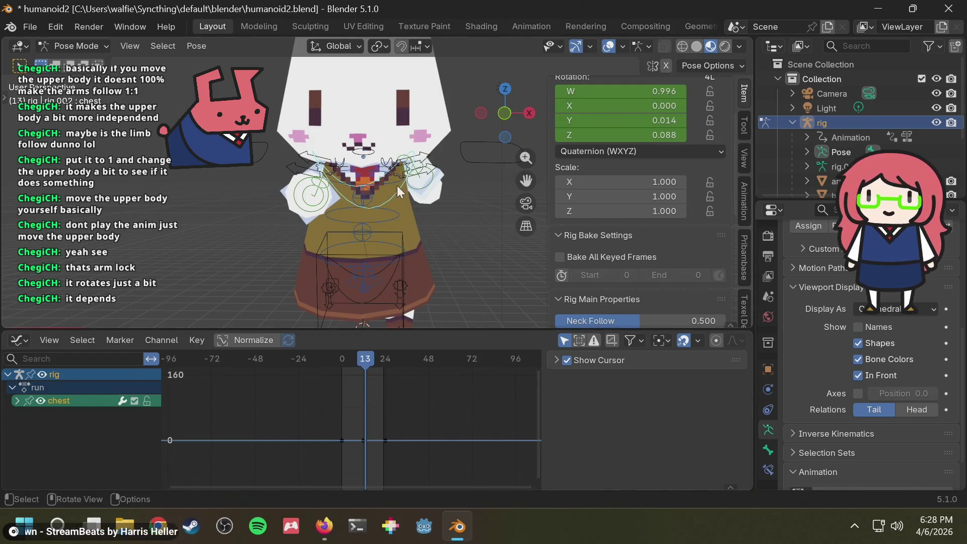
left_click_drag(375, 366, 331, 362)
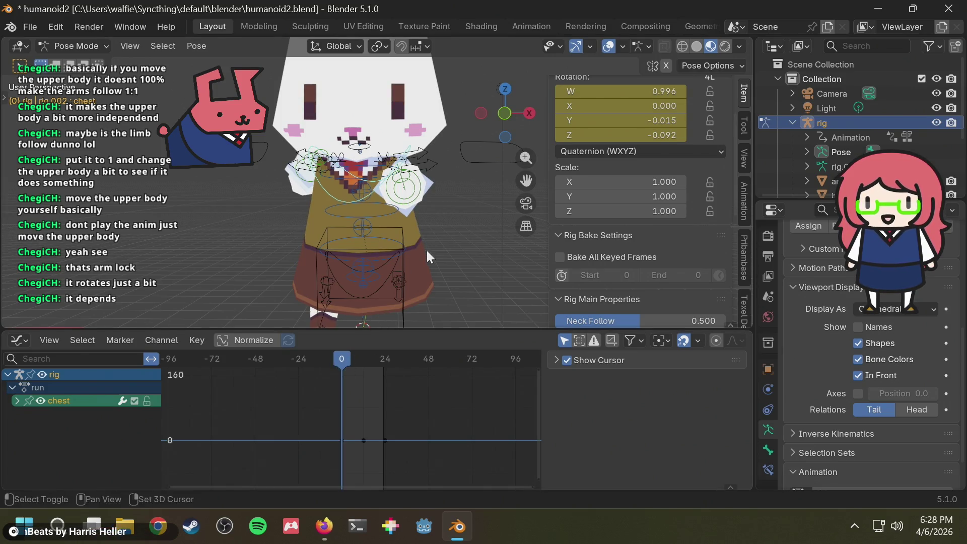
mouse_move(427, 250)
middle_mouse_down("shift")
mouse_move(415, 196)
mouse_move(417, 215)
middle_mouse_up("shift")
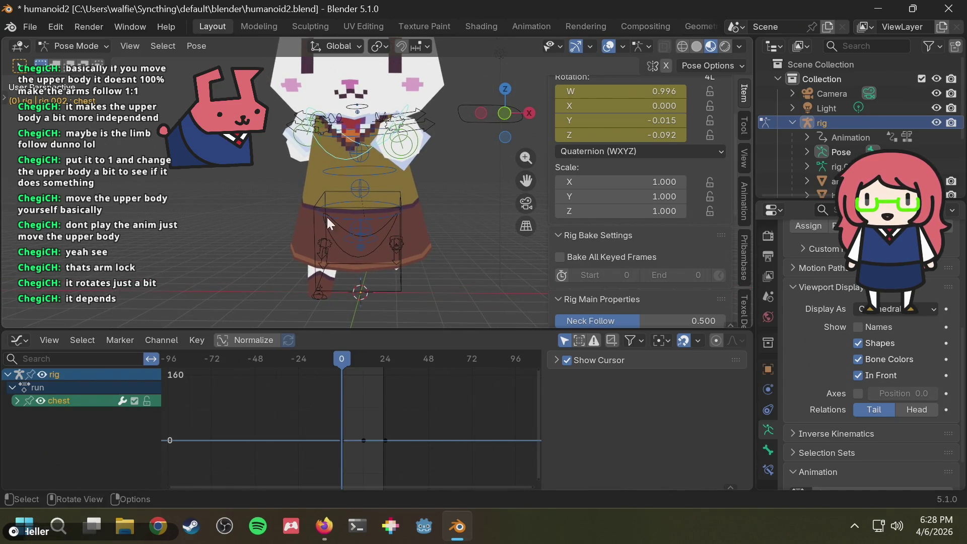
- Rotate the chest slightly at frame 0, then move to about frame 11
key("r")
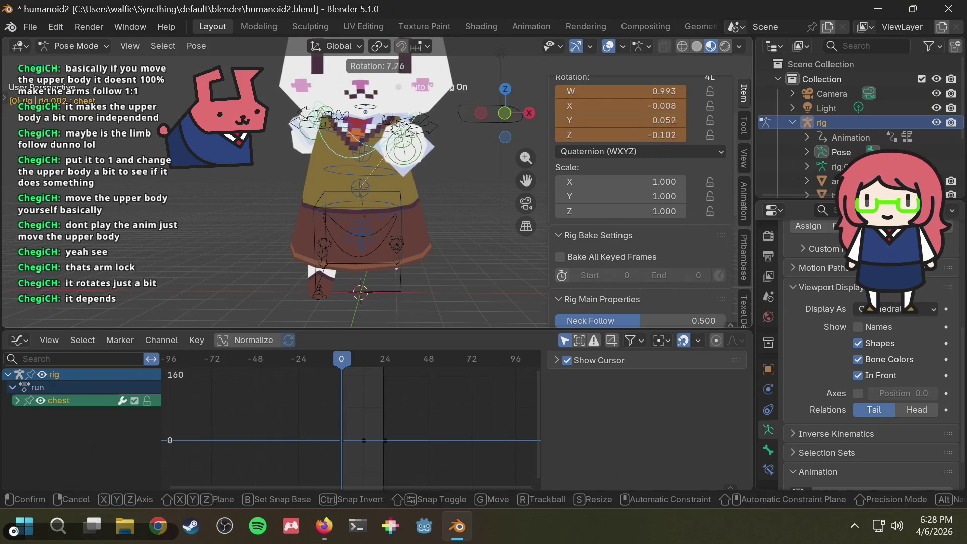
key("Escape")
key("r")
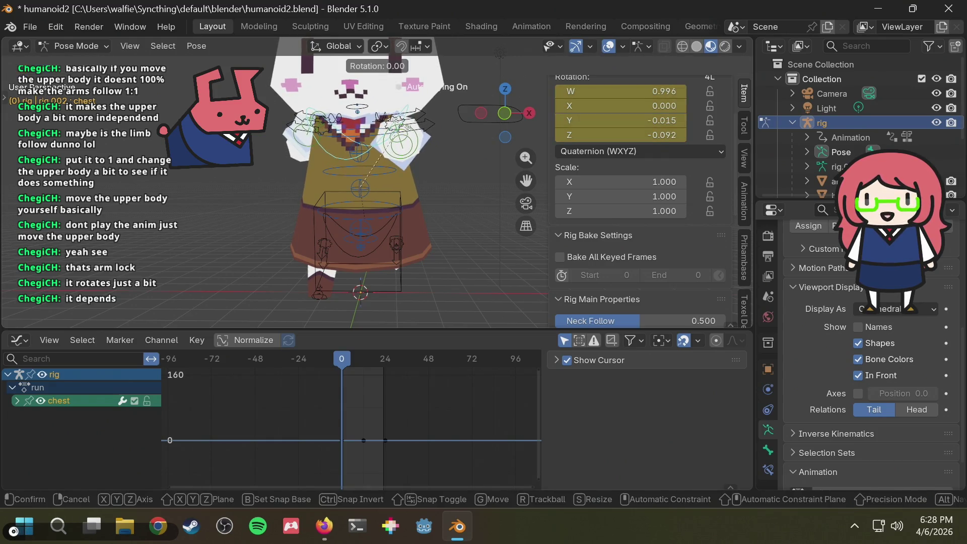
left_click(410, 132)
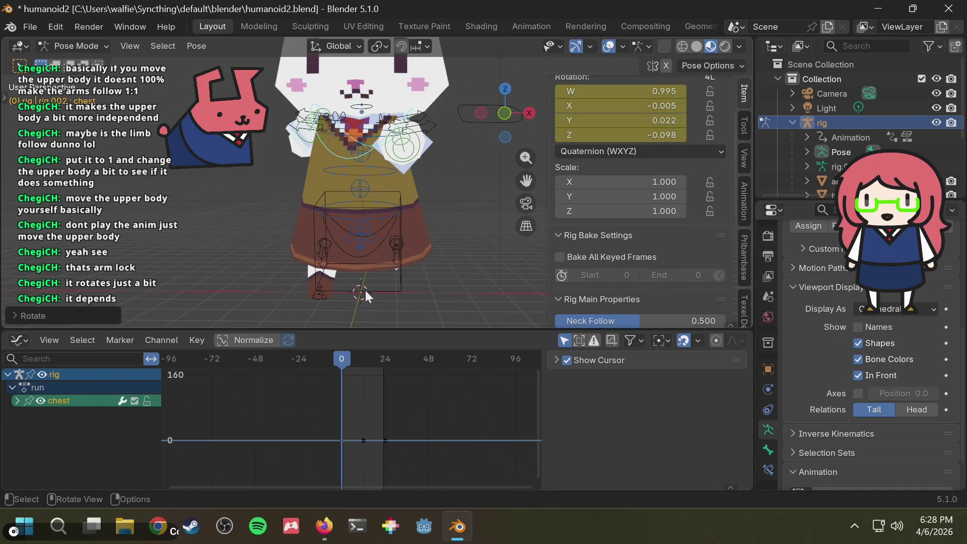
scroll(412, 192, "down", 2)
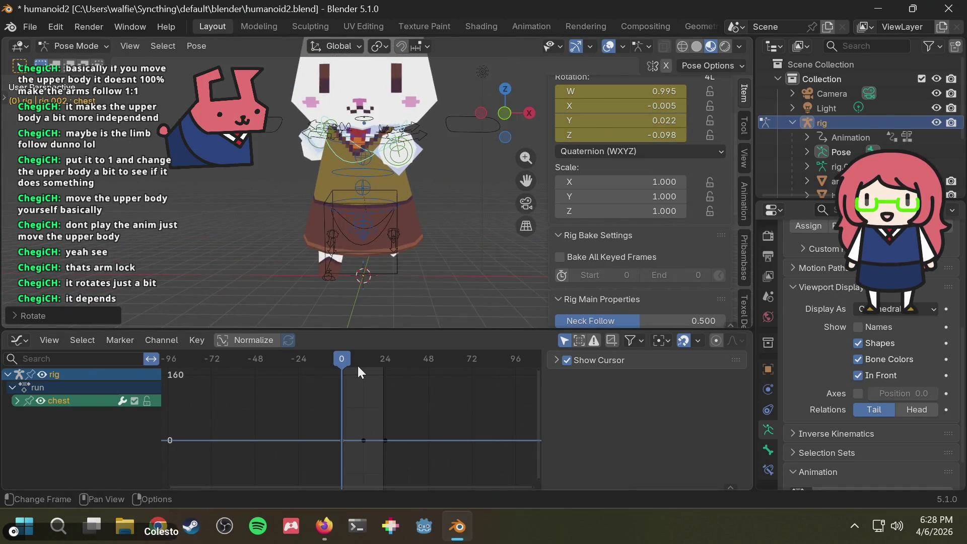
left_click_drag(359, 367, 364, 362)
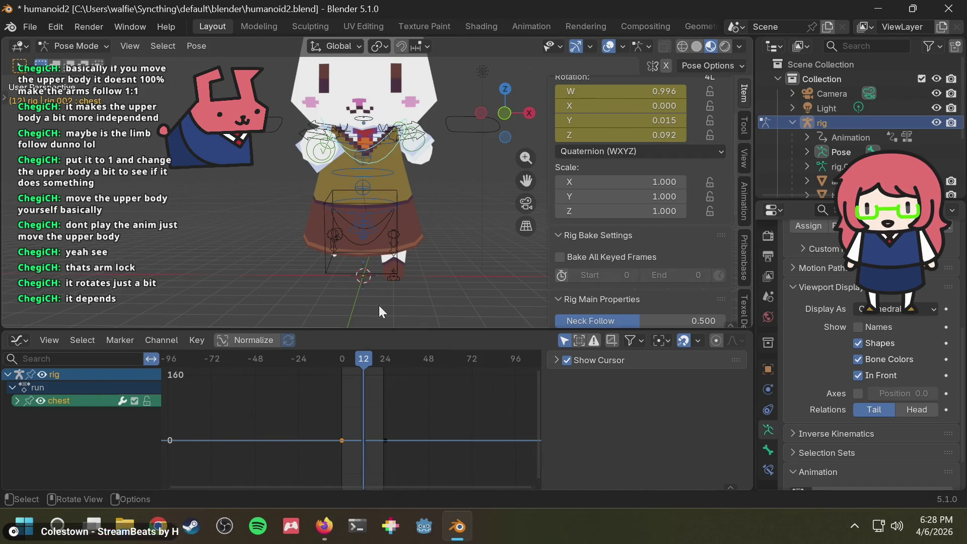
- Expand the chest channel and select its W, X, Y and Z quaternion rotation curves
left_click(15, 401)
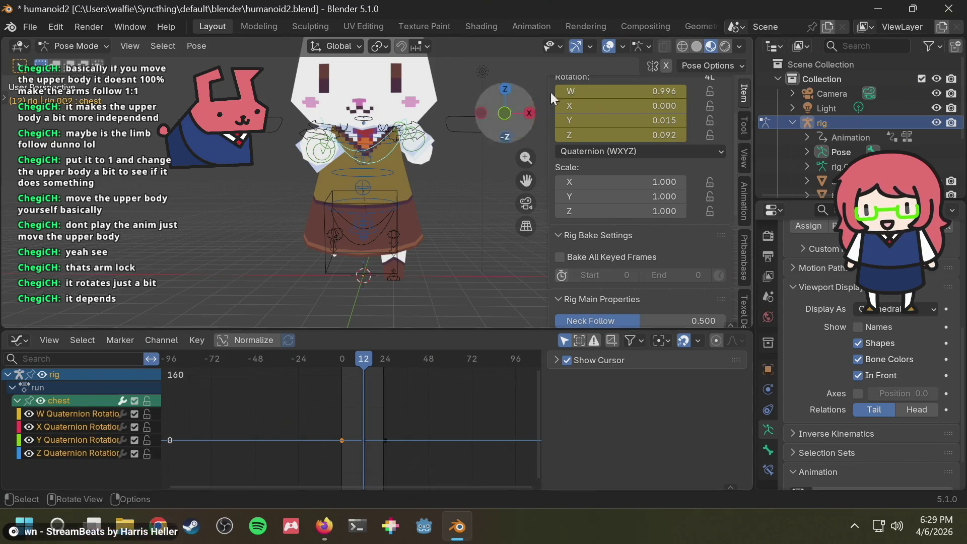
middle_click_drag(419, 160, 404, 171)
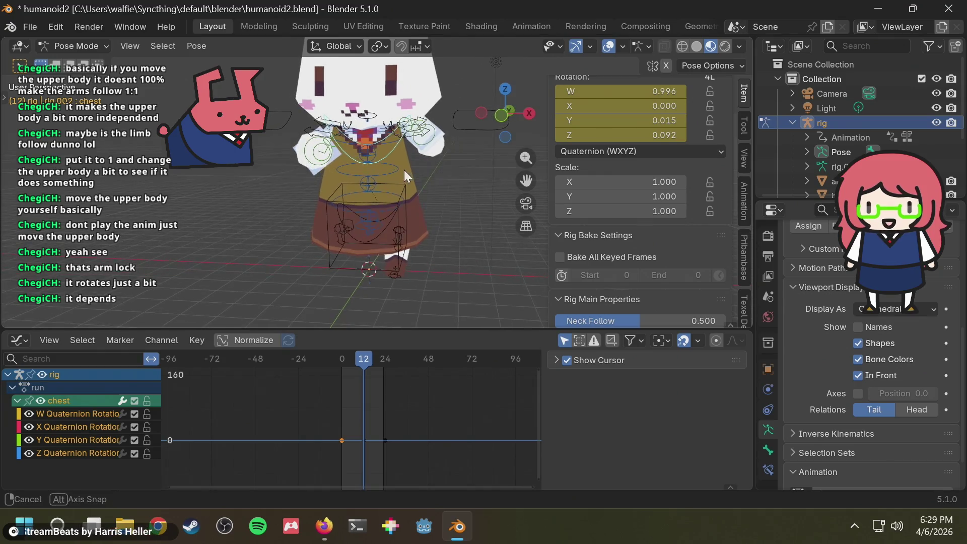
left_click(72, 414)
left_click(66, 451, "shift")
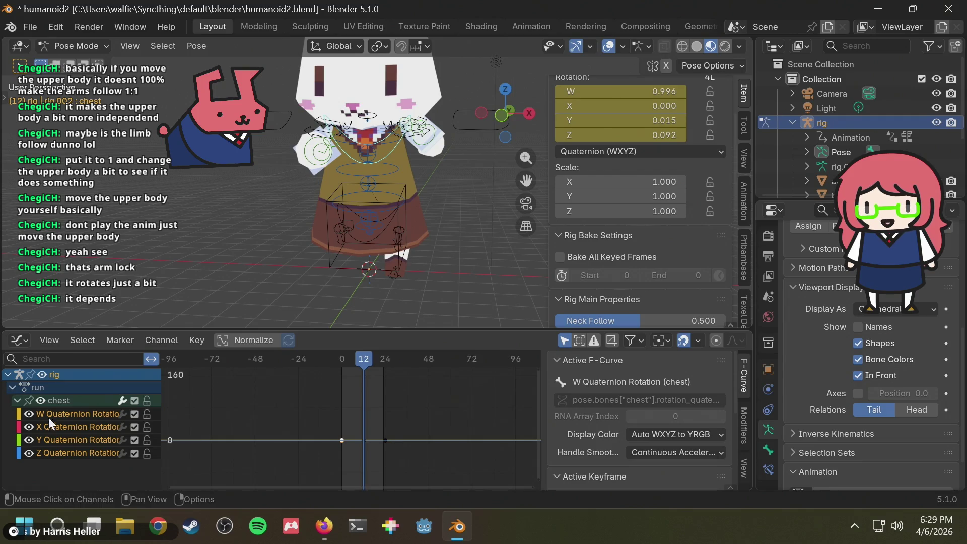
- Try XYZ Euler for the chest, revert to quaternion, save the file and switch to the browser
left_click(645, 148)
left_click(606, 202)
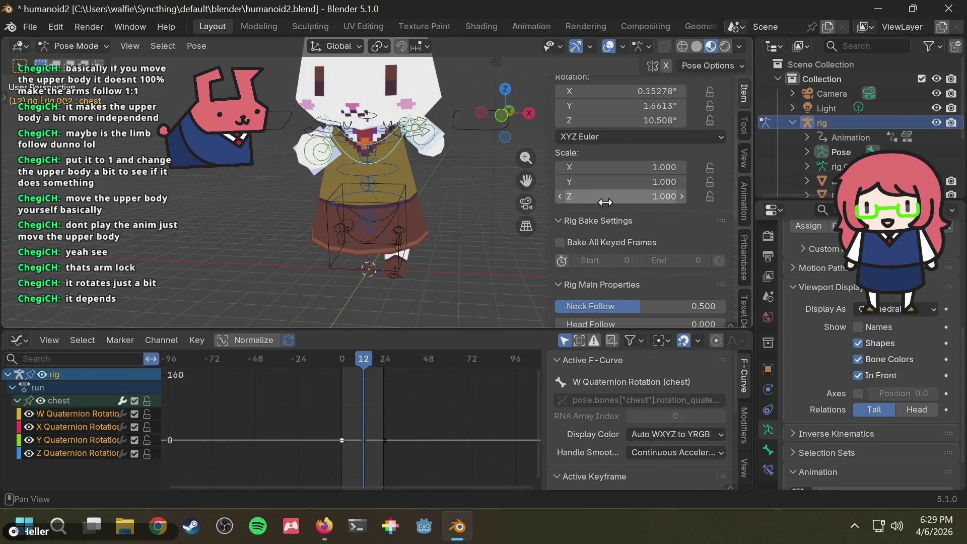
key("ctrl+z")
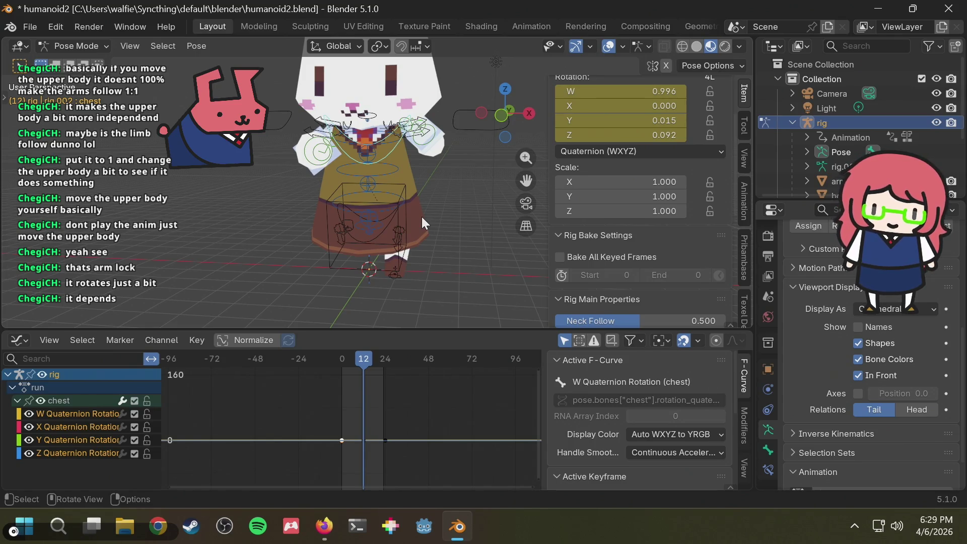
key("ctrl+s")
key("alt+Tab")
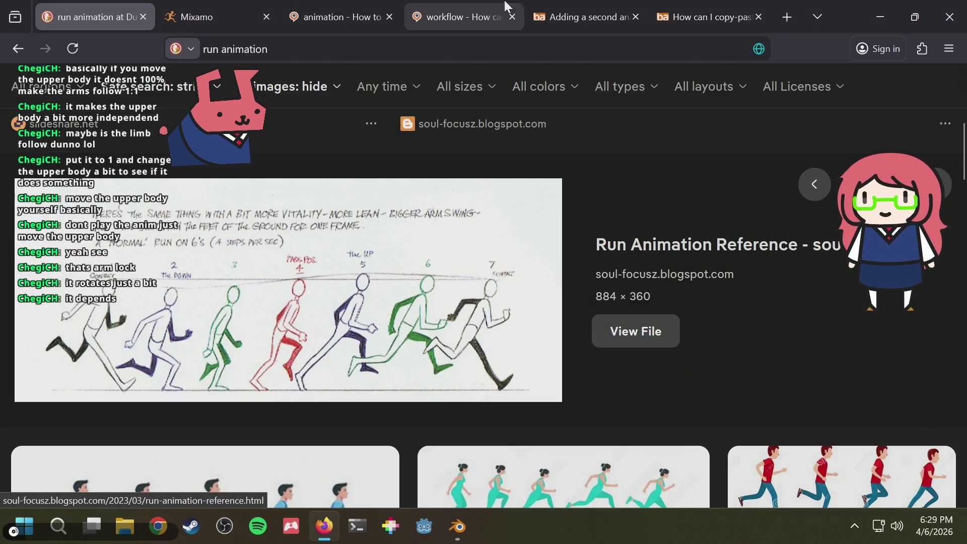
- In a new Firefox tab, search for 'blender convert quaternion to euler'
key("ctrl+t")
type("ble")
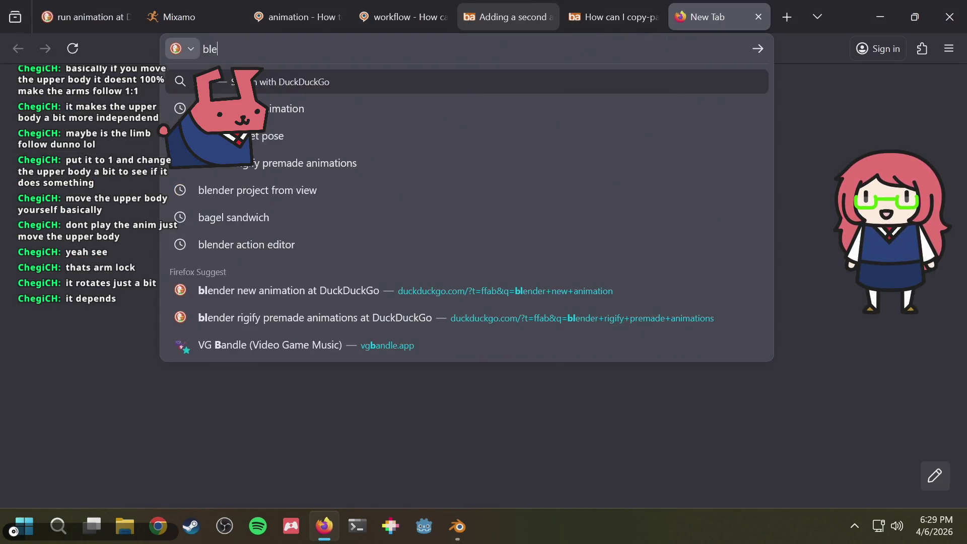
type("nder convert qu")
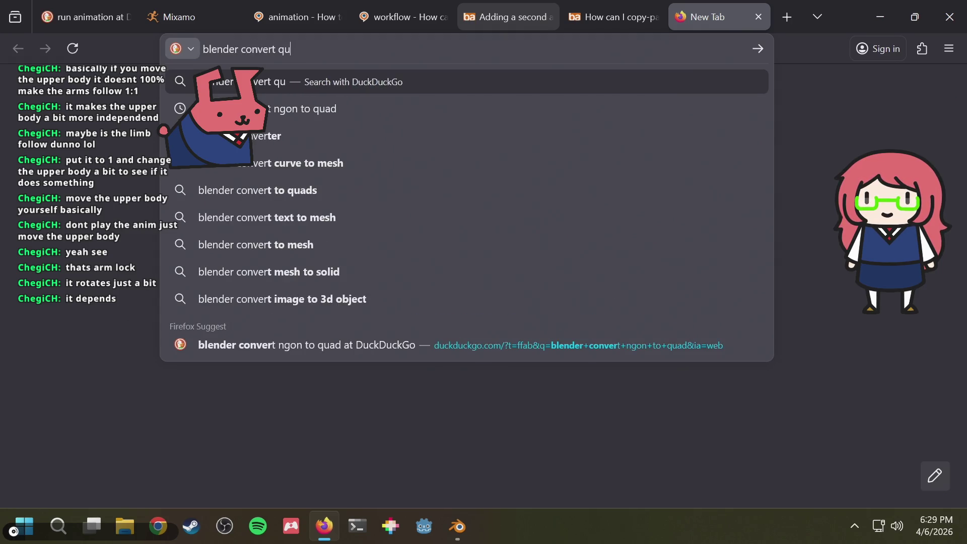
type("aternion ")
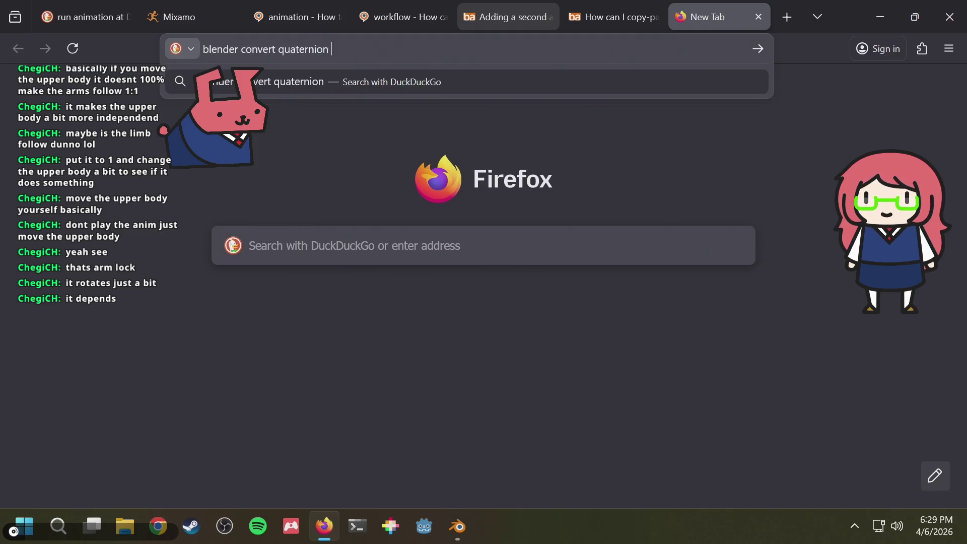
type("to euler")
key("Return")
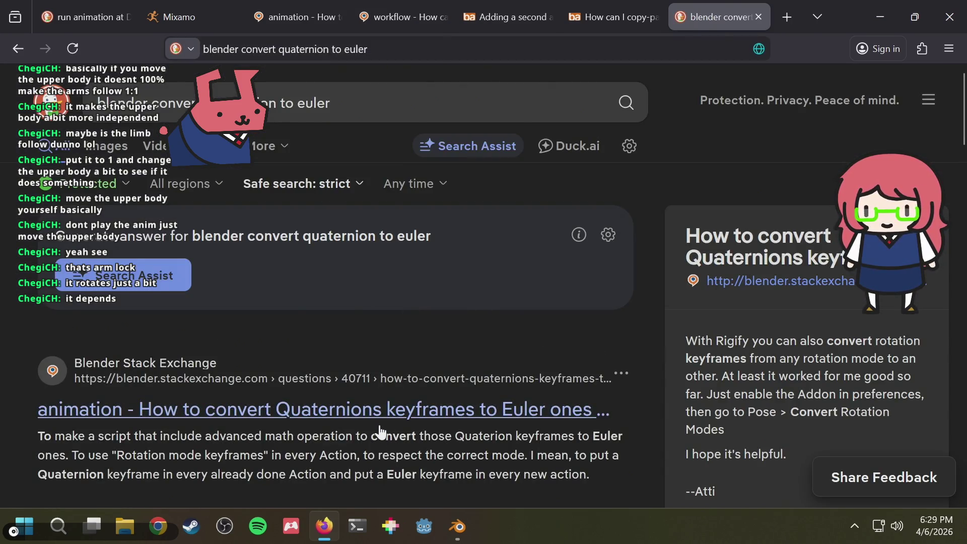
- Read through the Blender Stack Exchange answer on converting rotation modes
left_click(379, 418)
scroll(437, 388, "down", 15)
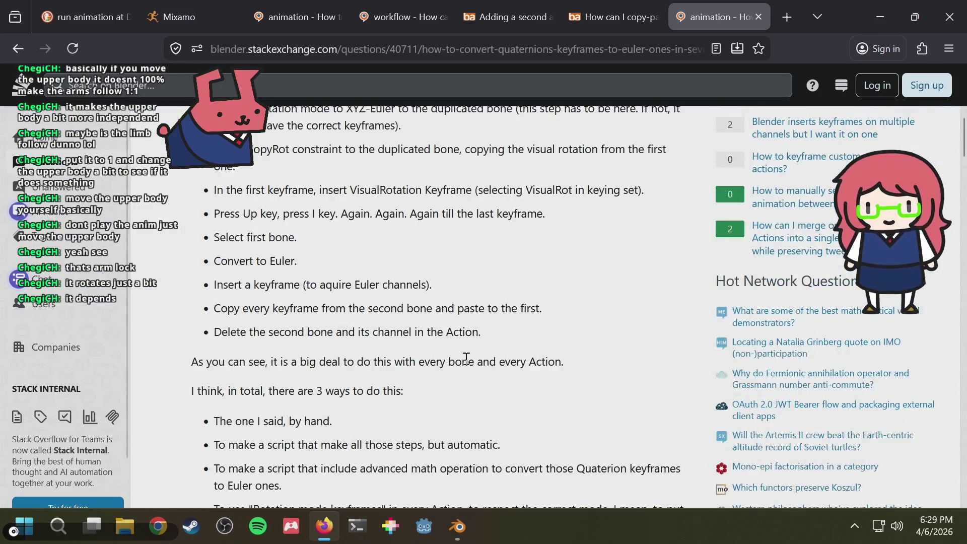
scroll(467, 356, "down", 6)
scroll(466, 355, "up", 4)
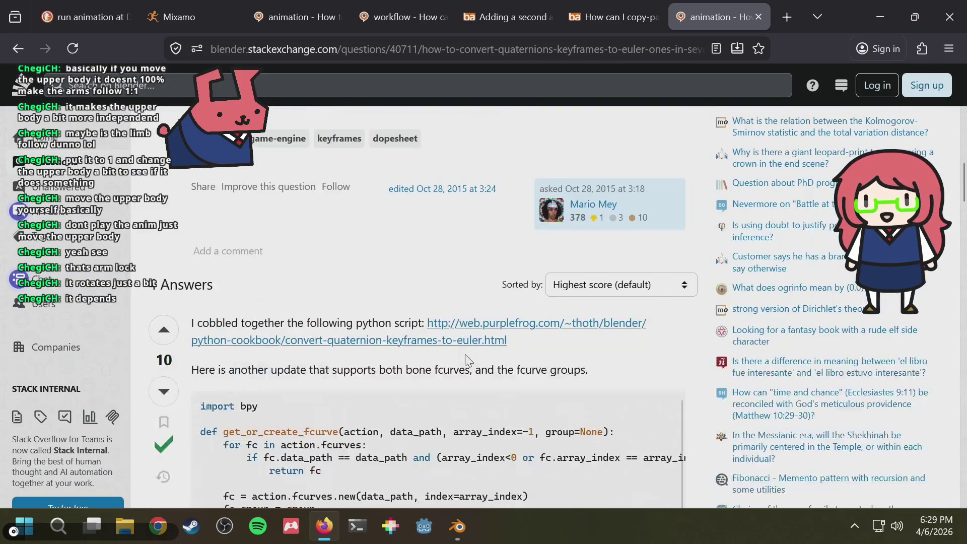
scroll(467, 354, "down", 4)
scroll(467, 355, "down", 15)
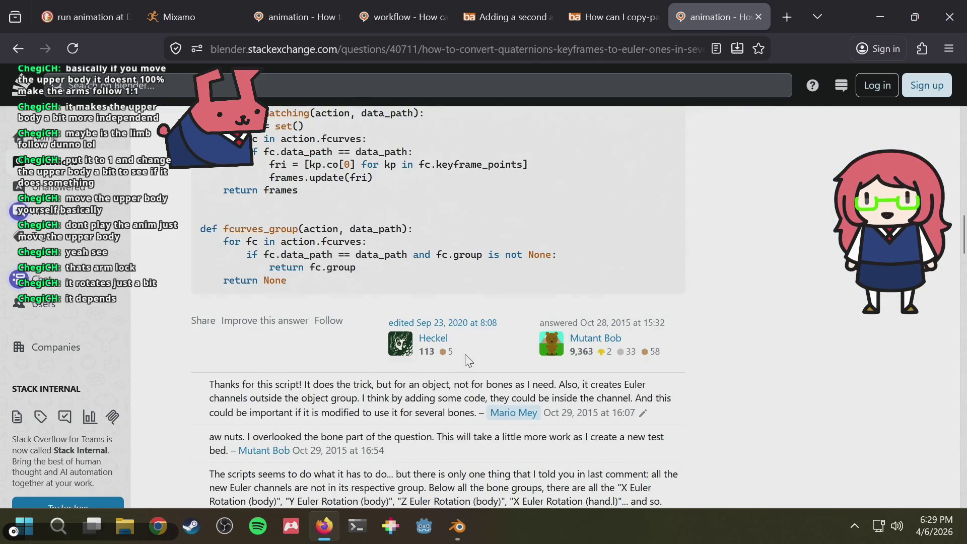
scroll(466, 361, "down", 2)
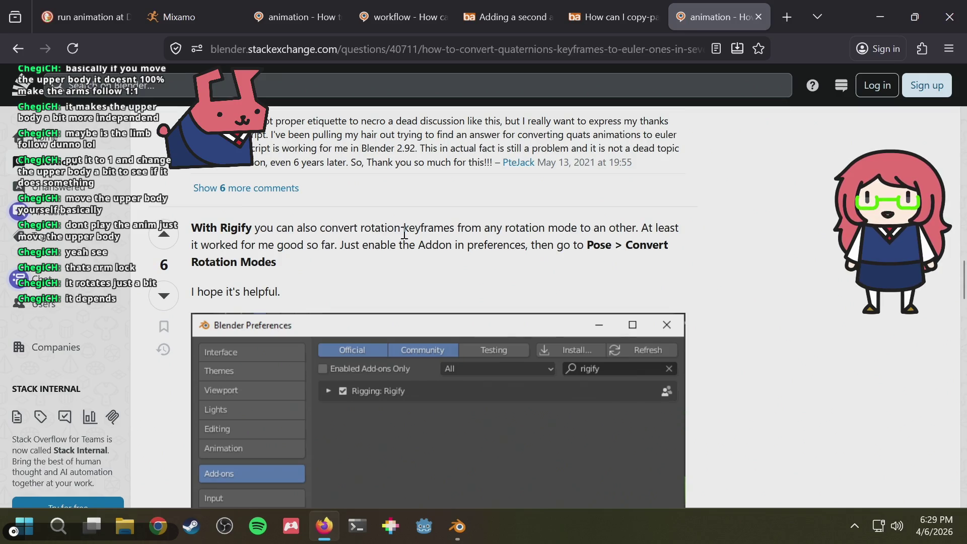
left_click_drag(404, 230, 474, 234)
left_click(473, 234)
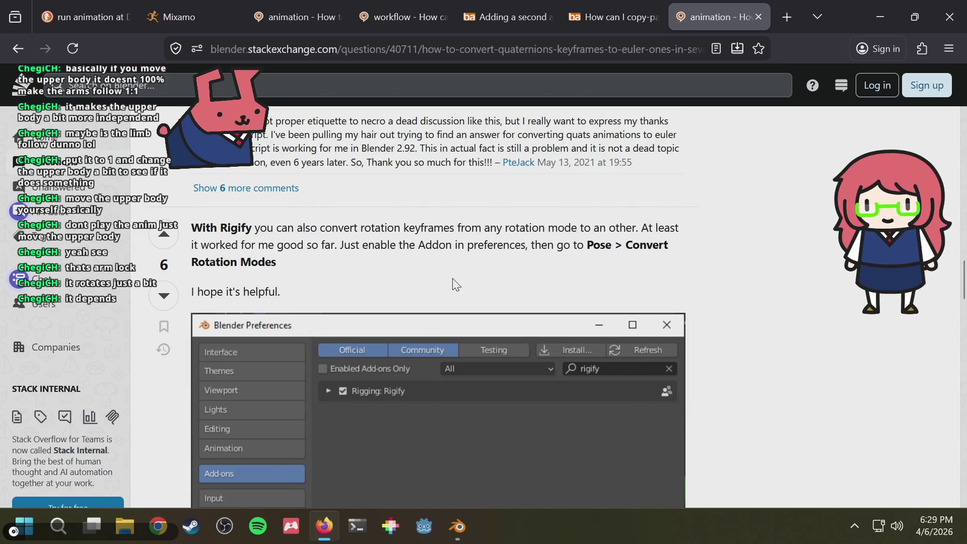
scroll(456, 284, "down", 2)
scroll(454, 285, "down", 5)
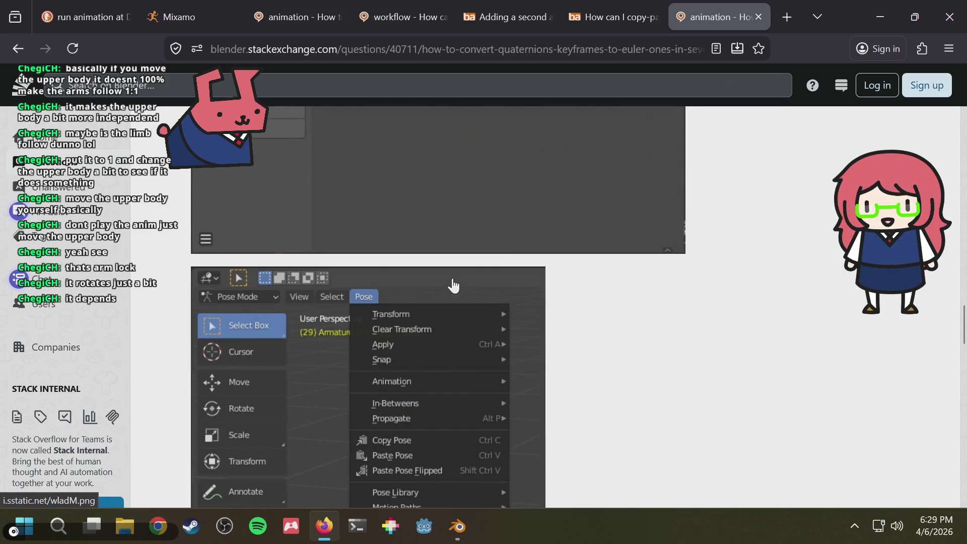
scroll(536, 298, "down", 3)
scroll(612, 328, "down", 4)
scroll(609, 328, "up", 2)
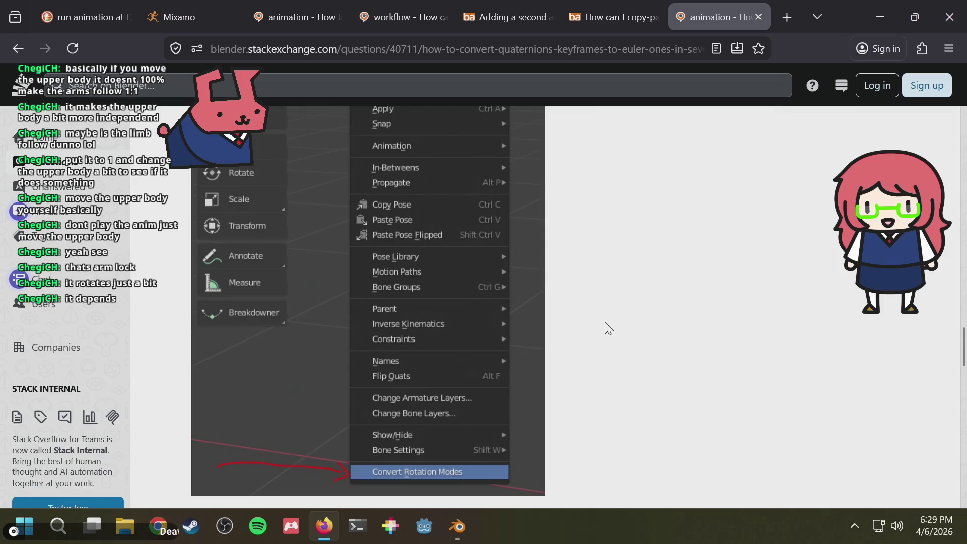
scroll(609, 328, "up", 6)
- Back in Blender, look over the Pose menu options against the answer
key("alt+Tab")
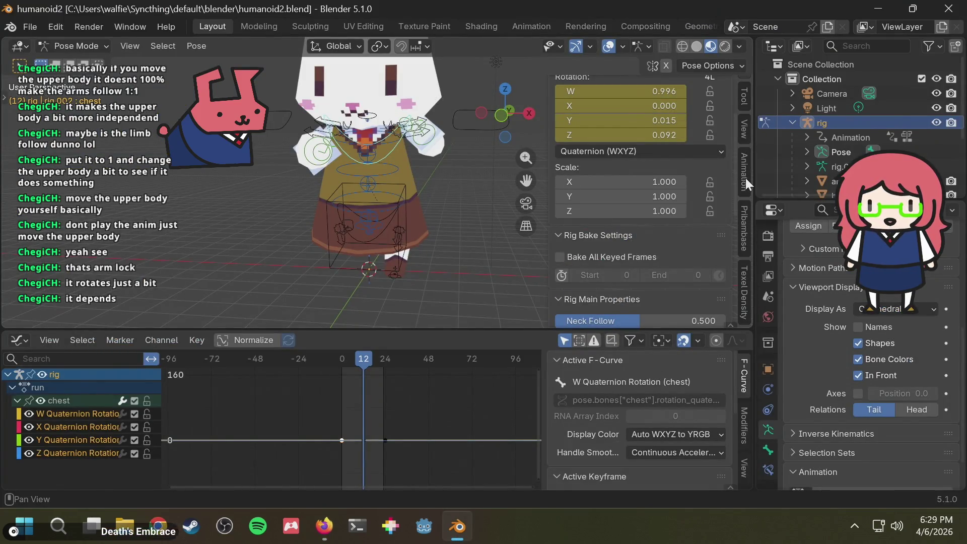
scroll(746, 176, "up", 2)
left_click(725, 63)
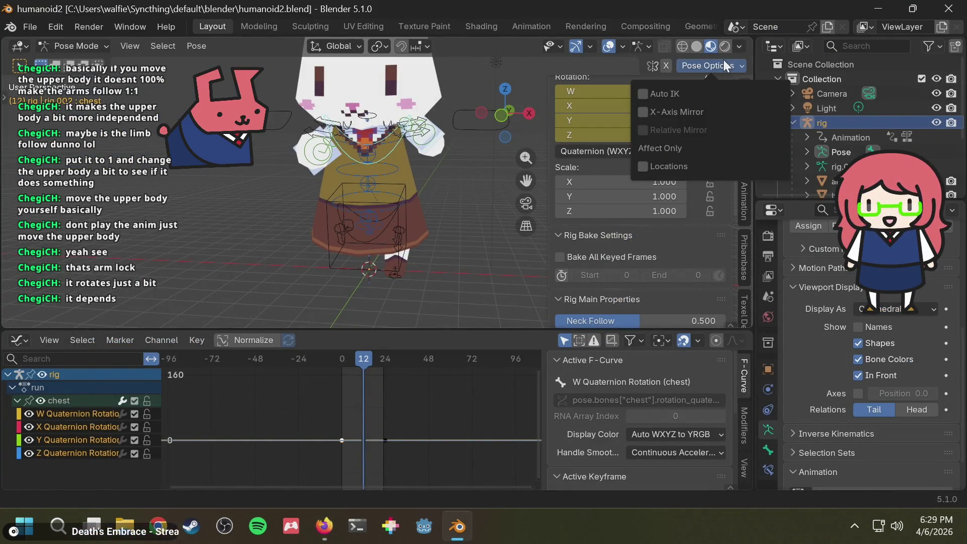
key("alt+Tab")
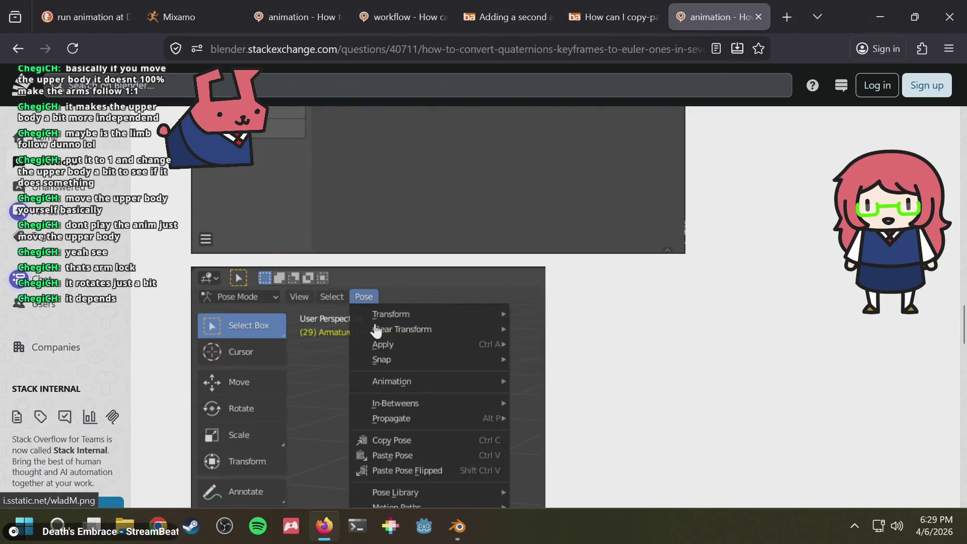
key("alt+Tab")
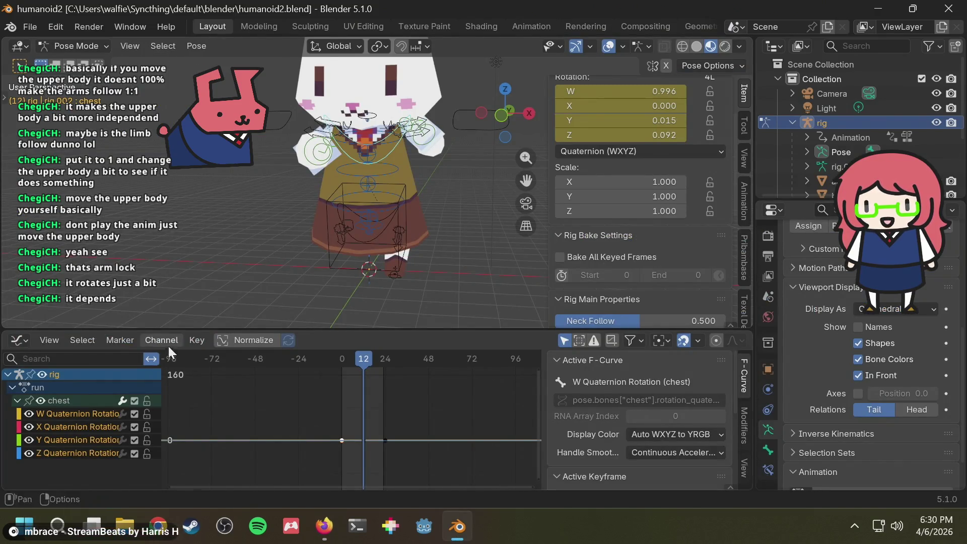
- Convert the chest bone's rotation mode to XYZ Euler with Convert Rotation Modes
left_click(202, 45)
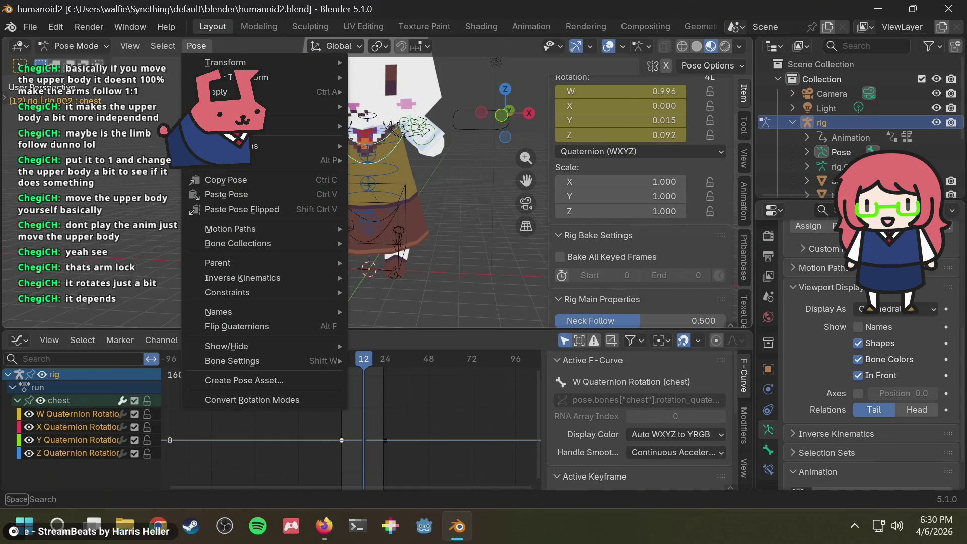
left_click(260, 399)
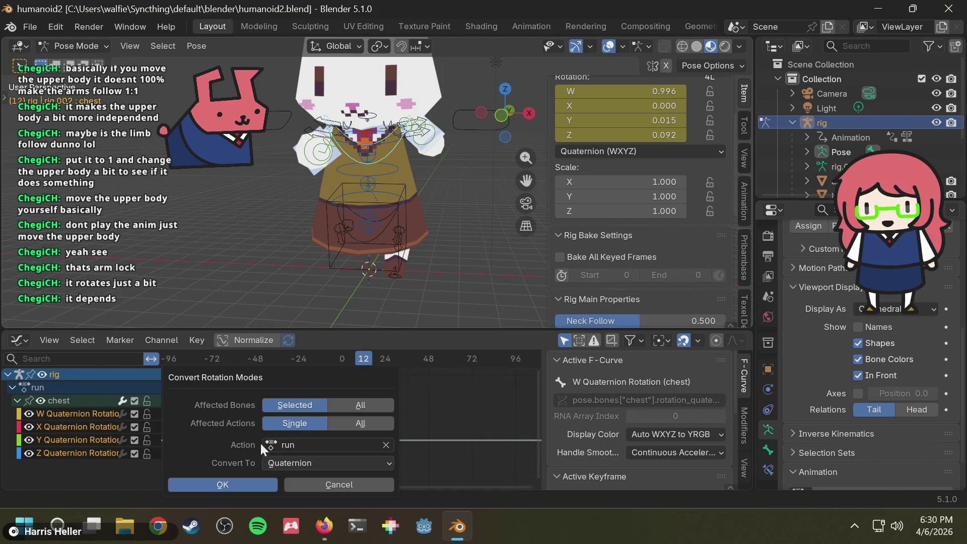
left_click(308, 462)
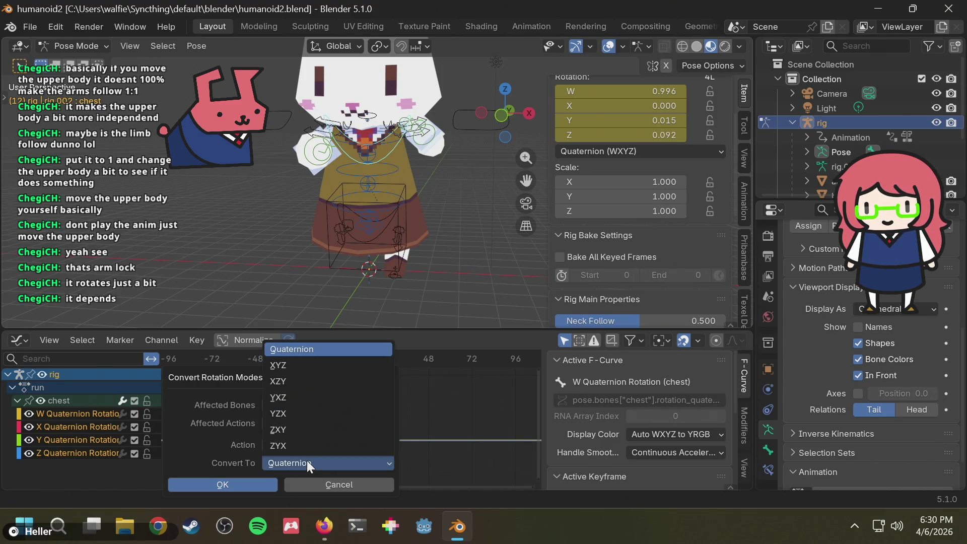
left_click(306, 364)
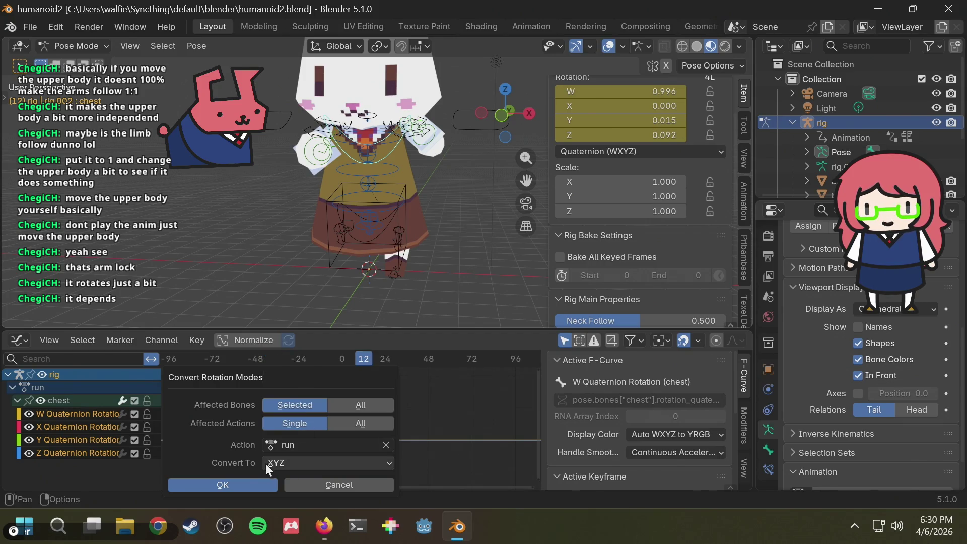
left_click(235, 486)
- Play the run animation and switch to a front orthographic view to review it
left_click(349, 363)
mouse_move(350, 363)
left_mouse_down()
mouse_move(408, 360)
mouse_move(341, 370)
left_mouse_up()
key("space")
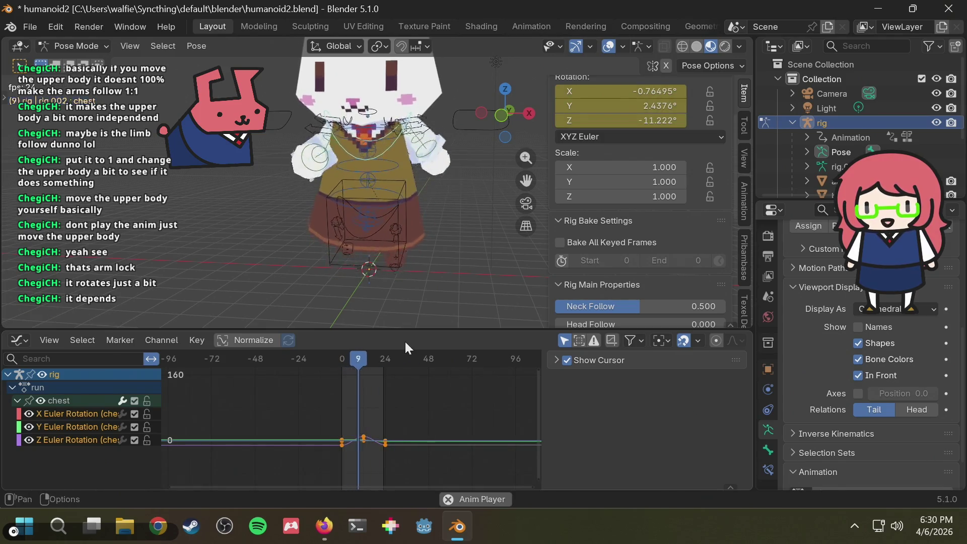
key("space")
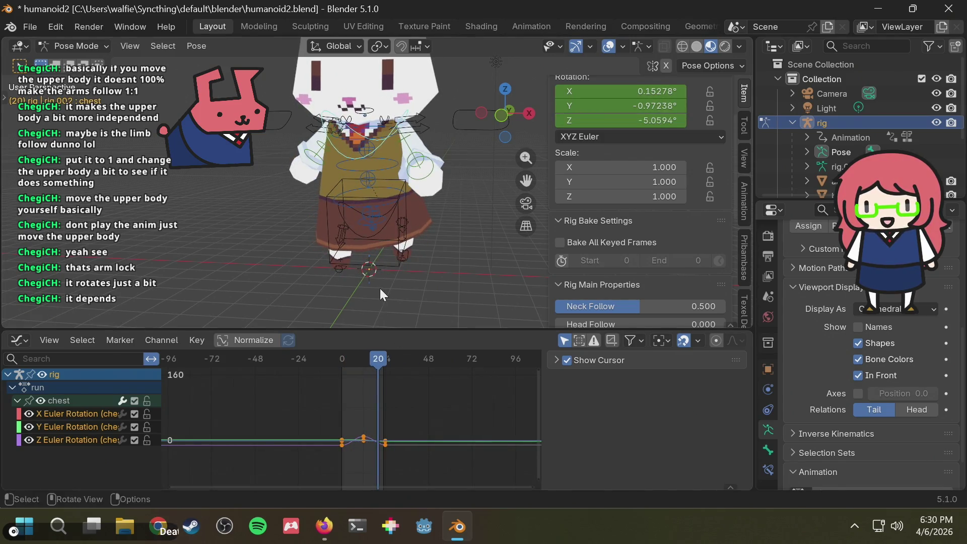
scroll(415, 261, "up", 1)
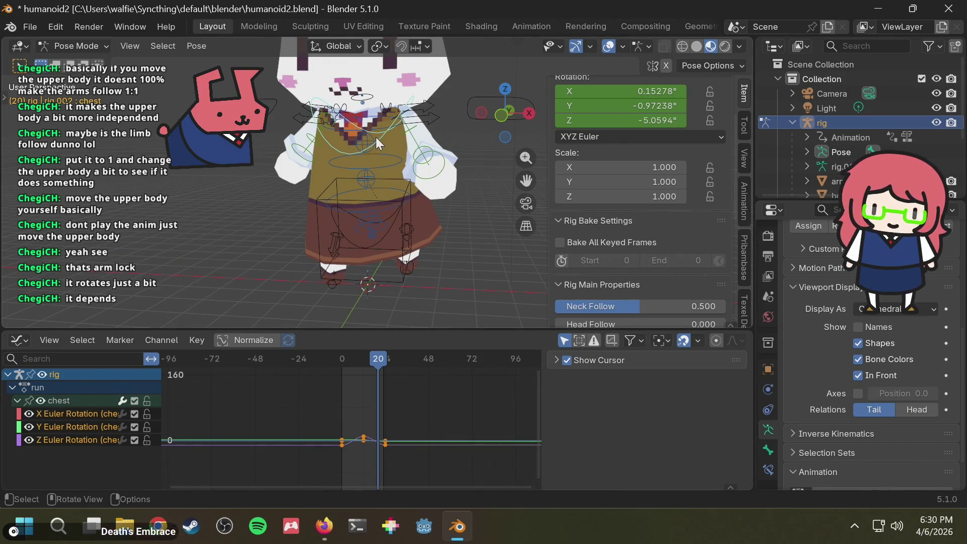
middle_click_drag(362, 123, 383, 126)
left_click(503, 118)
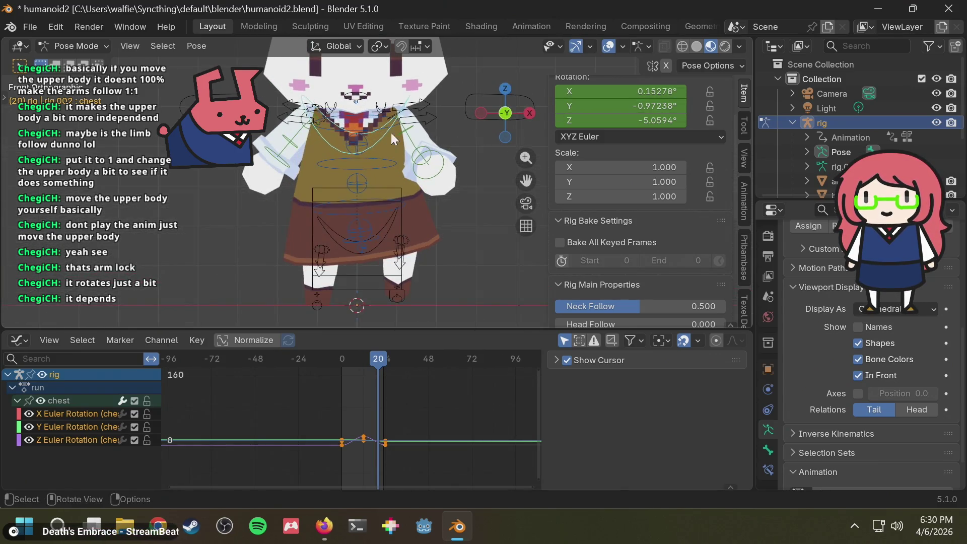
- Copy the chest's frame 0 keys onto frame 24 so the run loops
mouse_move(358, 359)
left_mouse_down()
mouse_move(325, 371)
mouse_move(384, 371)
left_mouse_up()
left_click_drag(325, 416, 346, 464)
left_click(385, 358)
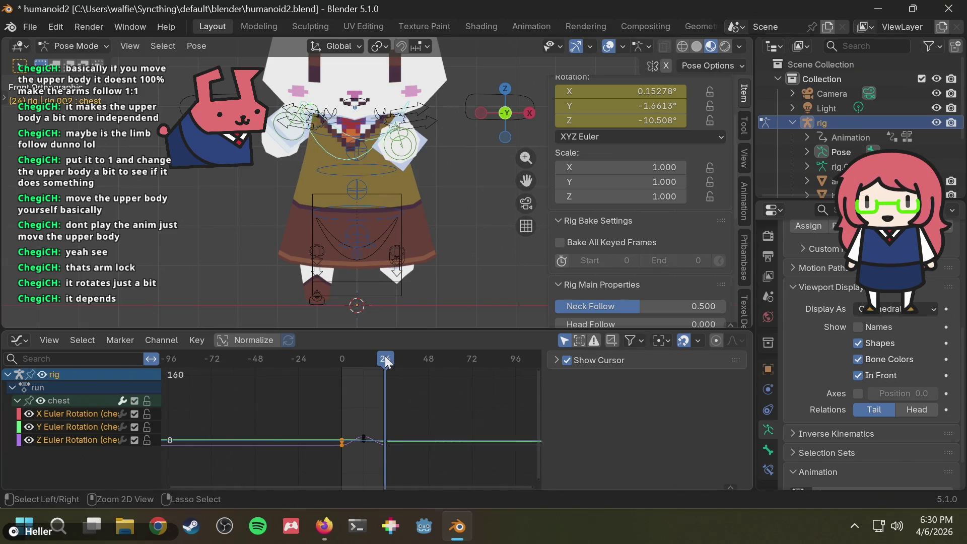
key("ctrl+v")
- Reselect the chest bone and scrub to about frame 13 to check the pose
mouse_move(385, 359)
left_mouse_down()
mouse_move(343, 359)
mouse_move(365, 355)
left_mouse_up()
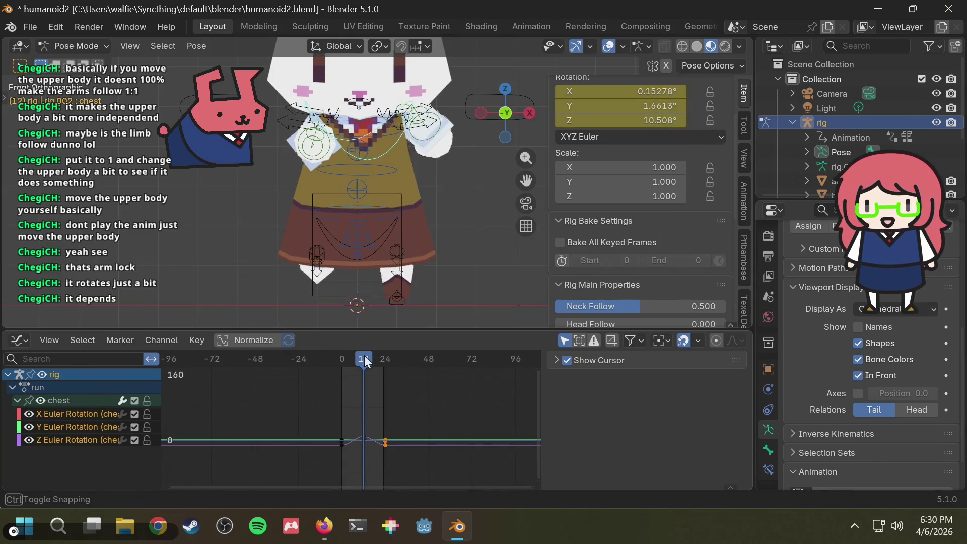
left_click(395, 134)
left_click(396, 139)
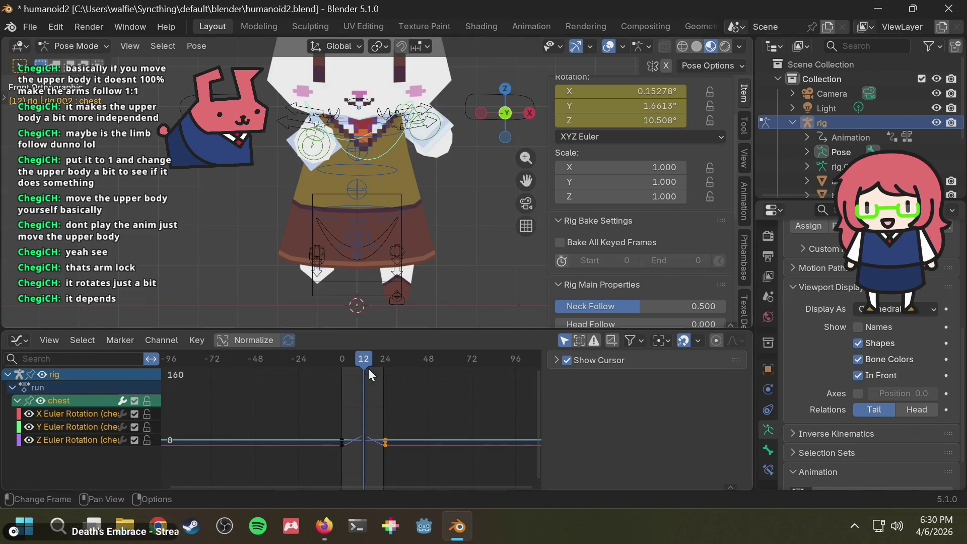
mouse_move(369, 363)
left_mouse_down()
mouse_move(388, 357)
mouse_move(332, 364)
mouse_move(361, 365)
mouse_move(335, 365)
mouse_move(355, 367)
mouse_move(428, 285)
left_mouse_up()
key("ctrl+z")
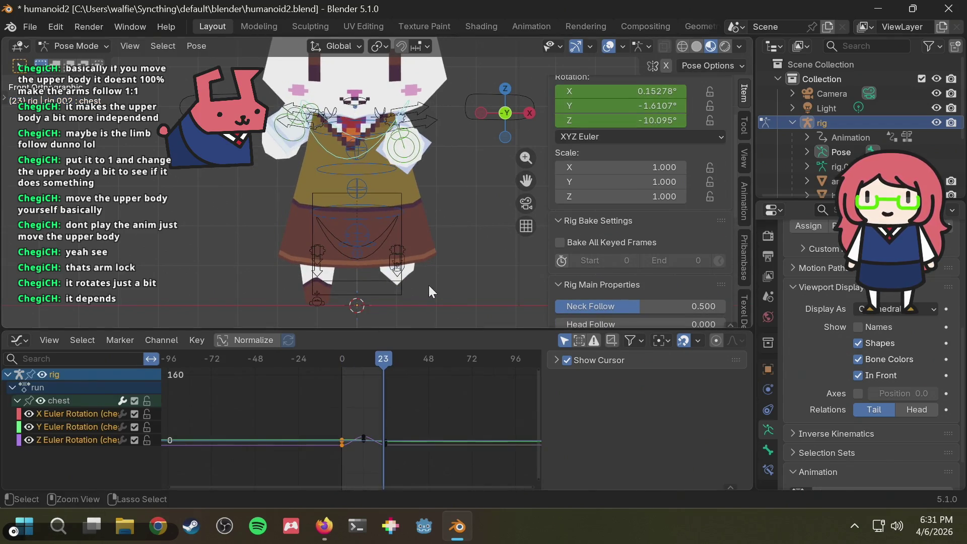
key("ctrl+z")
key("ctrl+z")
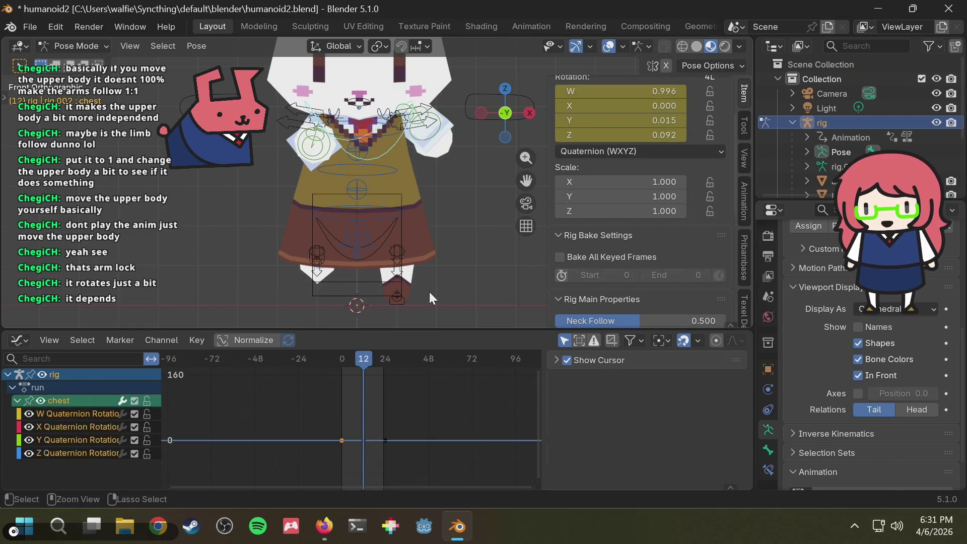
key("ctrl+z")
key("ctrl+z")
key("ctrl+z")
key("ctrl+z")
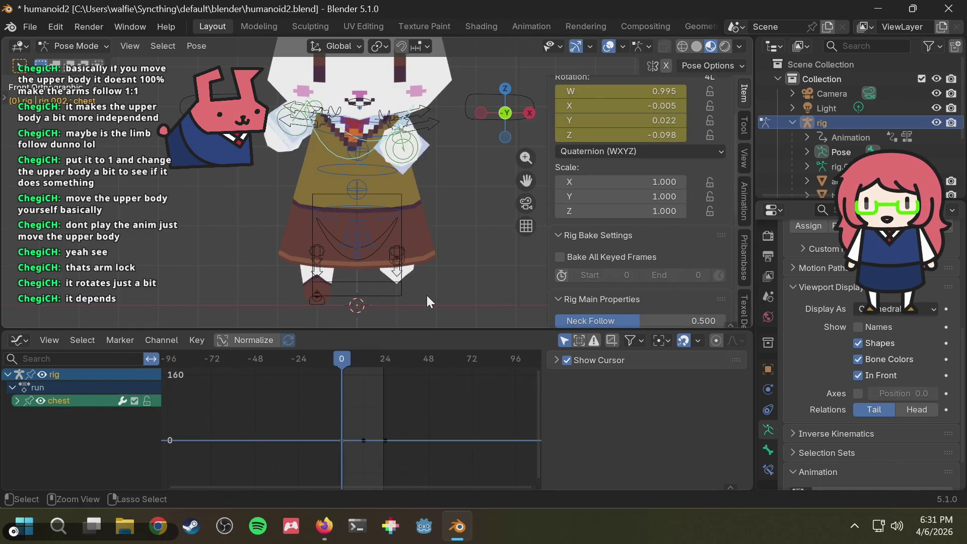
key("ctrl+shift+z")
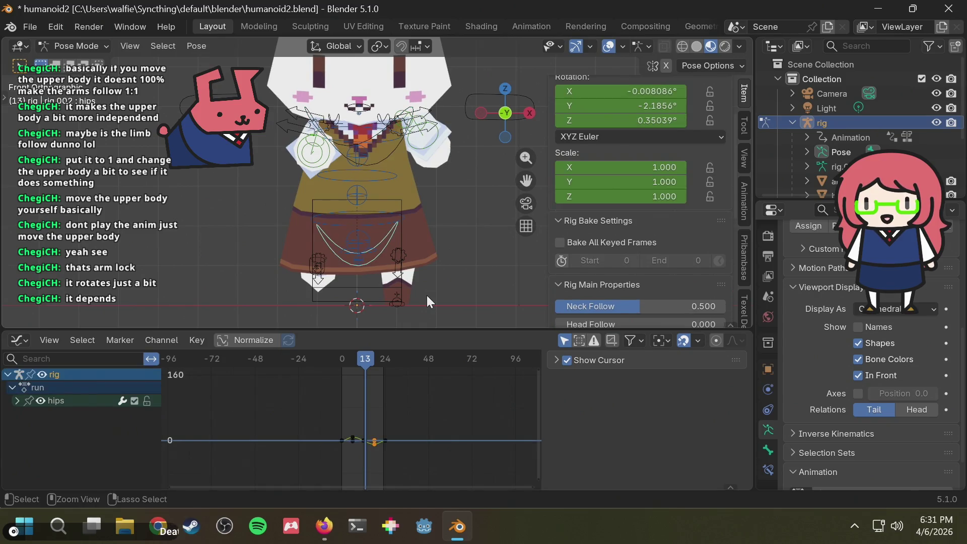
key("ctrl+shift+z")
key("ctrl+z")
key("ctrl+z")
key("ctrl+shift+z")
key("ctrl+shift+z")
key("ctrl+shift+z")
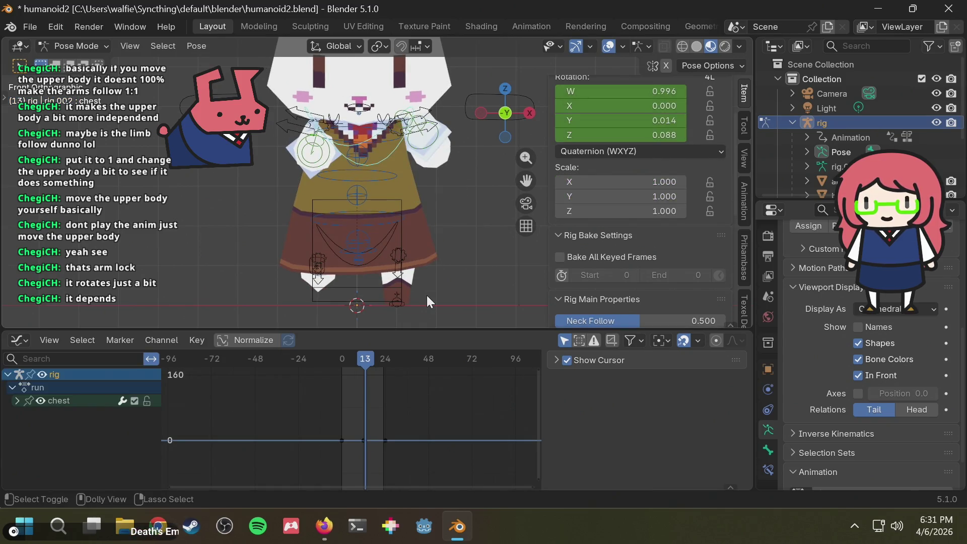
key("ctrl+shift+z")
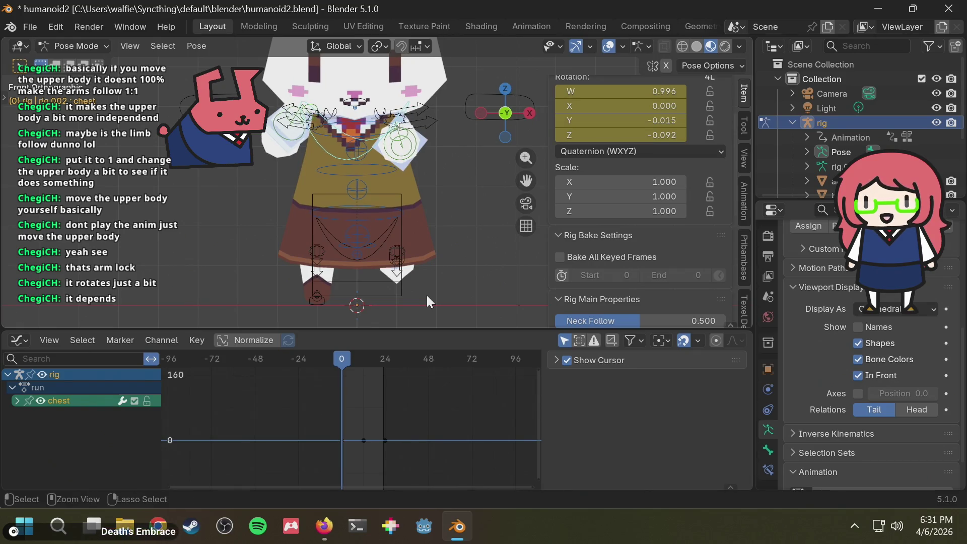
key("ctrl+z")
key("ctrl+z")
key("ctrl+shift+z")
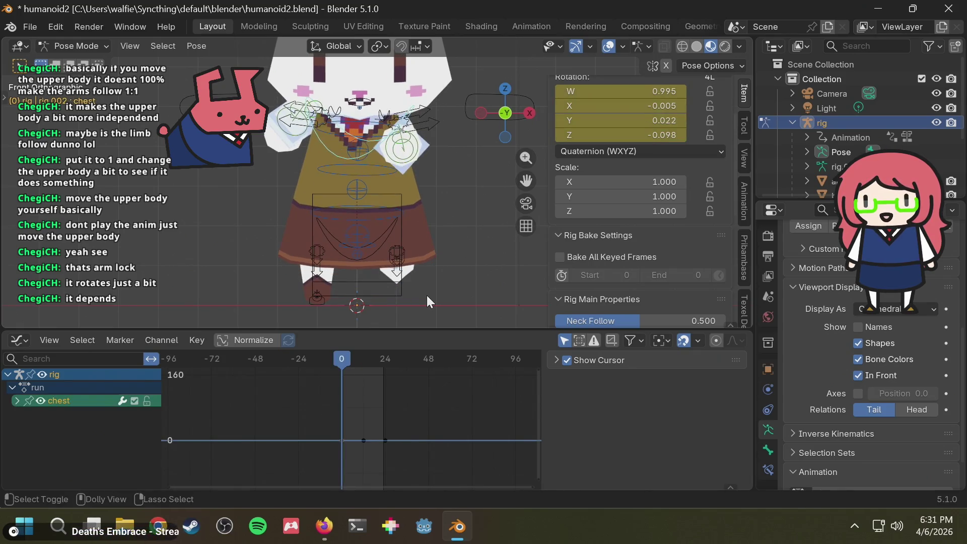
key("ctrl+shift+z")
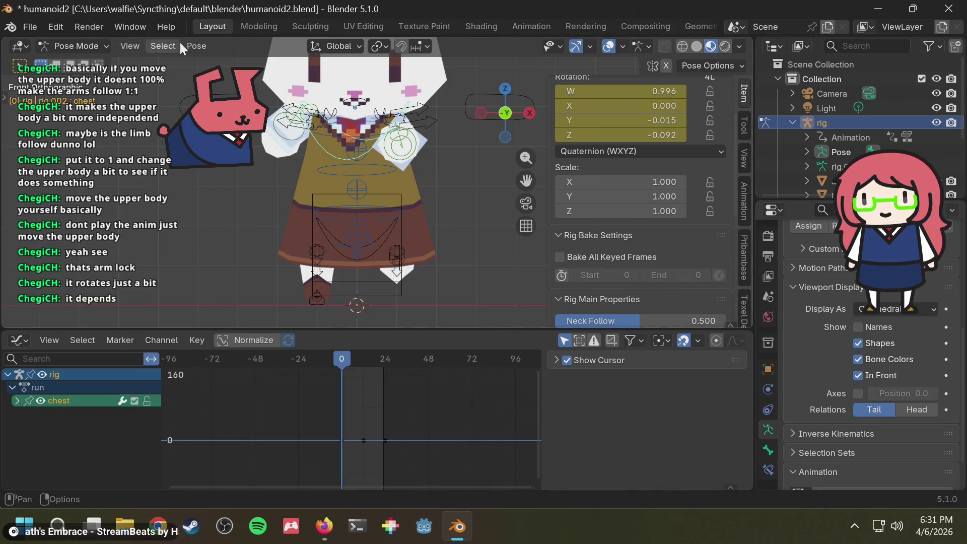
left_click(196, 45)
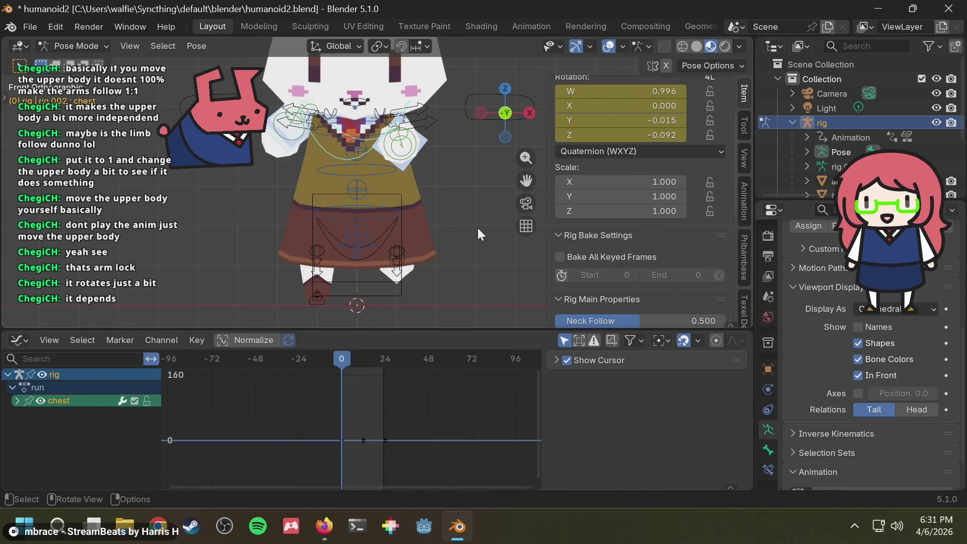
left_click(194, 45)
left_click(265, 401)
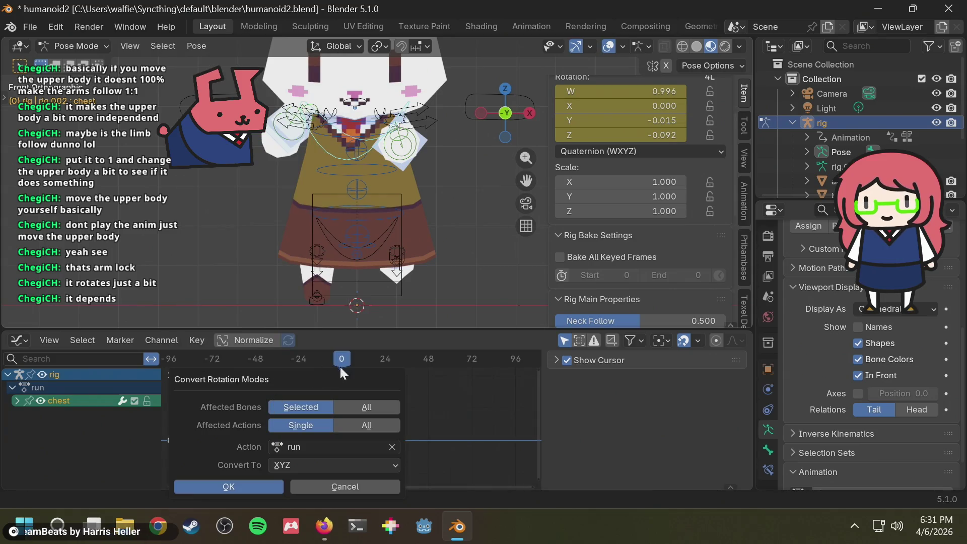
left_click(262, 485)
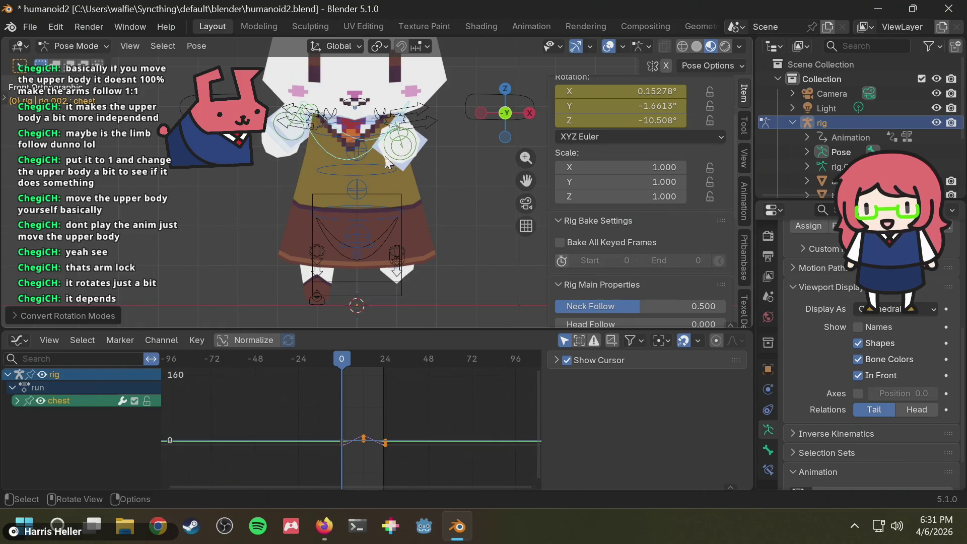
left_click_drag(344, 359, 353, 359)
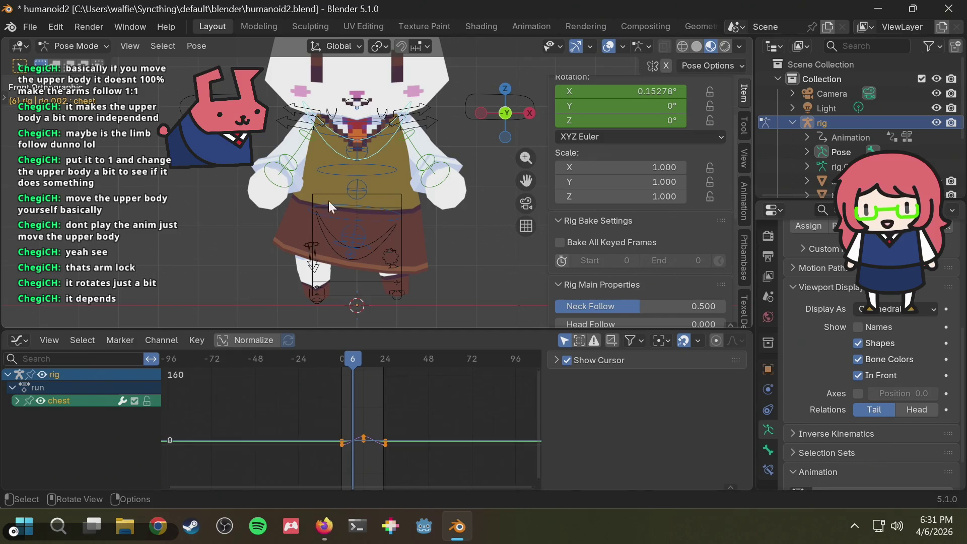
- Give the chest bone a slight twist rotation near frame 6
left_click(391, 136)
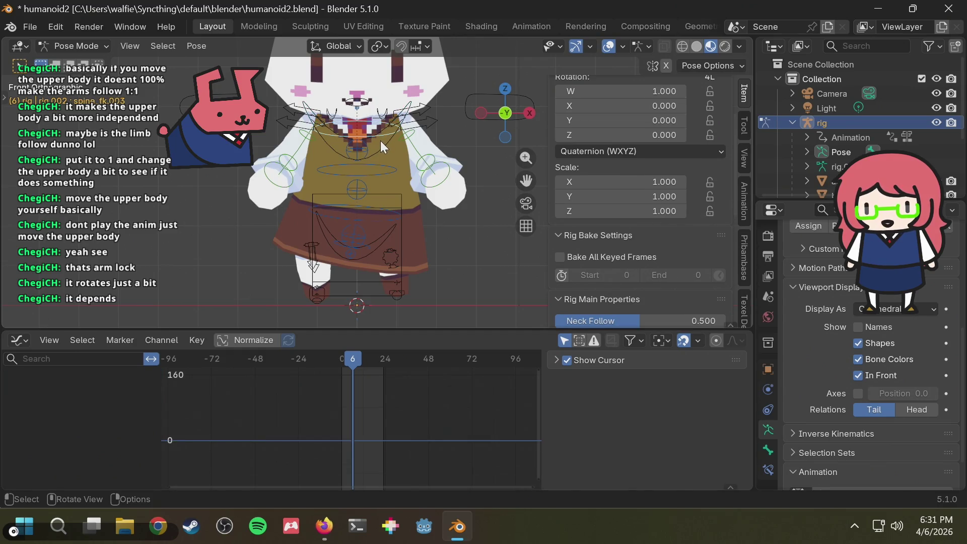
left_click(380, 141)
key("r")
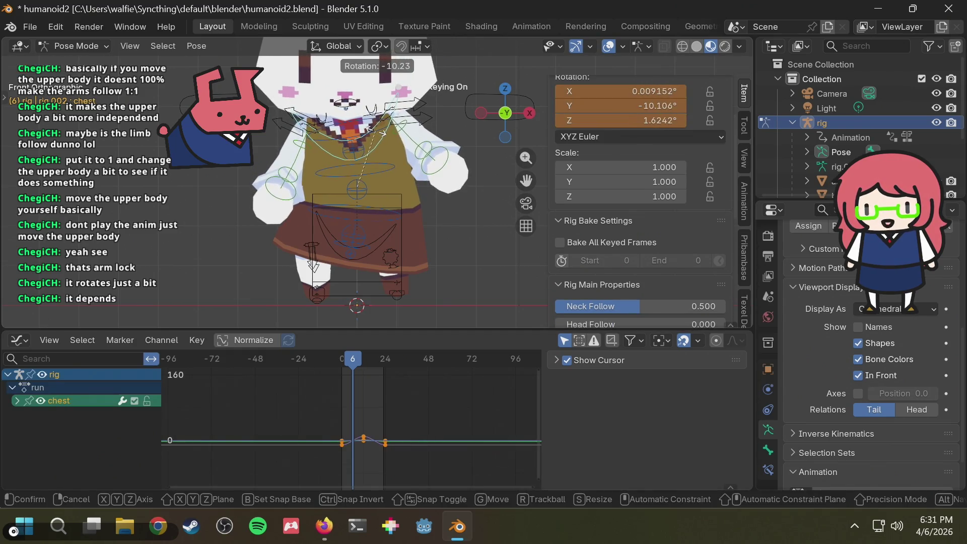
key("Escape")
key("r")
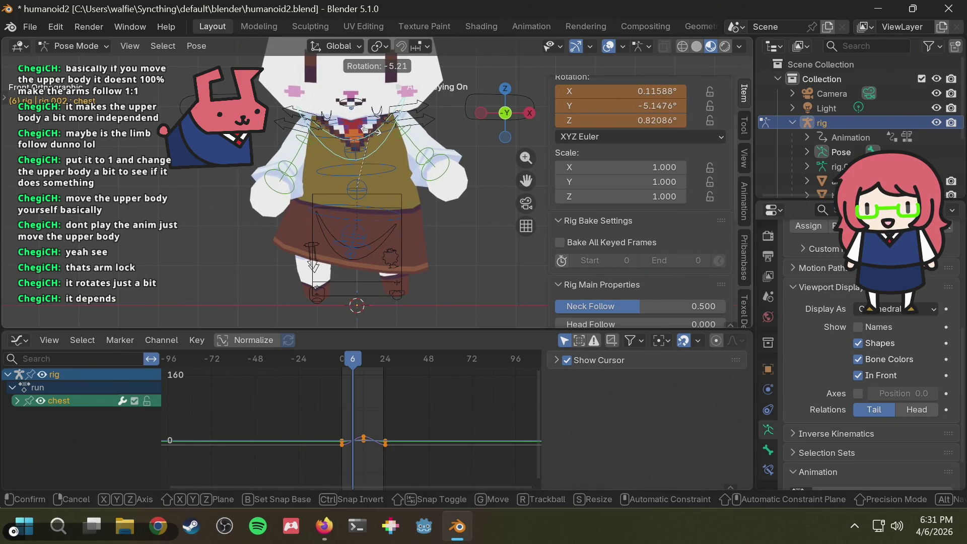
left_click(372, 131)
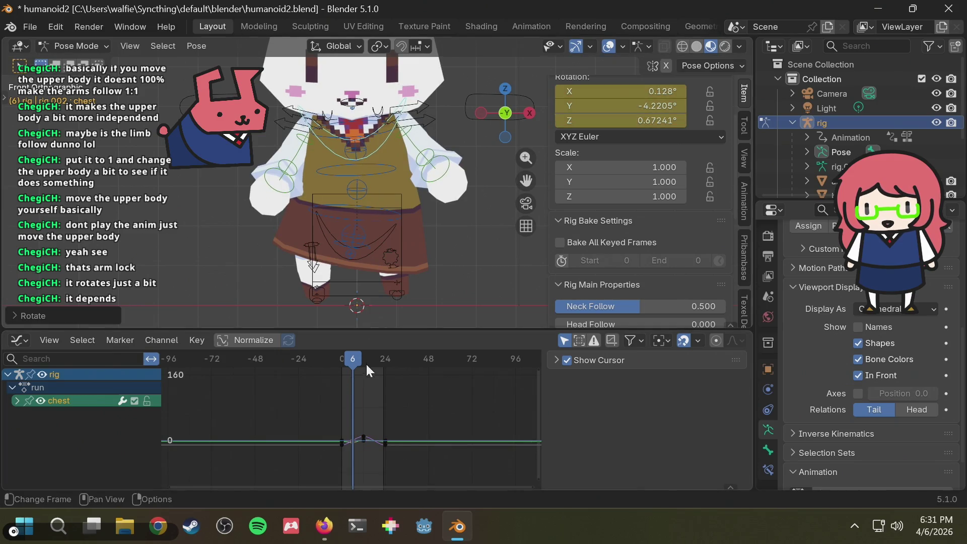
left_click(345, 424)
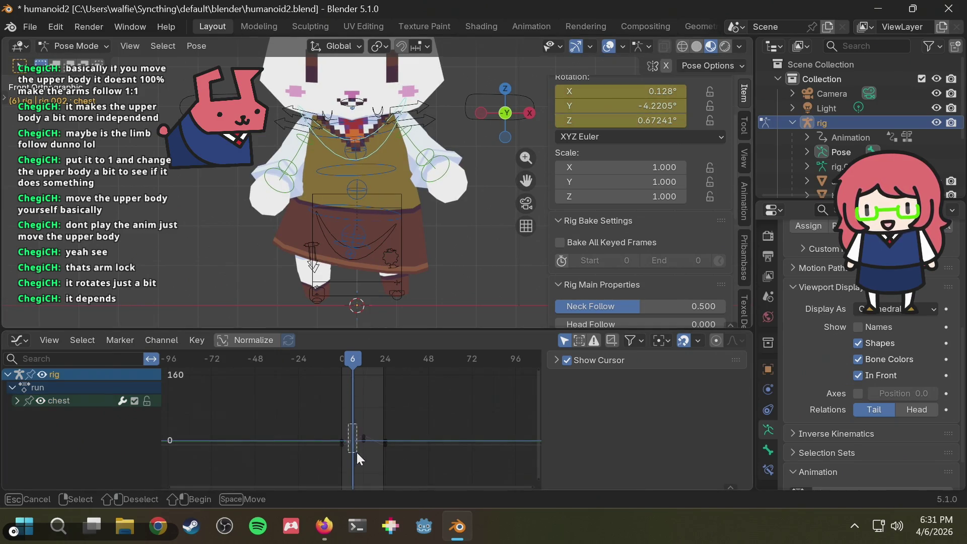
- Paste the straight chest pose at frame 18 (rotation 0.15278°, 0°, 0°) and check nearby keys
left_click_drag(371, 355, 375, 358)
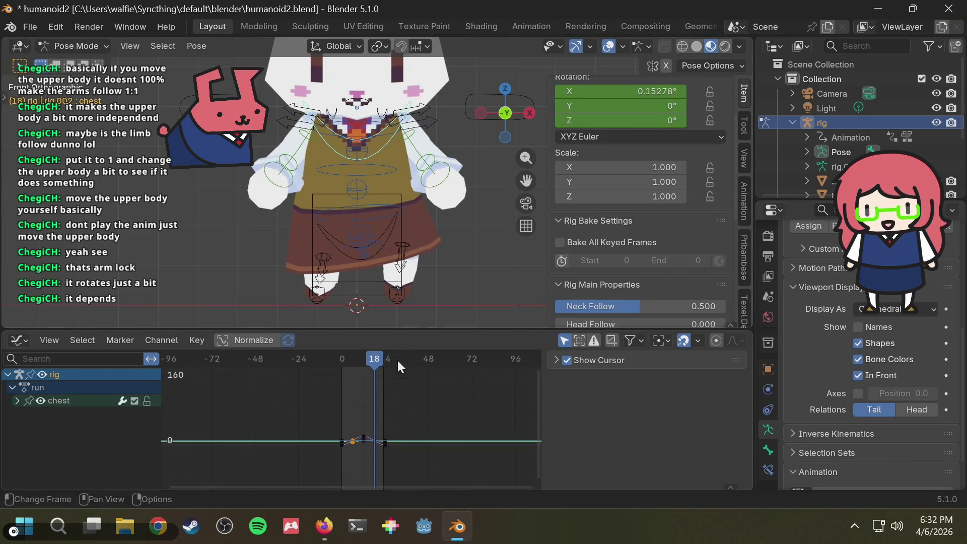
key("ctrl+v")
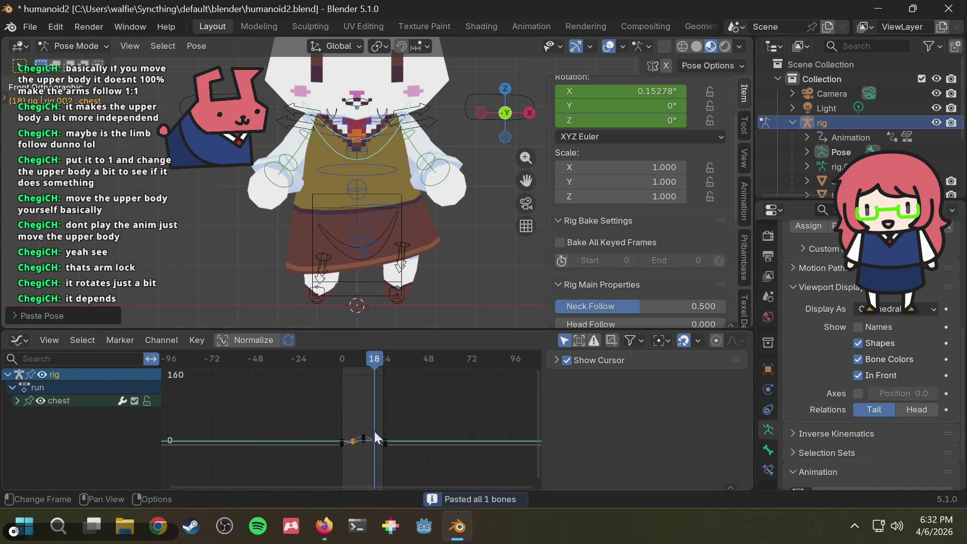
left_click(378, 404)
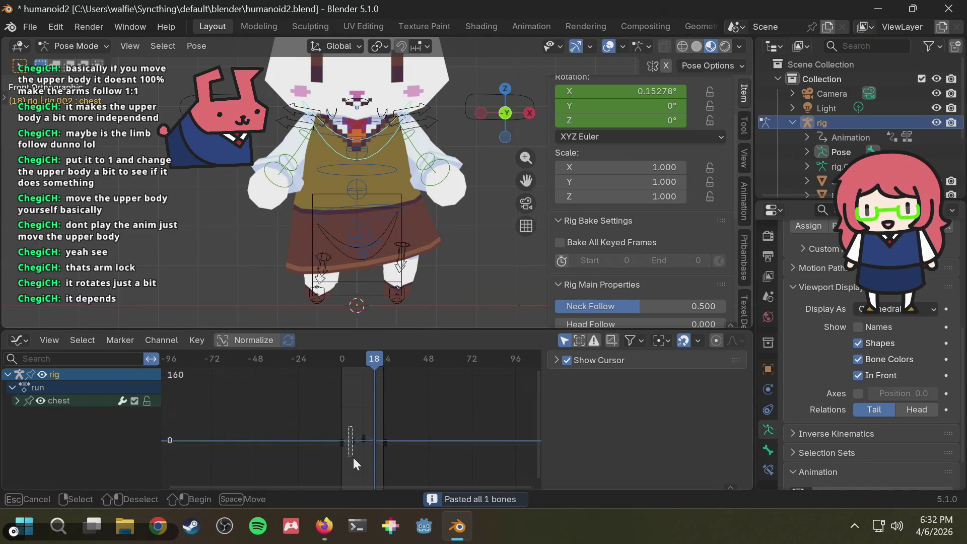
left_click(353, 443)
left_click_drag(377, 358, 380, 358)
left_click(368, 414)
left_click(353, 441)
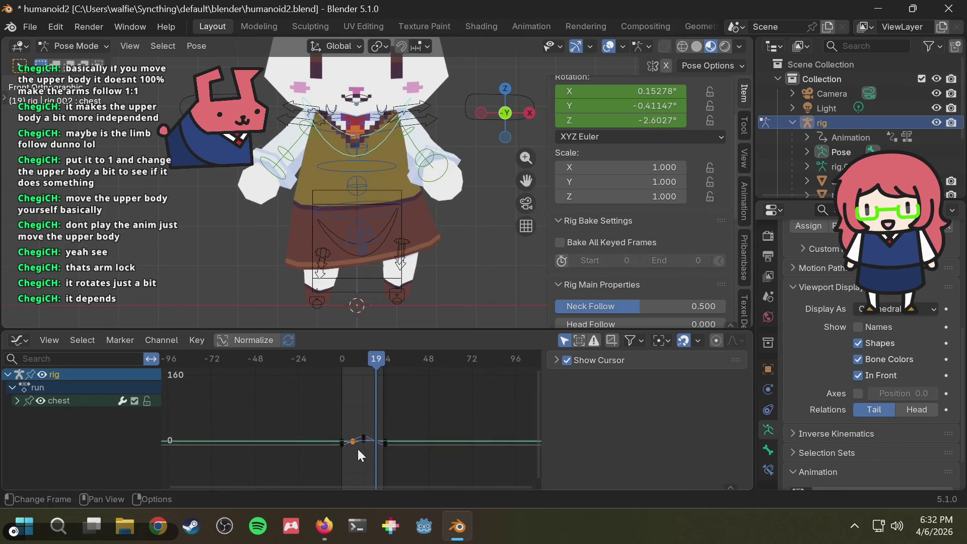
left_click(377, 355)
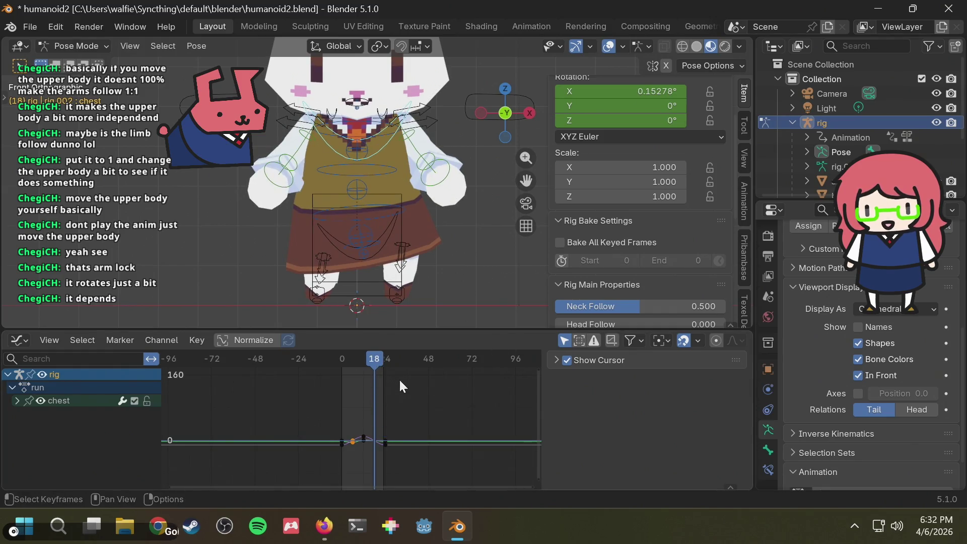
- Key only the selected chest channels and paste the copied chest keys at frame 18
key("i")
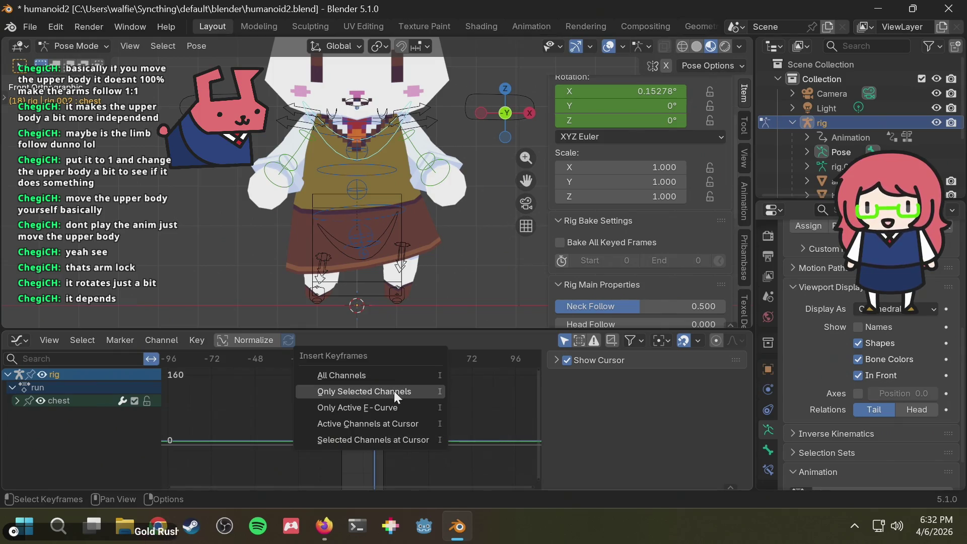
left_click(394, 391)
left_click_drag(351, 417, 358, 450)
key("ctrl+v")
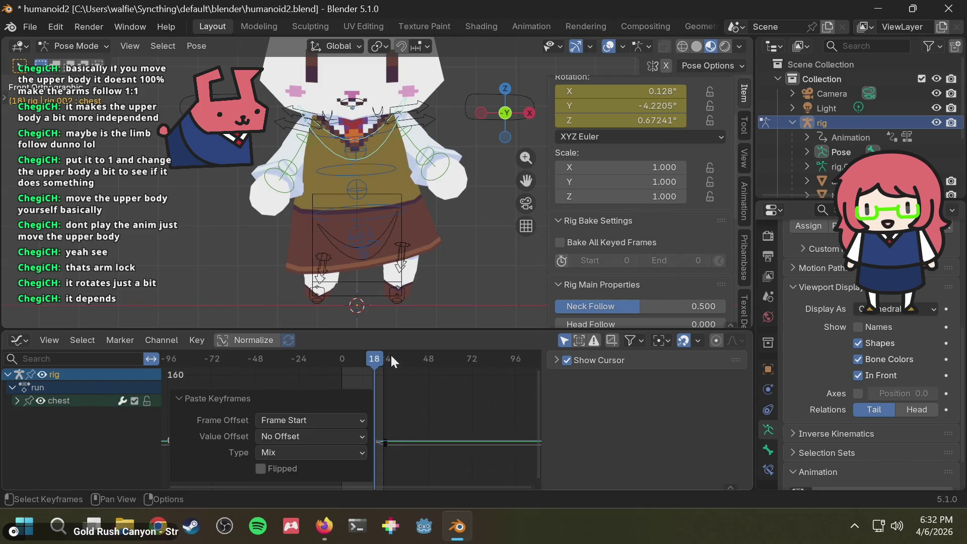
- Play the run loop and step to frame 6 to check the chest pose
left_click_drag(391, 358, 358, 359)
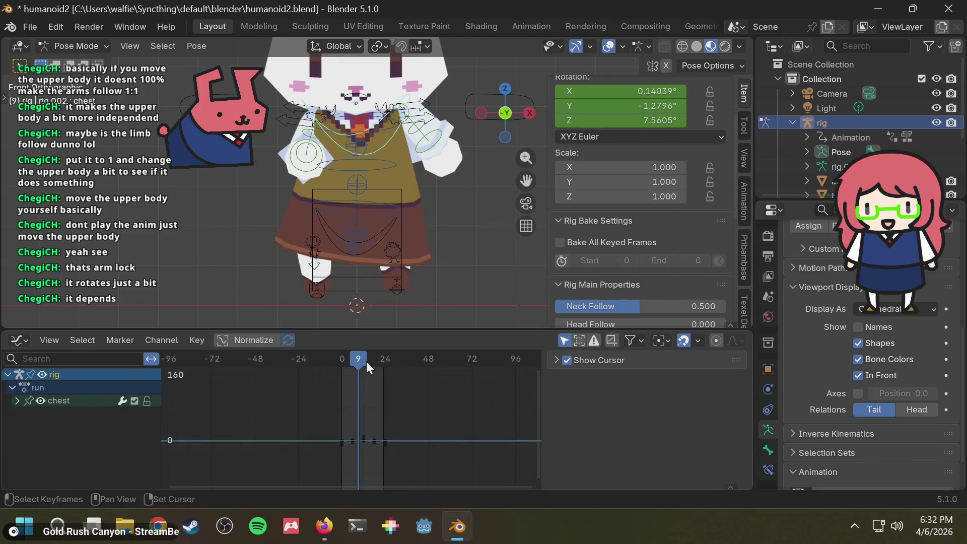
key("space")
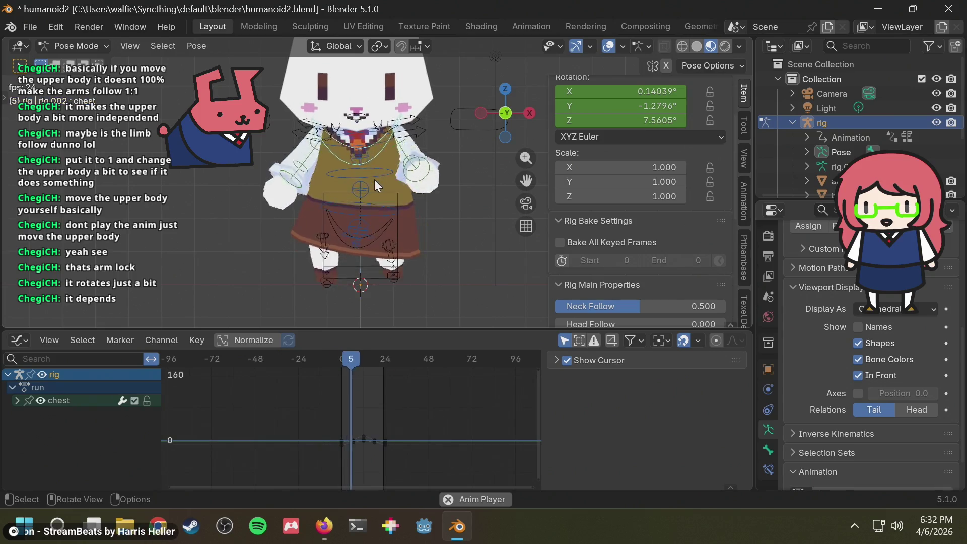
middle_click_drag(374, 179, 476, 201)
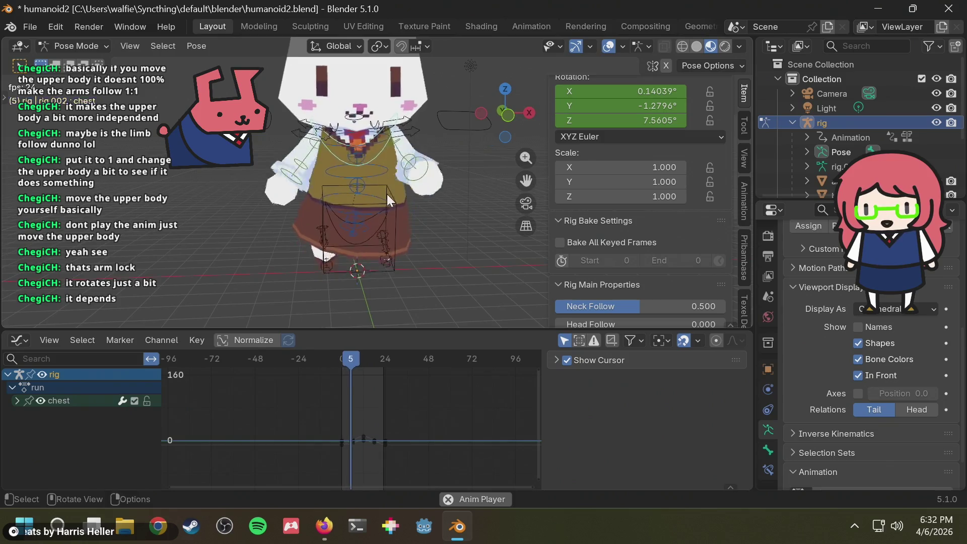
mouse_move(358, 359)
left_mouse_down()
mouse_move(328, 359)
mouse_move(380, 361)
left_mouse_up()
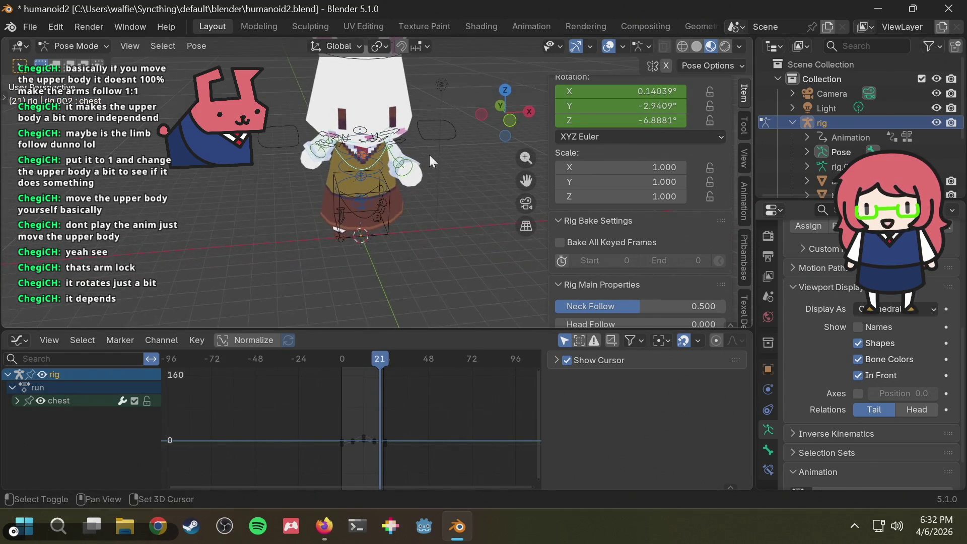
key("alt+Tab")
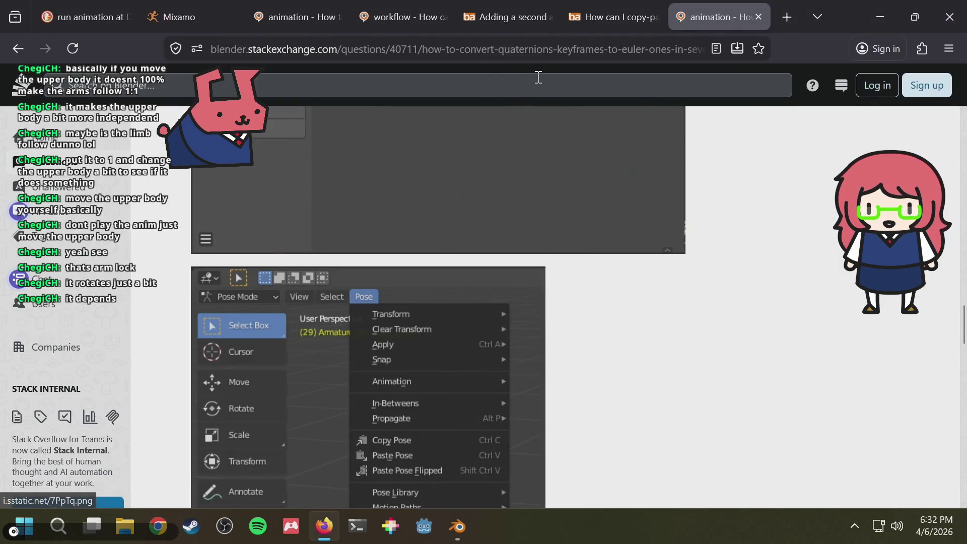
key("alt+Tab")
- Save humanoid2.blend and reframe the rig in an angled perspective view
left_click(510, 119)
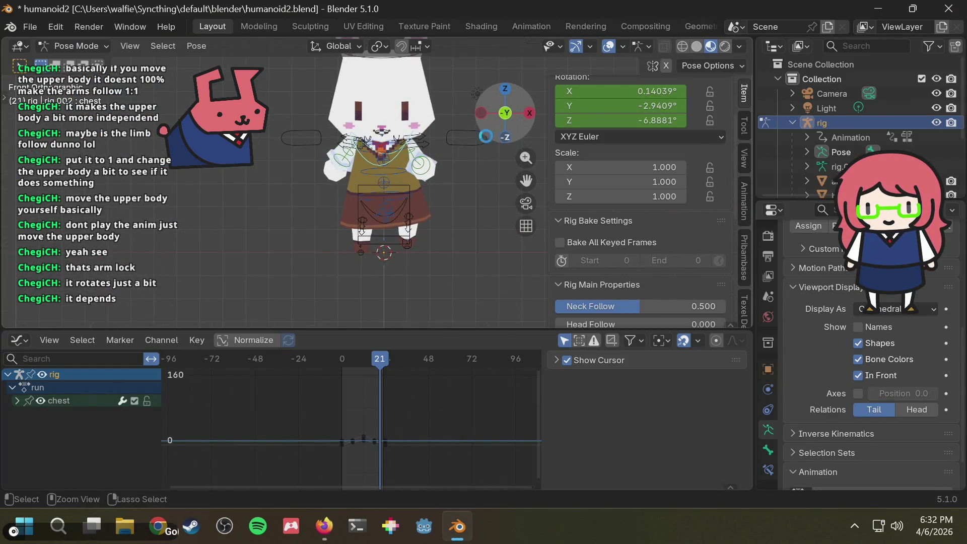
key("ctrl+s")
mouse_move(404, 216)
middle_mouse_down()
mouse_move(425, 210)
mouse_move(494, 228)
mouse_move(411, 202)
mouse_move(492, 205)
mouse_move(417, 165)
middle_mouse_up()
scroll(431, 119, "down", 3)
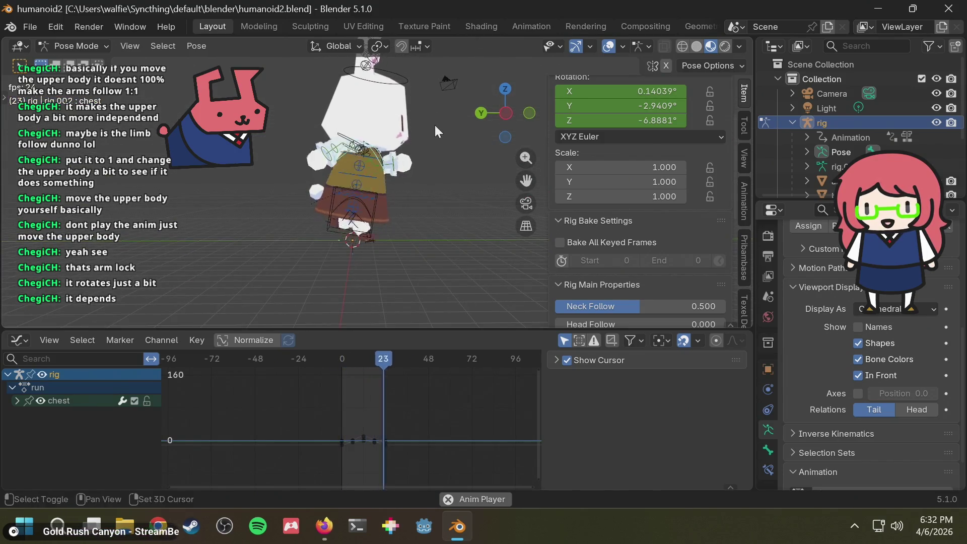
mouse_move(434, 125)
middle_mouse_down("shift")
mouse_move(439, 170)
mouse_move(416, 184)
mouse_move(449, 181)
mouse_move(445, 189)
mouse_move(266, 201)
mouse_move(393, 261)
mouse_move(400, 201)
mouse_move(389, 197)
mouse_move(398, 262)
middle_mouse_up("shift")
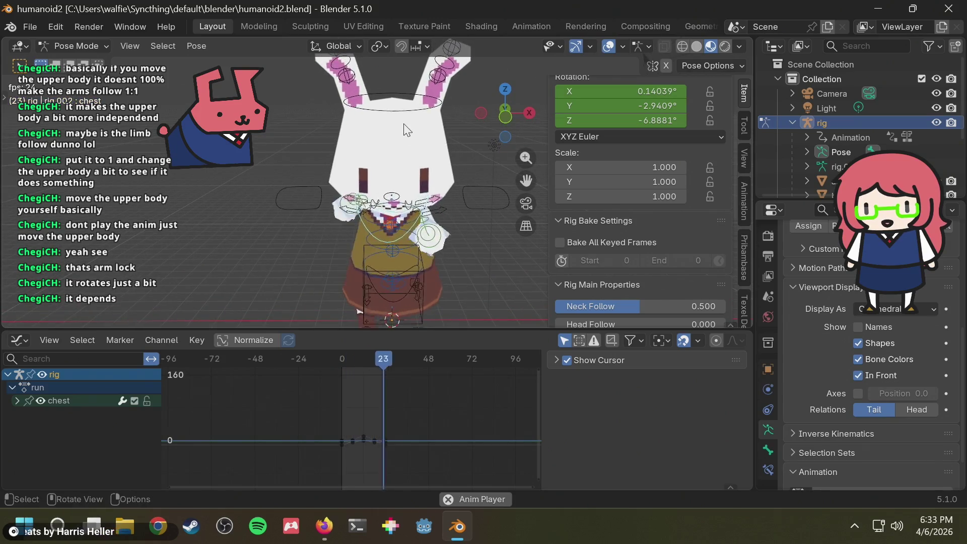
key("alt+Tab")
key("alt+Tab")
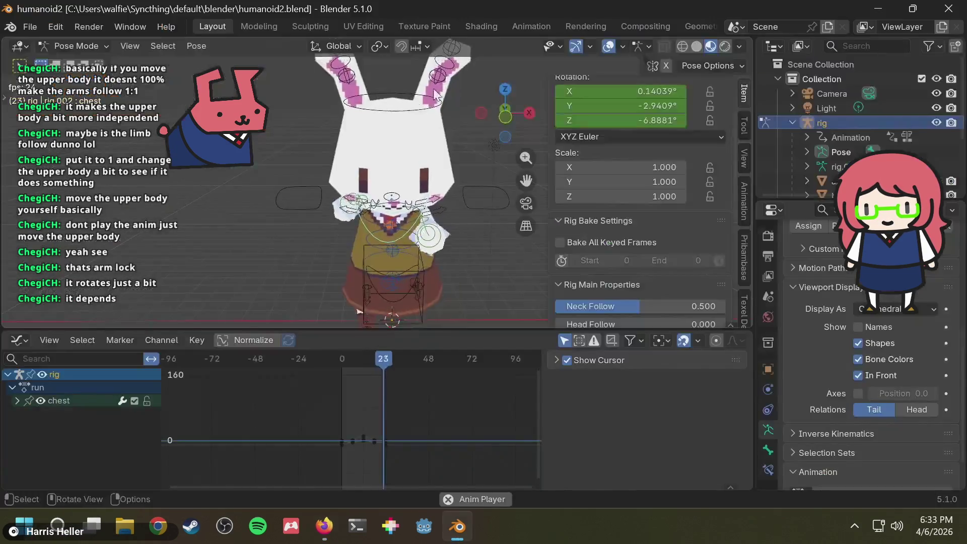
key("alt+Tab")
left_click(179, 17)
left_click(95, 18)
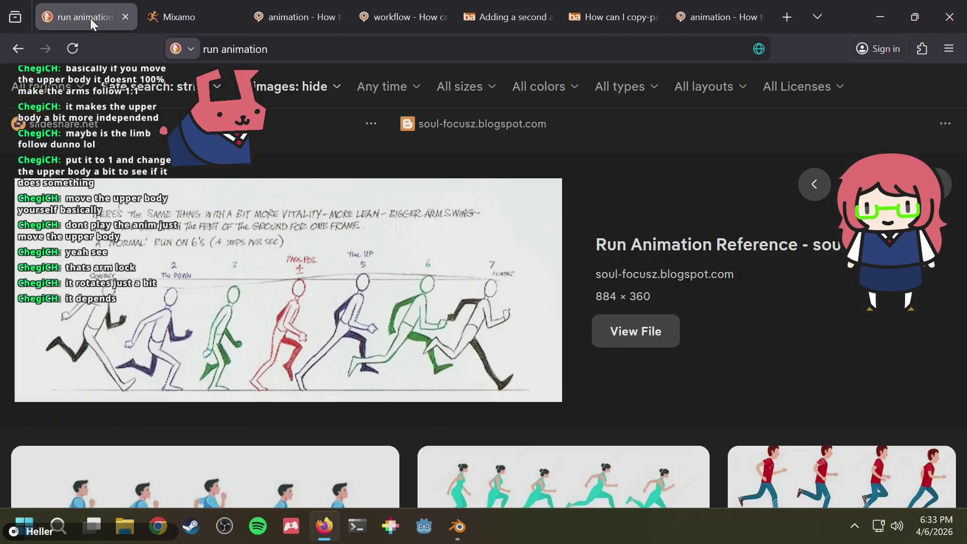
scroll(423, 342, "down", 5)
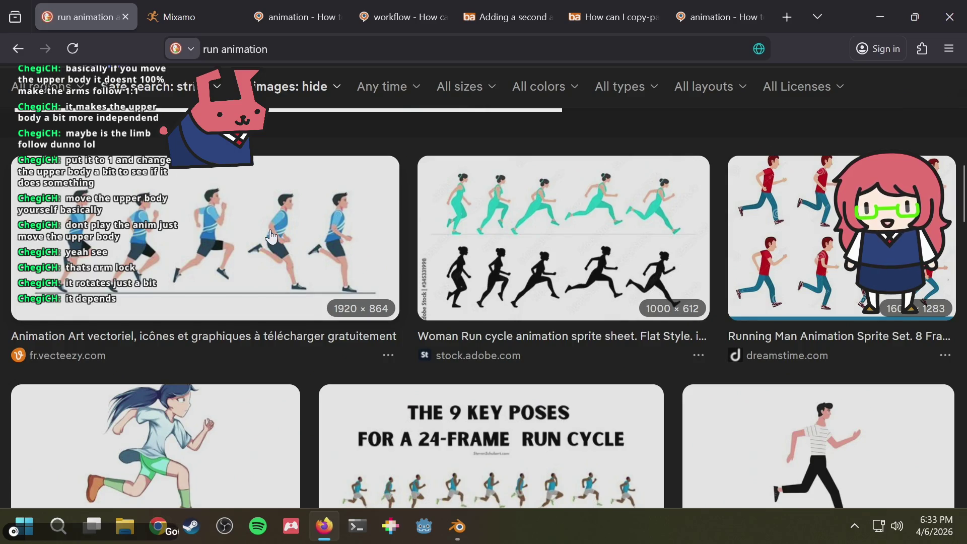
key("alt+Tab")
key("alt+Tab")
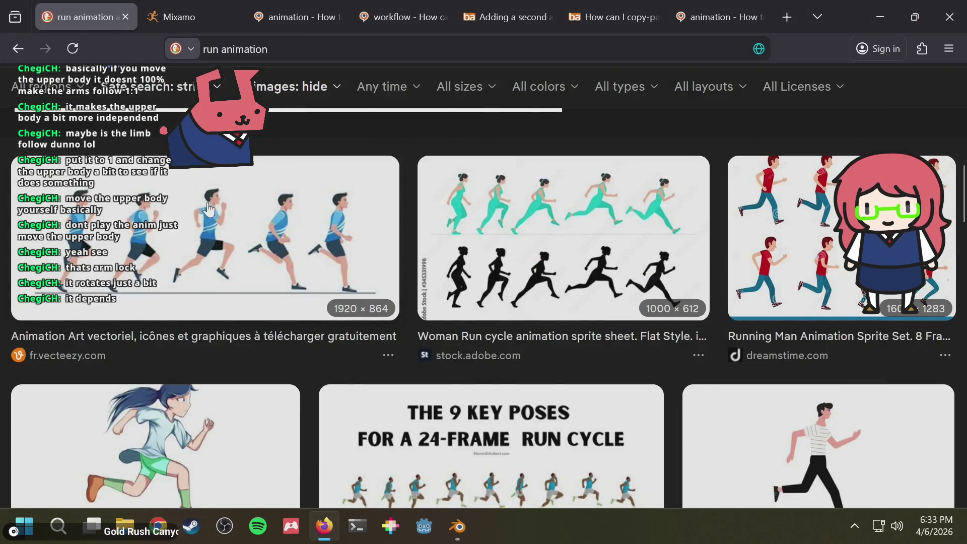
key("alt+Tab")
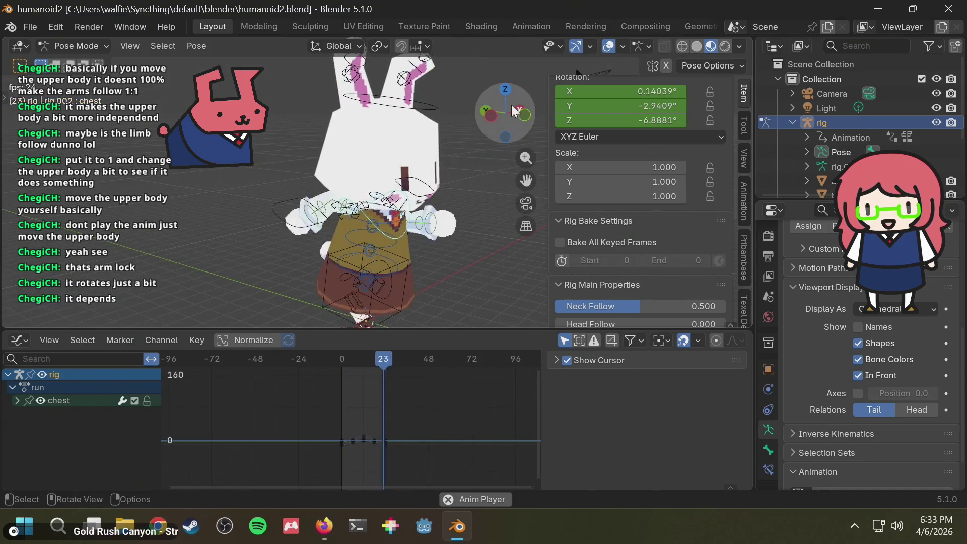
- Select the head bone and set its rotation mode to XYZ Euler at frame 0
left_click(492, 113)
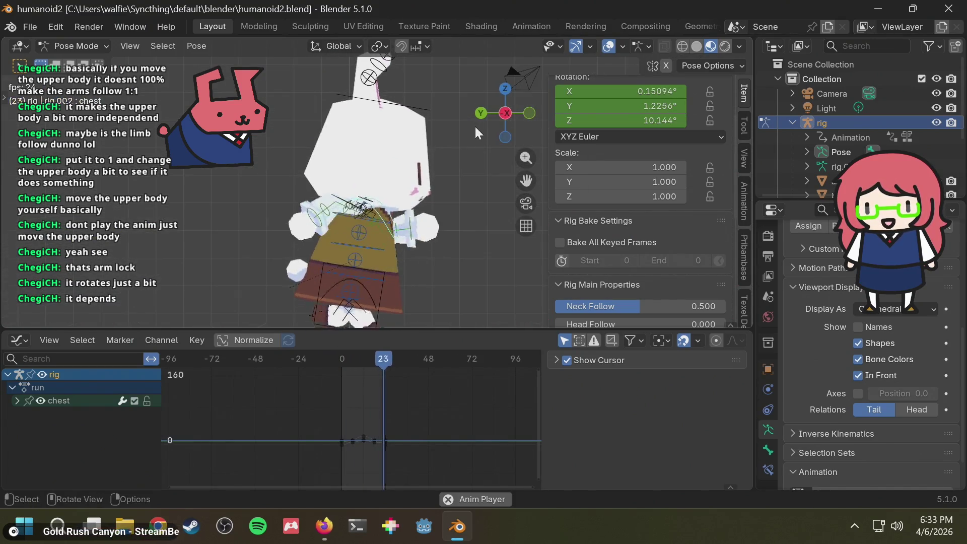
left_click(401, 106)
key("r")
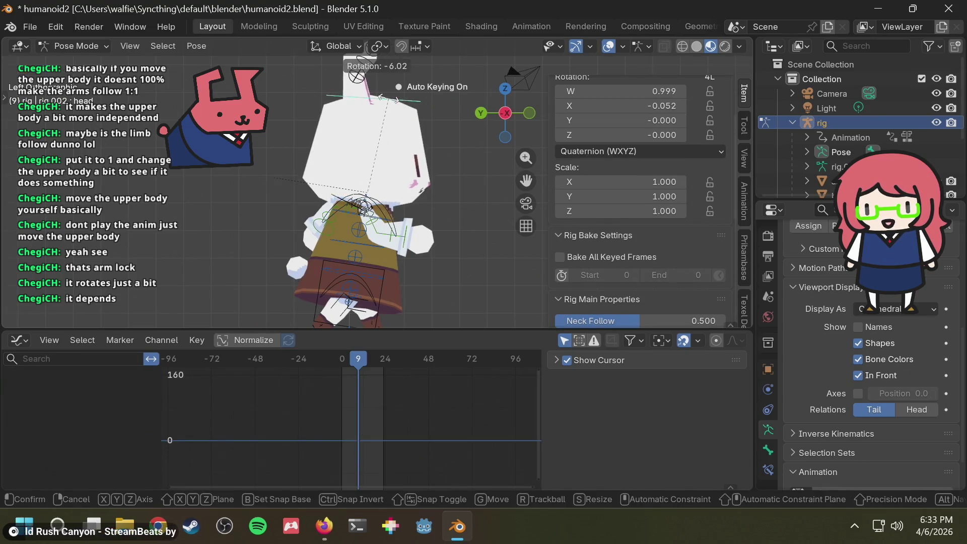
right_click(333, 325)
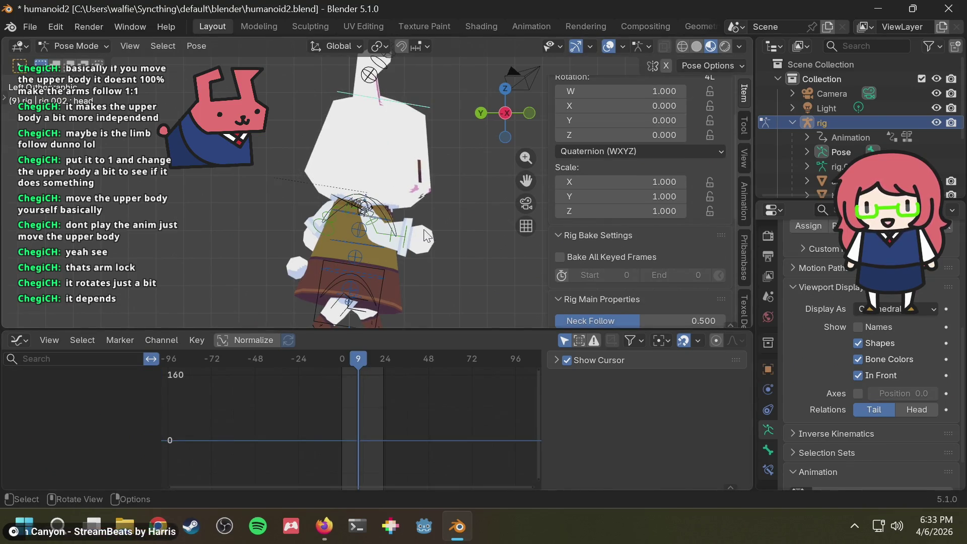
left_click_drag(357, 368, 340, 360)
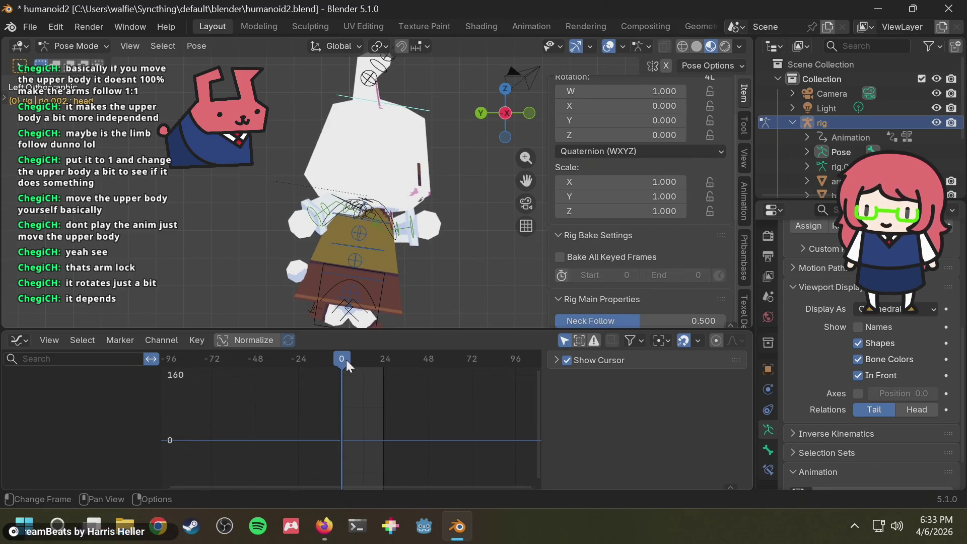
left_click(634, 149)
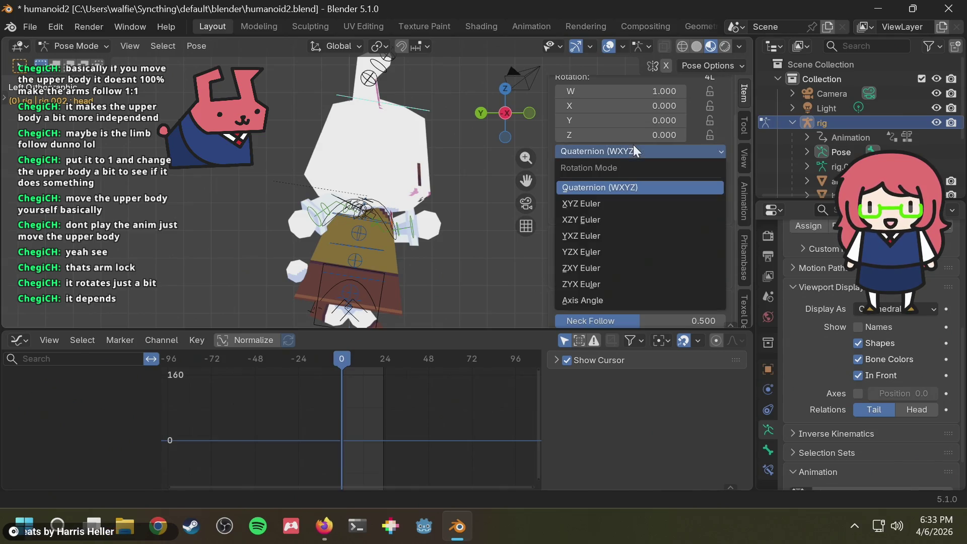
left_click(606, 204)
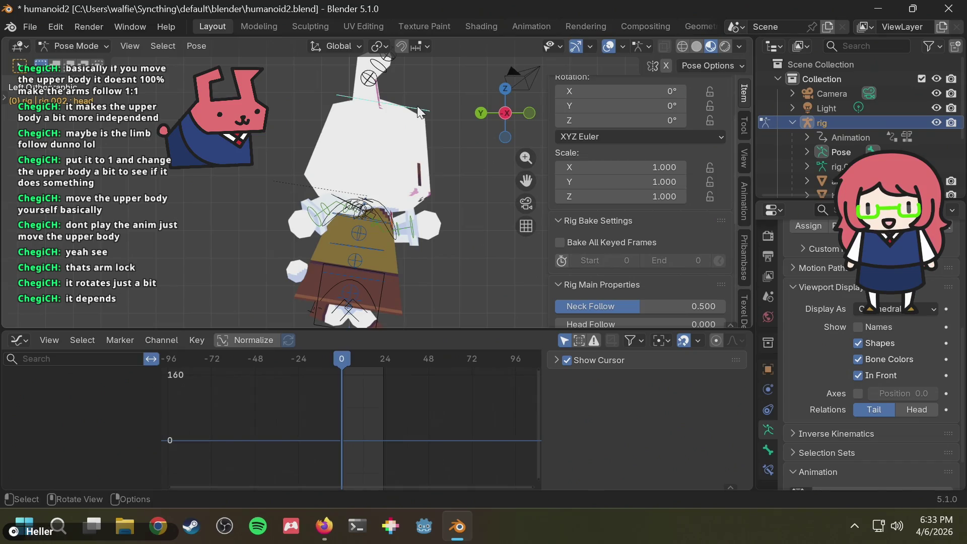
- Keyframe the head's neutral pose at frame 0 and, selected channels only, at frame 12
key("i")
mouse_move(373, 359)
left_mouse_down()
mouse_move(385, 357)
mouse_move(355, 362)
mouse_move(365, 364)
left_mouse_up()
key("i")
left_click(383, 356)
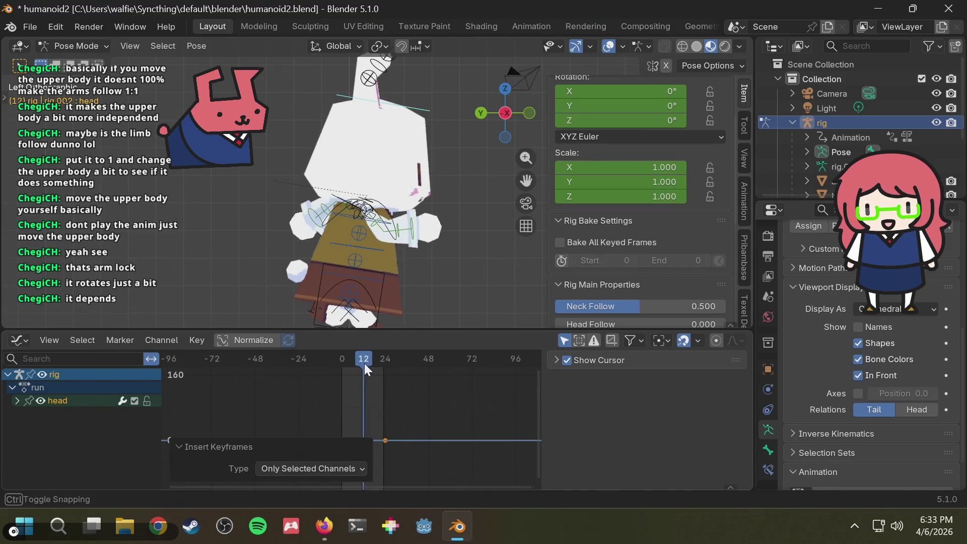
scroll(419, 289, "down", 2)
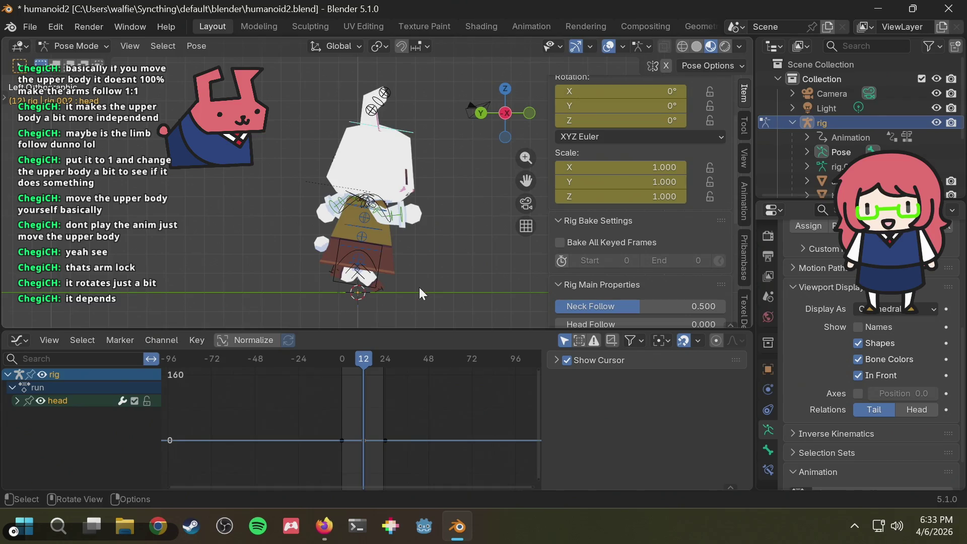
mouse_move(363, 358)
left_mouse_down()
mouse_move(378, 365)
mouse_move(341, 362)
mouse_move(364, 364)
mouse_move(352, 367)
left_mouse_up()
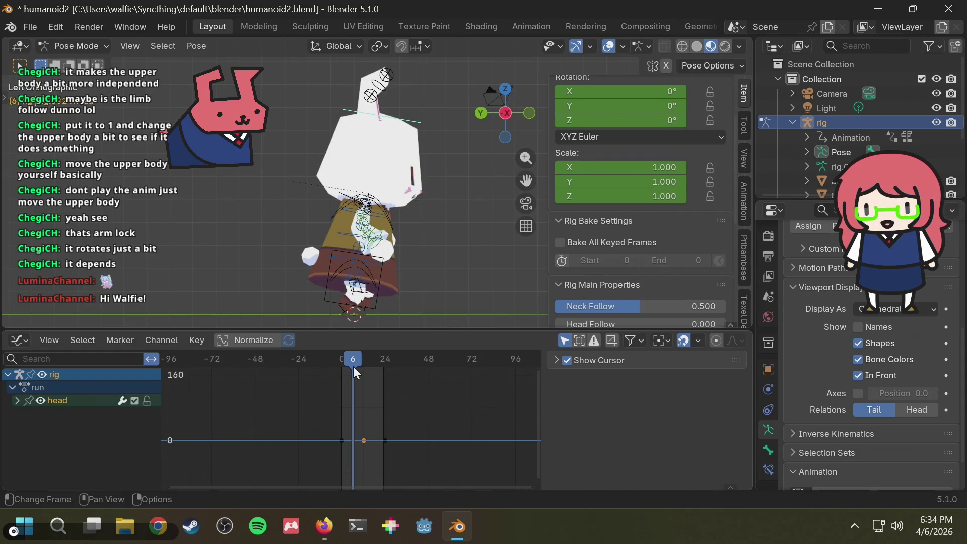
key("alt+Tab")
scroll(353, 271, "up", 10)
scroll(353, 271, "down", 7)
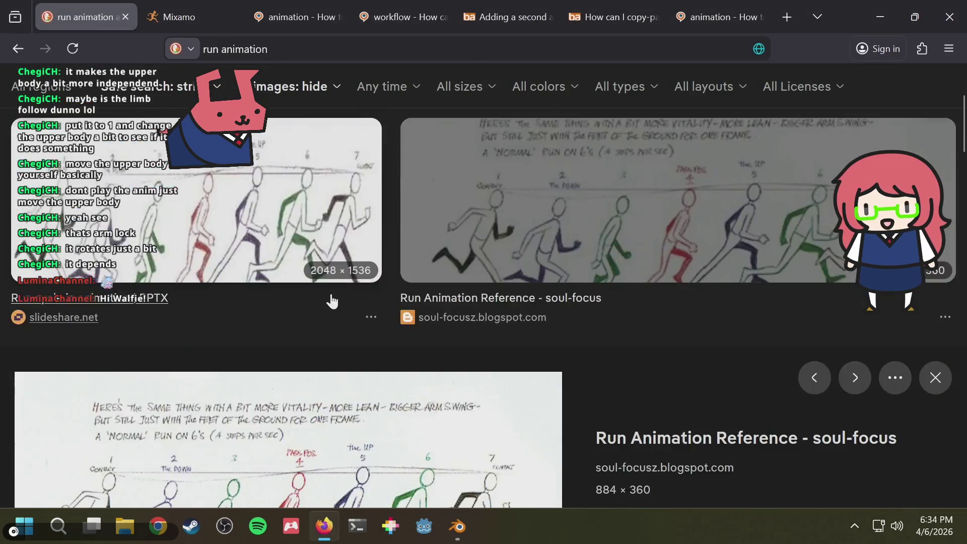
scroll(177, 389, "up", 3)
scroll(150, 400, "down", 2)
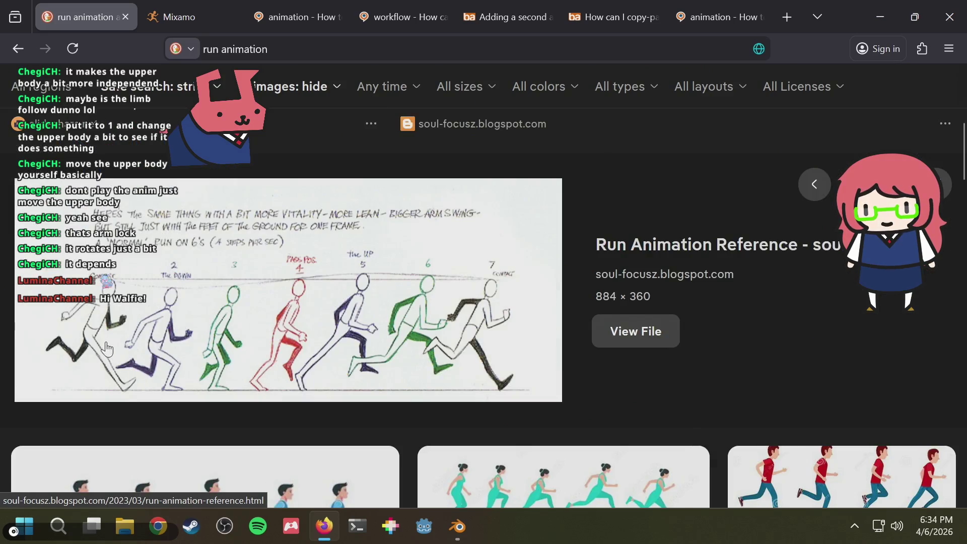
key("alt+Tab")
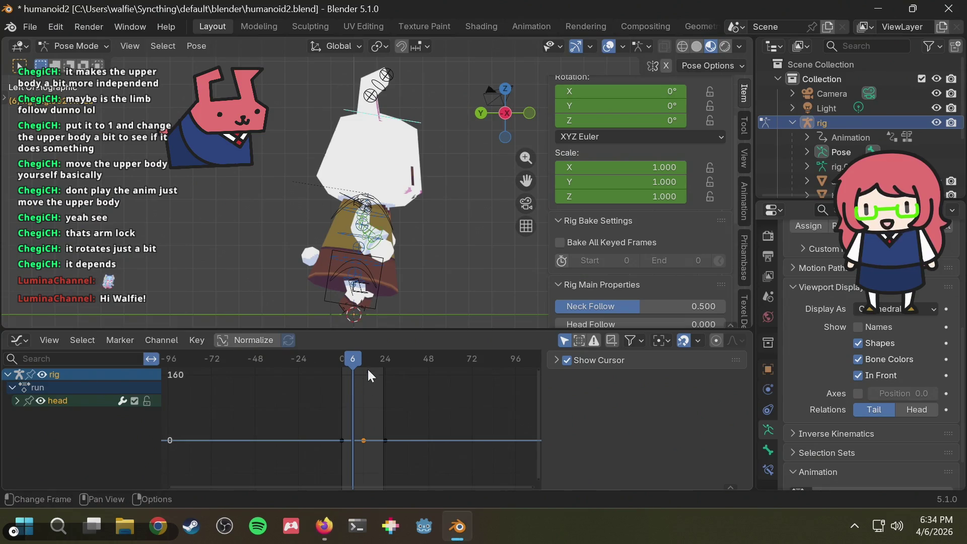
key("alt+Tab")
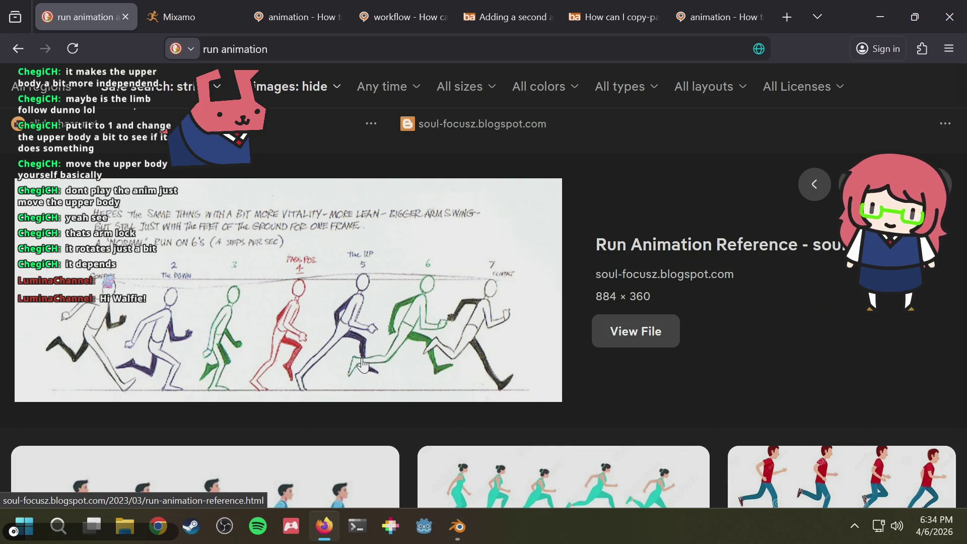
key("alt+Tab")
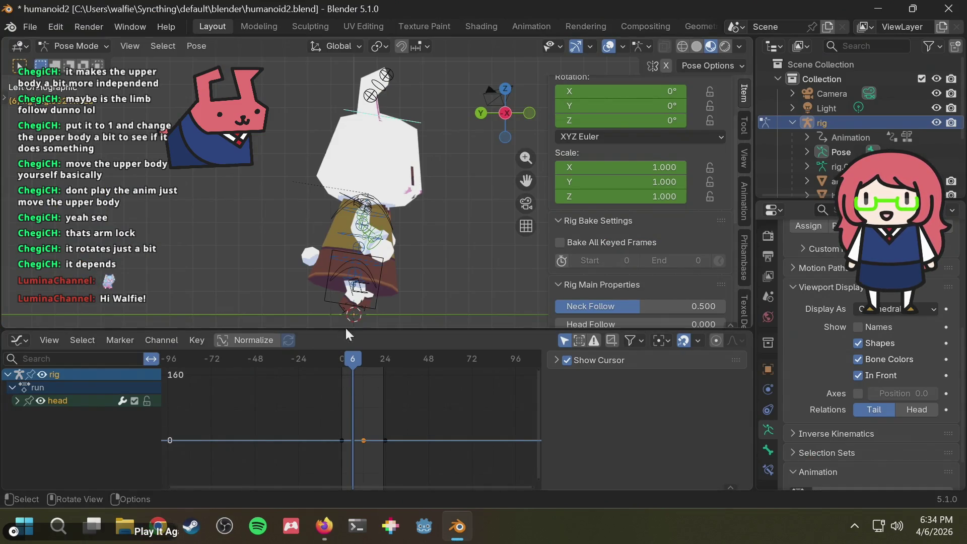
- At frame 0, show foot_ik.L's X Location curve with Normalize enabled
left_click_drag(350, 357, 324, 362)
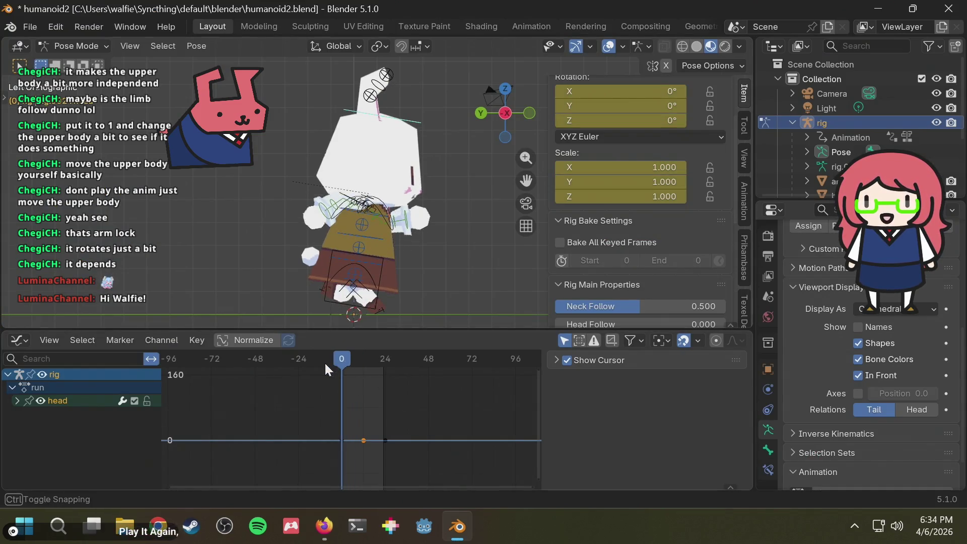
left_click(380, 313)
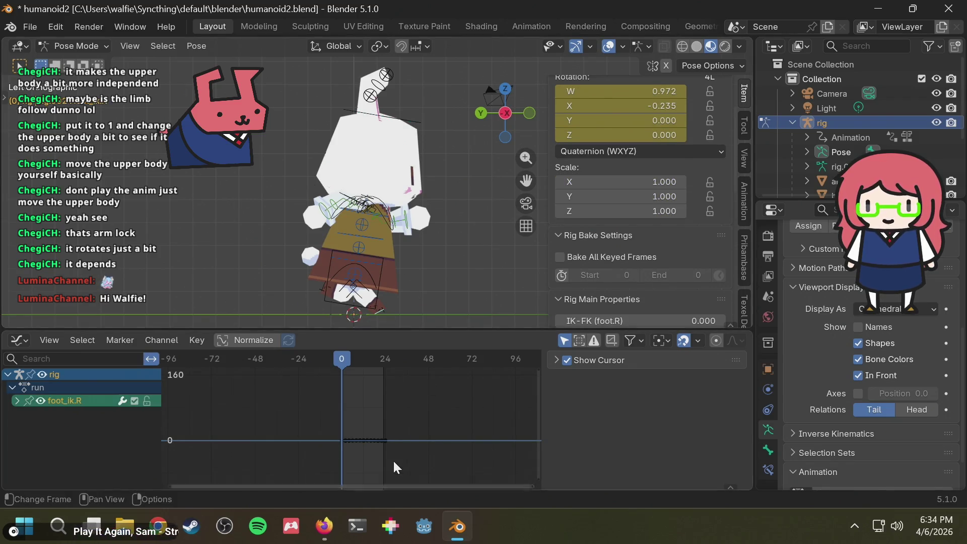
scroll(393, 444, "up", 4)
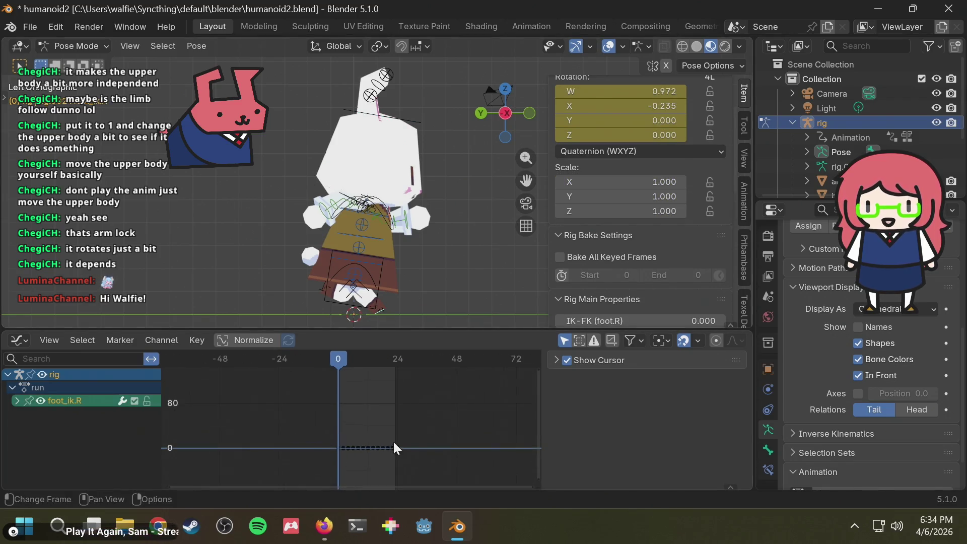
left_click(320, 291)
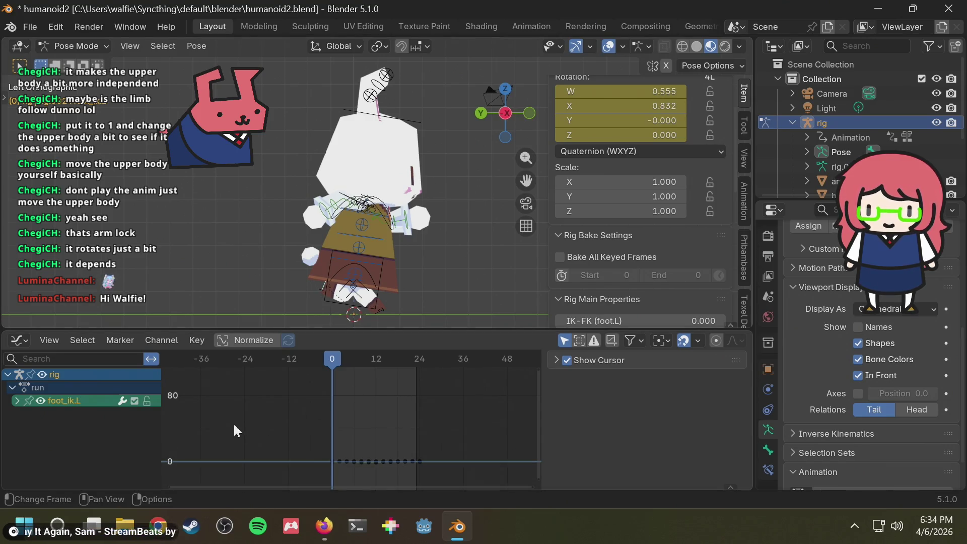
left_click(15, 400)
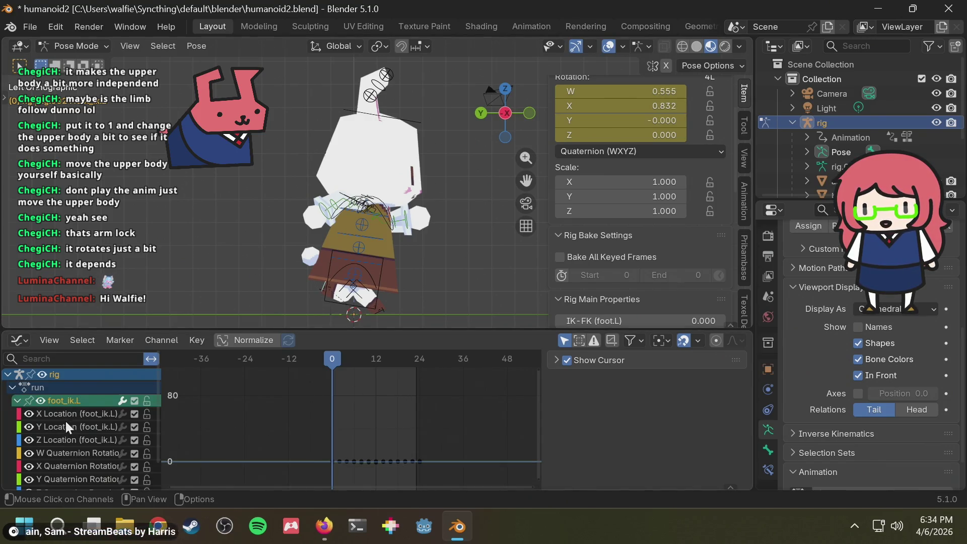
left_click(84, 413)
left_click(253, 341)
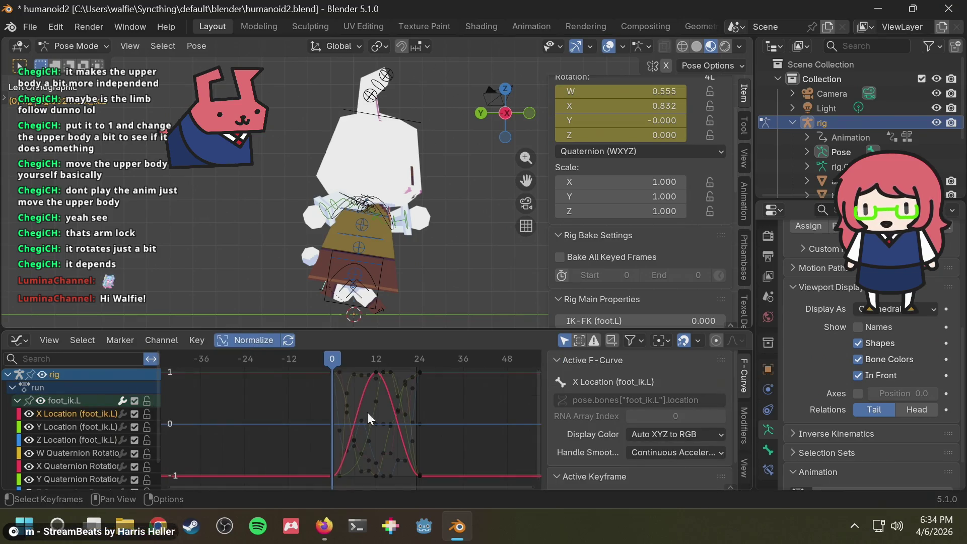
scroll(458, 420, "up", 1, "shift")
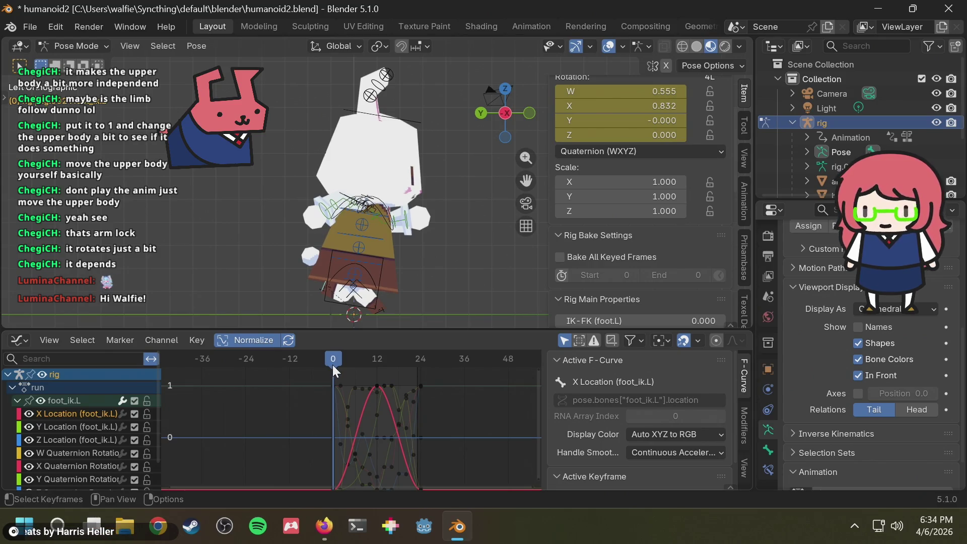
- Add a marker at frame 0 and attempt to rename it
key("m")
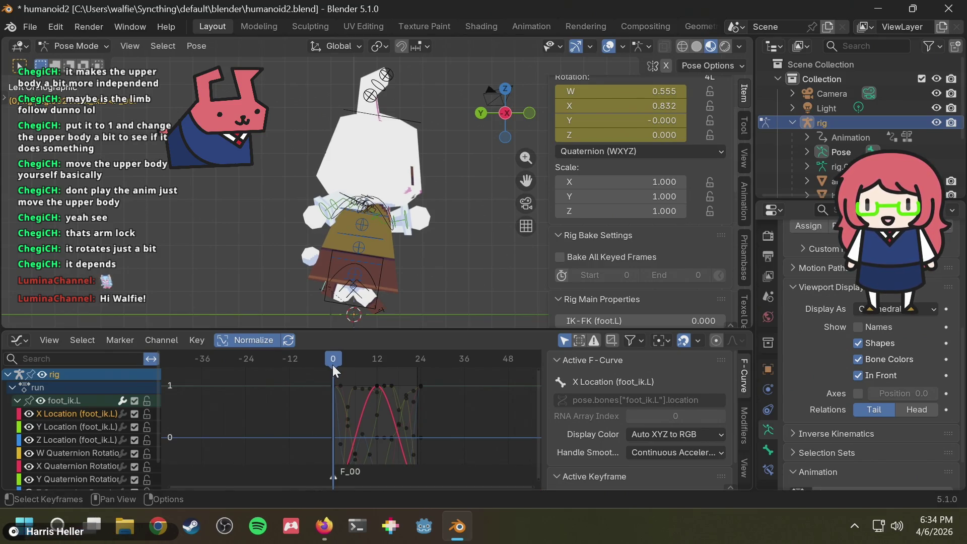
key("F2")
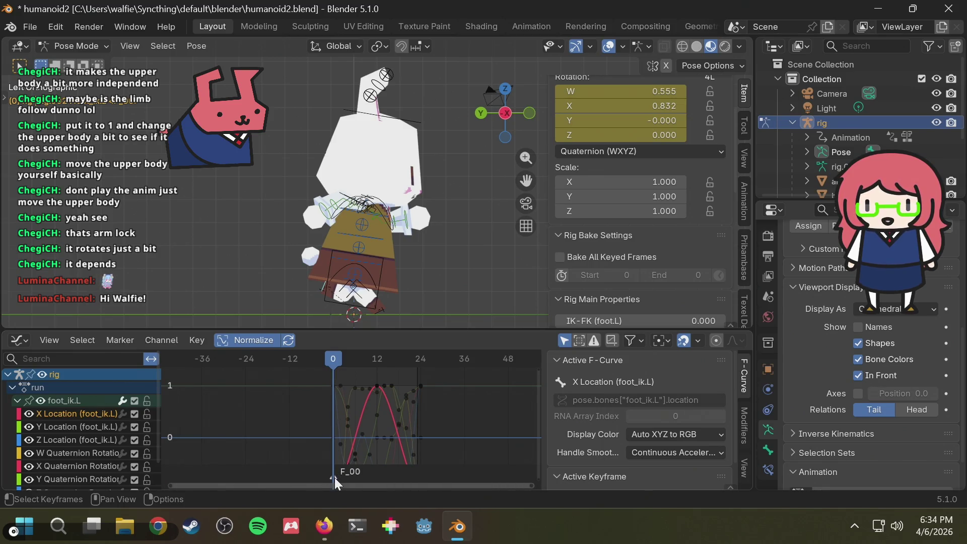
key("F2")
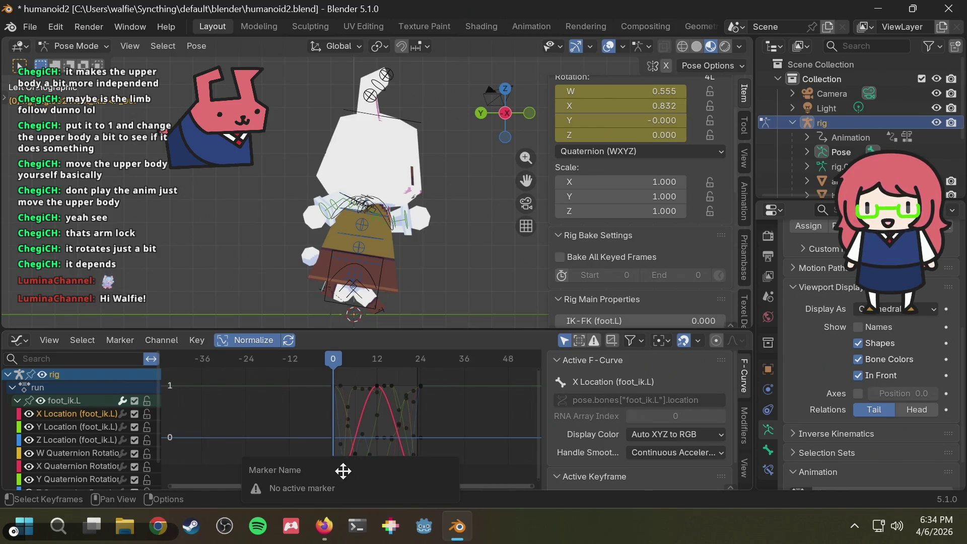
- Search the web for 'blender rename marker' in a new Firefox tab
key("F2")
key("alt+Tab")
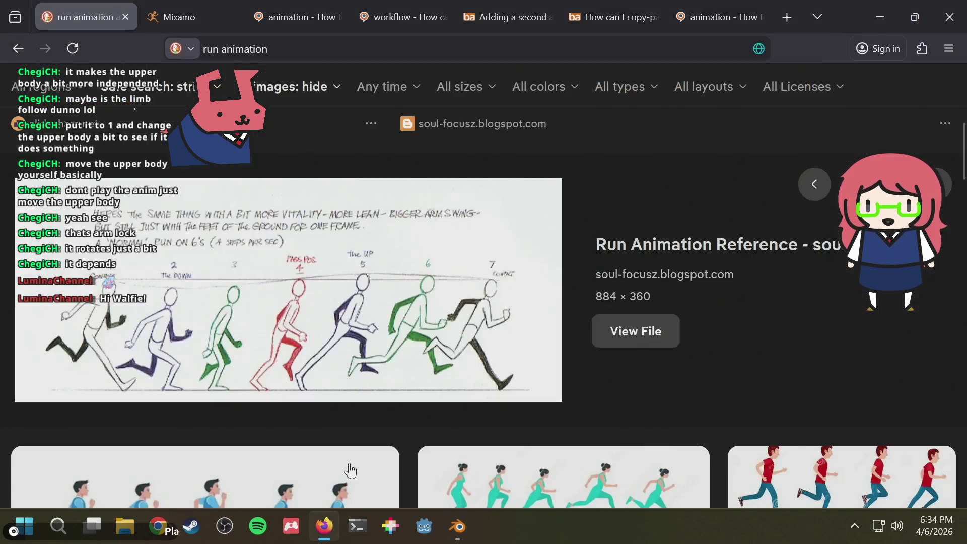
key("ctrl+t")
type("b")
key("BackSpace")
key("BackSpace")
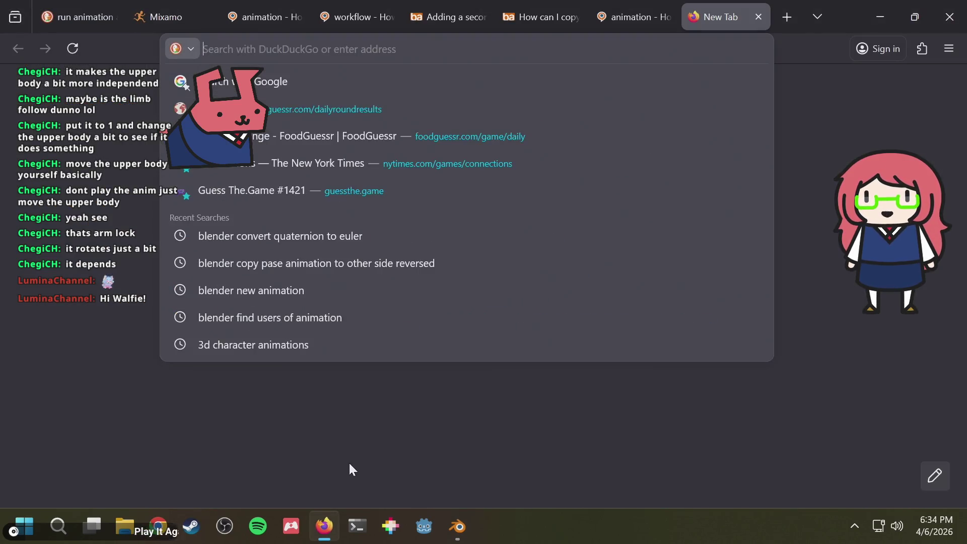
type("blender rename marker")
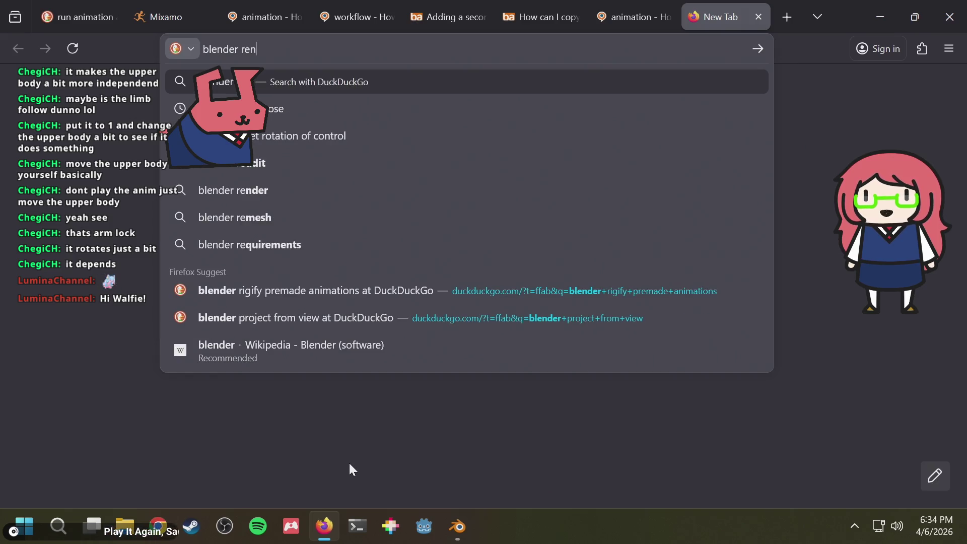
key("Return")
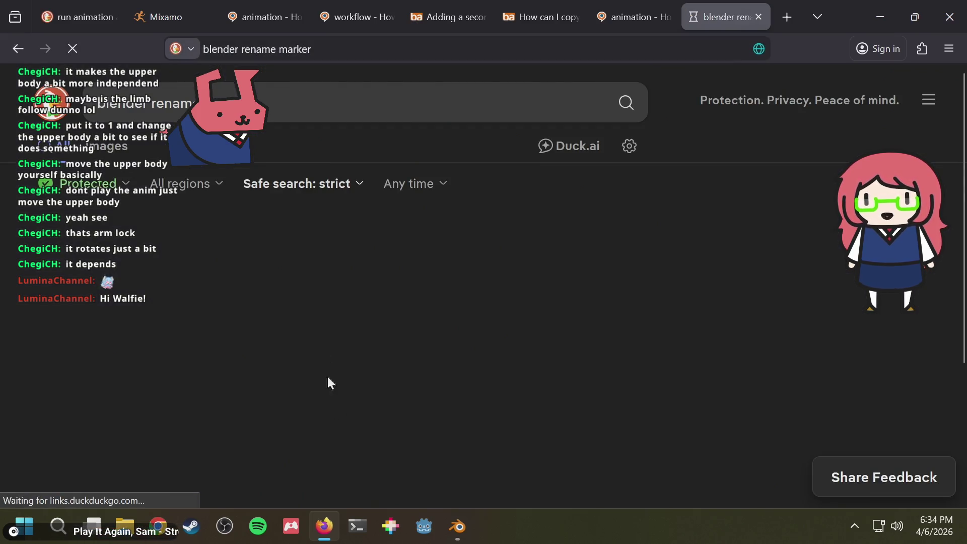
- Find 'rename' on the Blender manual's Markers page, then retry the rename in Blender
left_click(246, 410)
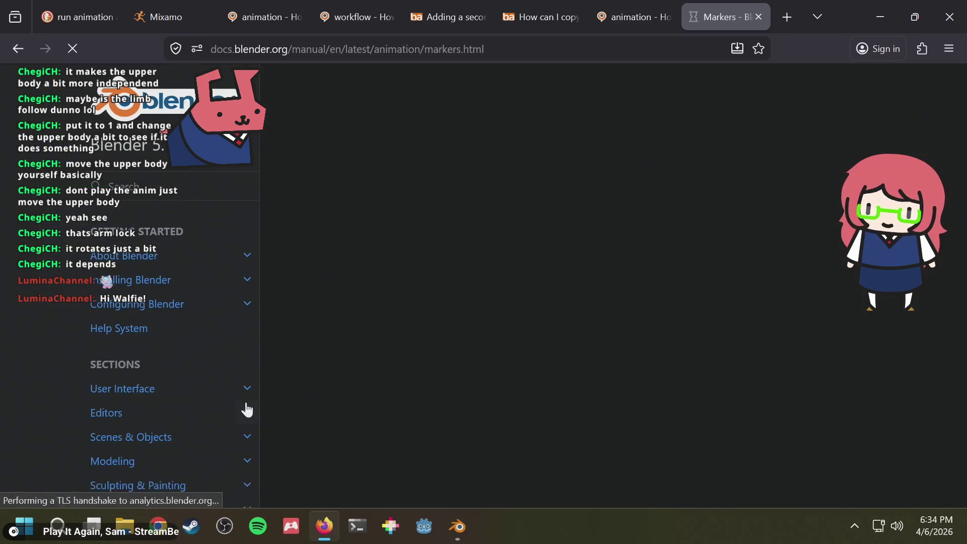
scroll(569, 297, "down", 3)
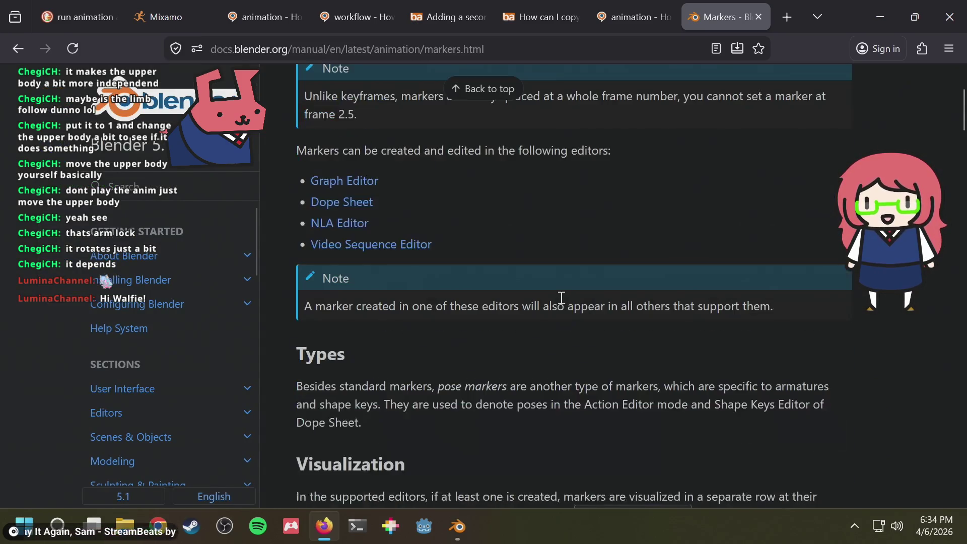
key("ctrl+f")
type("rename")
key("Escape")
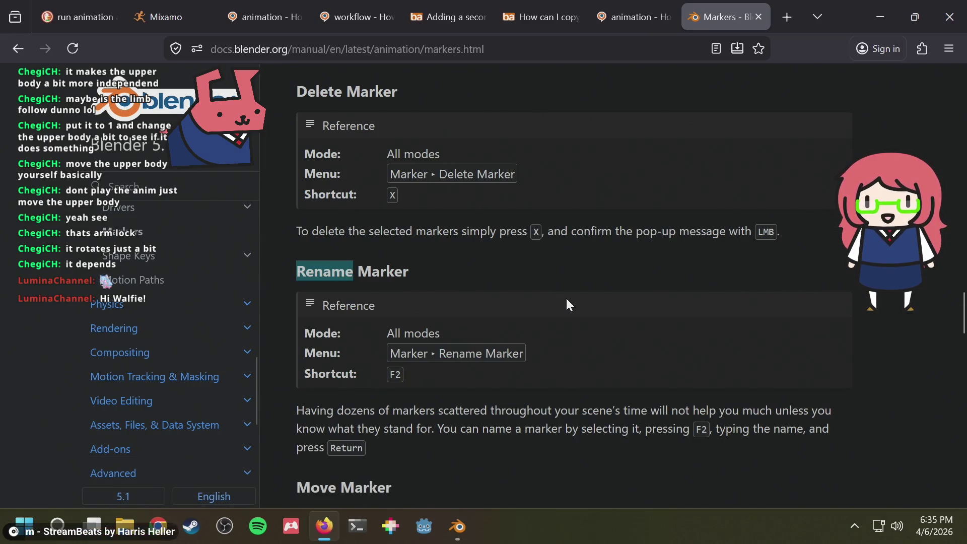
key("alt+Tab")
key("F2")
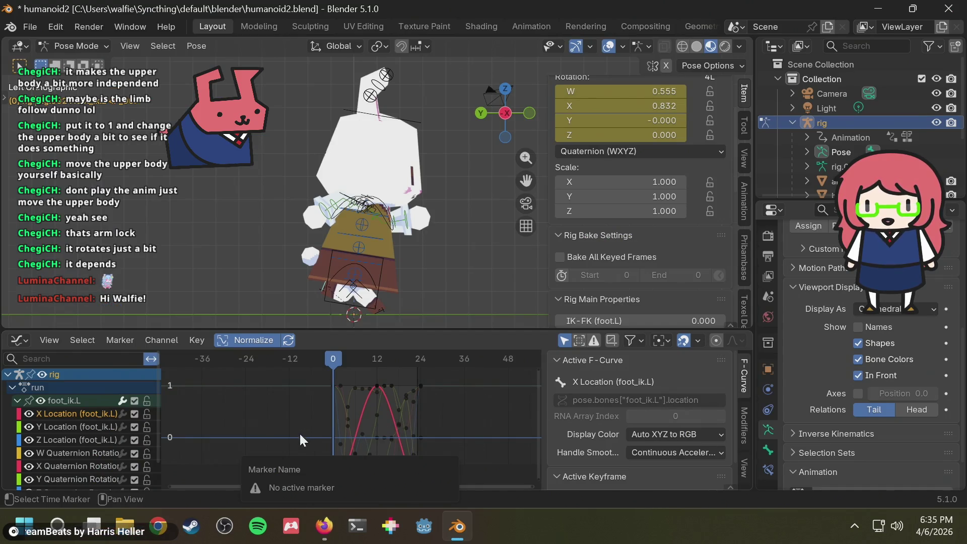
- Open the name field for the frame-0 marker F_00
key("m")
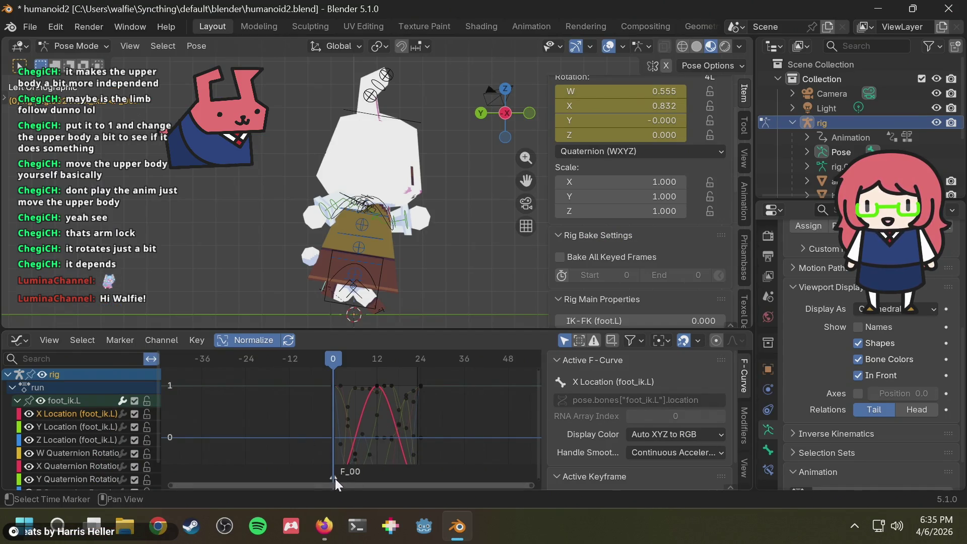
key("F2")
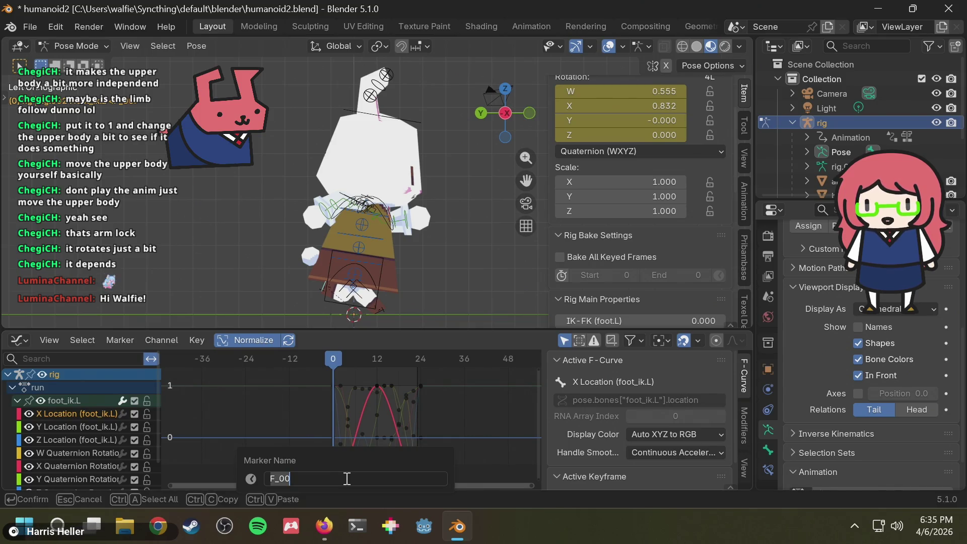
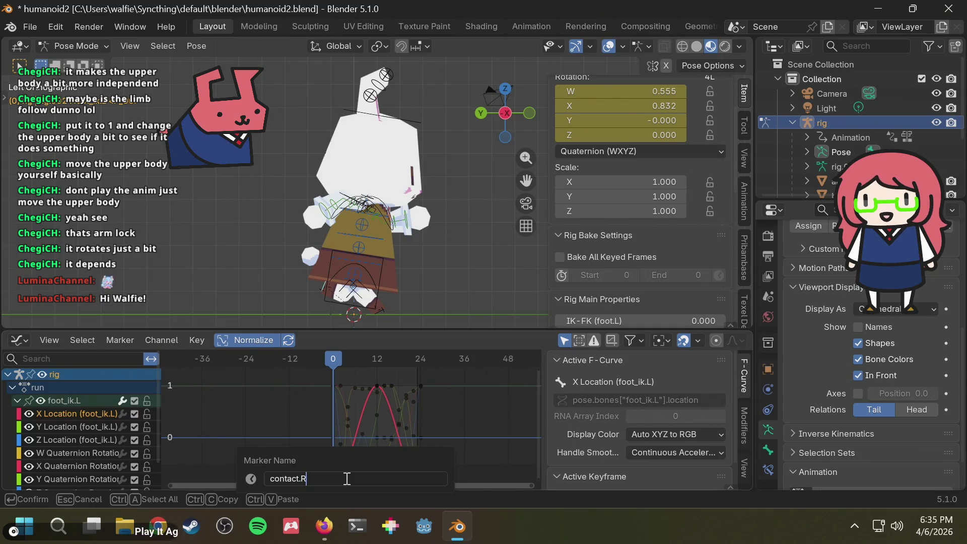
- Confirm the contact.R marker name and move to frame 2, checking the markers reference
key("Return")
mouse_move(390, 196)
middle_mouse_down()
mouse_move(437, 192)
mouse_move(423, 189)
mouse_move(454, 157)
middle_mouse_up()
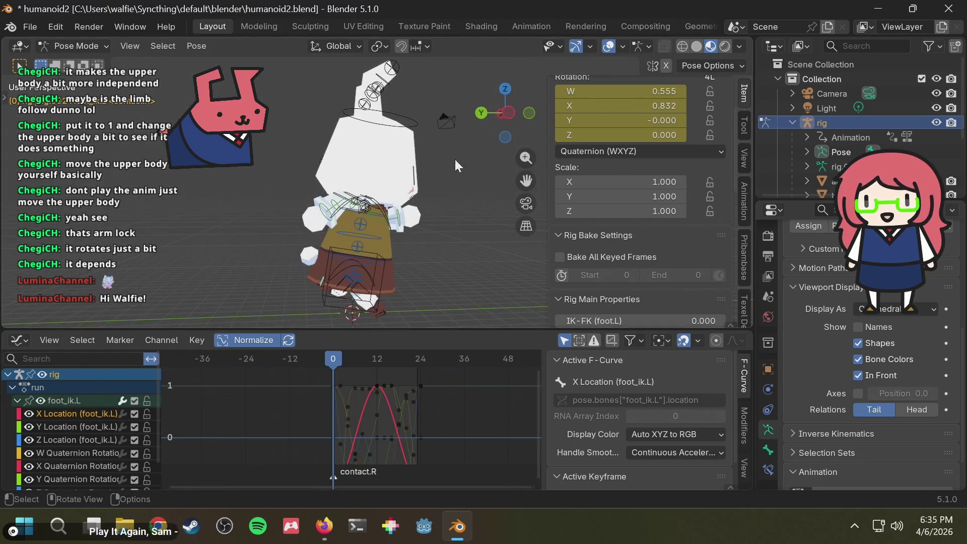
left_click(510, 110)
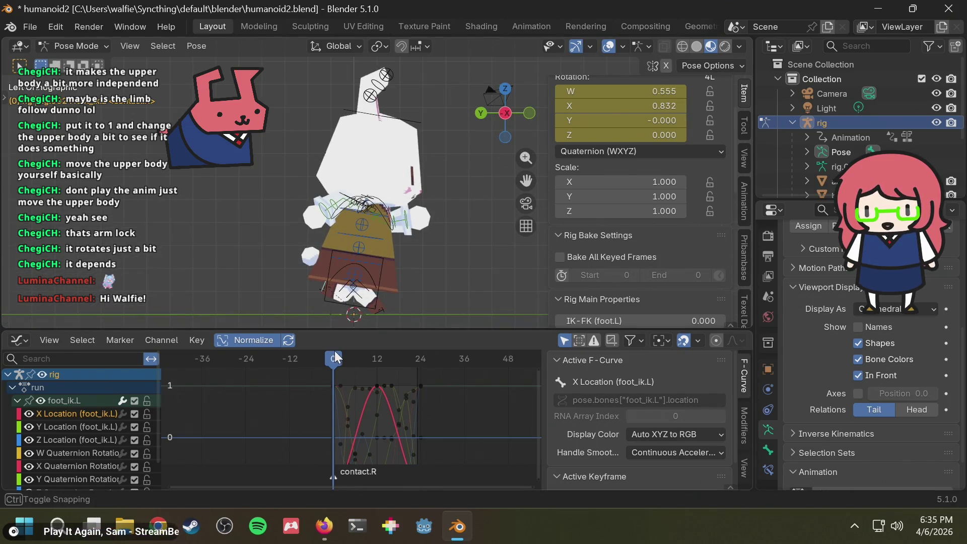
left_click_drag(335, 350, 341, 353)
key("alt+Tab")
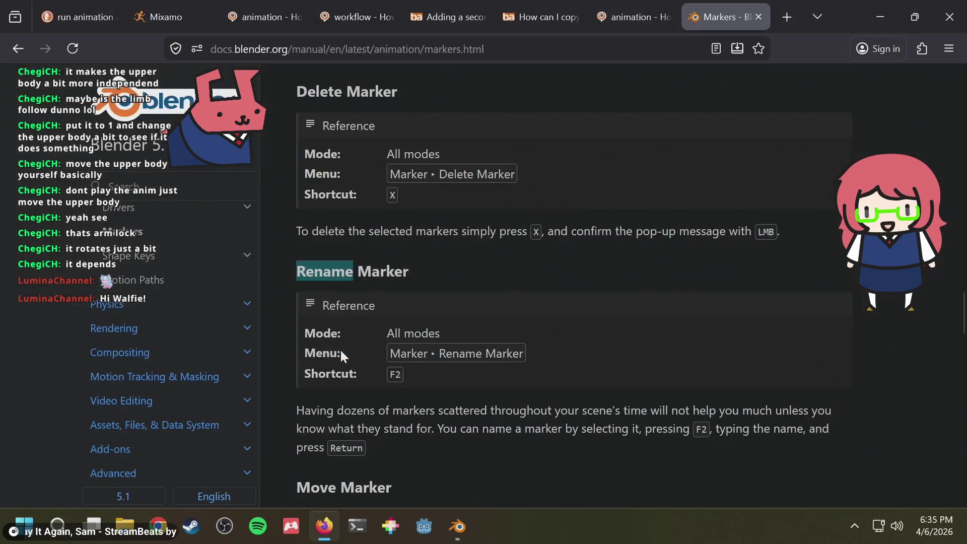
key("ctrl+shift+Tab")
key("ctrl+shift+Tab")
key("ctrl+shift+Tab")
key("ctrl+shift+Tab")
key("ctrl+shift+Tab")
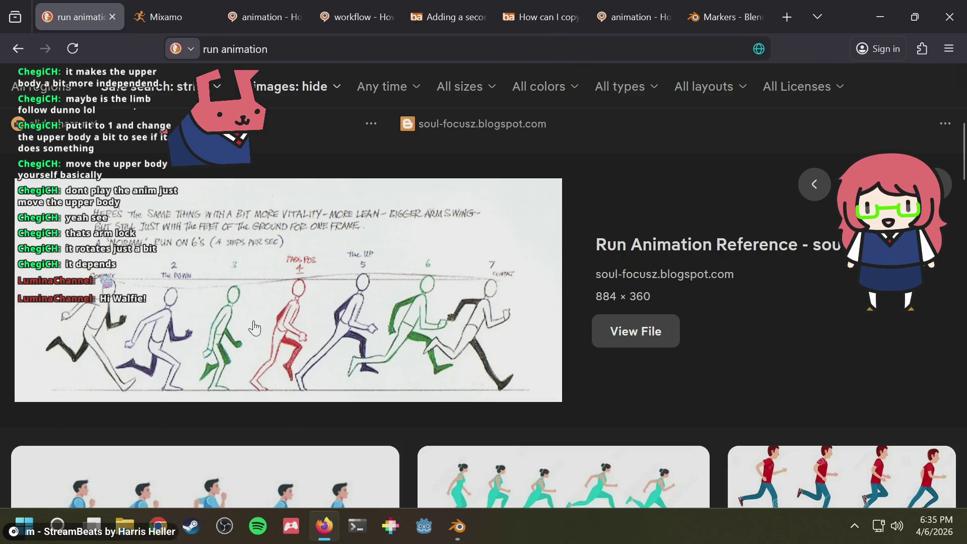
key("alt+Tab")
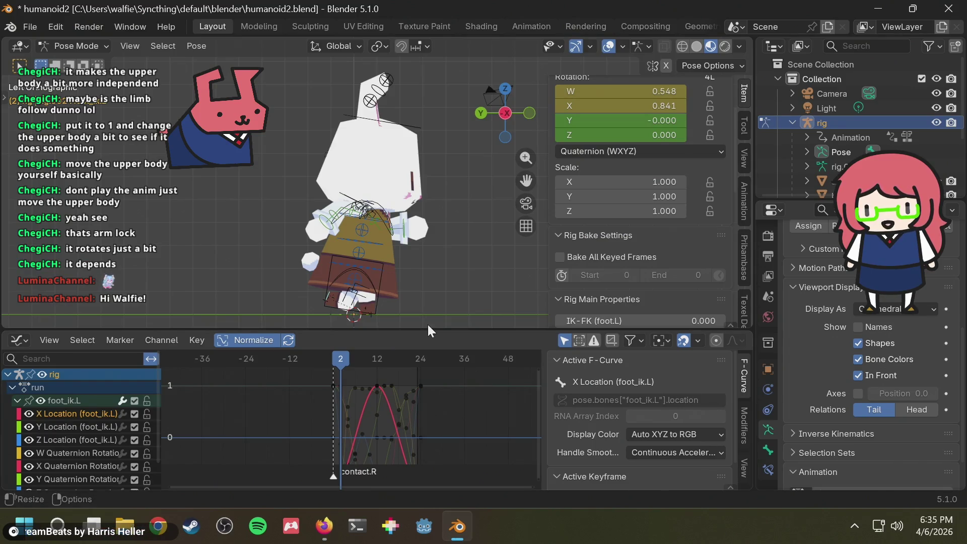
- Add a marker at frame 2 and name it down.R
key("m")
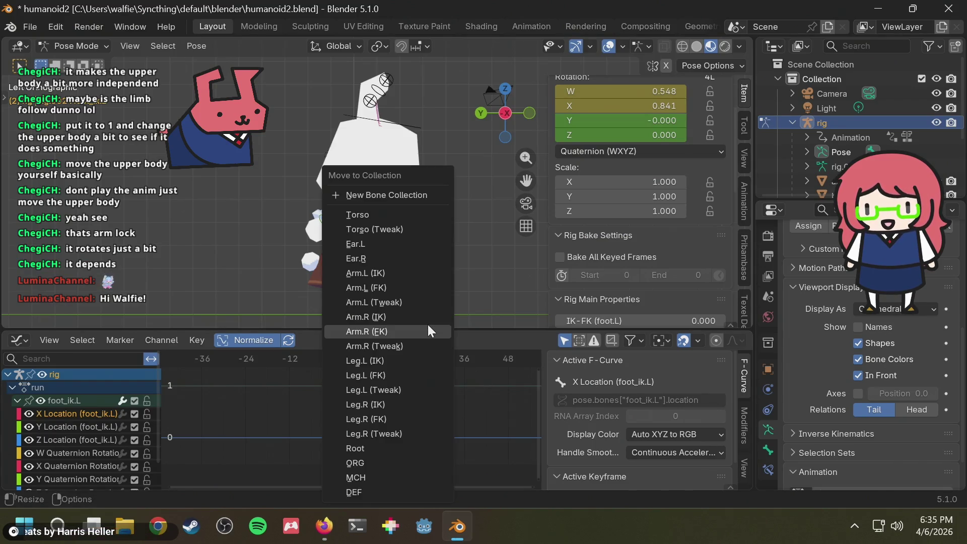
key("Escape")
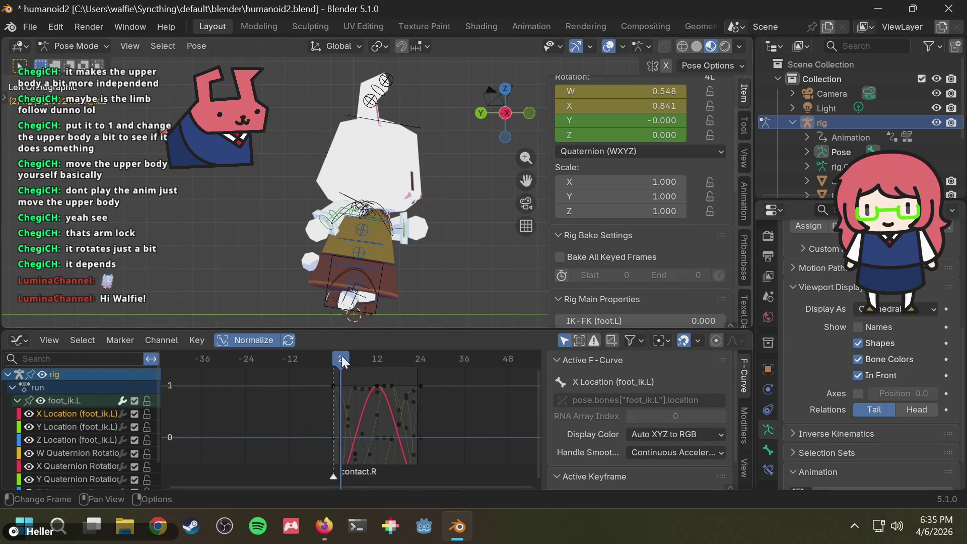
key("m")
key("F2")
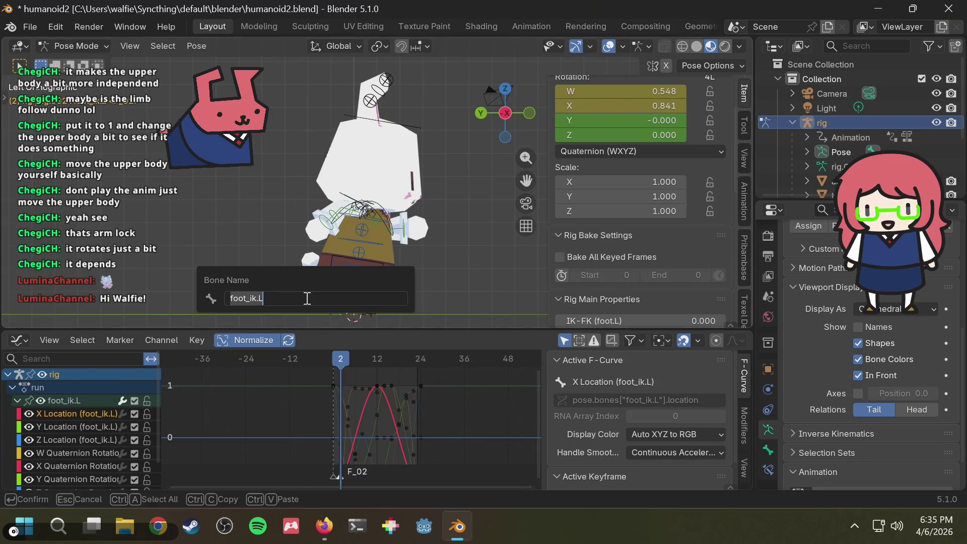
key("Return")
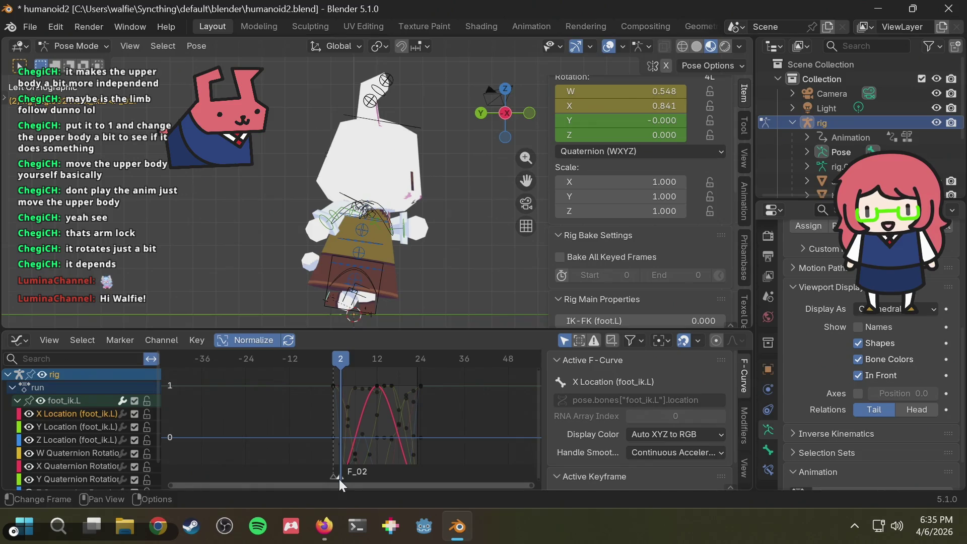
key("F2")
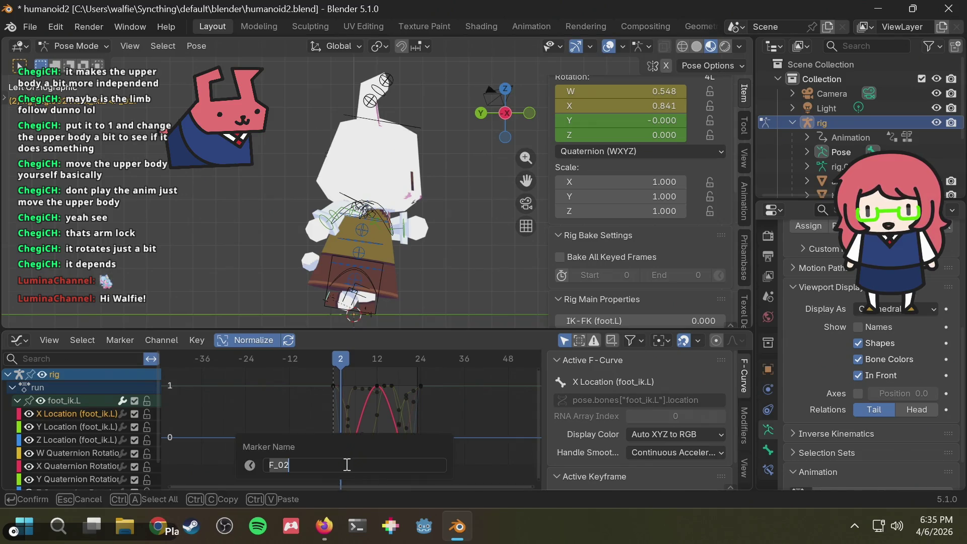
type("d")
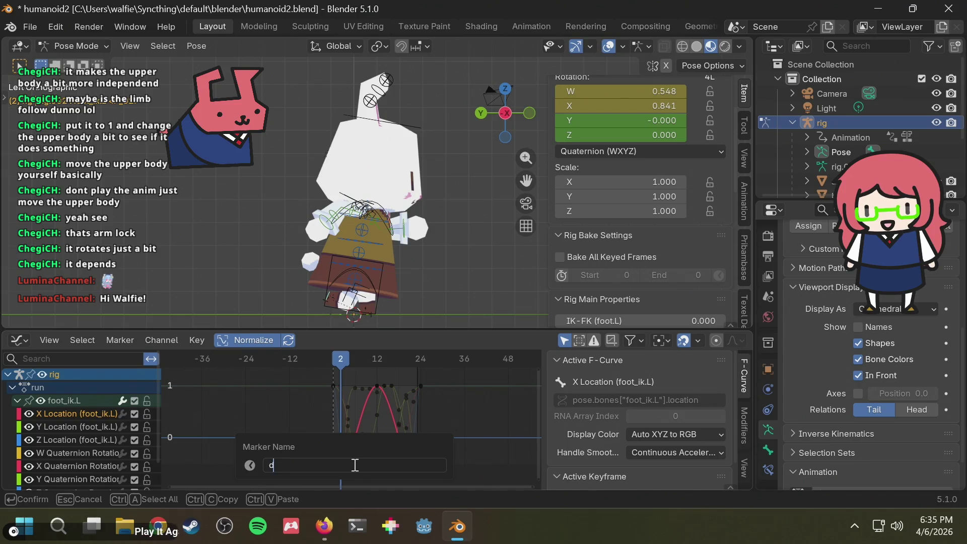
type("own.R")
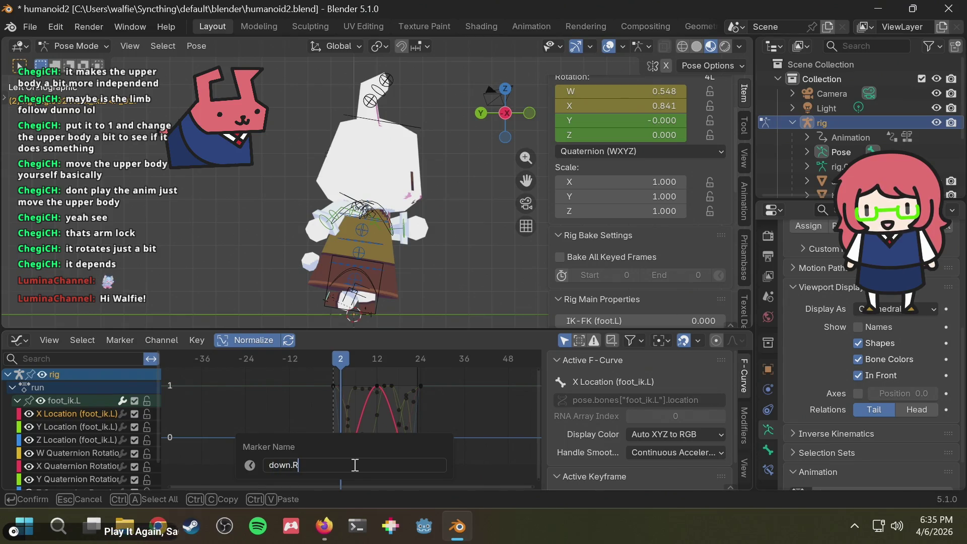
key("Return")
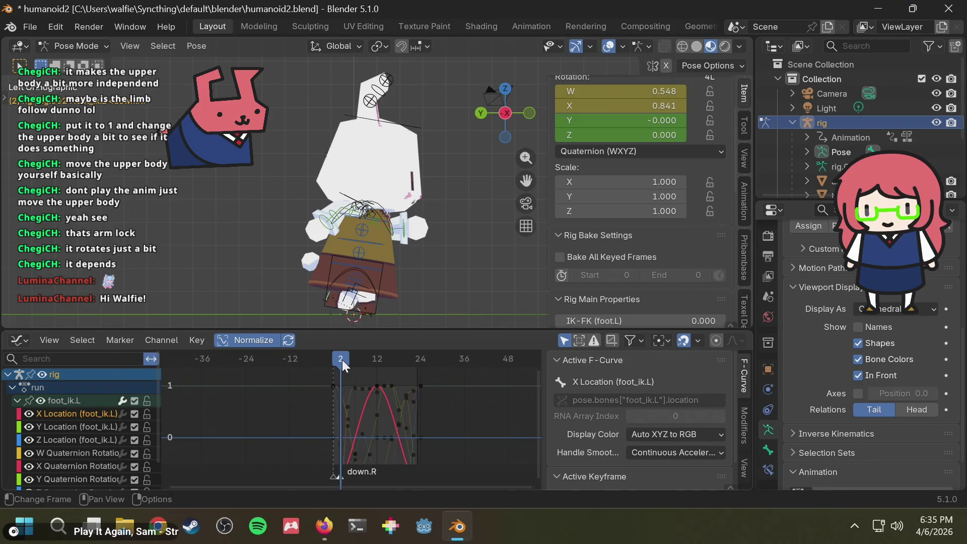
- Deselect the F-curves, move to frame 6 and add a marker named pass.R
left_click(330, 361)
left_click(288, 437)
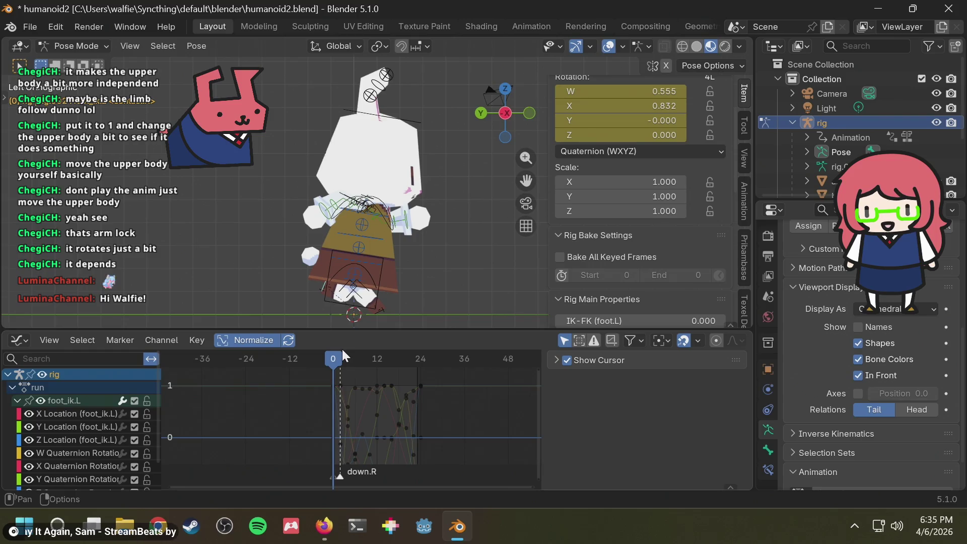
key("alt+Tab")
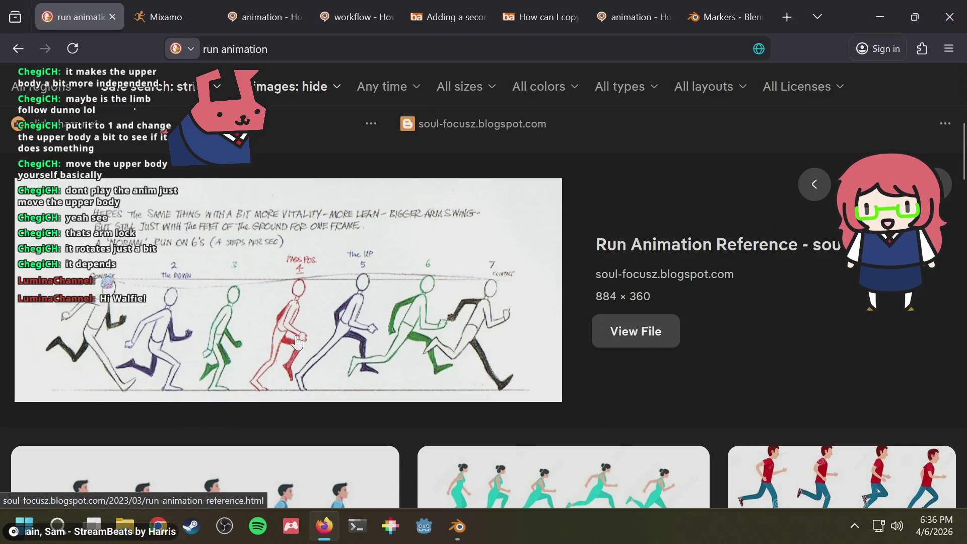
key("alt+Tab")
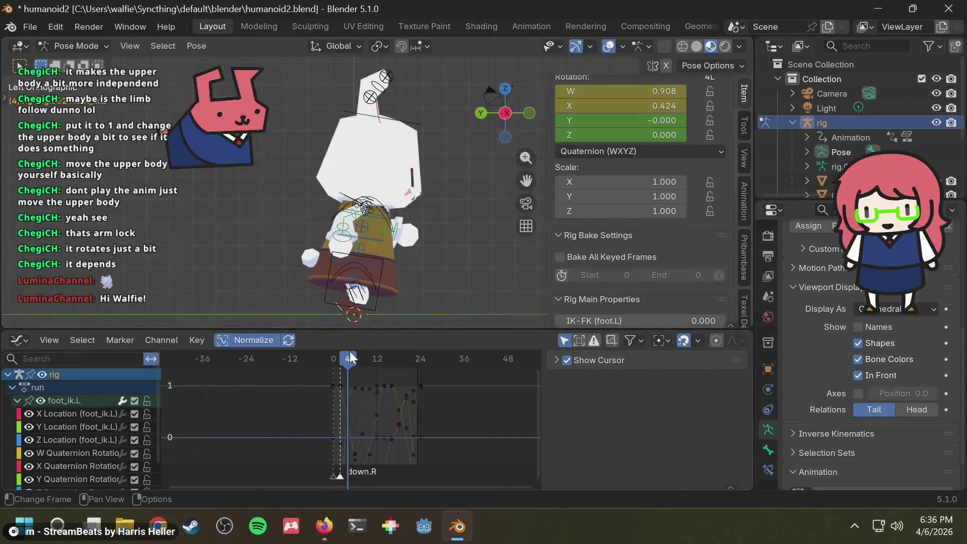
left_click_drag(351, 361, 356, 361)
key("alt+Tab")
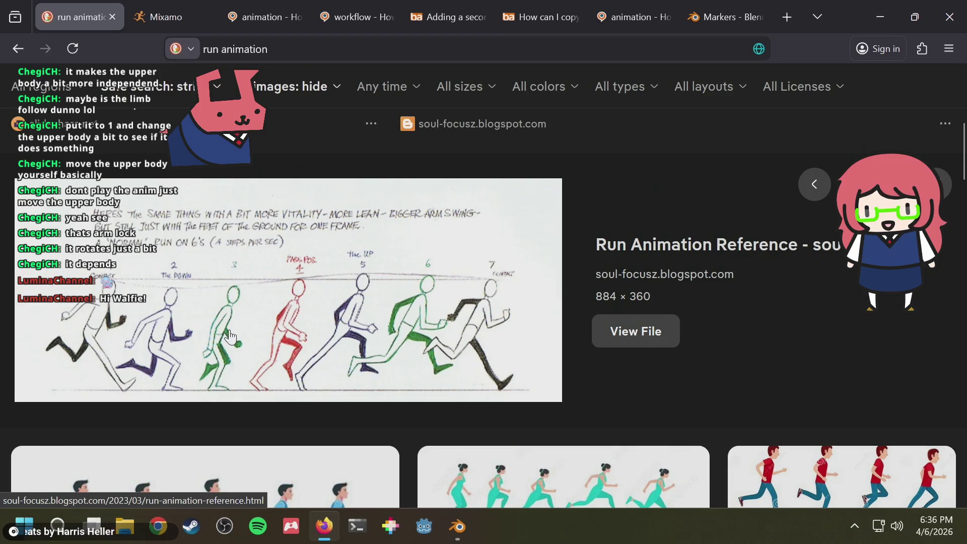
key("alt+Tab")
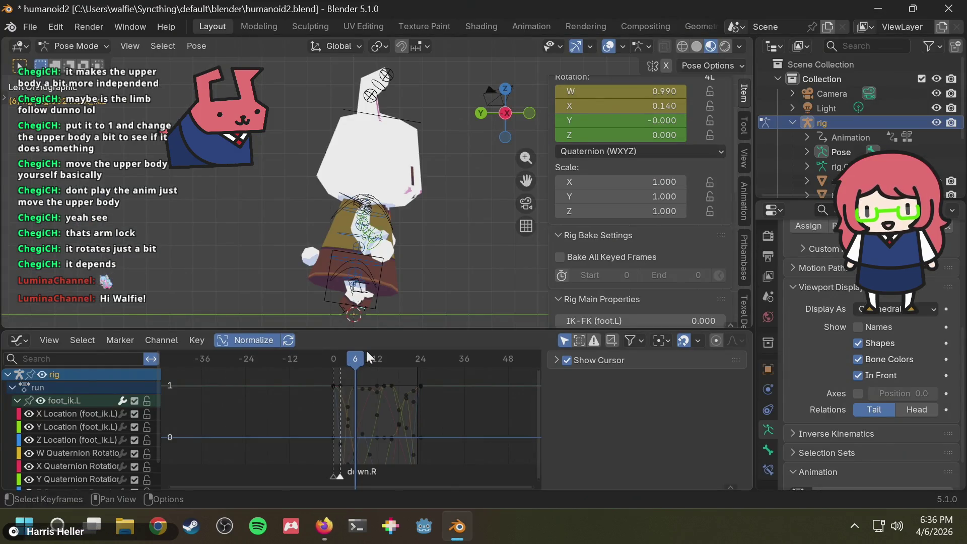
key("m")
key("F2")
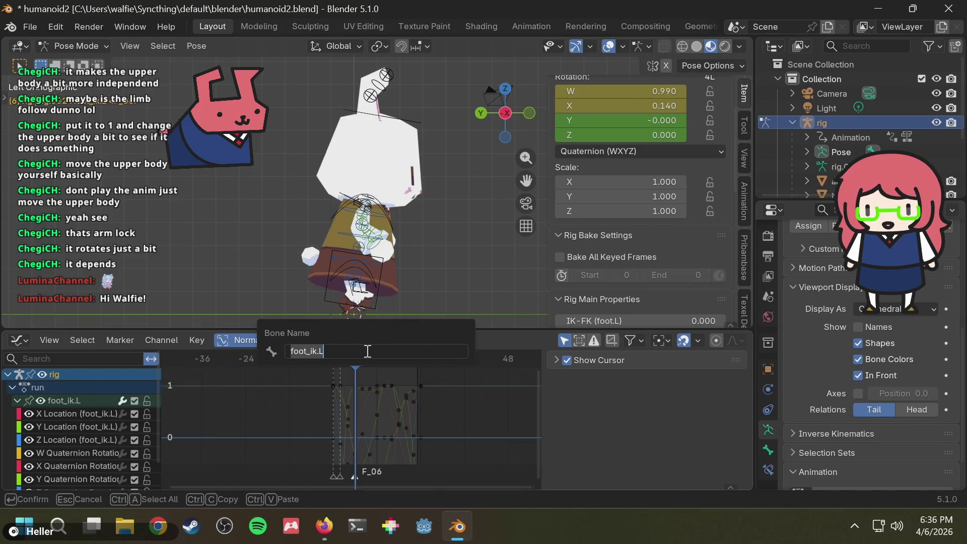
type("pass")
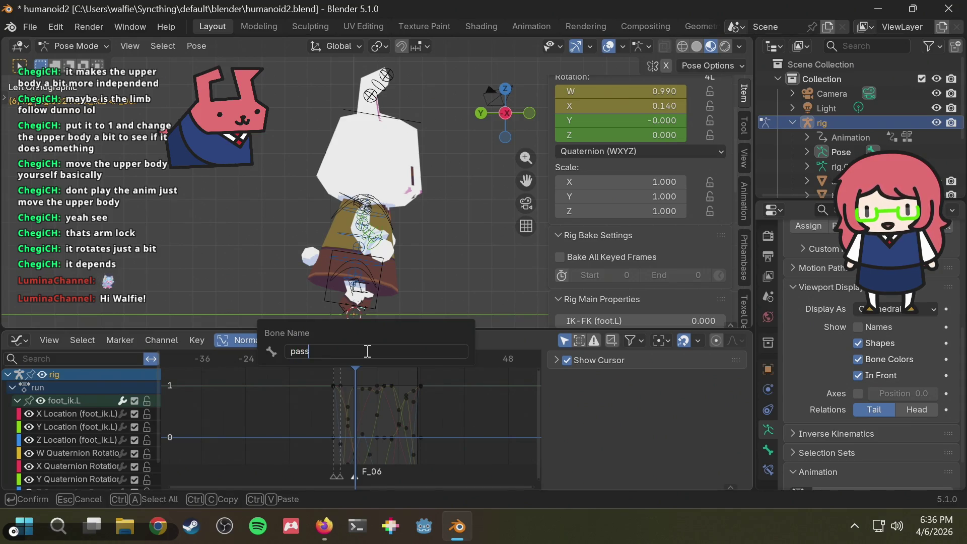
type(".R")
key("Return")
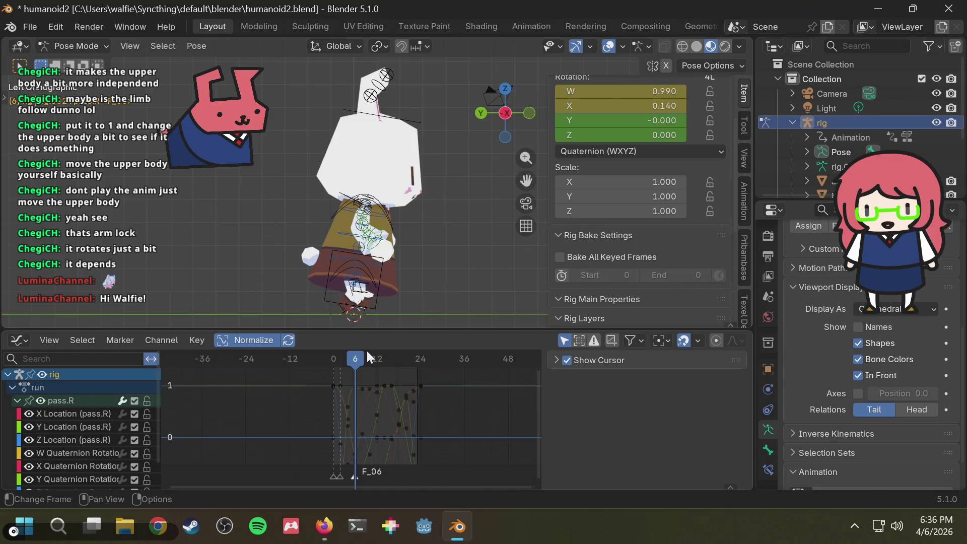
- Move to frame 8 and add a marker named up.R
left_click_drag(370, 358, 362, 356)
key("alt+Tab")
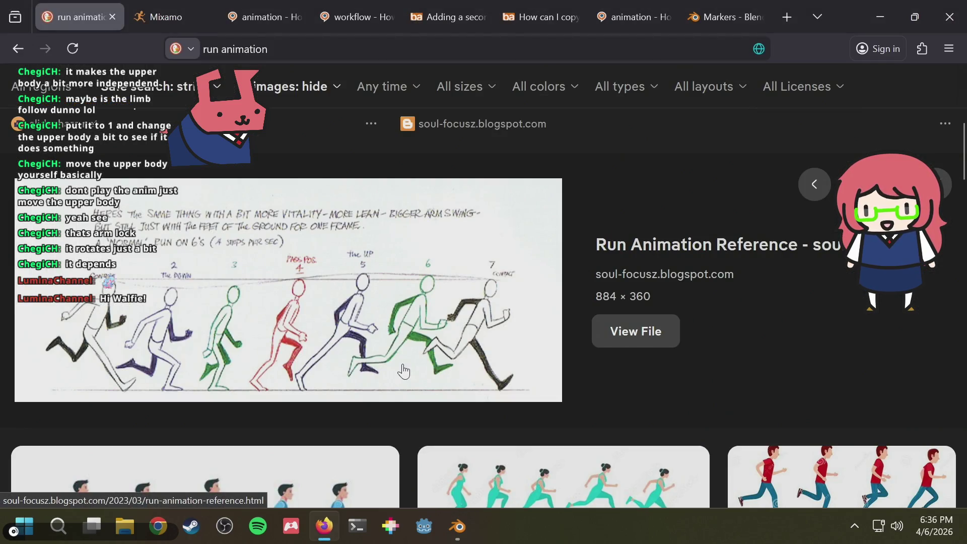
key("alt+Tab")
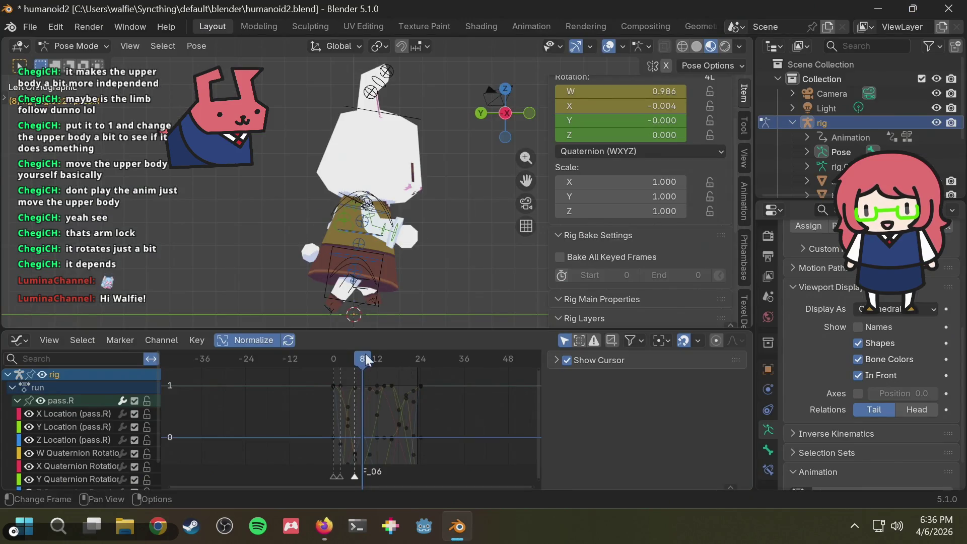
left_click_drag(365, 354, 364, 359)
key("alt+Tab")
key("alt+Tab")
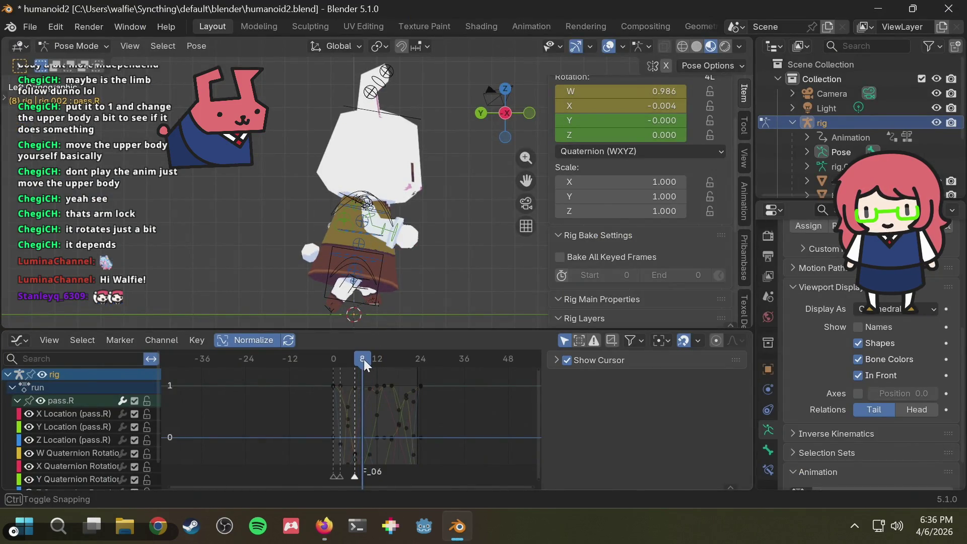
key("m")
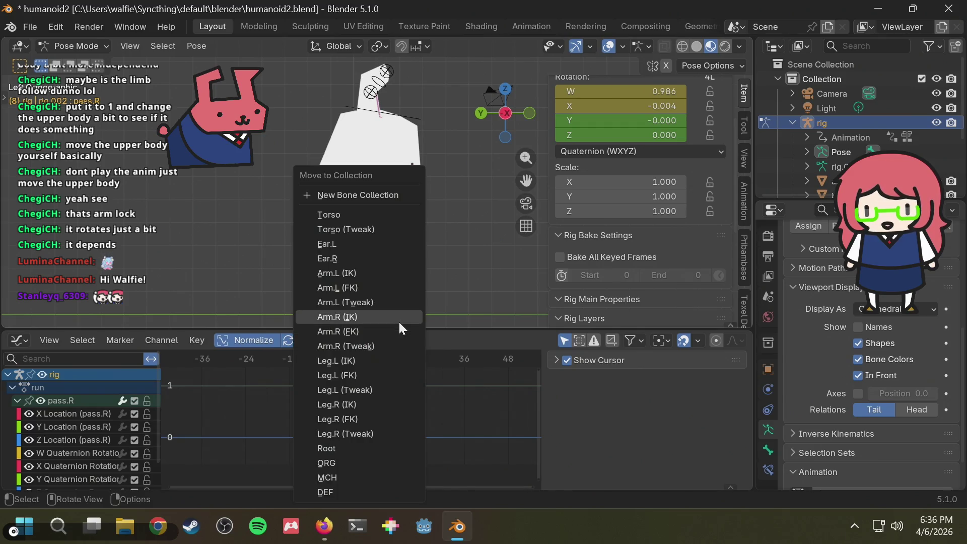
key("Escape")
key("m")
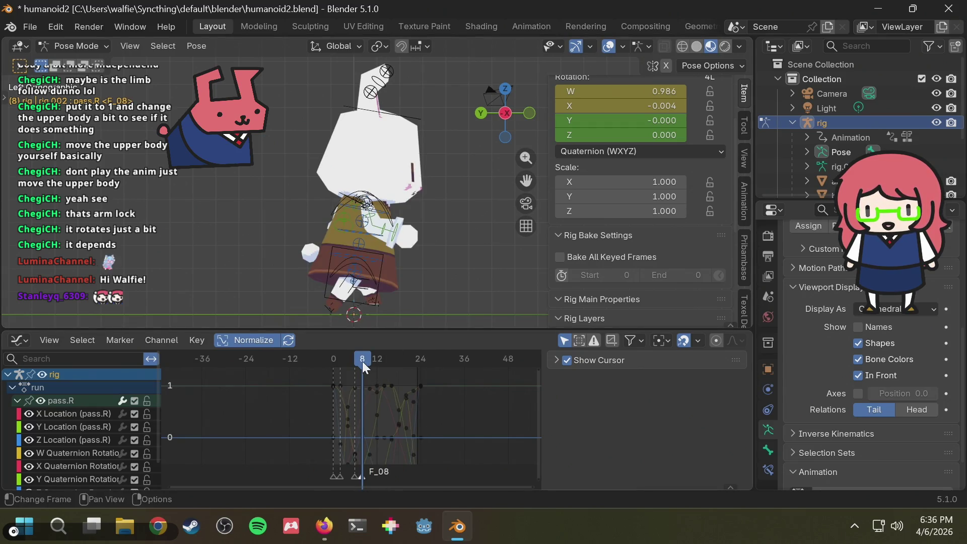
key("F2")
type("up_r")
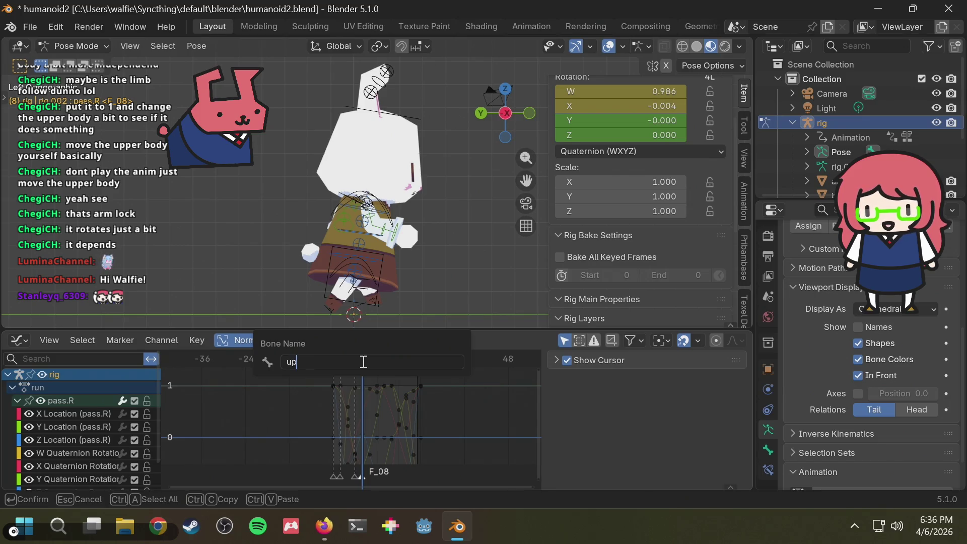
key("BackSpace")
key("BackSpace")
type(".R")
key("Return")
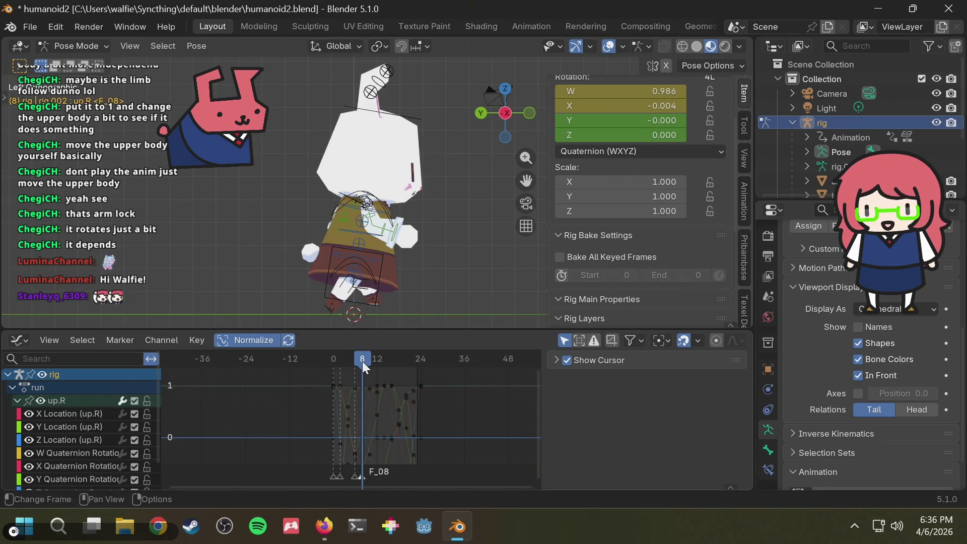
- Move ahead to about frame 12 and rename the F_08 marker to F_06
key("alt+Tab")
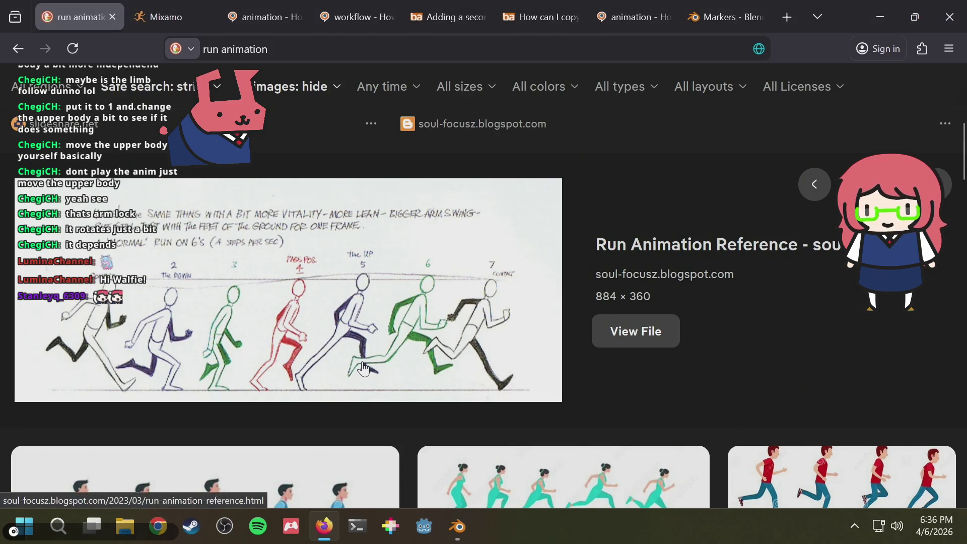
key("alt+Tab")
mouse_move(363, 360)
left_mouse_down()
mouse_move(379, 362)
mouse_move(364, 356)
left_mouse_up()
key("alt+Tab")
key("alt+Tab")
key("F2")
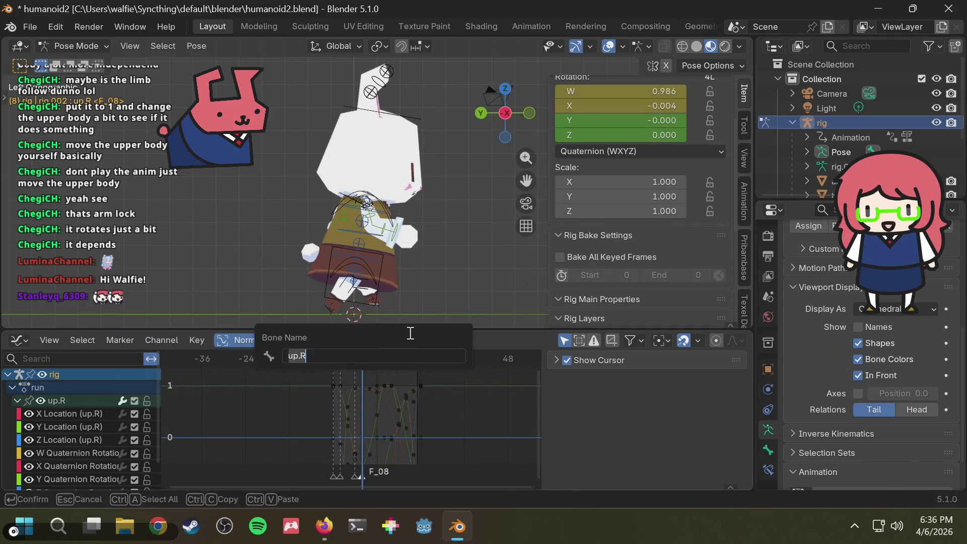
key("Escape")
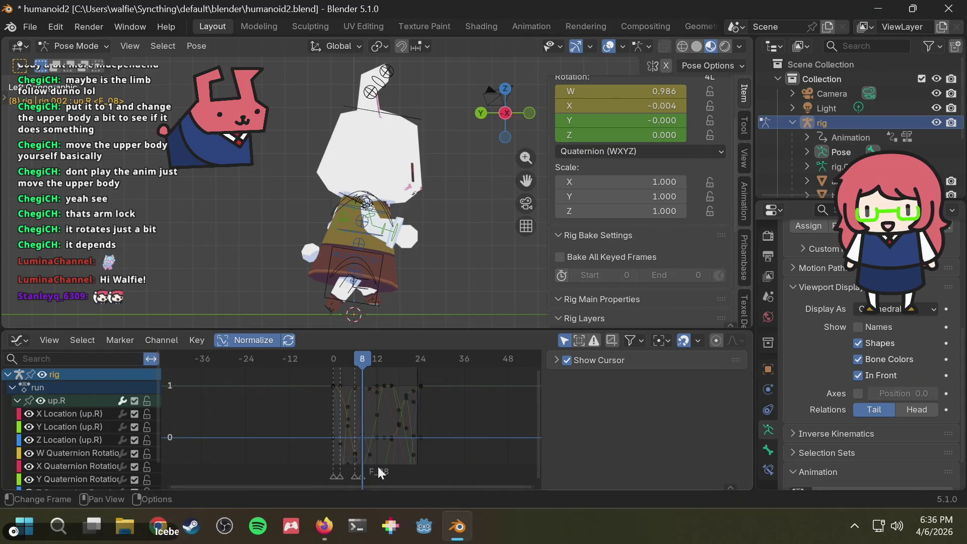
key("F2")
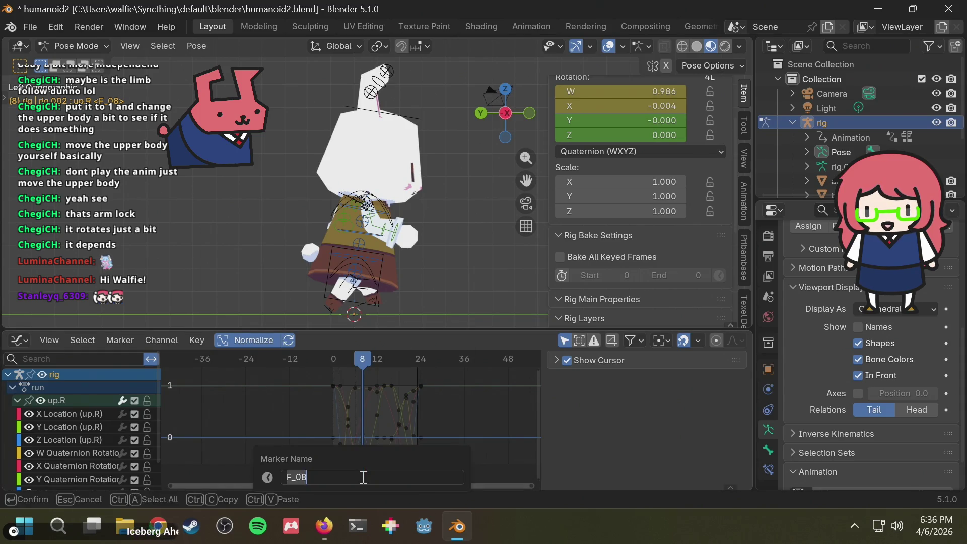
type("F_06")
key("Return")
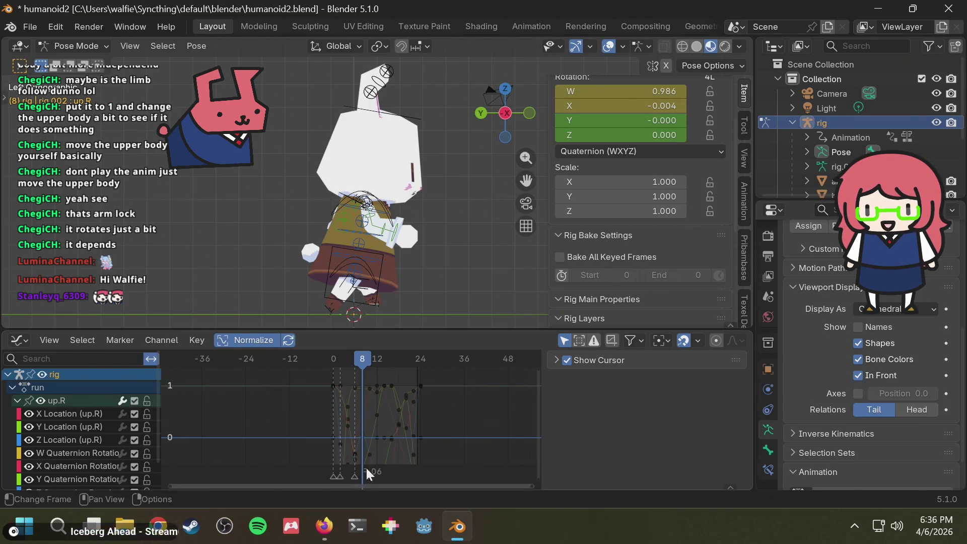
mouse_move(364, 361)
left_mouse_down()
mouse_move(338, 359)
mouse_move(364, 362)
mouse_move(330, 370)
mouse_move(364, 368)
mouse_move(355, 373)
left_mouse_up()
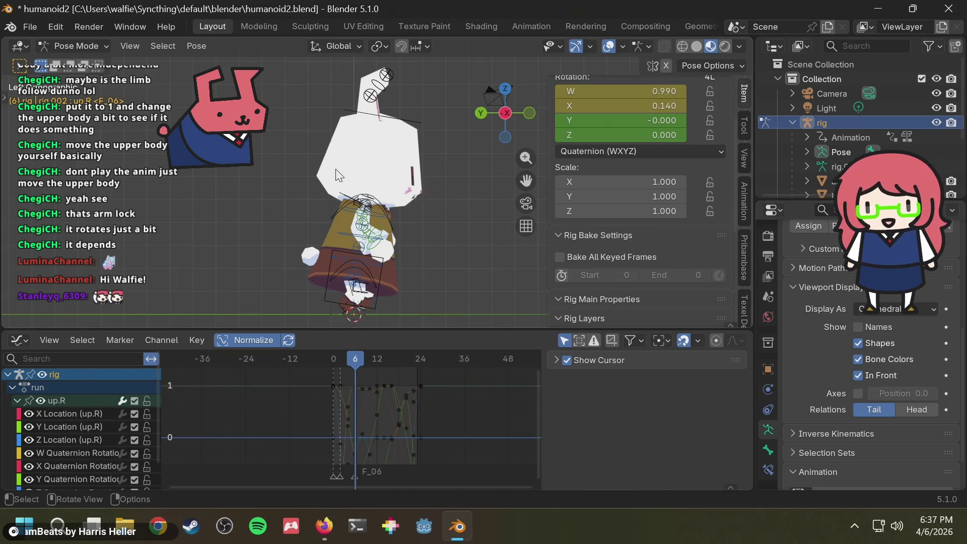
key("Right")
key("Right")
key("Left")
key("Left")
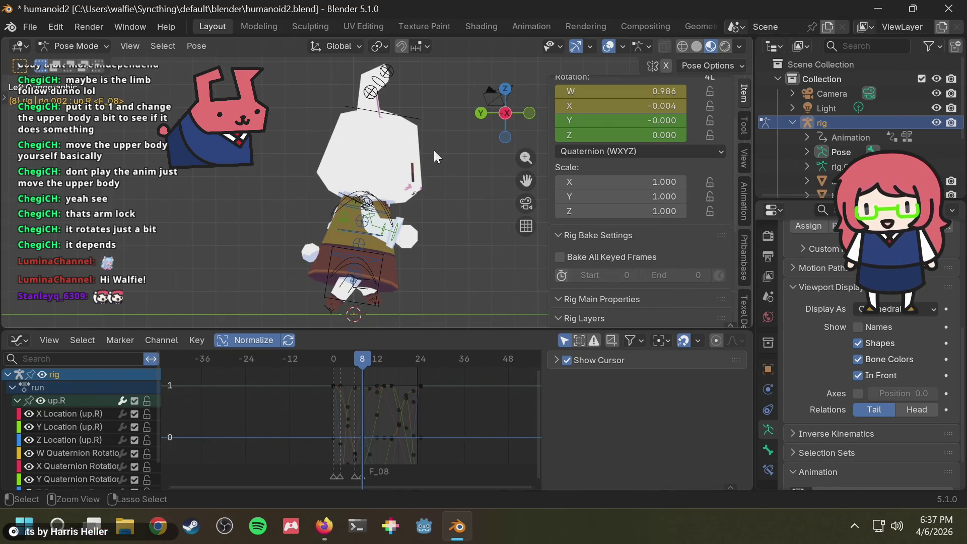
key("ctrl+z")
key("shift+Left")
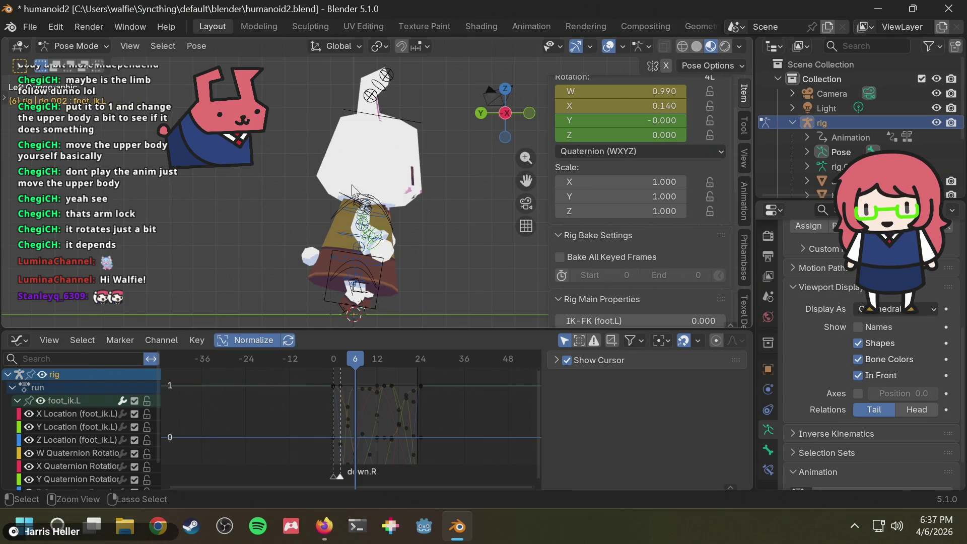
mouse_move(345, 367)
left_mouse_down()
mouse_move(376, 358)
mouse_move(346, 363)
left_mouse_up()
key("alt+Tab")
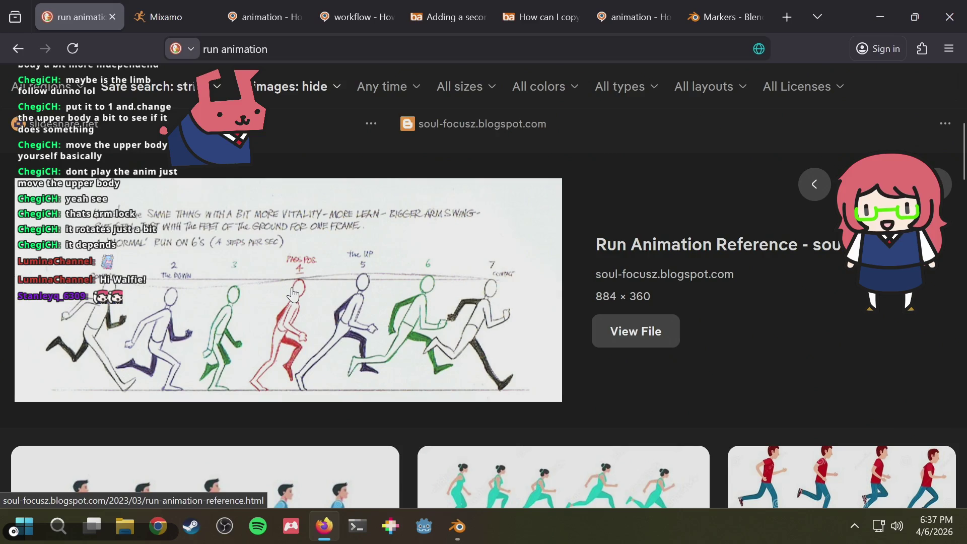
key("alt+Tab")
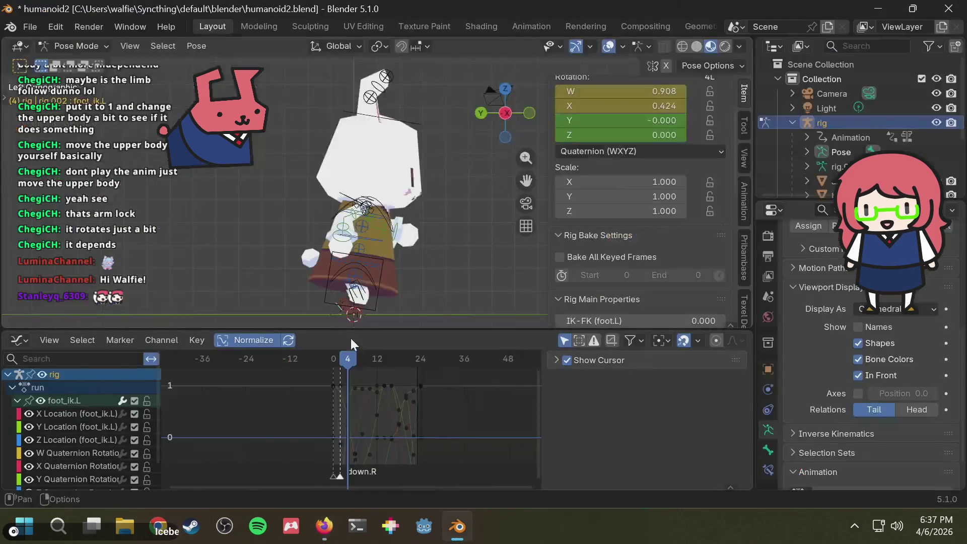
key("alt+Tab")
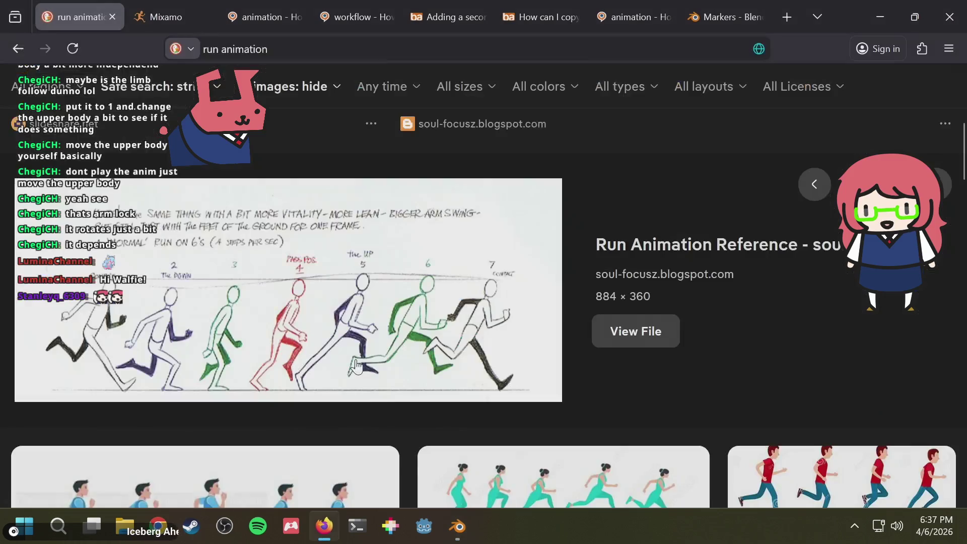
key("alt+Tab")
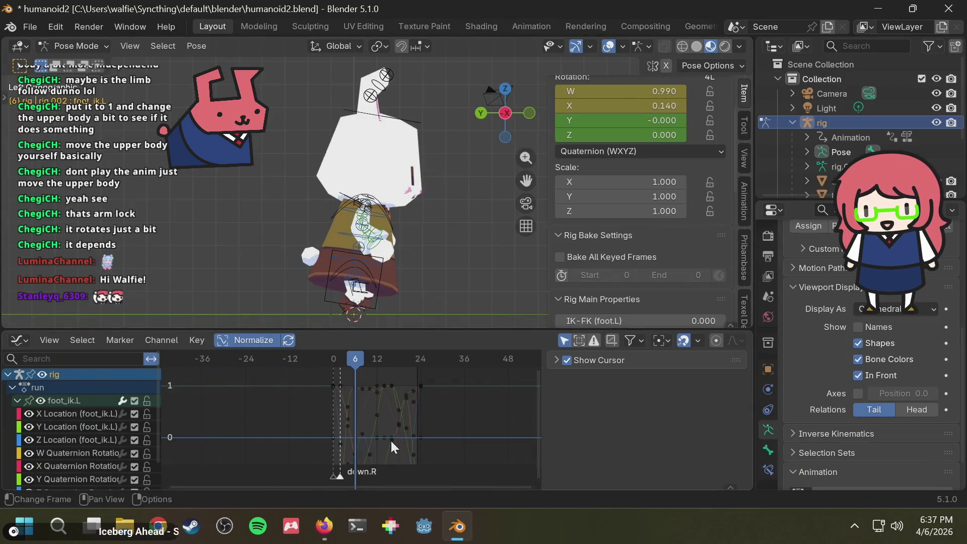
- Add a marker at frame 6 and rename the F_06 marker to pass.R
key("m")
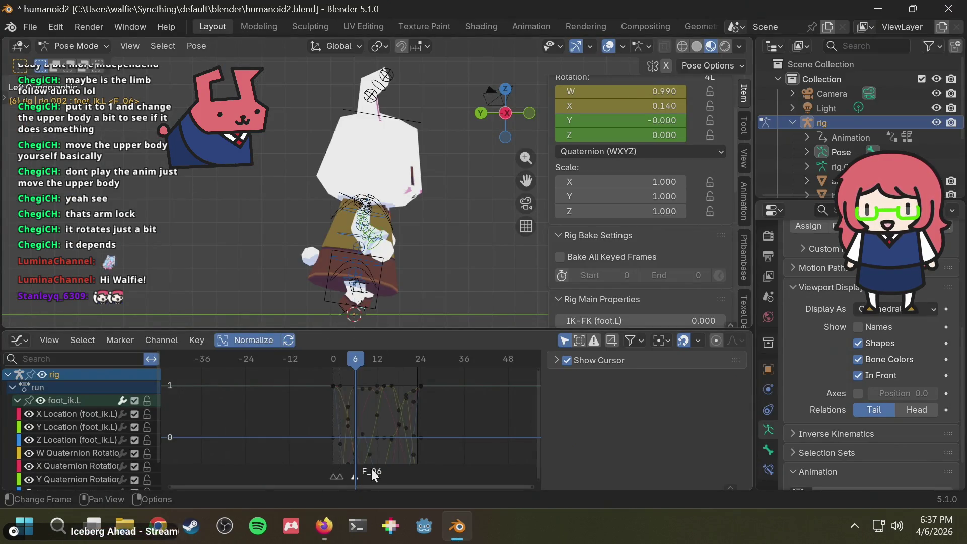
key("F2")
left_click(361, 483)
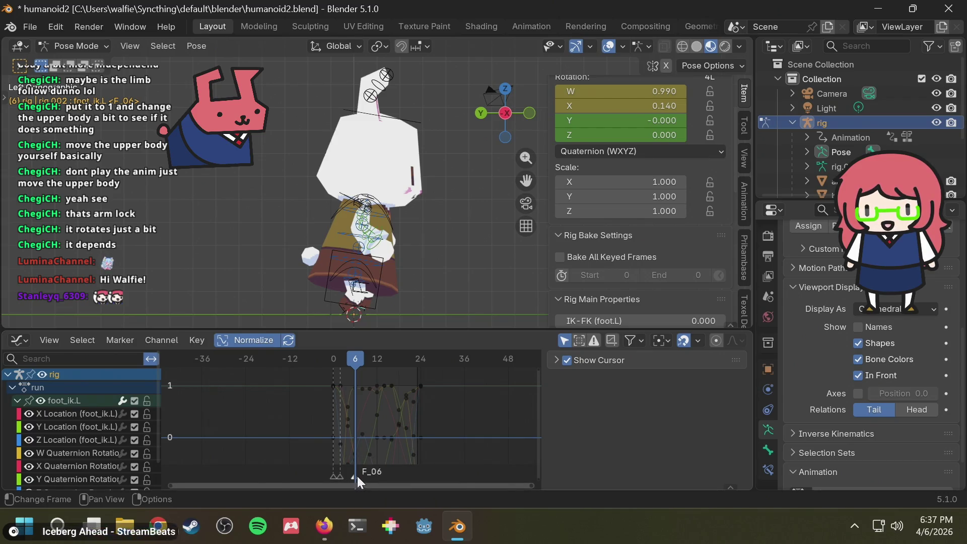
key("F2")
key("BackSpace")
key("BackSpace")
key("BackSpace")
type("pass.R")
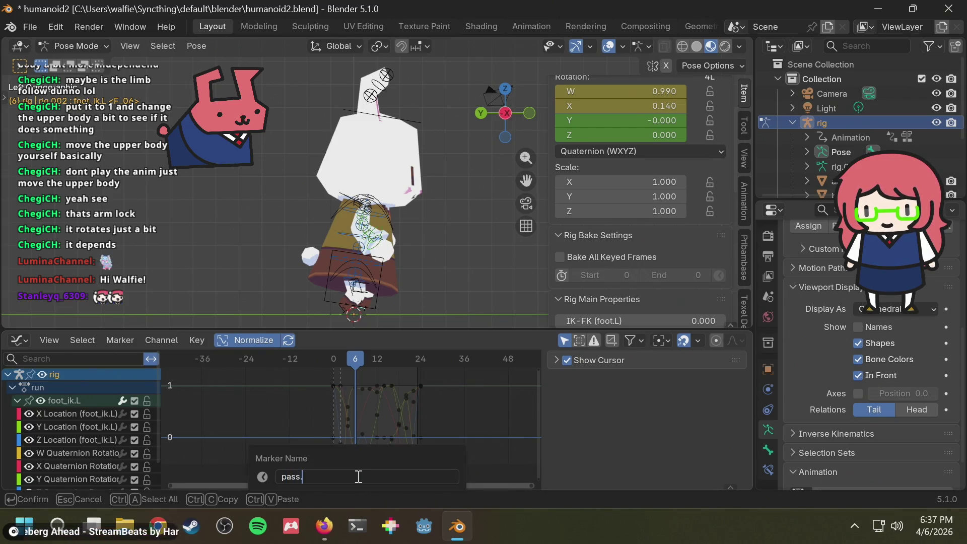
key("Return")
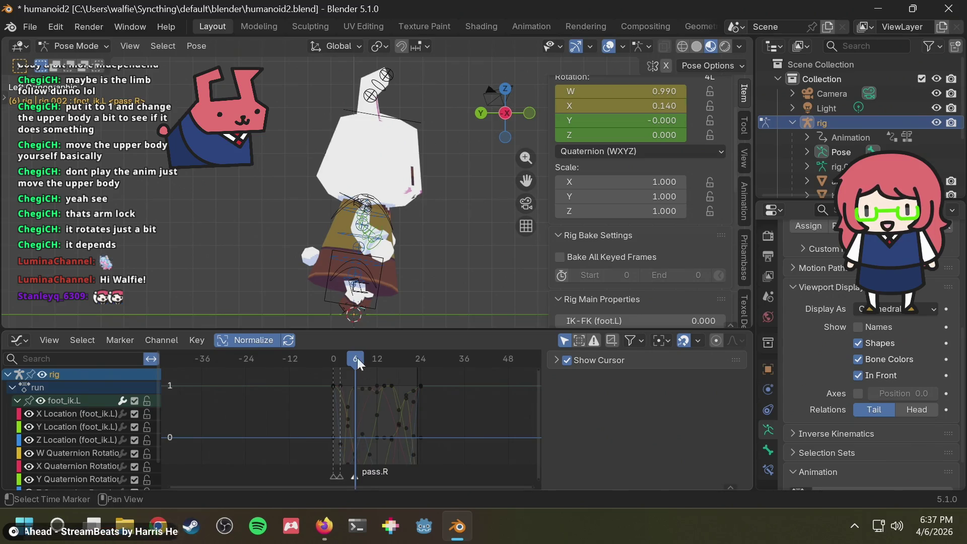
- Set the frame to 8, add a time marker there, and try moving the F_08 marker
left_click_drag(366, 358, 366, 358)
key("alt+Tab")
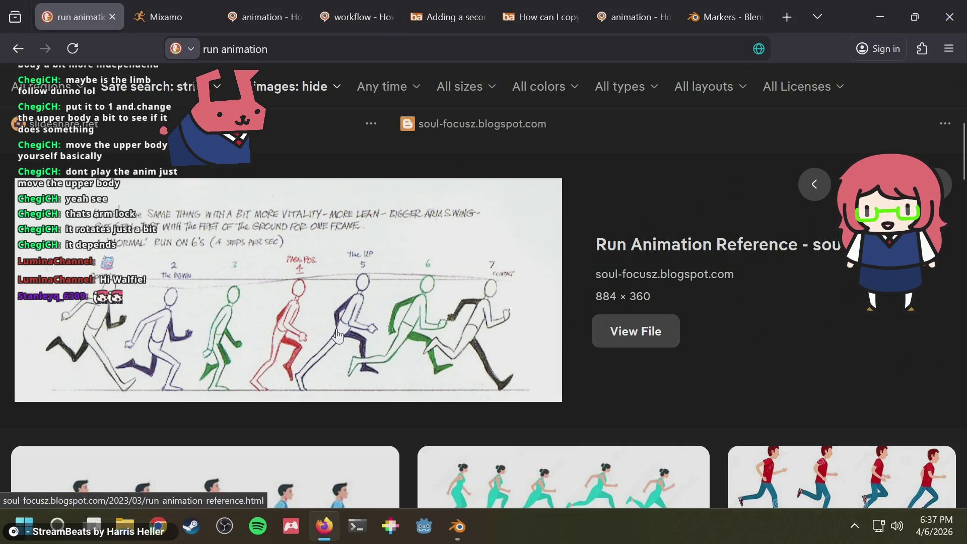
key("alt+Tab")
left_click(362, 357)
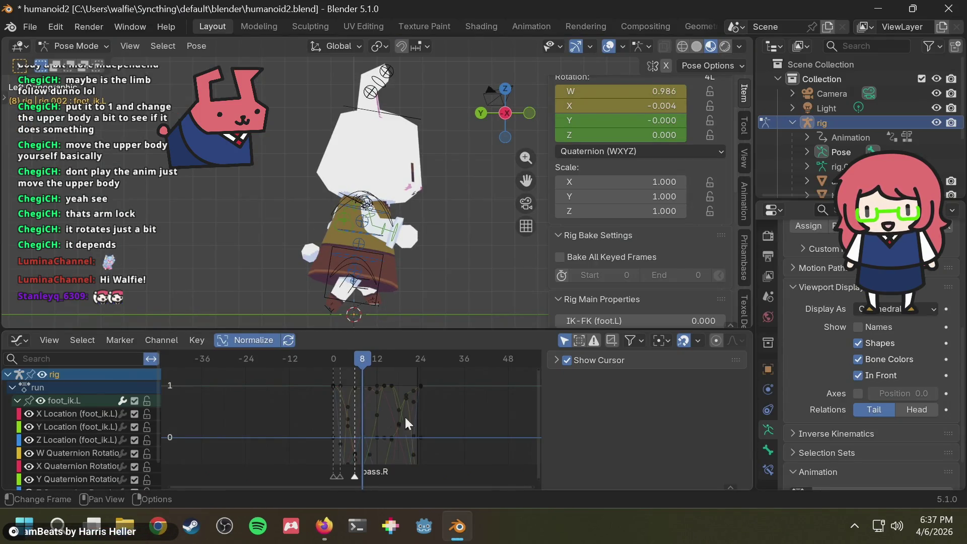
key("m")
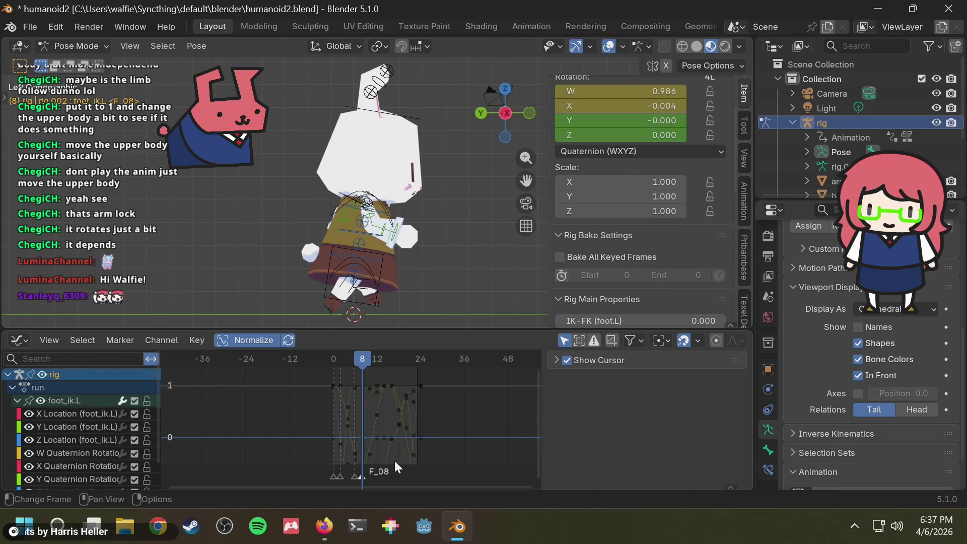
key("F2")
key("Escape")
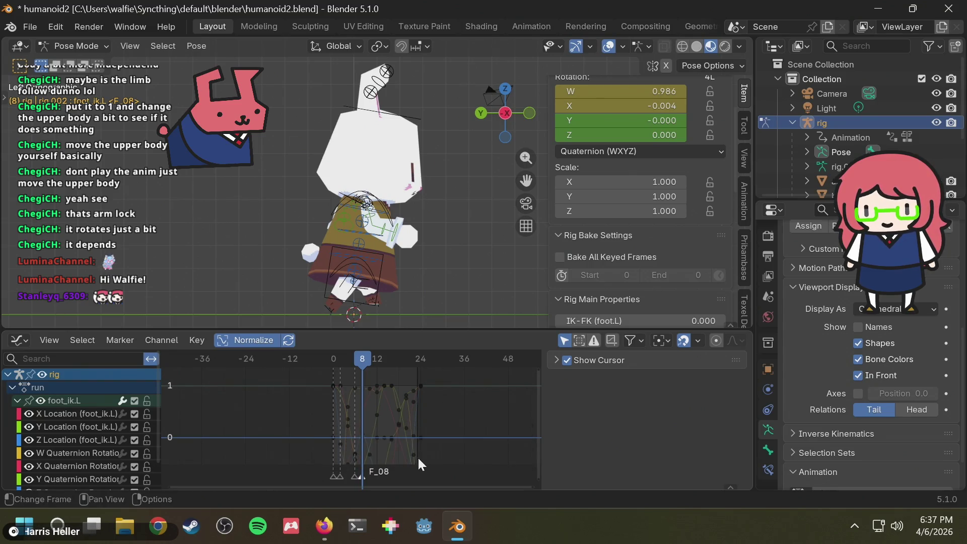
left_click_drag(366, 473, 364, 476)
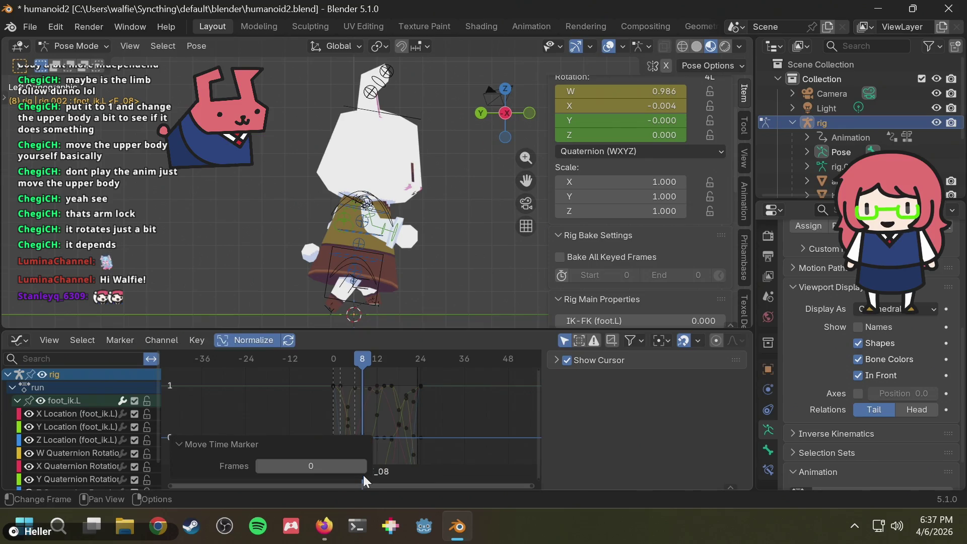
left_click(282, 388)
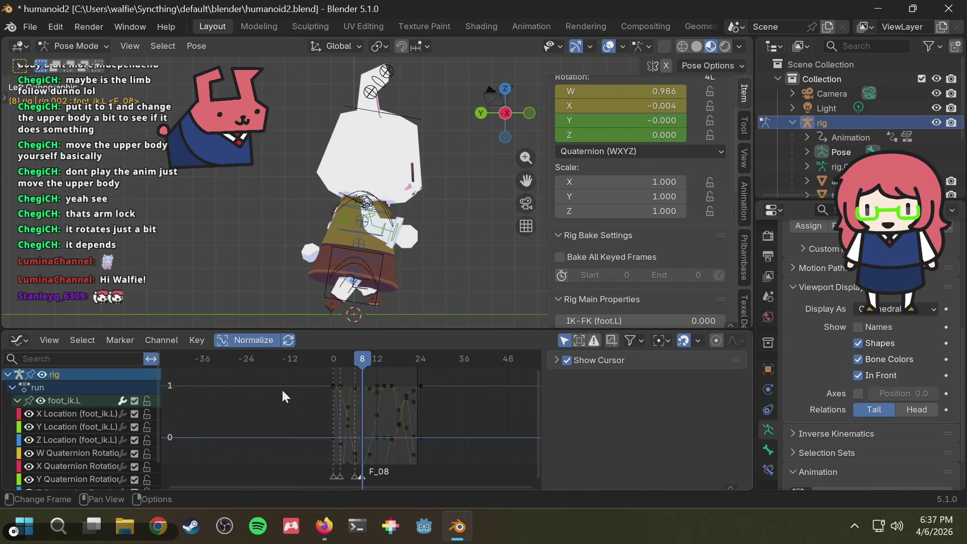
- Rename the foot_ik.L bone to up.R
key("F2")
key("alt+Tab")
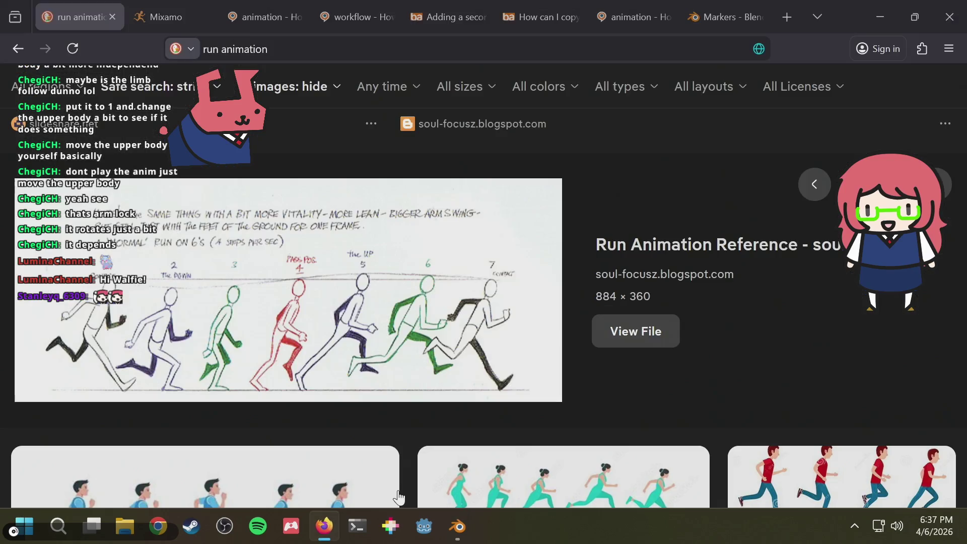
key("alt+Tab")
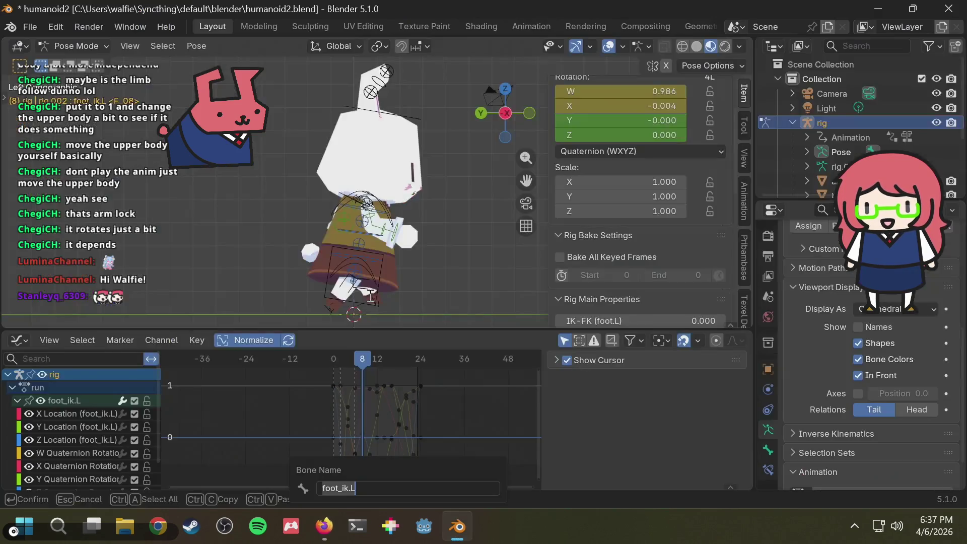
type("up.R")
key("Return")
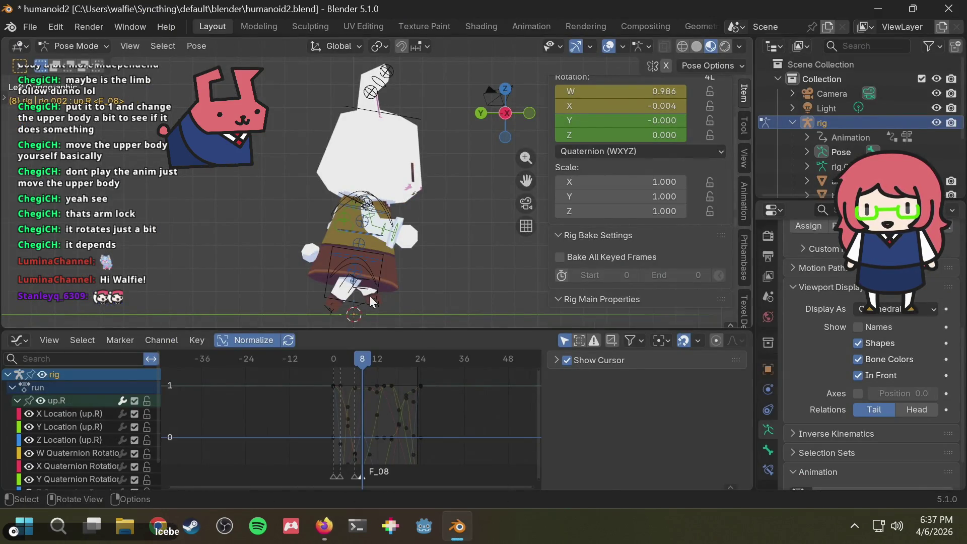
- Check frame 12 against the reference and select the F_08 marker at frame 8
key("alt+Tab")
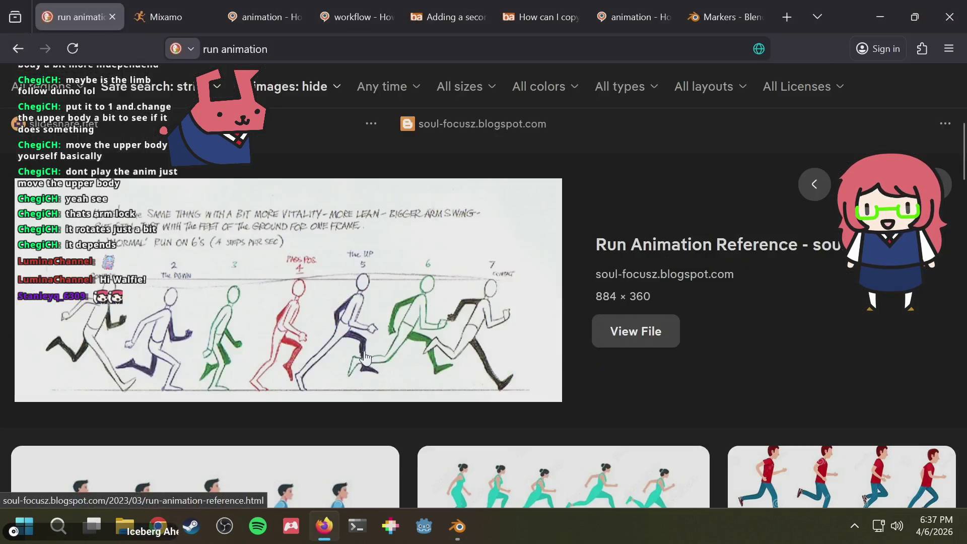
key("alt+Tab")
left_click(378, 359)
key("alt+Tab")
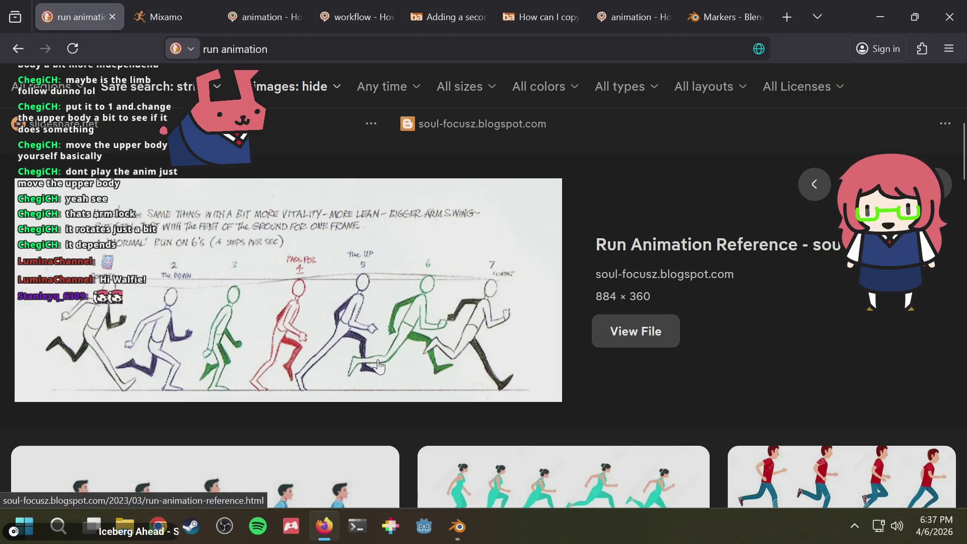
key("alt+Tab")
left_click(375, 473)
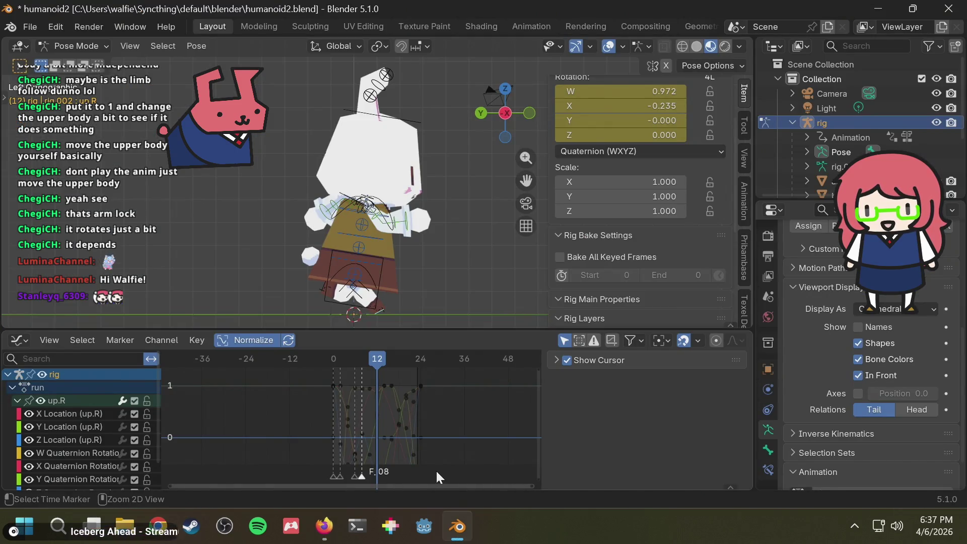
left_click(373, 476)
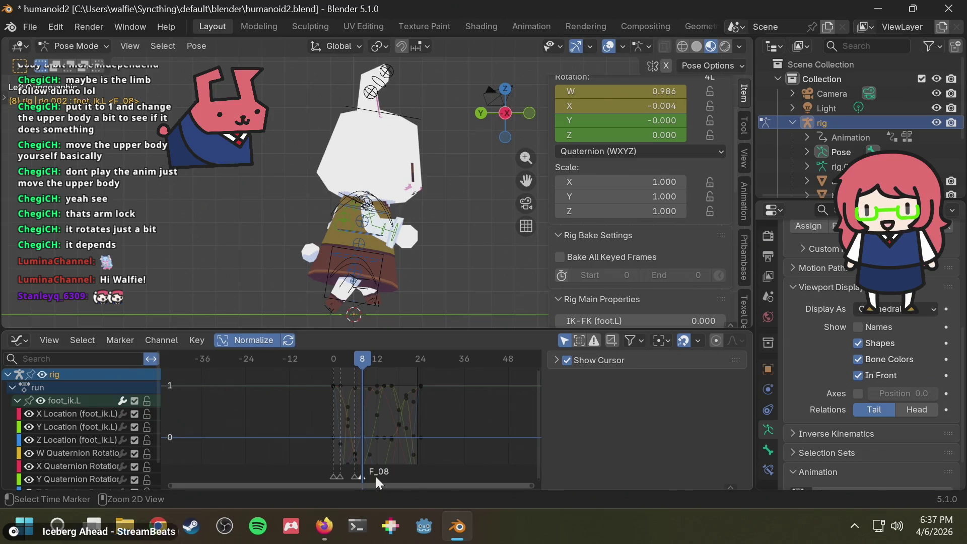
left_click(354, 477)
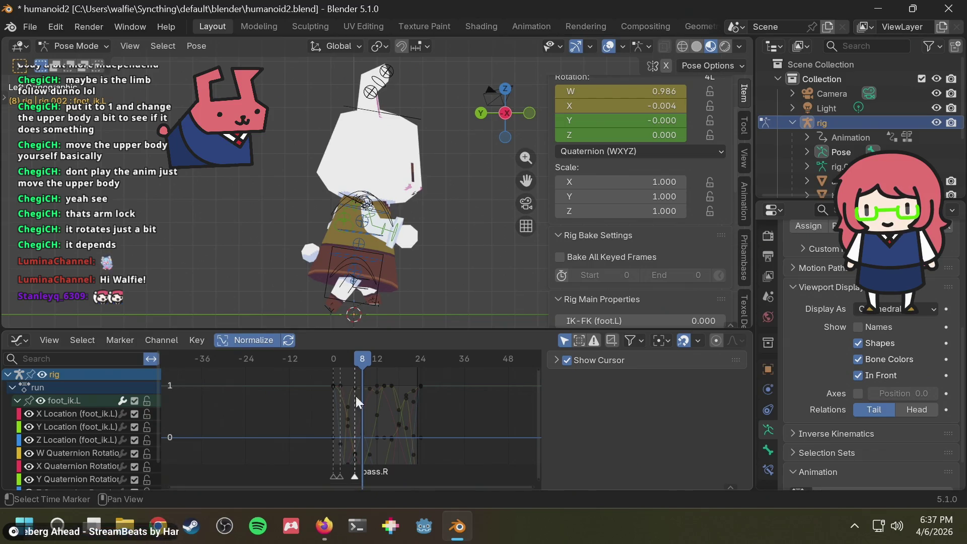
left_click_drag(367, 362, 368, 363)
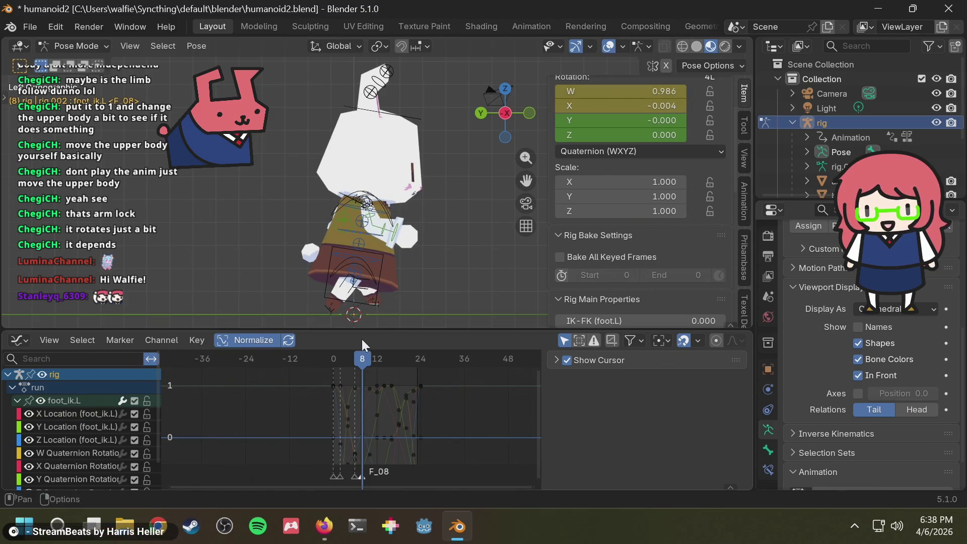
left_click(376, 474)
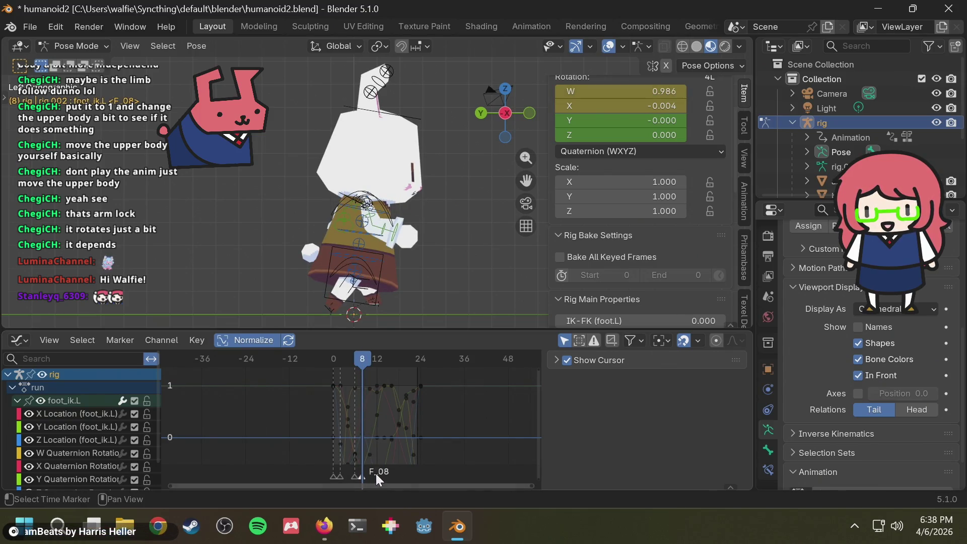
left_click(358, 478)
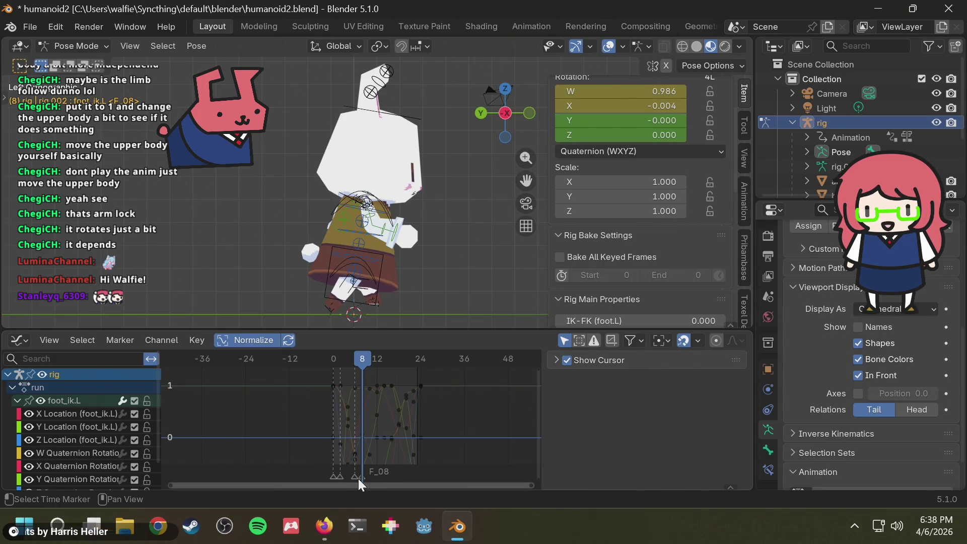
- Rename the F_08 marker to pass.R
key("F2")
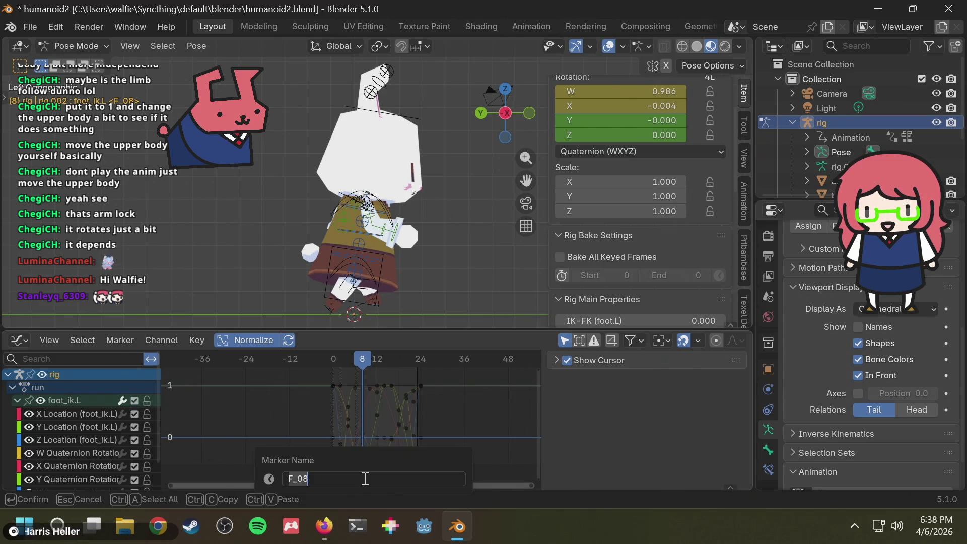
key("alt+Tab")
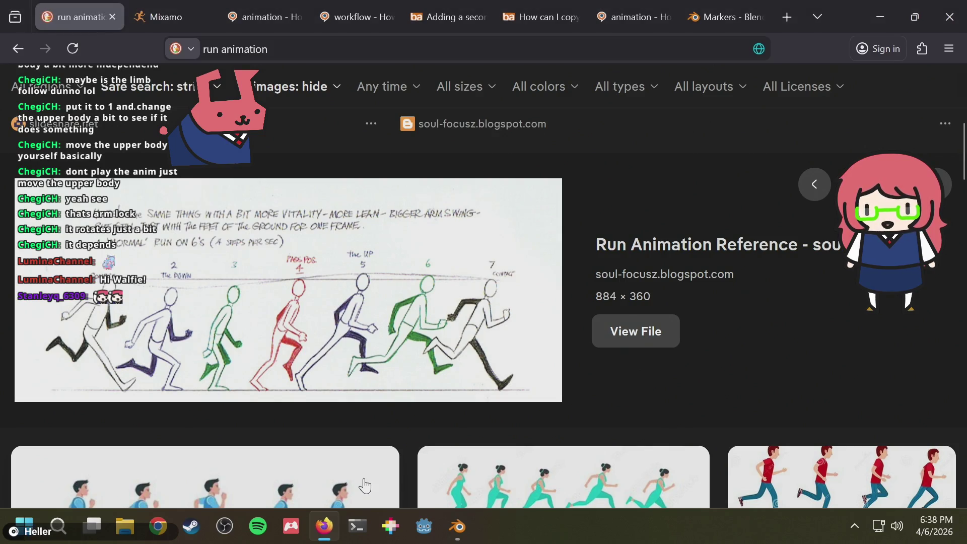
key("alt+Tab")
type("pass.R")
key("Return")
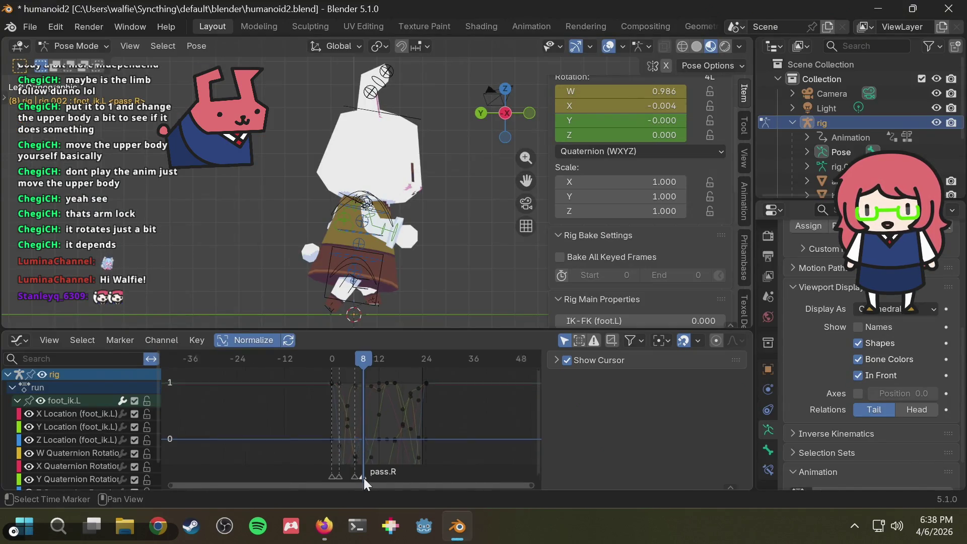
scroll(378, 368, "down", 1)
left_click_drag(363, 362, 379, 358)
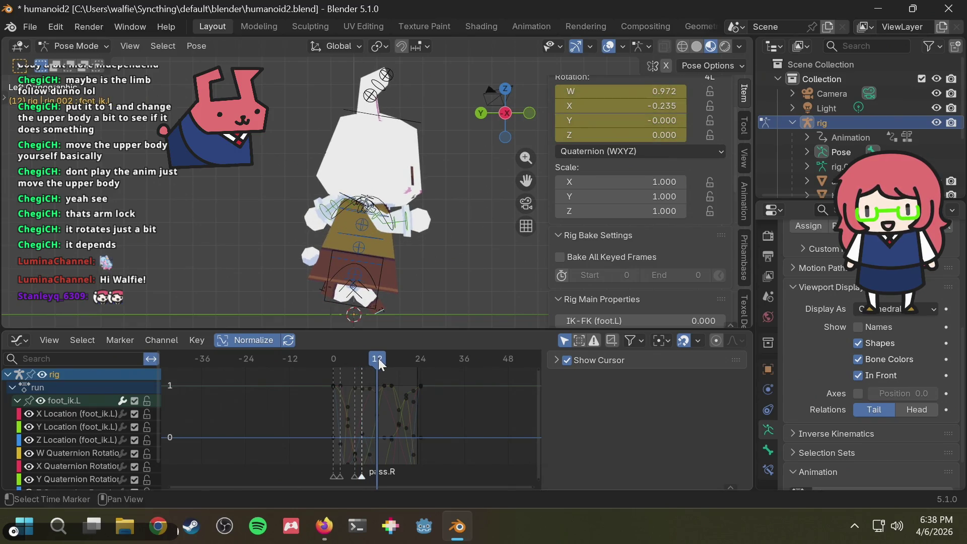
- Add a marker at frame 12 and name it contact.L
key("m")
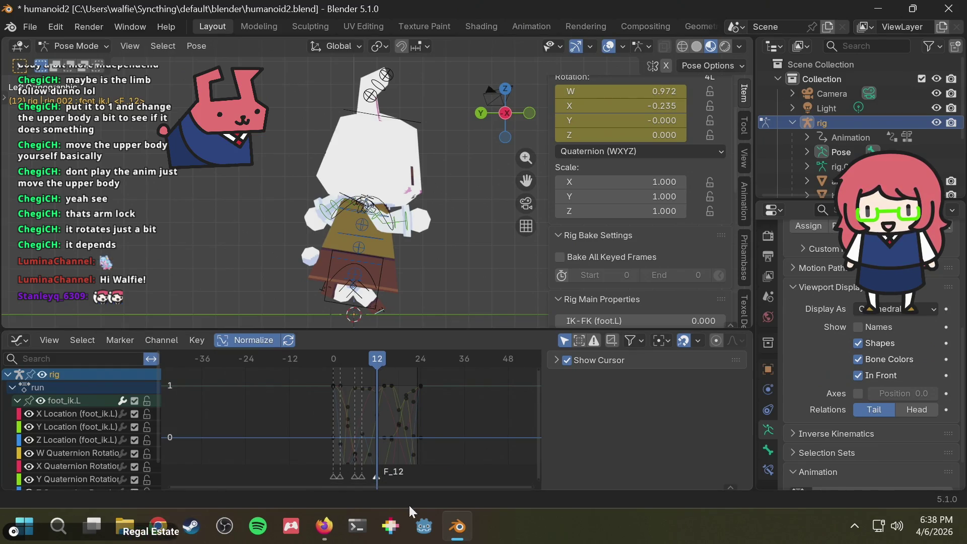
key("F2")
key("Escape")
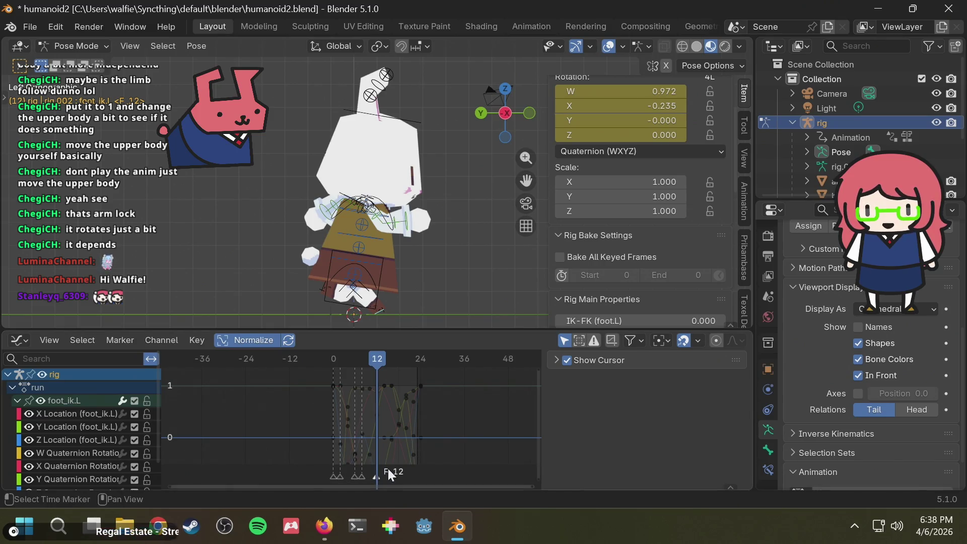
key("F2")
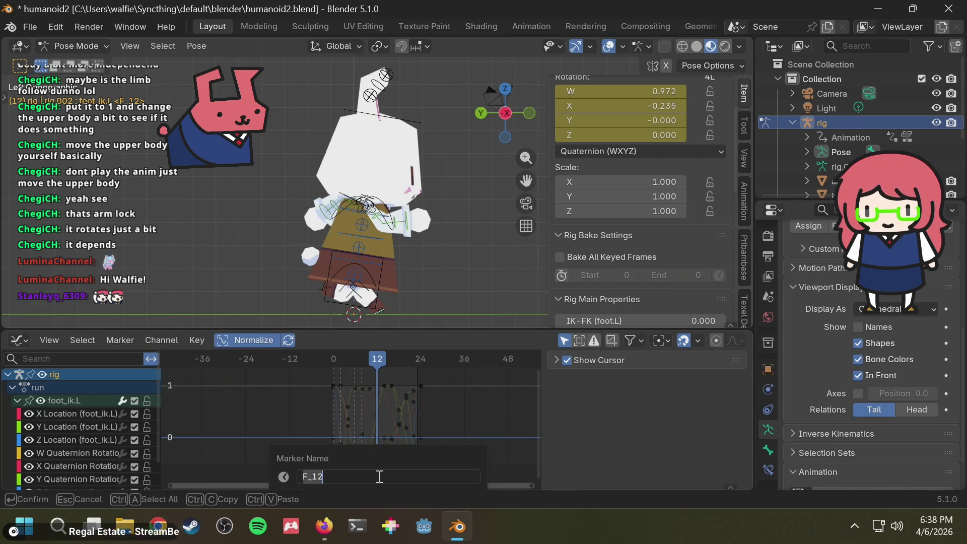
key("alt+Tab")
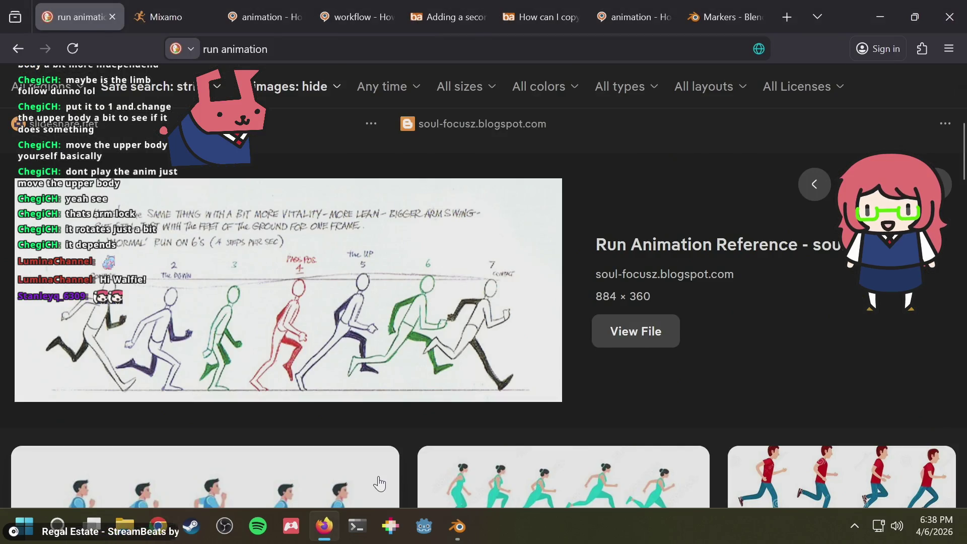
key("alt+Tab")
type("contact.L")
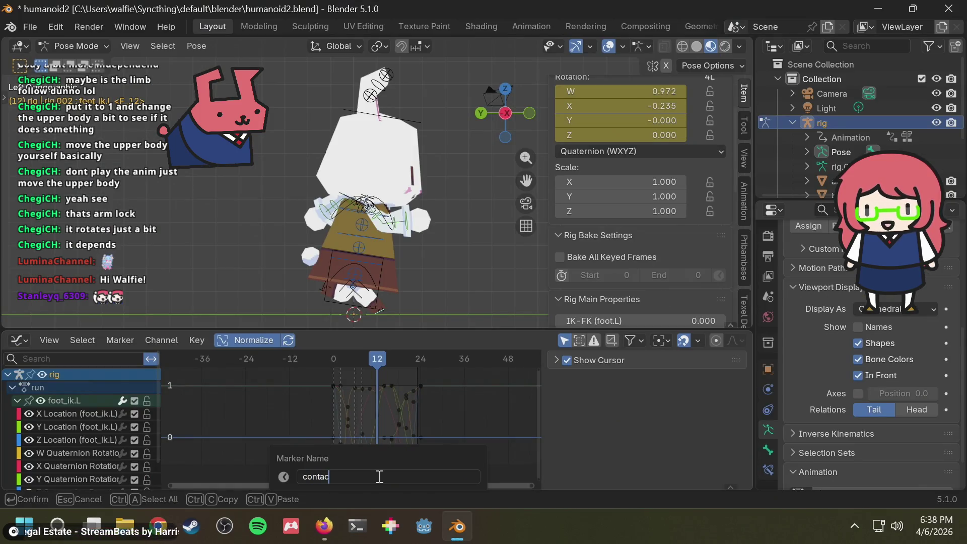
key("Return")
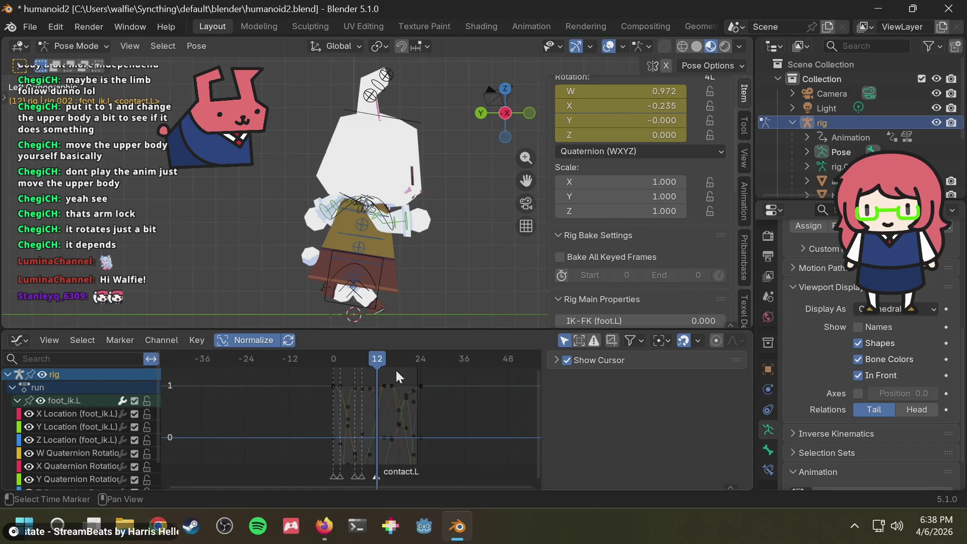
- Scrub through the cycle from frame 18 back to frame 0, then play it back
mouse_move(377, 360)
left_mouse_down()
mouse_move(409, 356)
mouse_move(331, 373)
mouse_move(379, 372)
mouse_move(345, 379)
left_mouse_up()
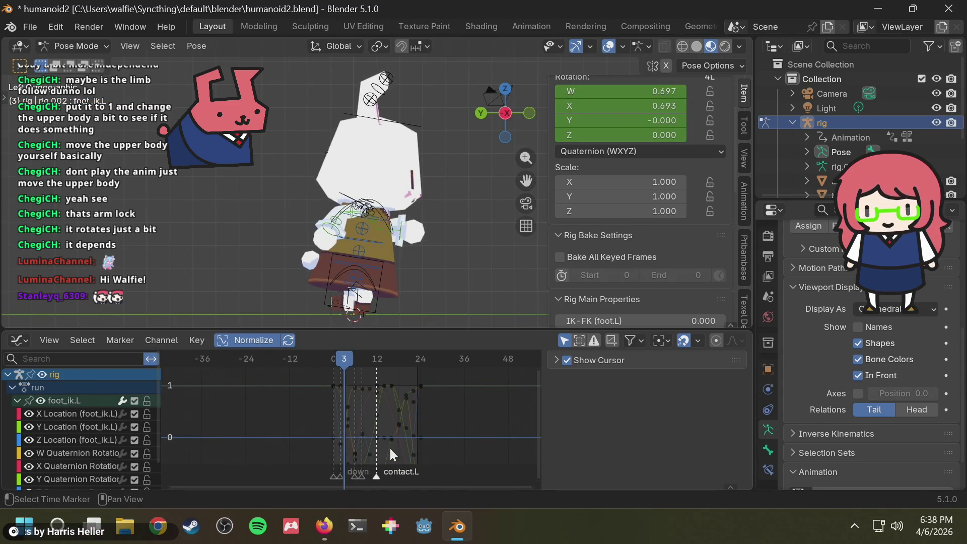
scroll(390, 448, "up", 2)
left_click_drag(361, 365, 323, 363)
mouse_move(350, 362)
left_mouse_down()
mouse_move(395, 362)
mouse_move(316, 368)
mouse_move(406, 361)
mouse_move(351, 365)
mouse_move(363, 358)
left_mouse_up()
key("space")
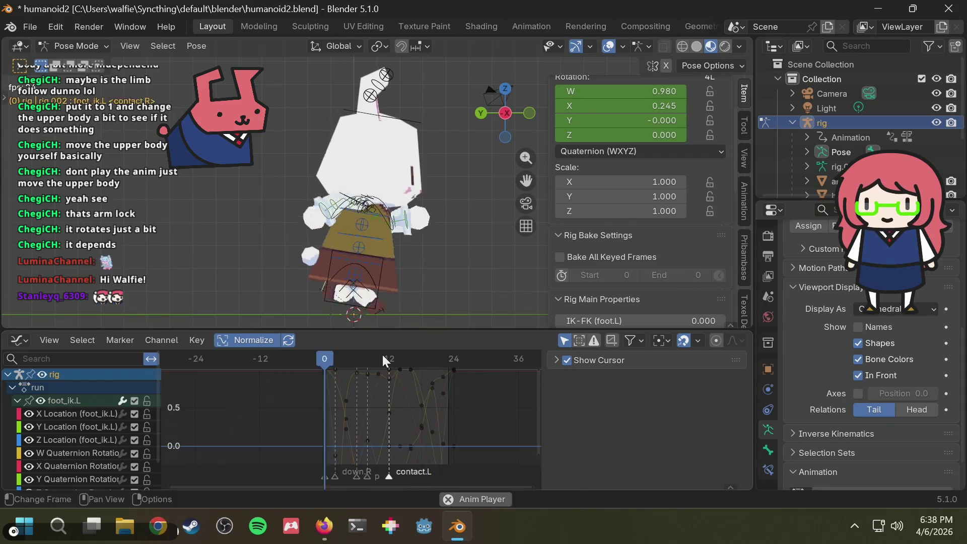
- Stop playback, frame the run-cycle keys and turn off curve normalization
key("space")
scroll(403, 388, "up", 2)
scroll(439, 411, "up", 3)
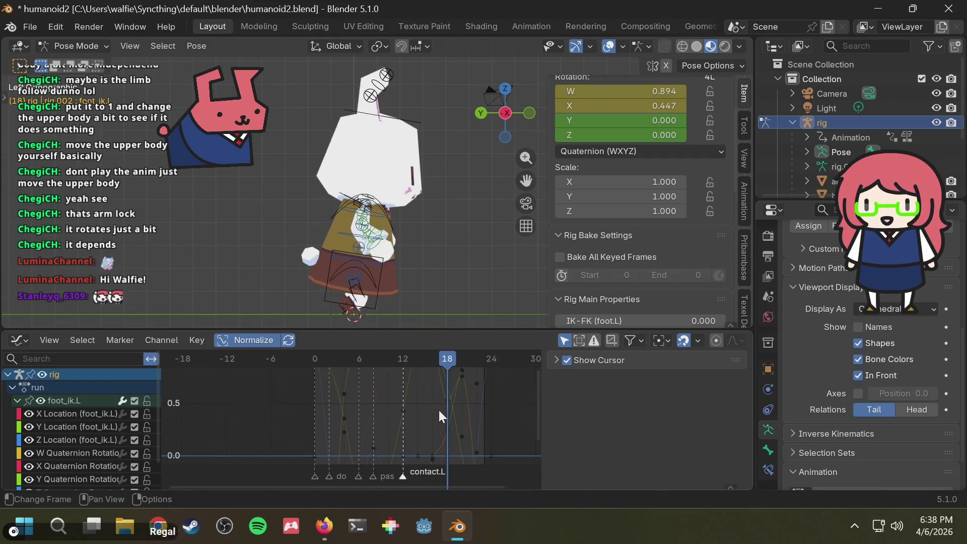
mouse_move(454, 410)
middle_mouse_down()
mouse_move(362, 419)
mouse_move(348, 405)
mouse_move(395, 421)
middle_mouse_up()
left_click(246, 340)
mouse_move(406, 369)
left_mouse_down()
mouse_move(374, 365)
mouse_move(447, 363)
left_mouse_up()
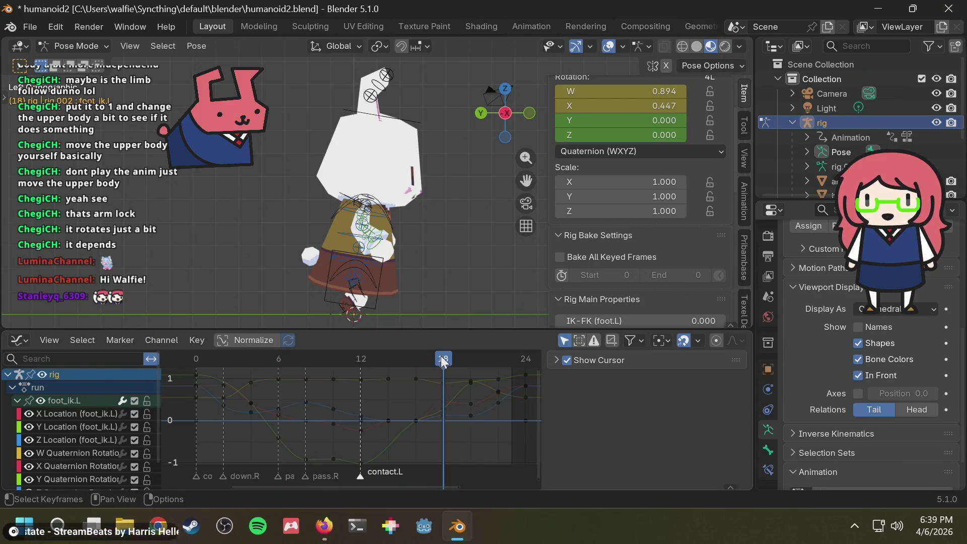
- Add markers pass.L at frame 18 and down.L at frame 14
left_click(460, 472)
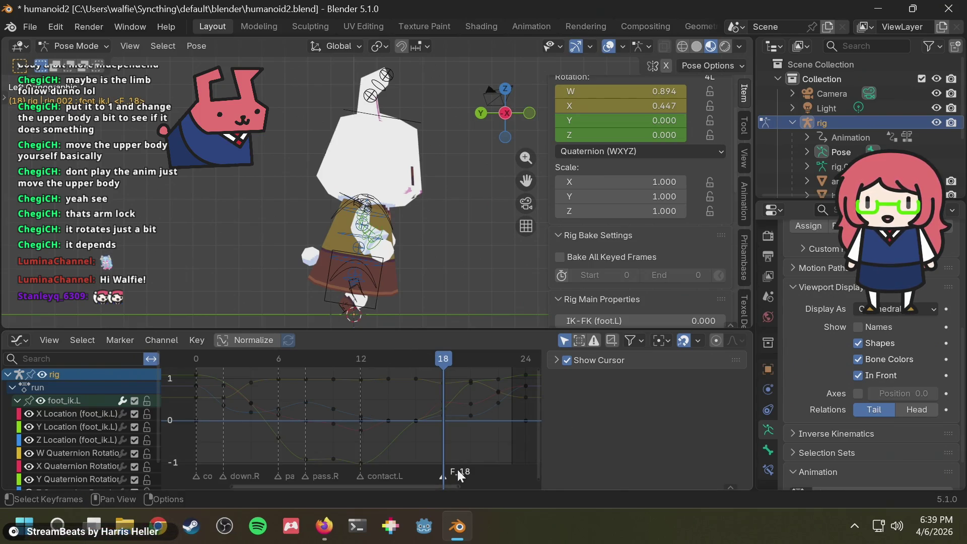
key("F2")
key("m")
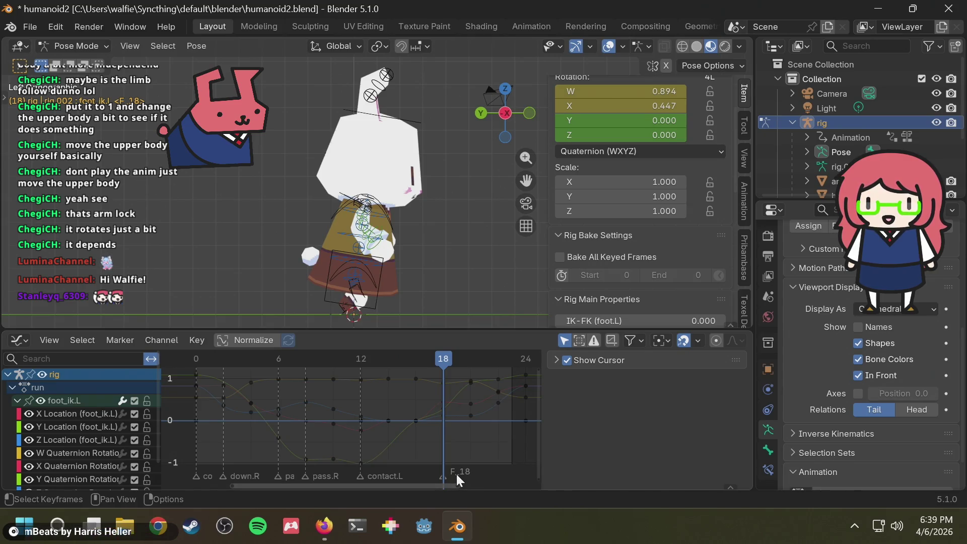
key("F2")
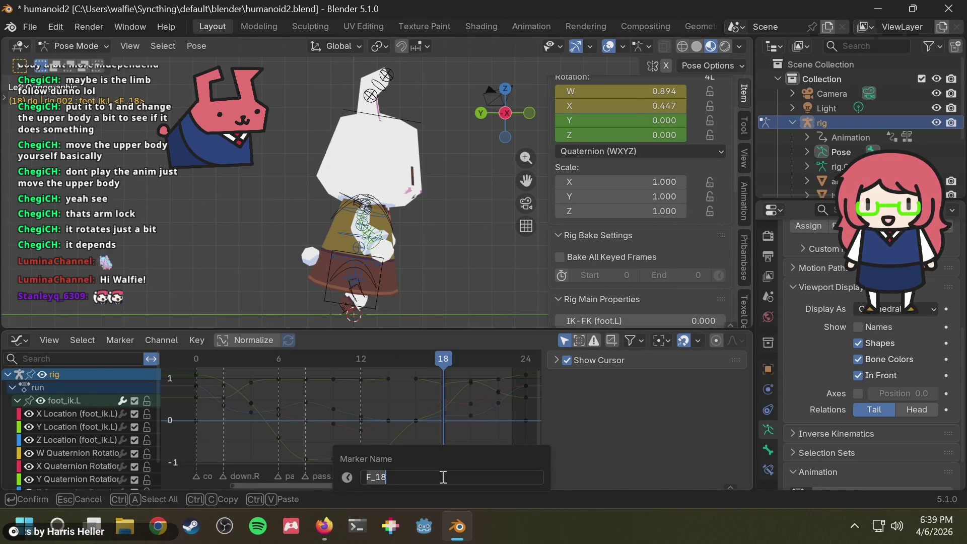
type("pass.L")
key("Return")
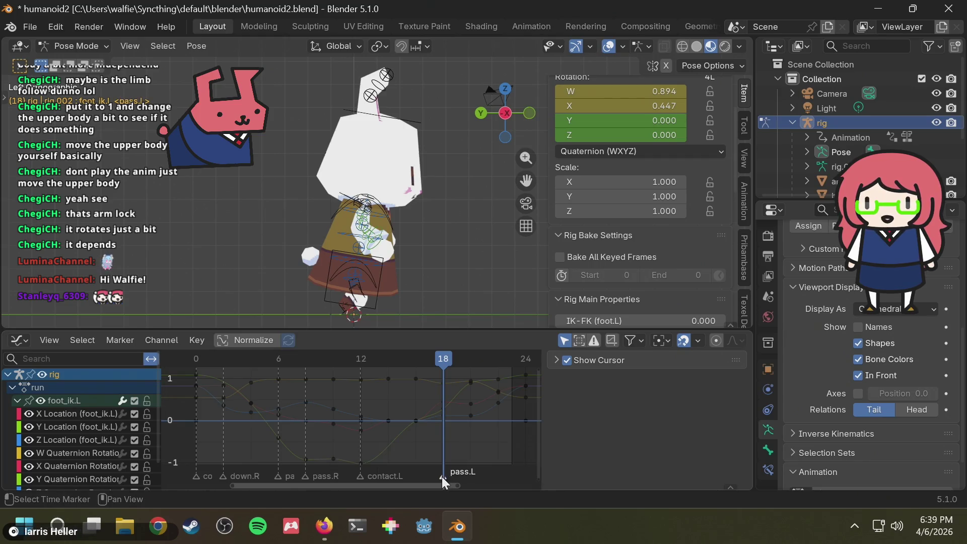
mouse_move(492, 364)
left_mouse_down()
mouse_move(480, 356)
mouse_move(385, 368)
left_mouse_up()
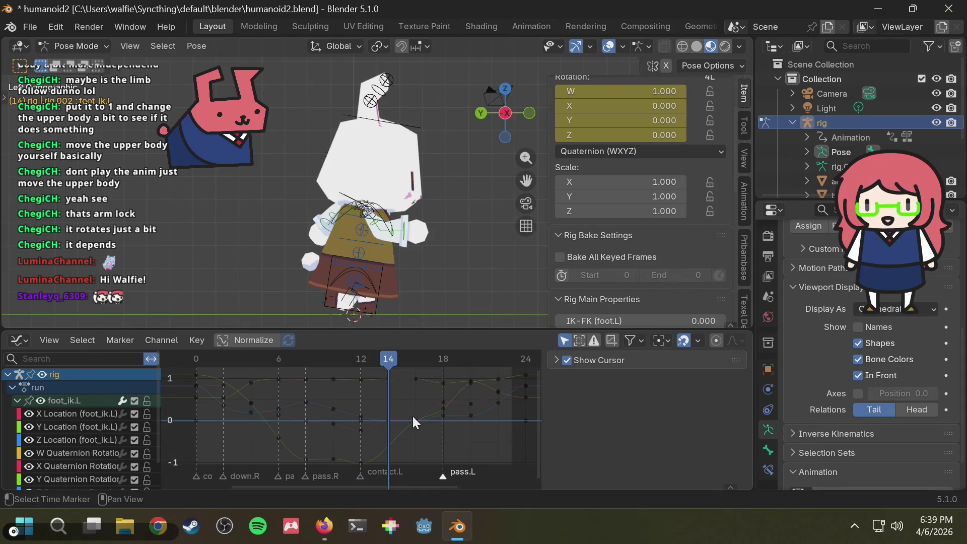
key("m")
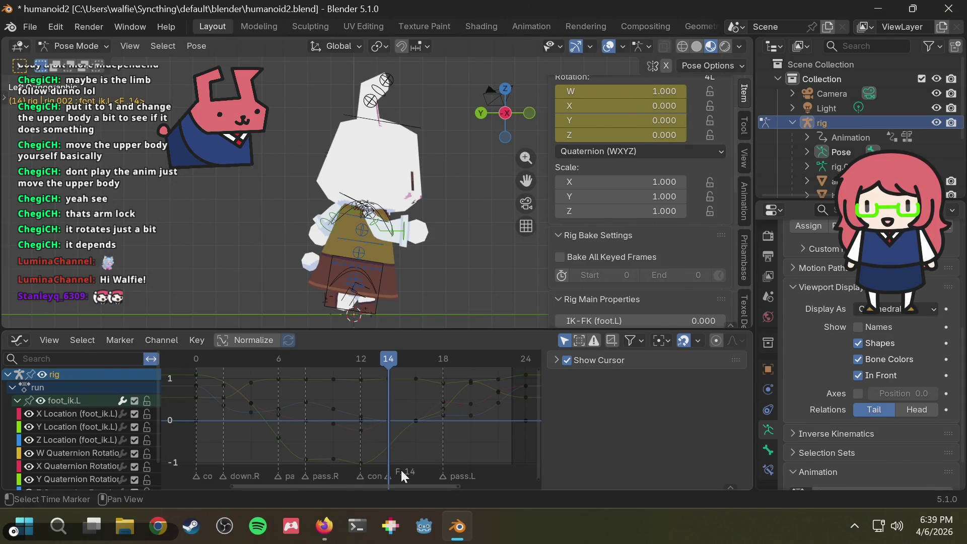
left_click(400, 469)
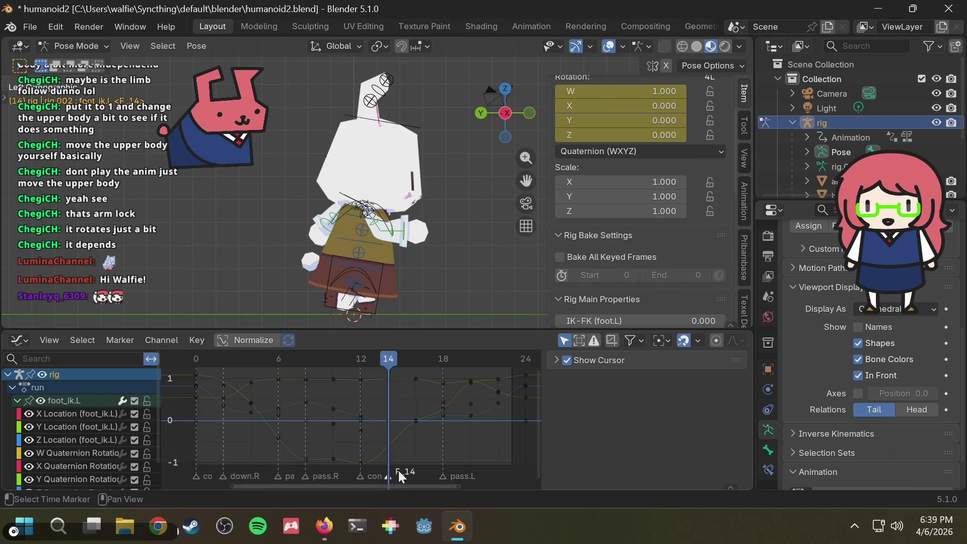
double_click(399, 470)
type("down.L")
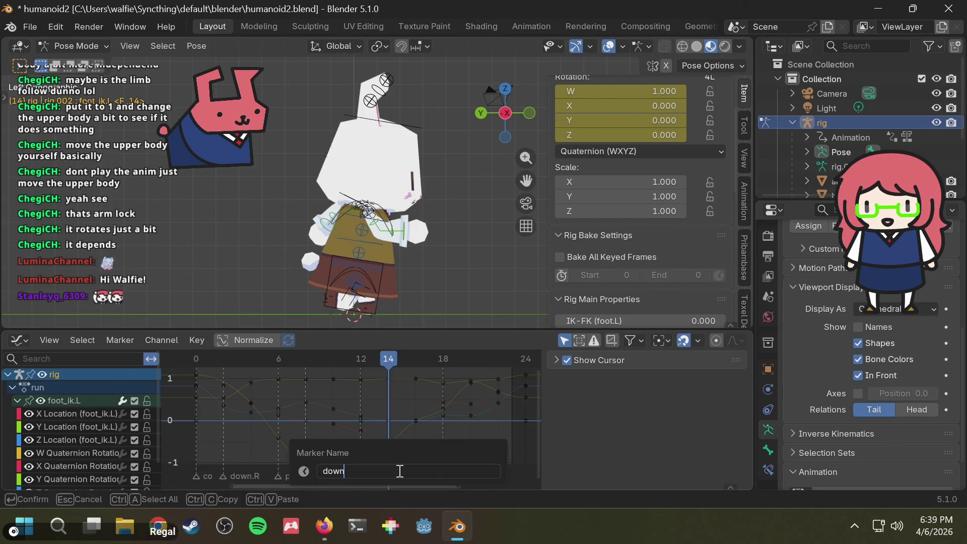
key("Return")
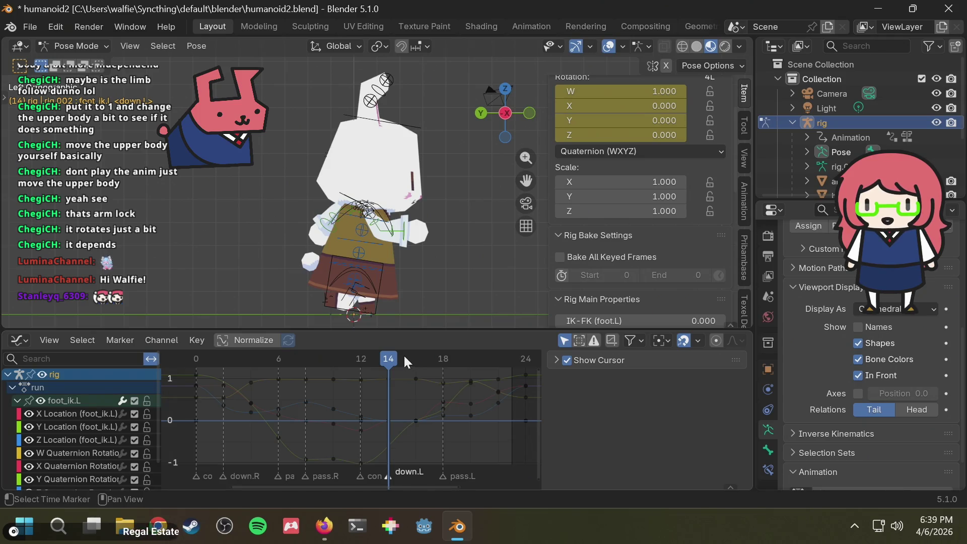
- Add an up.L marker at frame 20 and play back the run cycle
left_click_drag(404, 356, 467, 357)
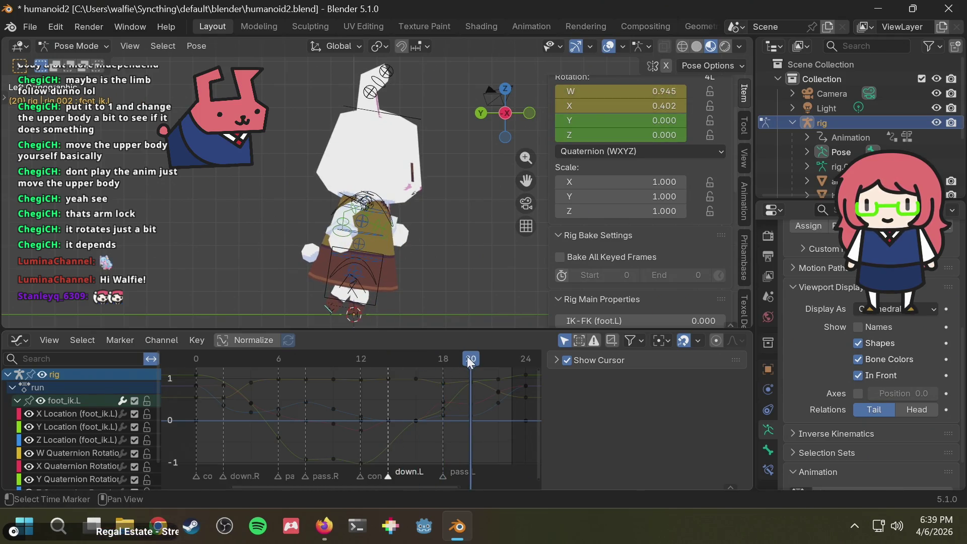
key("m")
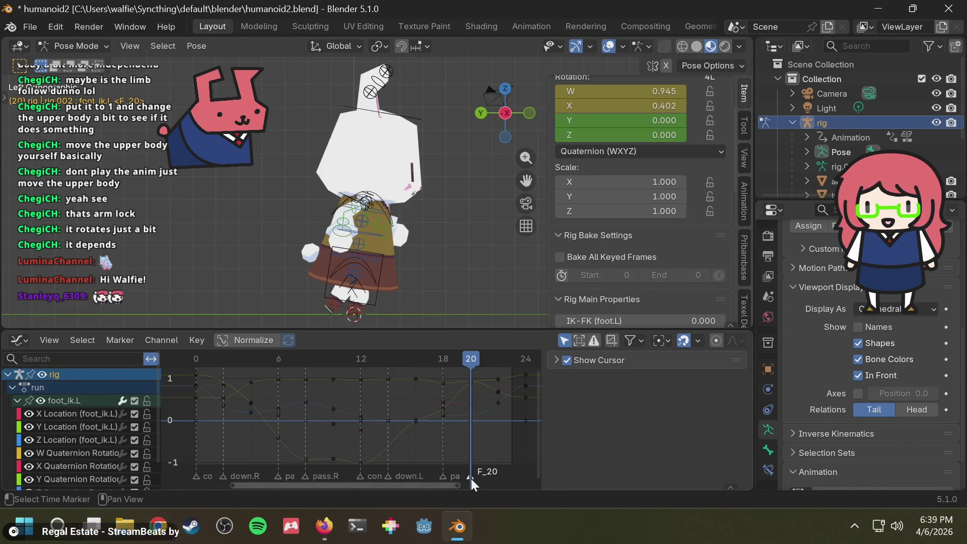
key("F2")
type("up")
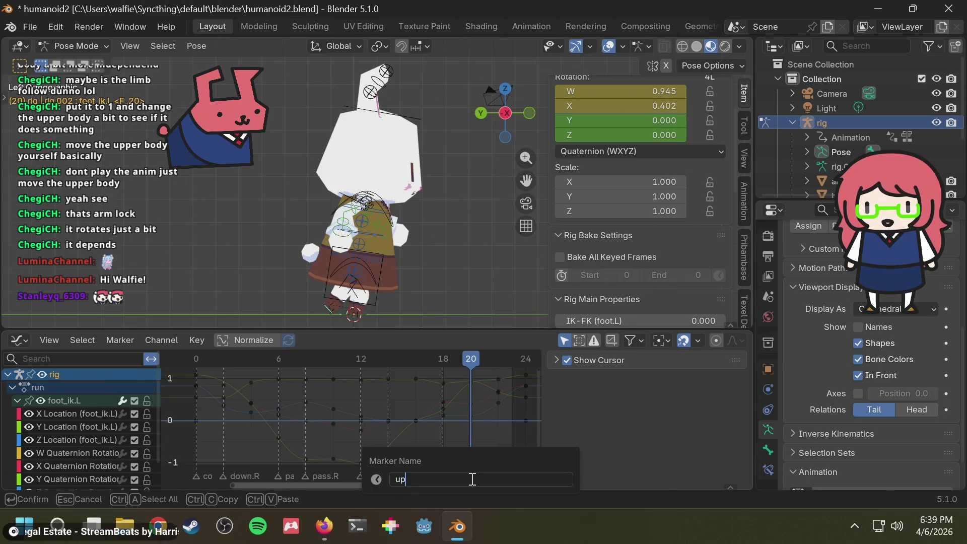
type(".L")
key("Return")
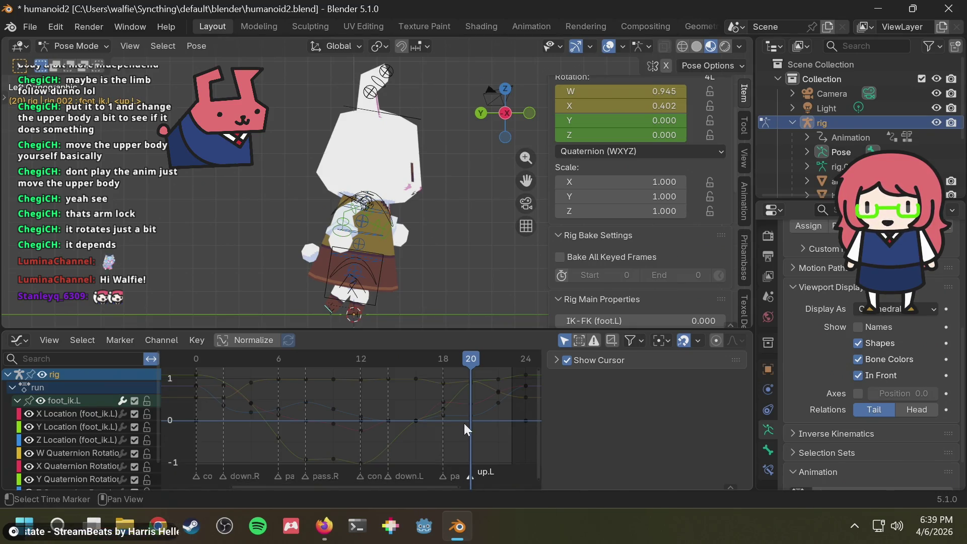
key("space")
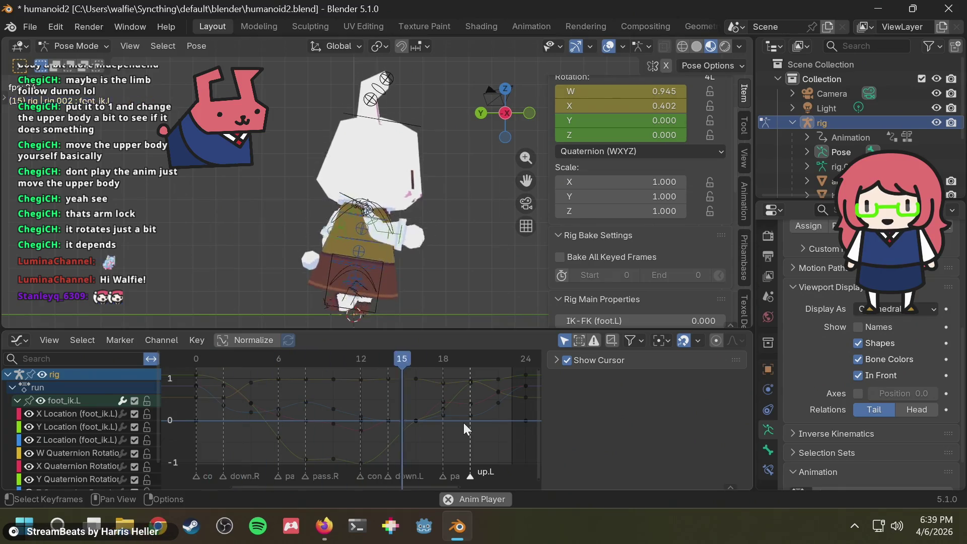
- Stop playback, save humanoid2.blend, and return the view to the left side
key("space")
key("ctrl+s")
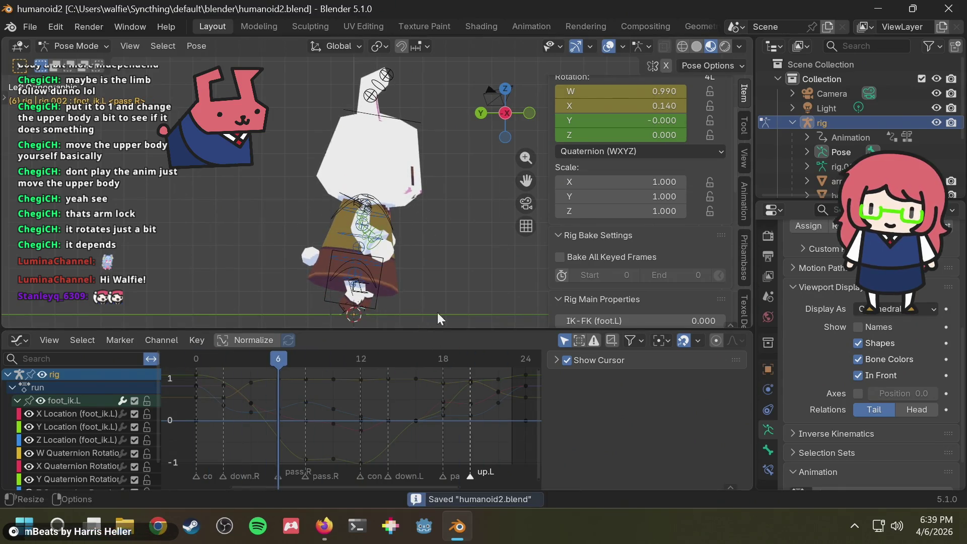
mouse_move(453, 259)
middle_mouse_down()
mouse_move(407, 256)
mouse_move(418, 237)
middle_mouse_up()
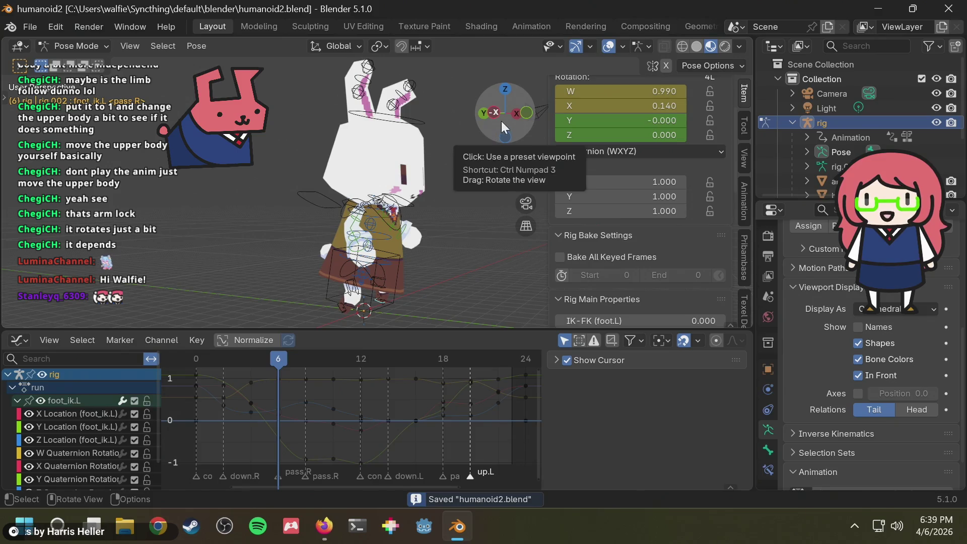
left_click_drag(501, 120, 495, 116)
left_click(496, 116)
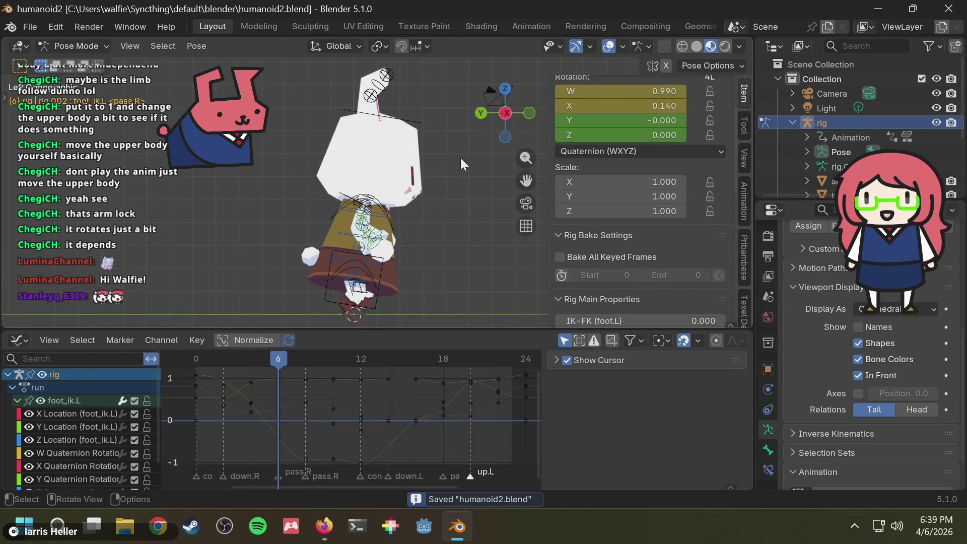
- Compare poses with the run reference, move to frame 10, and select the head bone
key("alt+Tab")
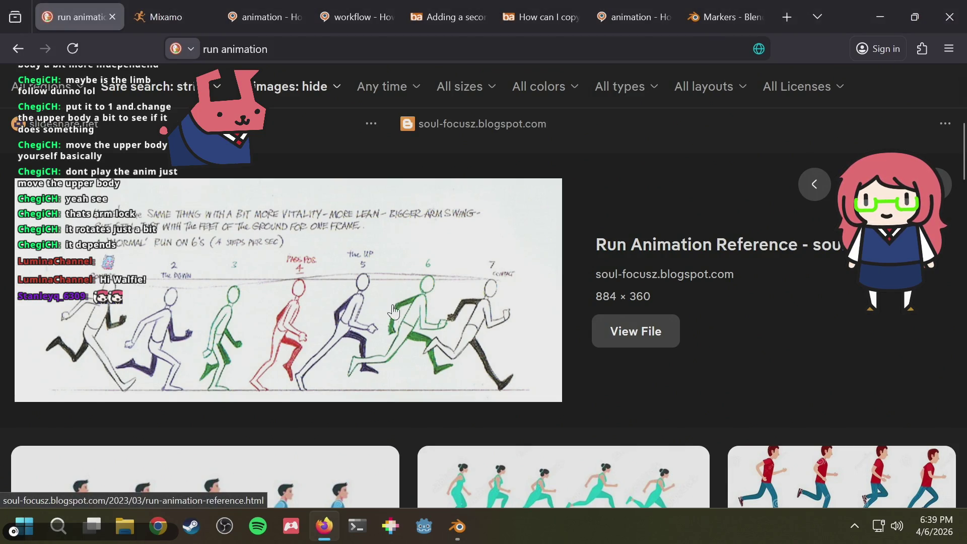
key("alt+Tab")
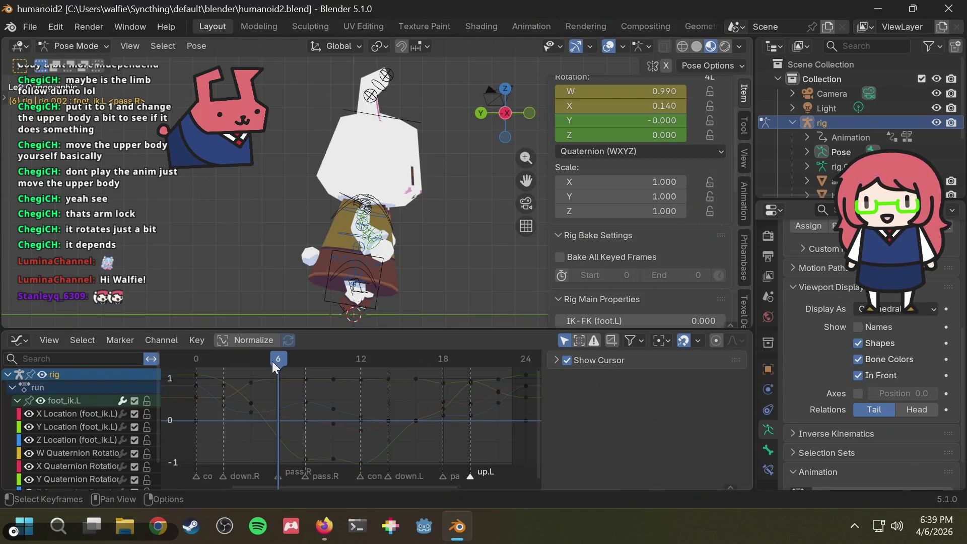
mouse_move(272, 361)
left_mouse_down()
mouse_move(231, 363)
mouse_move(256, 364)
left_mouse_up()
key("alt+Tab")
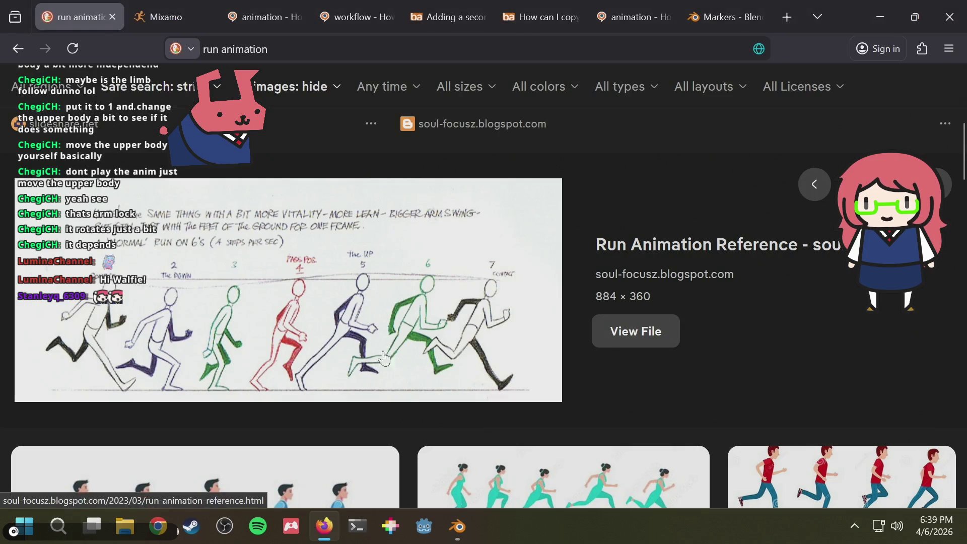
key("alt+Tab")
left_click_drag(335, 352, 335, 354)
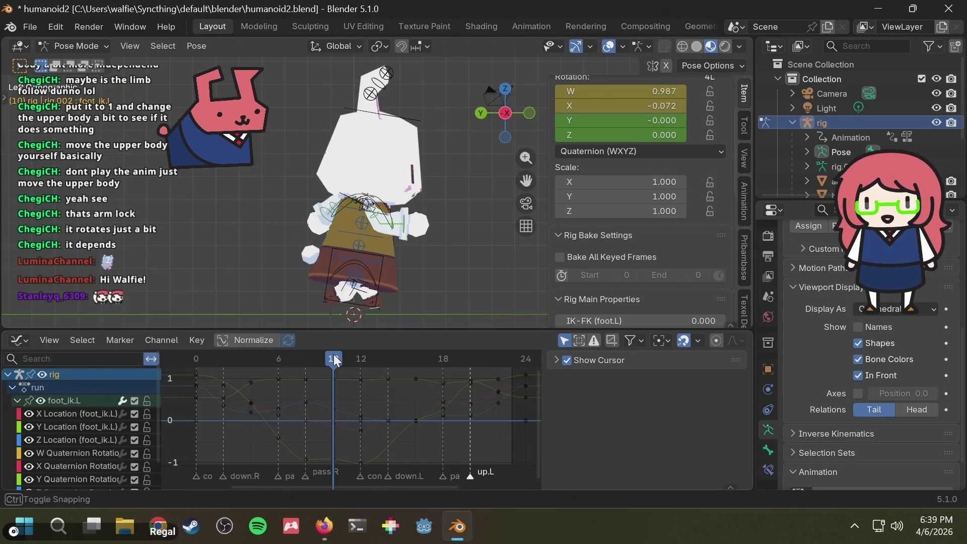
key("alt+Tab")
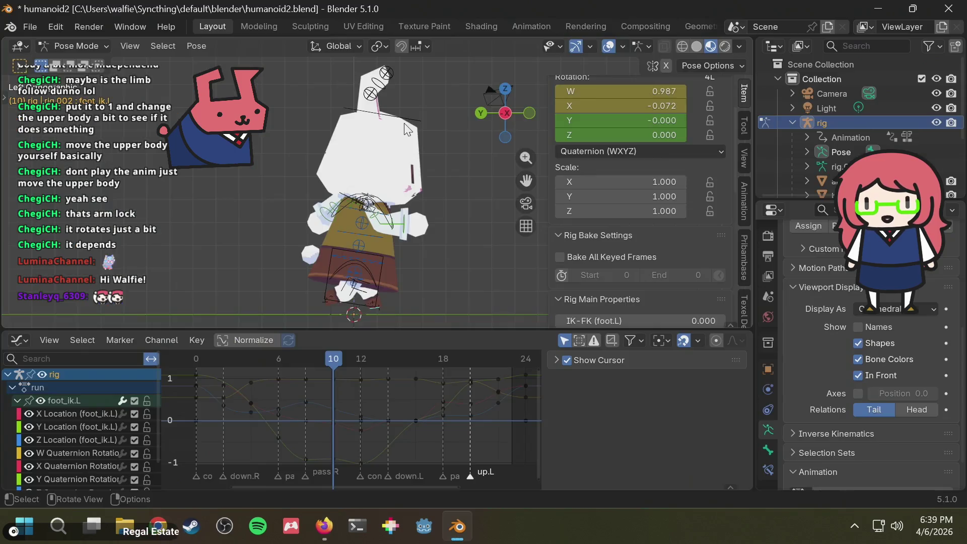
left_click(401, 119)
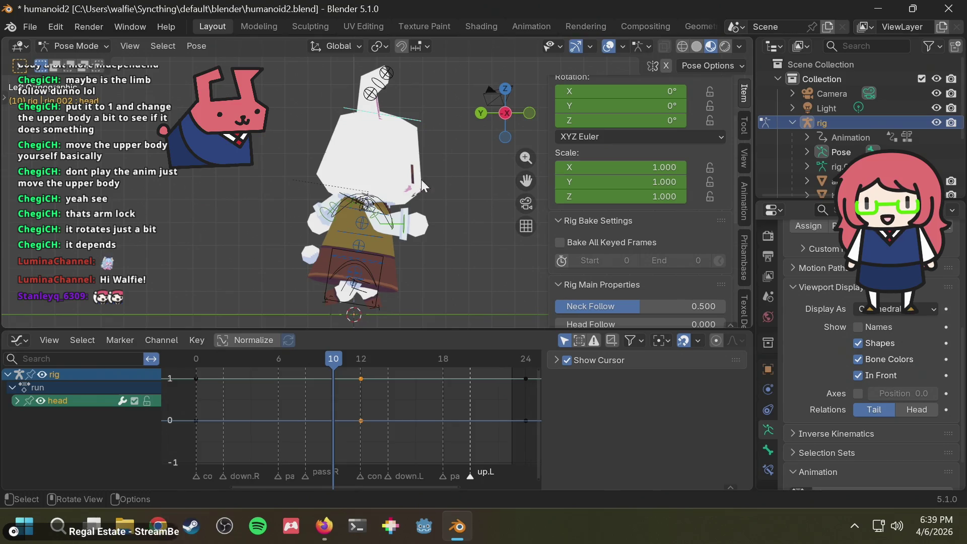
- Key the head tilted about -5° on X, then turn on Normalize and select the head's Z Scale curve
key("r")
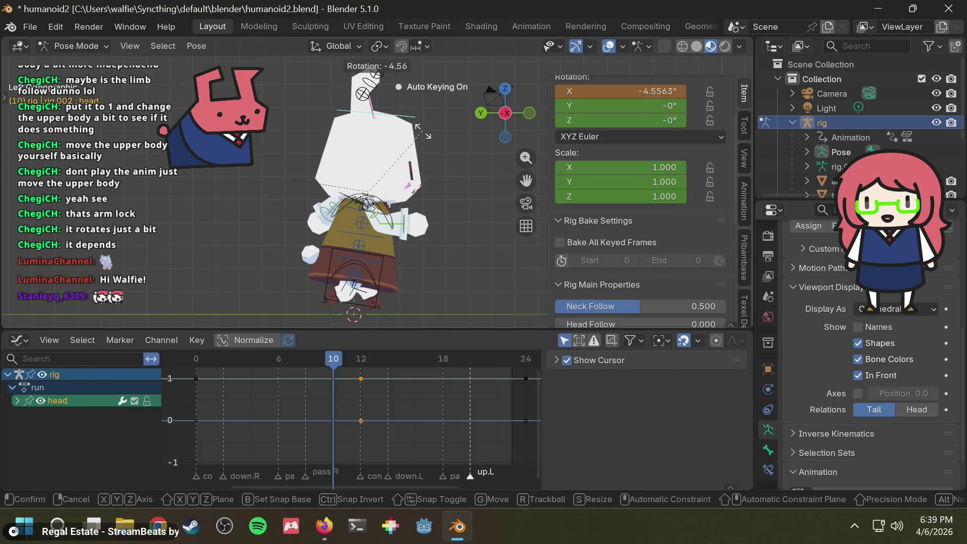
left_click(423, 131)
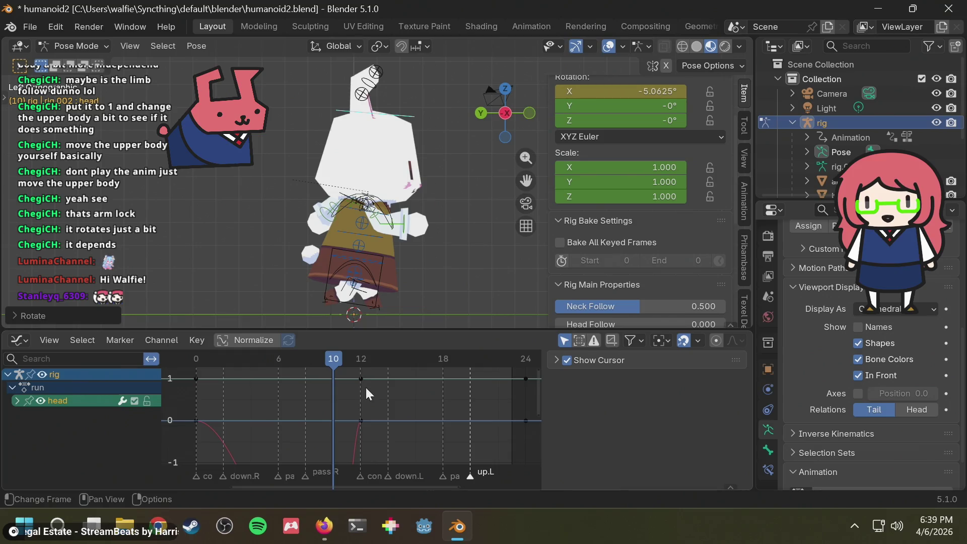
left_click(260, 341)
left_click(370, 405)
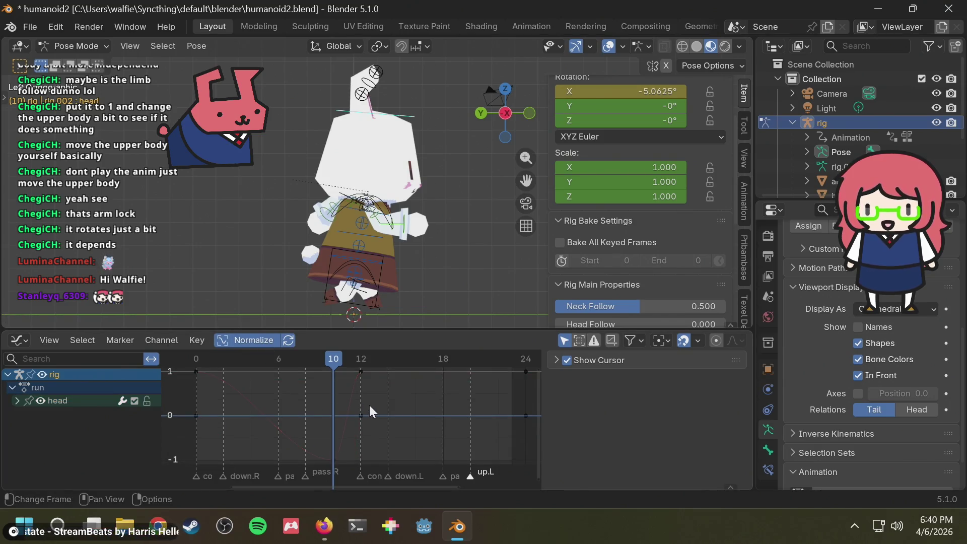
left_click(408, 363)
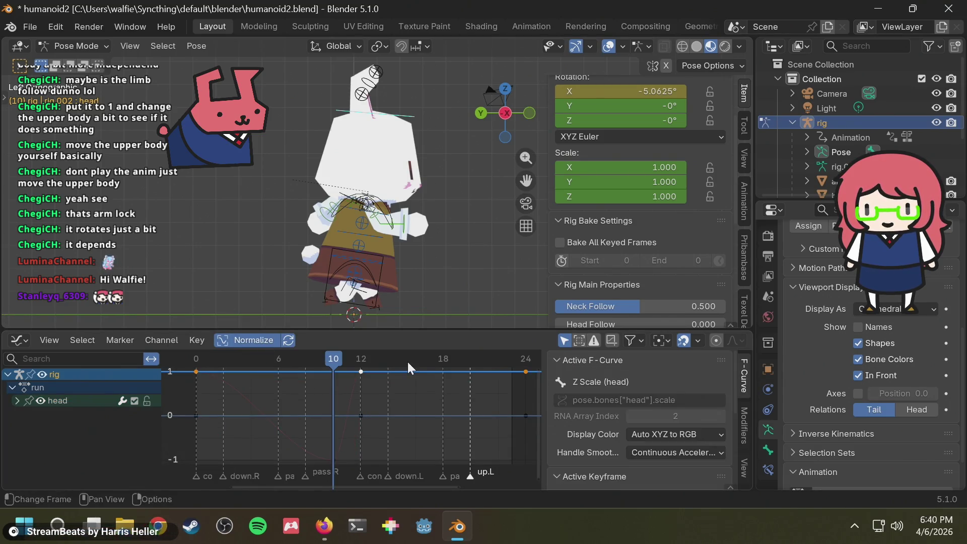
mouse_move(421, 356)
left_mouse_down()
mouse_move(495, 360)
mouse_move(367, 346)
mouse_move(305, 362)
mouse_move(494, 346)
left_mouse_up()
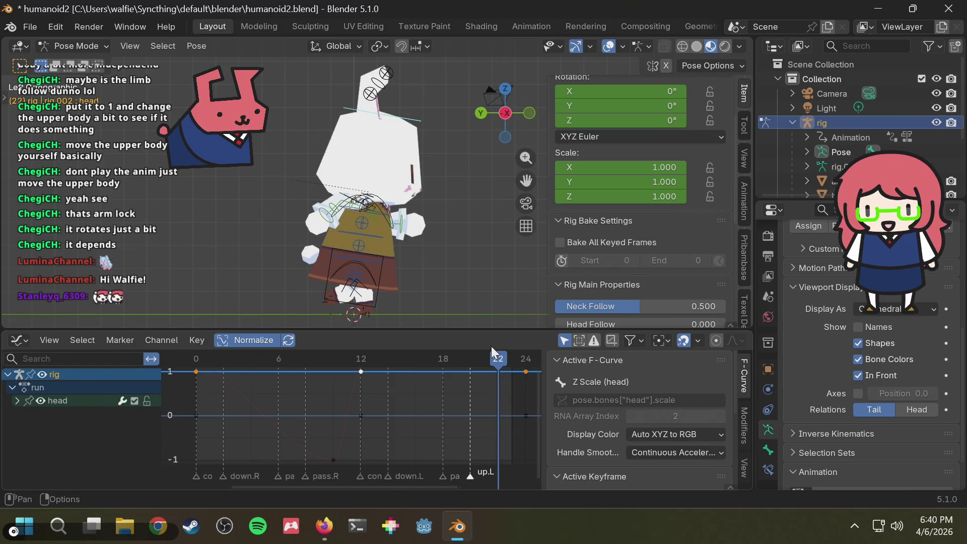
- Paste the copied head keys at frame 22 and scrub to check the pose
key("ctrl+v")
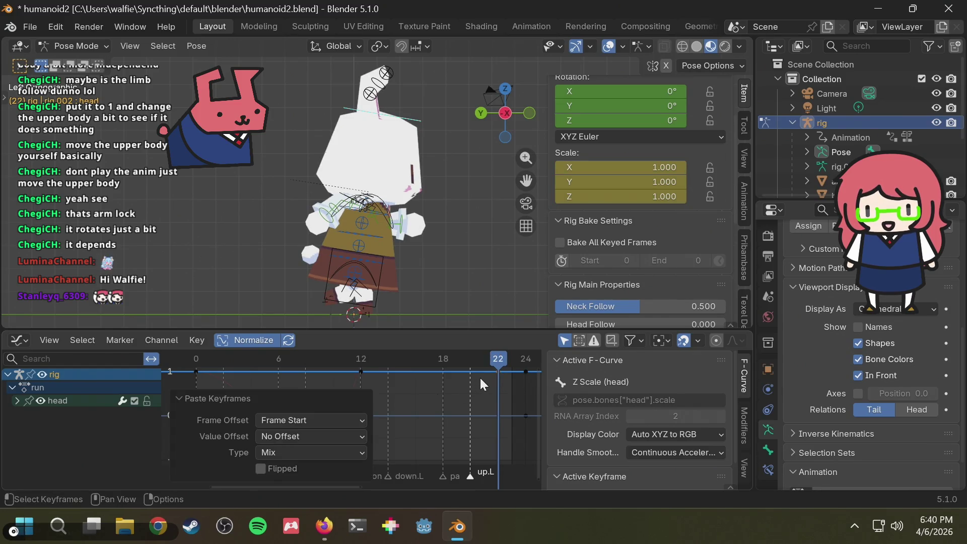
mouse_move(495, 355)
left_mouse_down()
mouse_move(368, 364)
mouse_move(521, 366)
mouse_move(498, 371)
left_mouse_up()
left_click(372, 391)
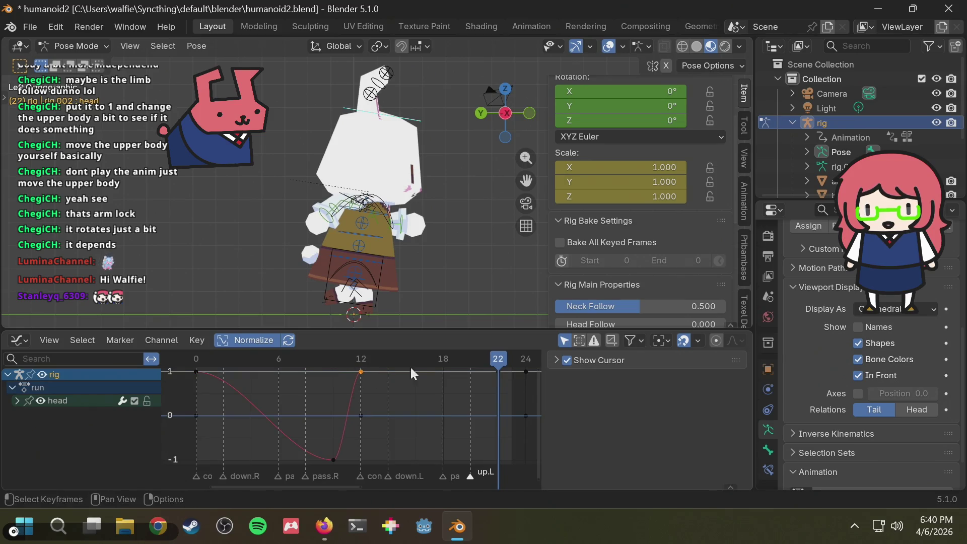
left_click(469, 392)
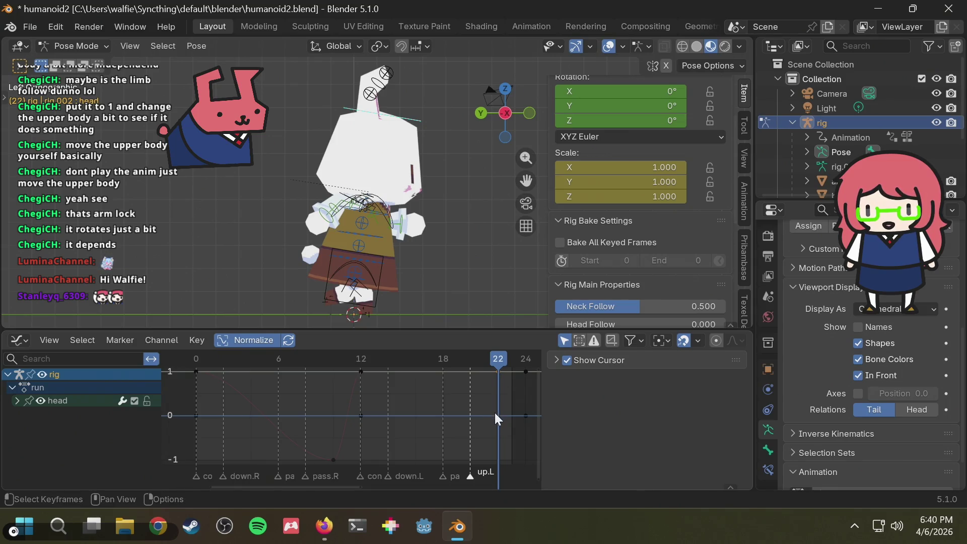
key("ctrl+v")
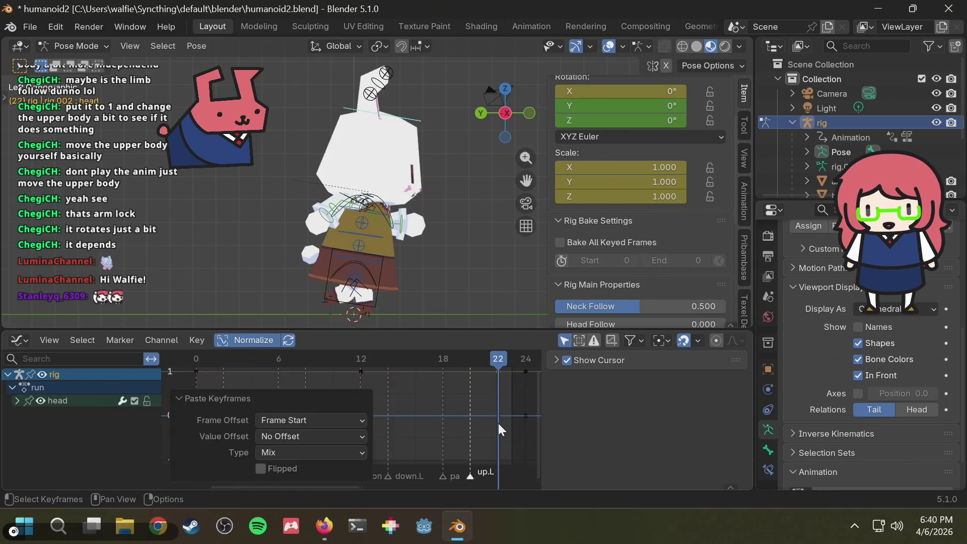
left_click(455, 410)
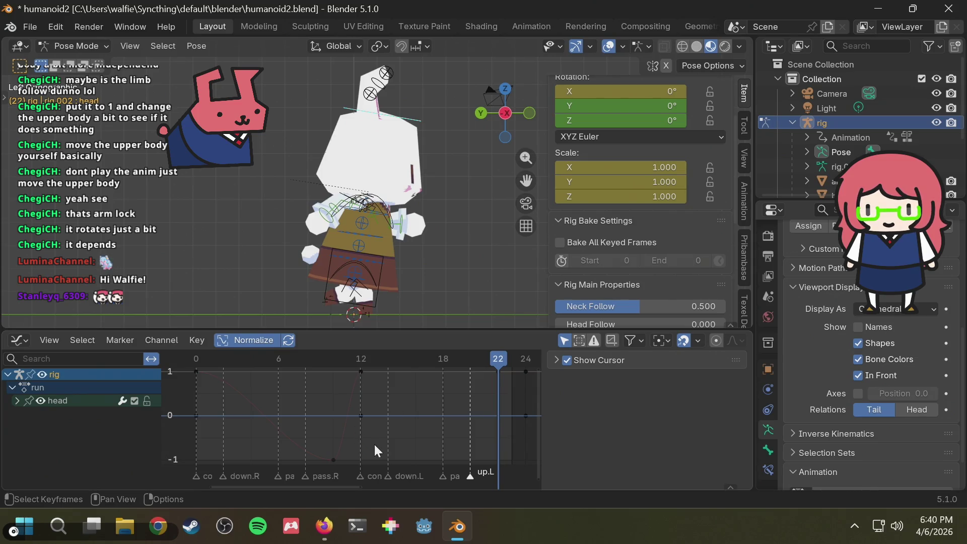
- Paste the low head key at frame 22 and play back to check the double head dip
mouse_move(380, 366)
left_mouse_down()
mouse_move(295, 355)
mouse_move(239, 367)
mouse_move(374, 372)
left_mouse_up()
left_click(334, 460)
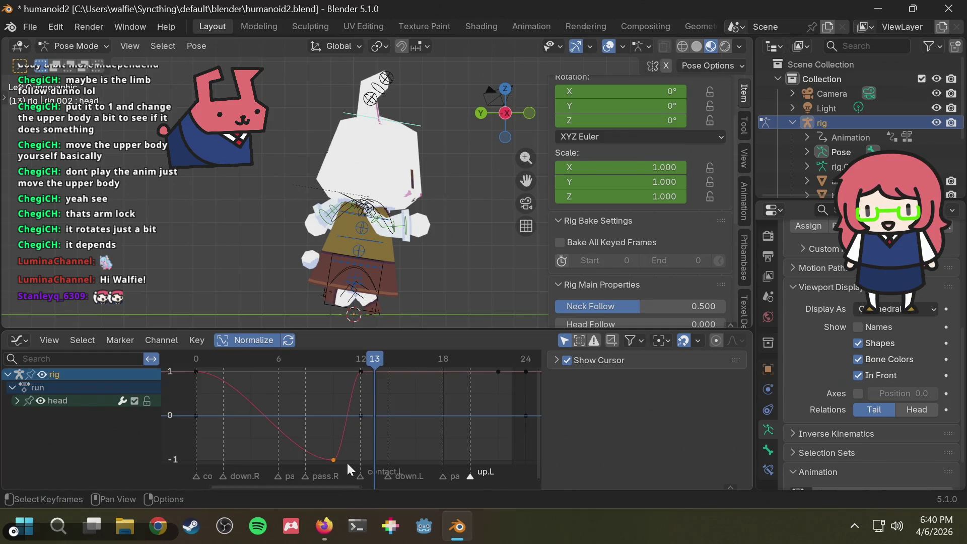
left_click(496, 391)
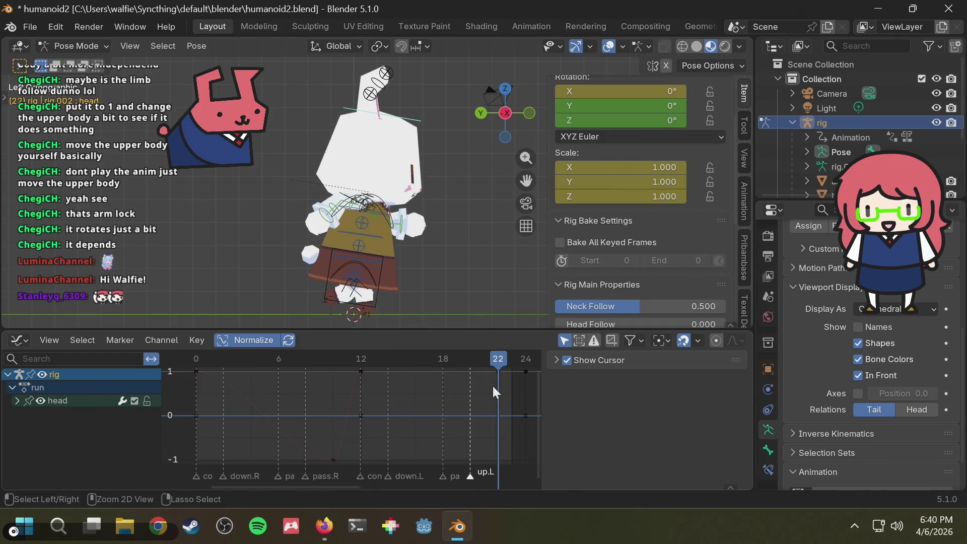
left_click(494, 387)
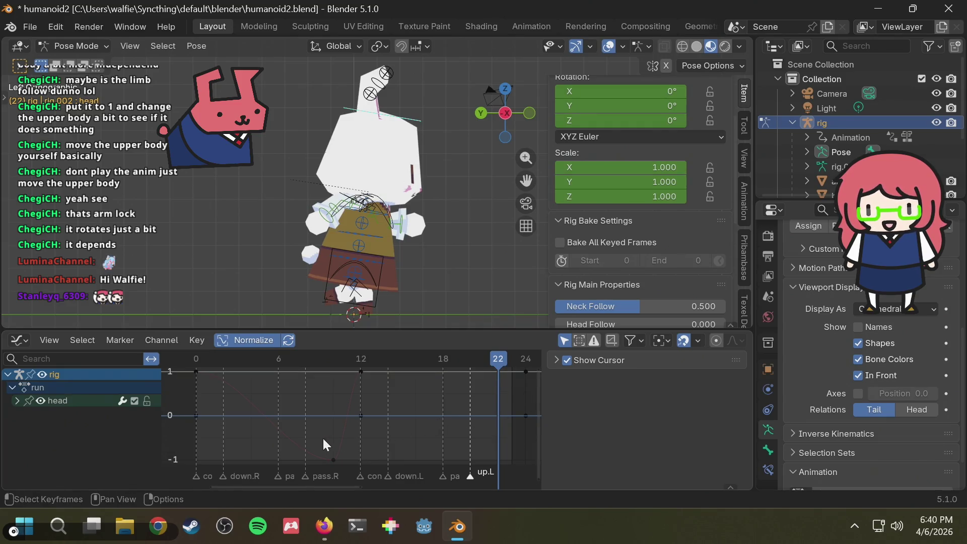
left_click(333, 461)
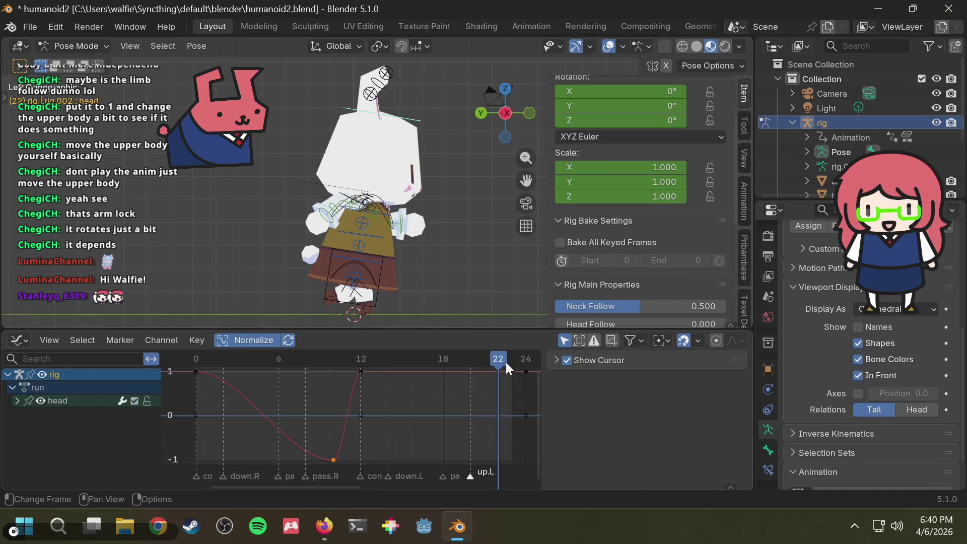
key("ctrl+v")
key("space")
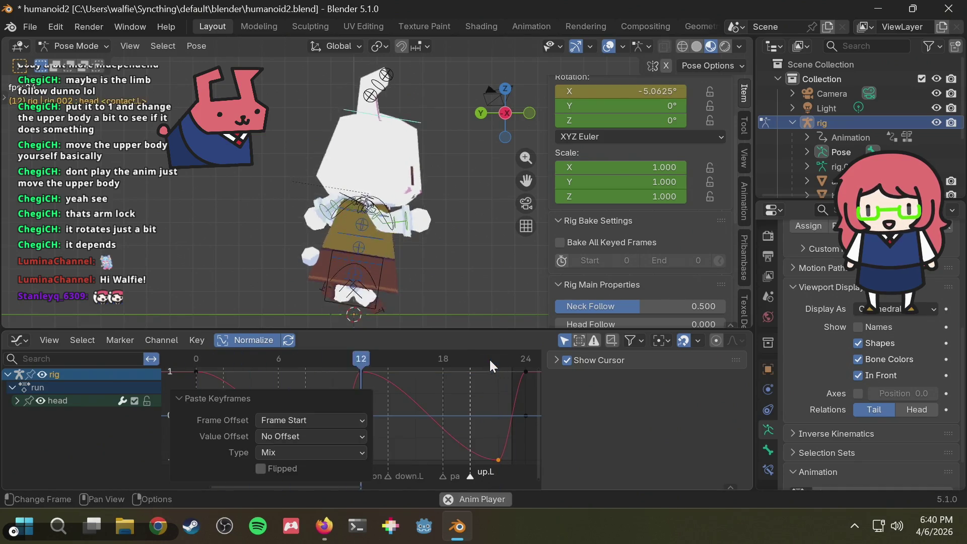
mouse_move(489, 359)
left_mouse_down()
mouse_move(442, 349)
mouse_move(306, 365)
mouse_move(522, 361)
mouse_move(199, 387)
left_mouse_up()
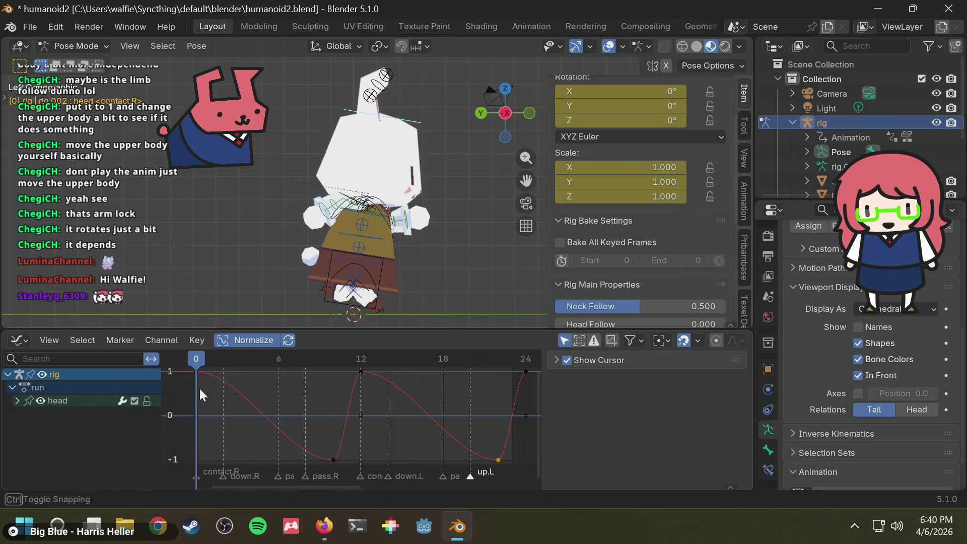
- Expand the head channel and inspect its Y and Z Euler Rotation curves, ending on Y
left_click(17, 401)
scroll(63, 425, "down", 3)
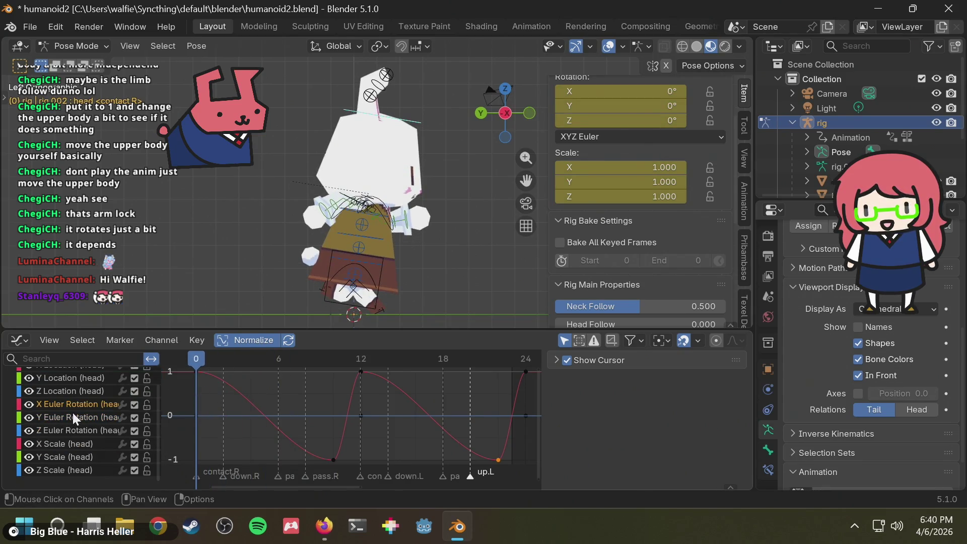
left_click(76, 418)
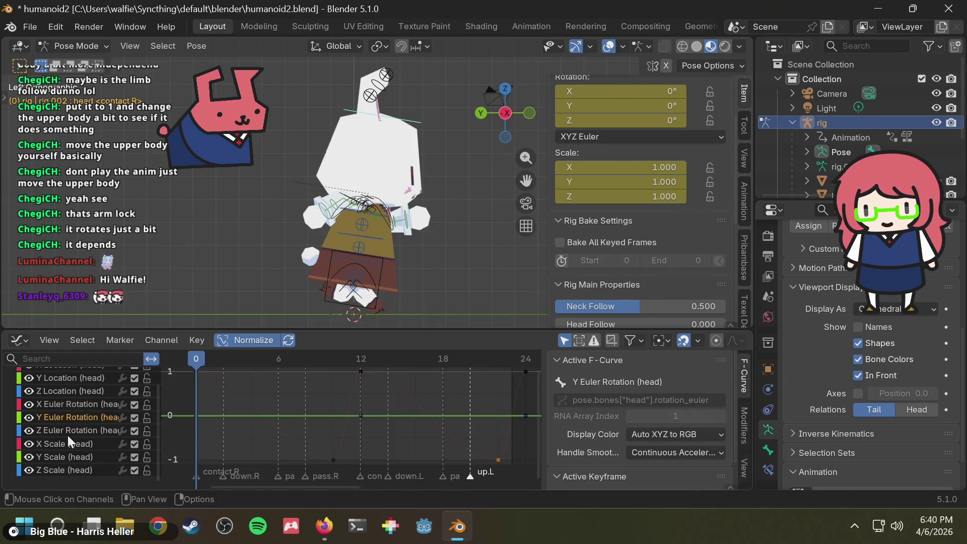
left_click(67, 435)
left_click(73, 417)
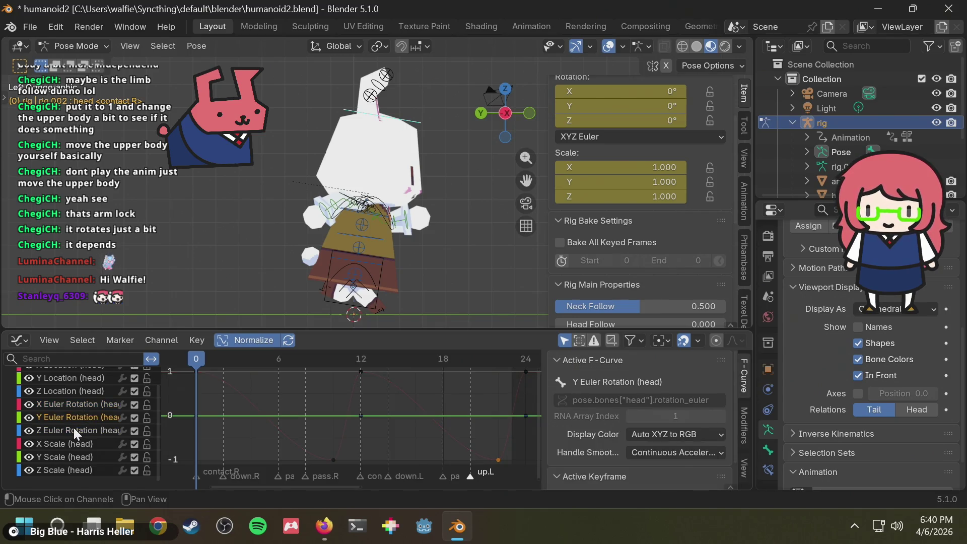